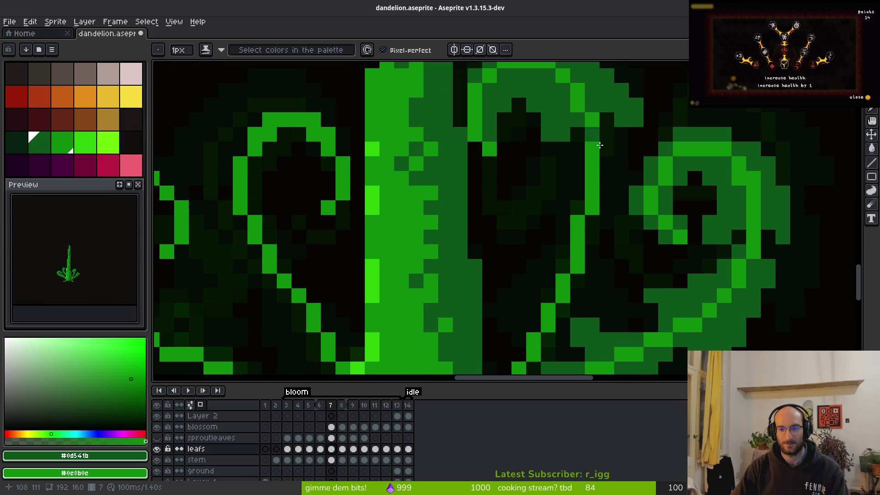
Step: Redraw green strokes along the curled leaf outlines right of the stem, filling the curl
{"action": "mouse_move", "coordinate": [570, 154]}
{"action": "left_mouse_down"}
{"action": "mouse_move", "coordinate": [525, 221]}
{"action": "mouse_move", "coordinate": [563, 252]}
{"action": "left_mouse_up"}
{"action": "key", "text": "ctrl+z"}
{"action": "mouse_move", "coordinate": [607, 138]}
{"action": "left_mouse_down"}
{"action": "mouse_move", "coordinate": [623, 250]}
{"action": "mouse_move", "coordinate": [635, 239]}
{"action": "mouse_move", "coordinate": [626, 263]}
{"action": "mouse_move", "coordinate": [594, 245]}
{"action": "left_mouse_up"}
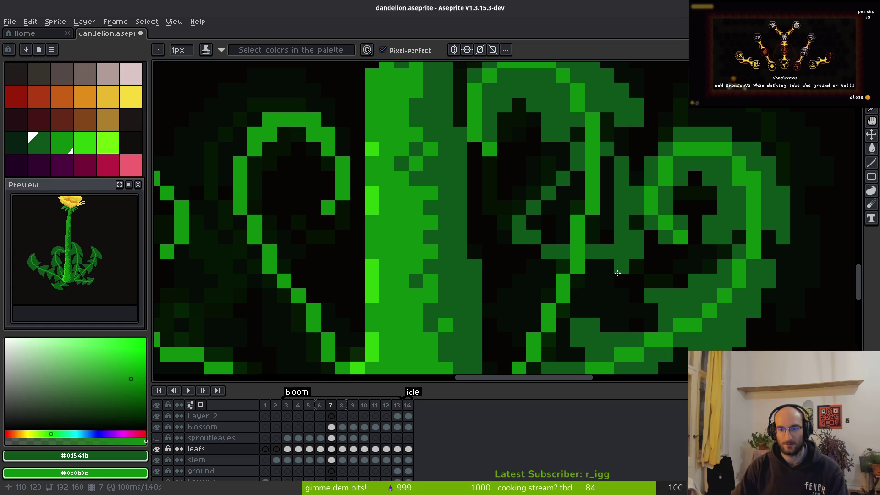
{"action": "left_click_drag", "start_coordinate": [617, 274], "coordinate": [621, 277]}
{"action": "left_click", "coordinate": [610, 237]}
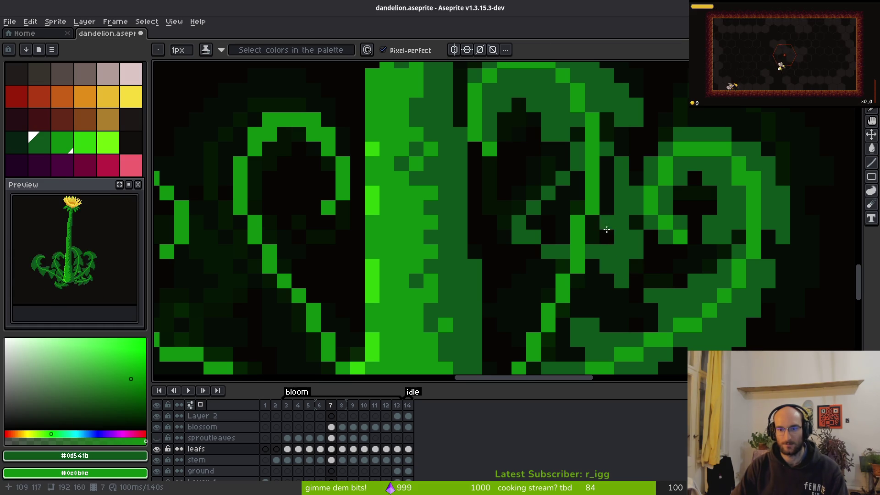
Step: Bucket-fill a leaf area with green and erase stray pixels on the leaves
{"action": "key", "text": "g"}
{"action": "left_click", "coordinate": [604, 226]}
{"action": "scroll", "coordinate": [633, 248], "scroll_direction": "down", "scroll_amount": 5}
{"action": "key", "text": "alt"}
{"action": "key", "text": "alt"}
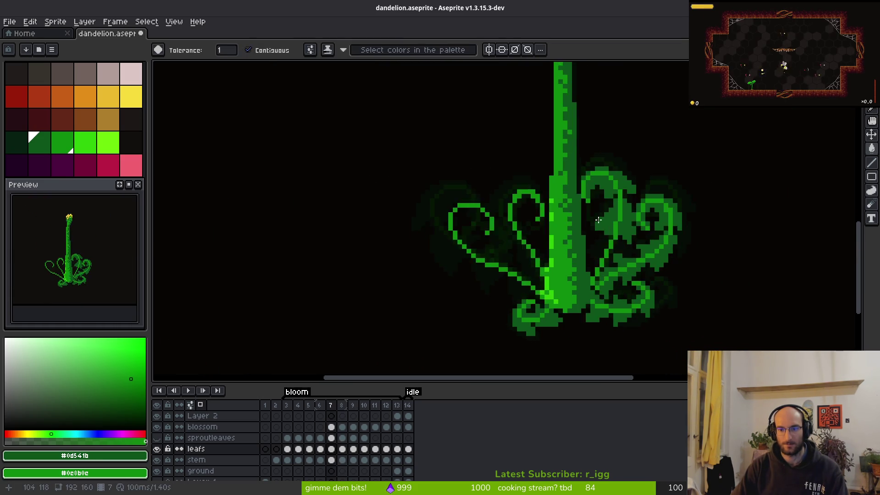
{"action": "scroll", "coordinate": [601, 224], "scroll_direction": "up", "scroll_amount": 3}
{"action": "key", "text": "e"}
{"action": "key", "text": "alt"}
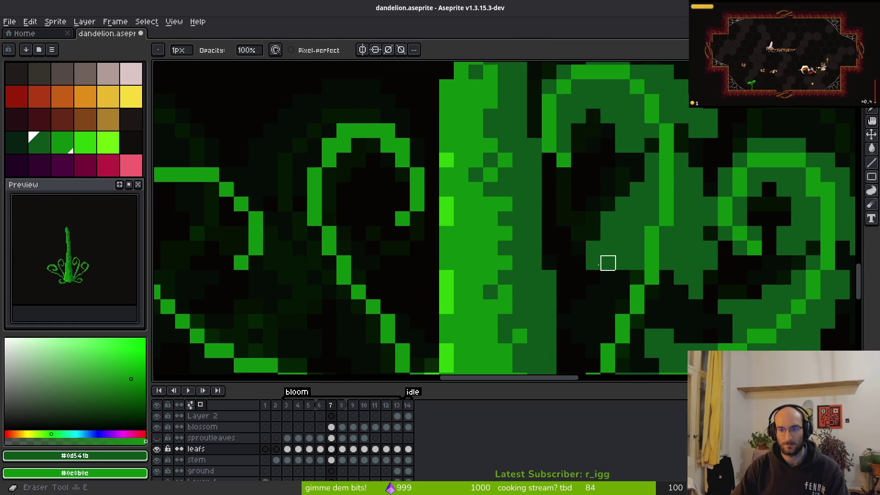
{"action": "key", "text": "b"}
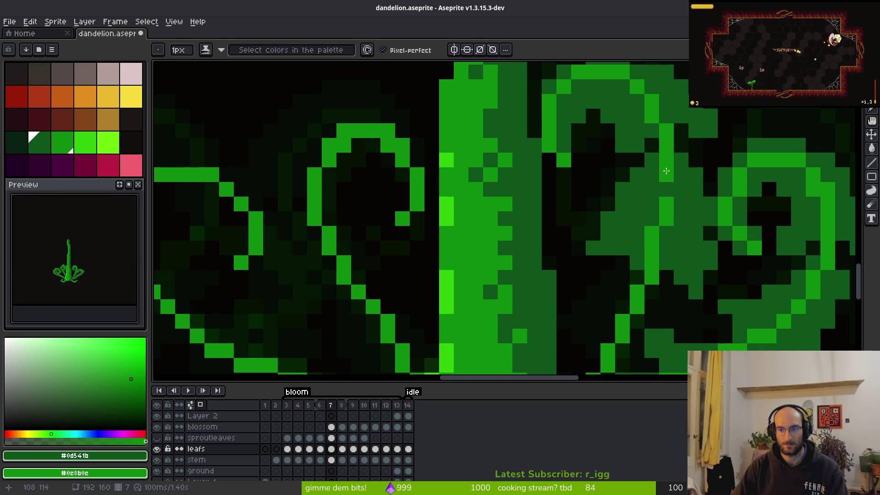
{"action": "scroll", "coordinate": [689, 226], "scroll_direction": "down", "scroll_amount": 1}
{"action": "scroll", "coordinate": [689, 226], "scroll_direction": "down", "scroll_amount": 4}
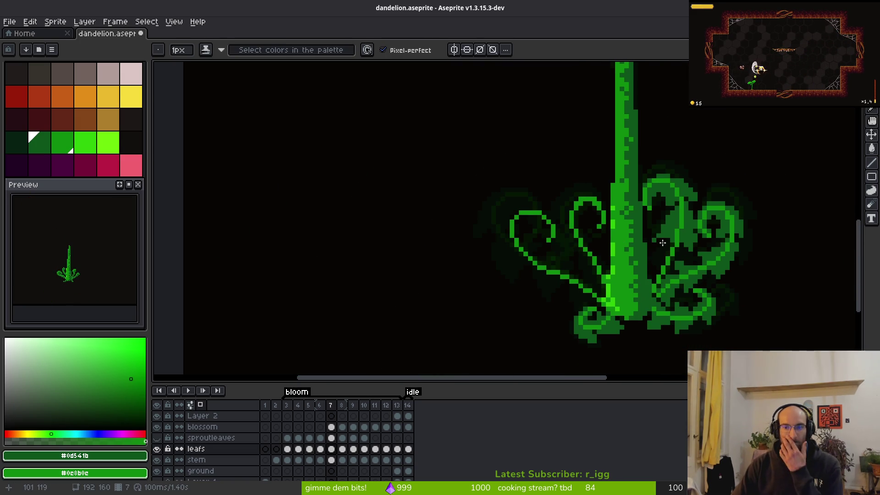
{"action": "scroll", "coordinate": [677, 203], "scroll_direction": "up", "scroll_amount": 5}
{"action": "key", "text": "e"}
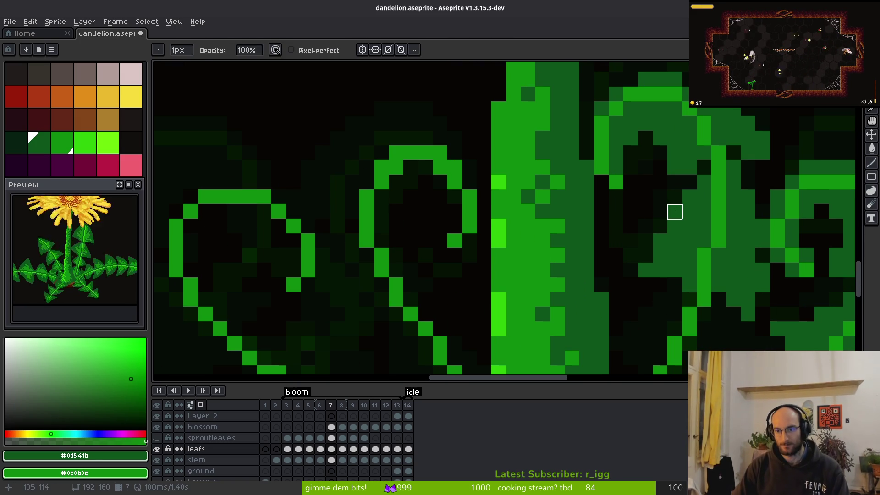
{"action": "scroll", "coordinate": [660, 271], "scroll_direction": "down", "scroll_amount": 4}
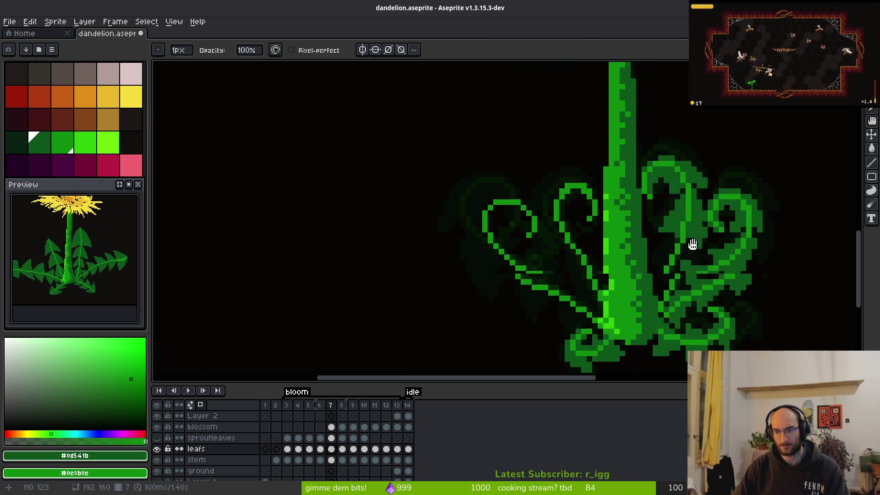
{"action": "scroll", "coordinate": [642, 230], "scroll_direction": "up", "scroll_amount": 4}
{"action": "key", "text": "b"}
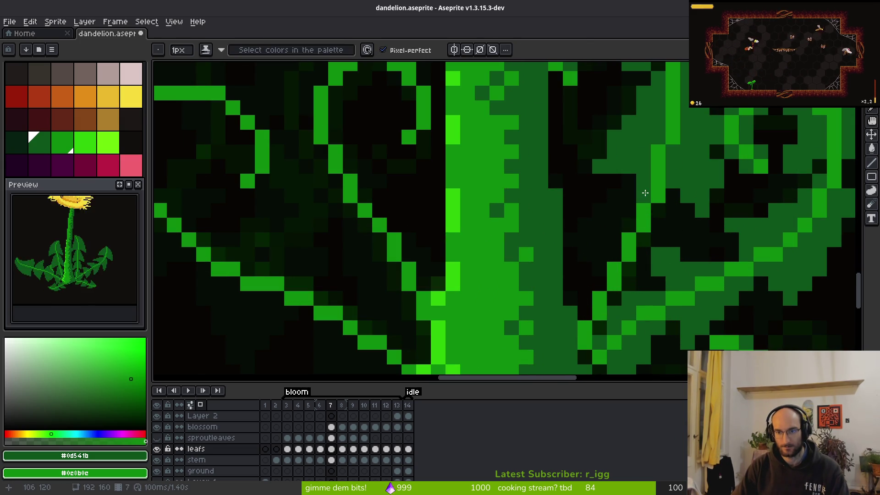
Step: Fill the outline gaps, extend the leaf edges and add a dark-green edge stroke
{"action": "left_click_drag", "start_coordinate": [614, 224], "coordinate": [629, 210]}
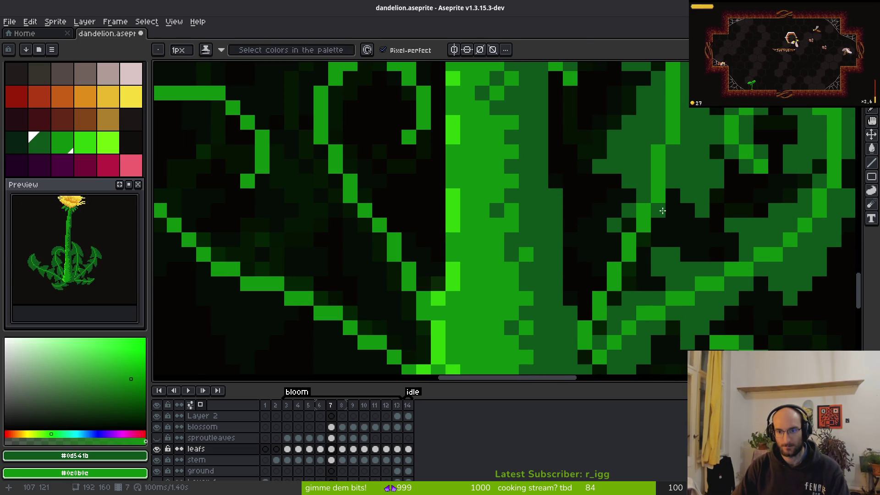
{"action": "left_click_drag", "start_coordinate": [665, 273], "coordinate": [705, 273]}
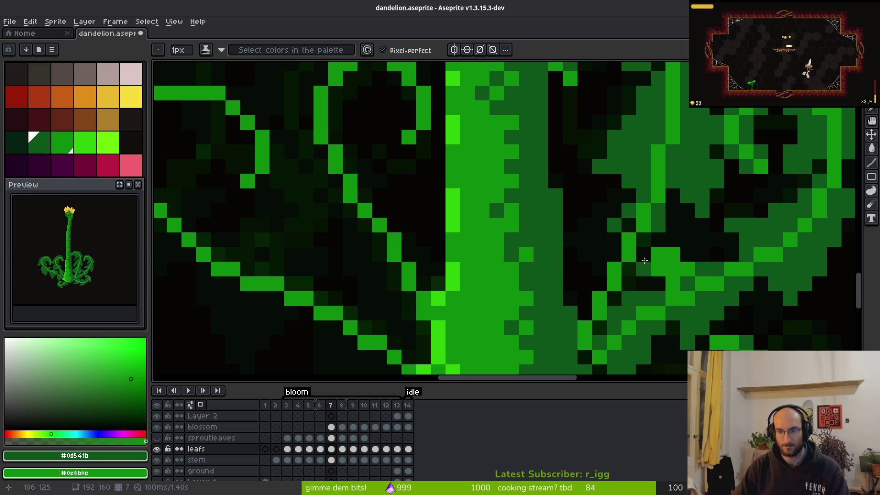
{"action": "scroll", "coordinate": [656, 220], "scroll_direction": "down", "scroll_amount": 3}
{"action": "left_click_drag", "start_coordinate": [636, 166], "coordinate": [626, 198]}
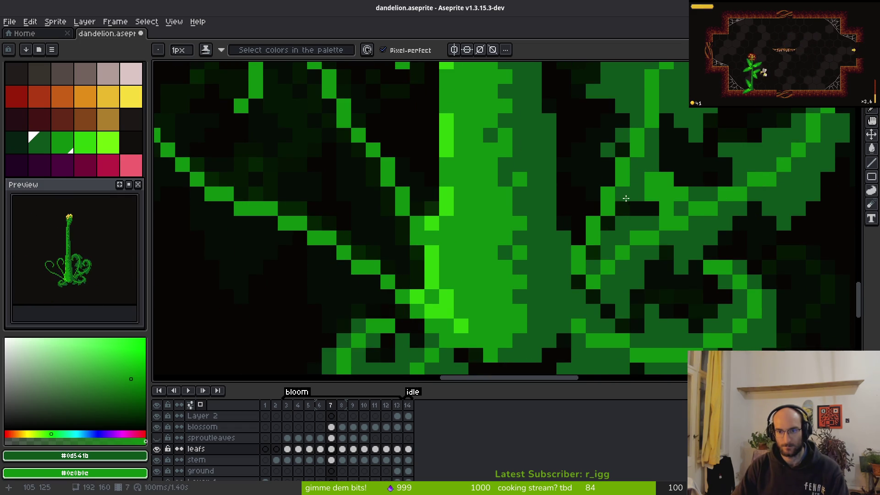
{"action": "left_click_drag", "start_coordinate": [613, 144], "coordinate": [569, 193]}
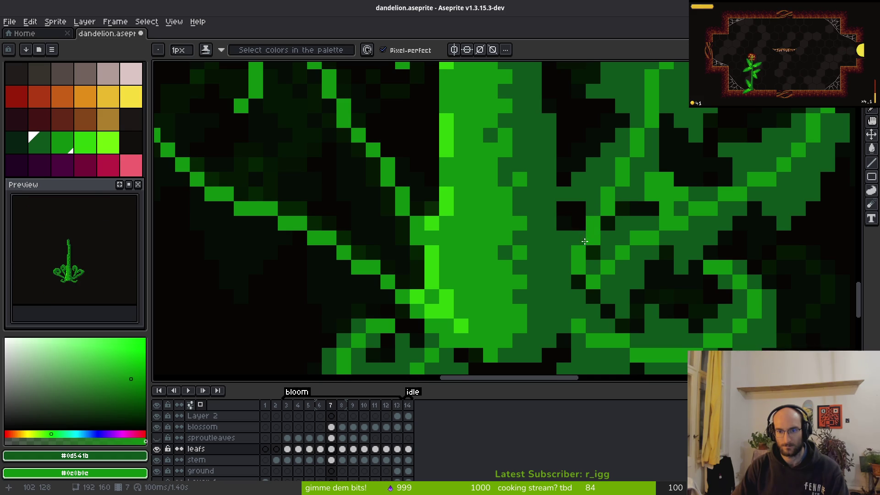
{"action": "scroll", "coordinate": [654, 259], "scroll_direction": "down", "scroll_amount": 1}
{"action": "scroll", "coordinate": [654, 259], "scroll_direction": "up", "scroll_amount": 1}
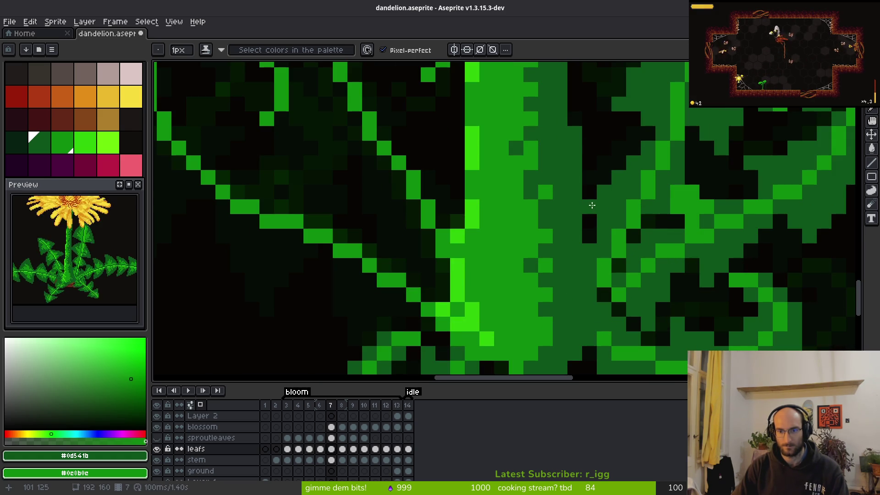
{"action": "key", "text": "e"}
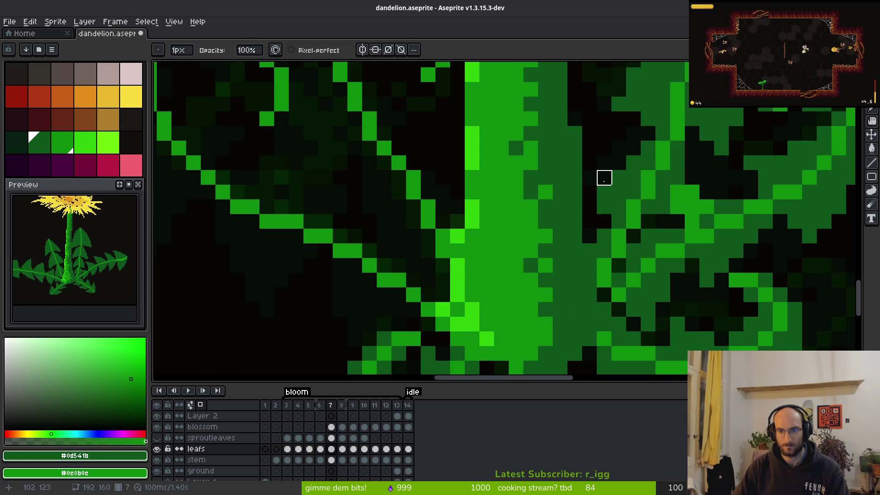
{"action": "key", "text": "b"}
{"action": "scroll", "coordinate": [653, 245], "scroll_direction": "down", "scroll_amount": 4}
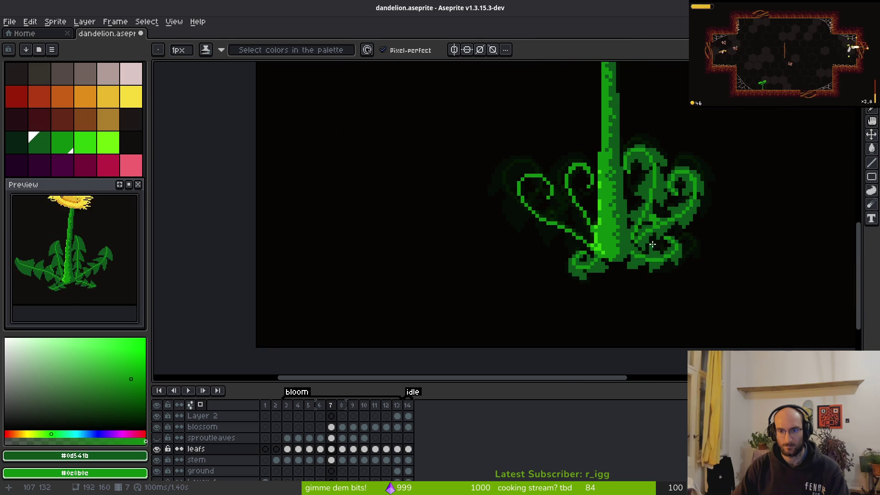
{"action": "scroll", "coordinate": [650, 240], "scroll_direction": "up", "scroll_amount": 4}
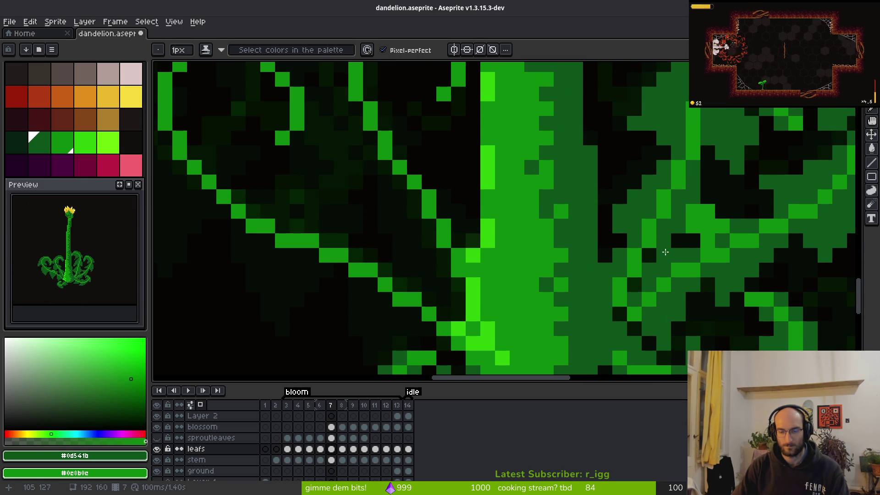
{"action": "scroll", "coordinate": [667, 247], "scroll_direction": "down", "scroll_amount": 4}
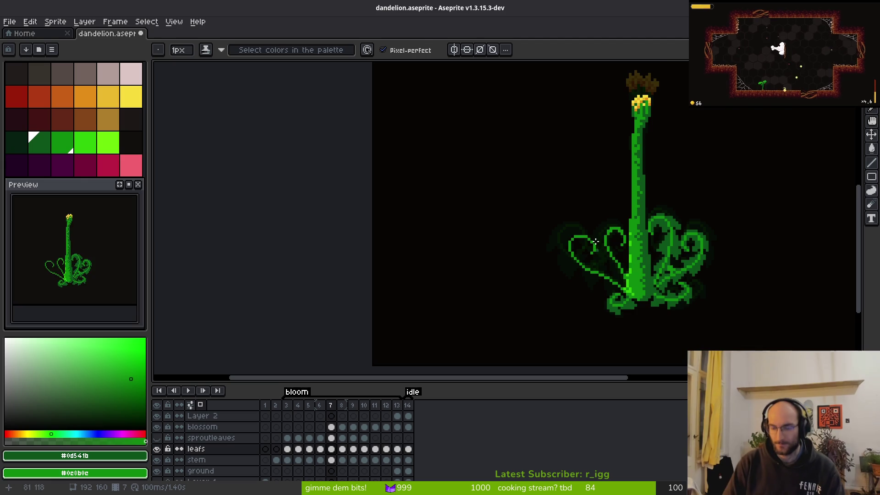
Step: Zoom in on the stem base and leaf curls, comparing frame 7 against frame 8
{"action": "scroll", "coordinate": [602, 214], "scroll_direction": "up", "scroll_amount": 2}
{"action": "left_click_drag", "start_coordinate": [602, 214], "coordinate": [605, 133]}
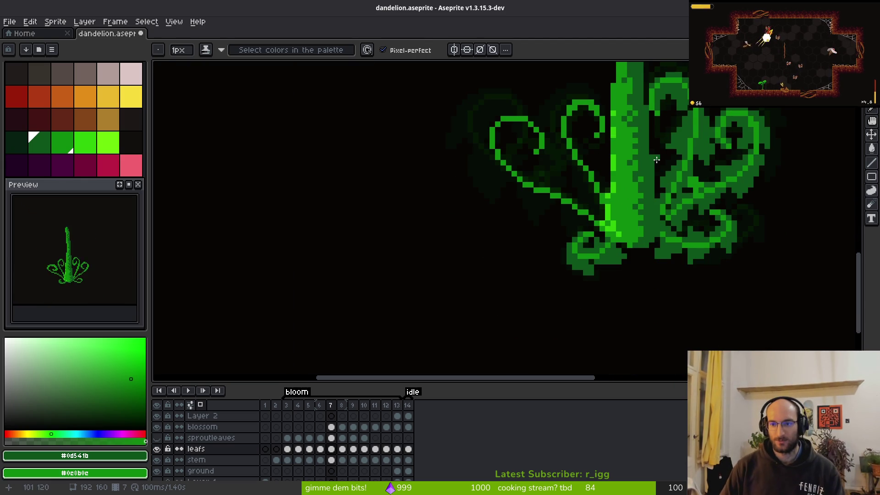
{"action": "left_click_drag", "start_coordinate": [676, 137], "coordinate": [676, 175]}
{"action": "scroll", "coordinate": [621, 178], "scroll_direction": "up", "scroll_amount": 3}
{"action": "key", "text": "m"}
{"action": "key", "text": "b"}
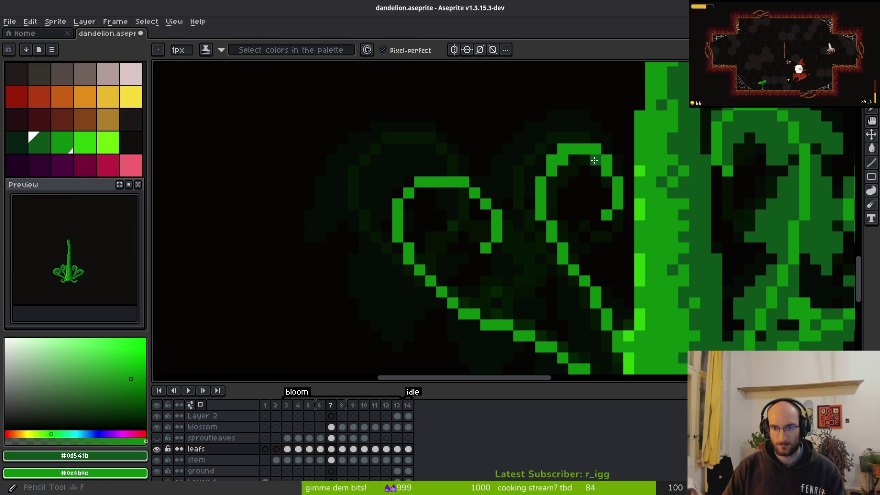
{"action": "scroll", "coordinate": [610, 195], "scroll_direction": "down", "scroll_amount": 2}
{"action": "scroll", "coordinate": [613, 198], "scroll_direction": "up", "scroll_amount": 2}
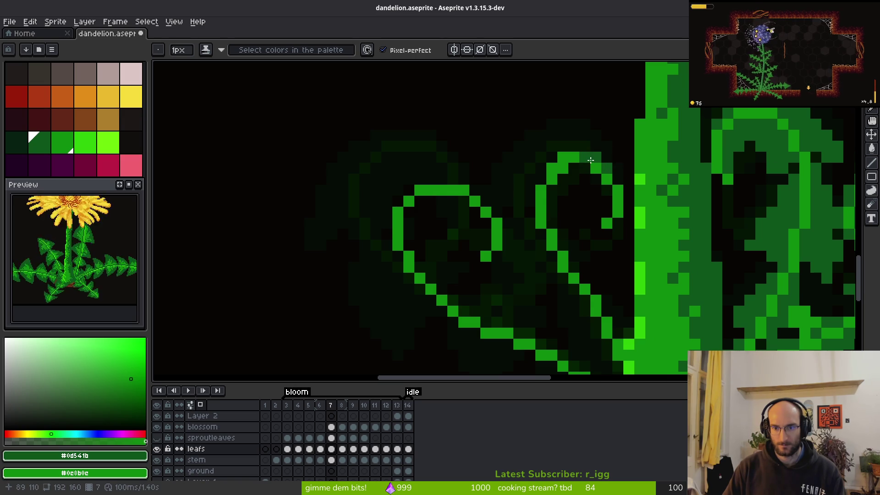
{"action": "scroll", "coordinate": [616, 207], "scroll_direction": "down", "scroll_amount": 3}
{"action": "key", "text": "Right"}
{"action": "key", "text": "i"}
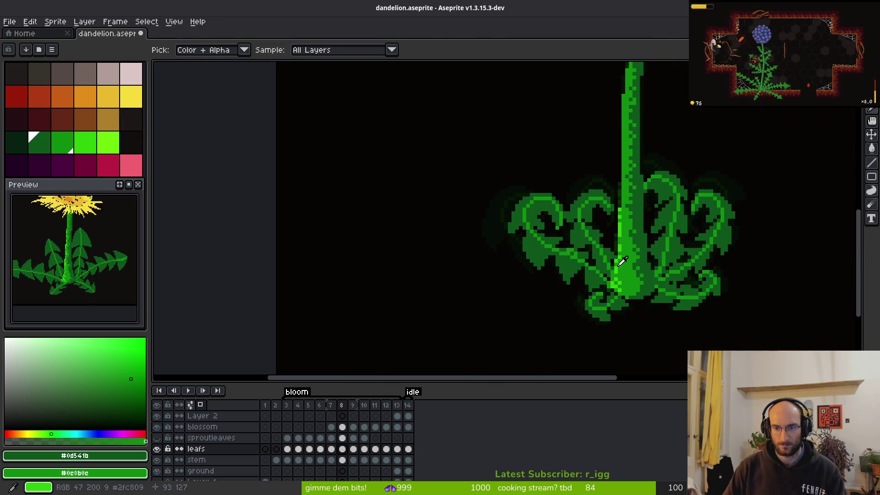
{"action": "key", "text": "Left"}
{"action": "scroll", "coordinate": [617, 256], "scroll_direction": "up", "scroll_amount": 4}
{"action": "key", "text": "b"}
Step: Select a small block of pixels near the leaf curl and nudge it slightly
{"action": "key", "text": "m"}
{"action": "left_click_drag", "start_coordinate": [629, 183], "coordinate": [587, 239]}
{"action": "left_click_drag", "start_coordinate": [610, 211], "coordinate": [625, 222]}
{"action": "key", "text": "b"}
Step: Draw a dark-green curl sweeping left and down from the top of the leaf
{"action": "scroll", "coordinate": [624, 188], "scroll_direction": "up", "scroll_amount": 1}
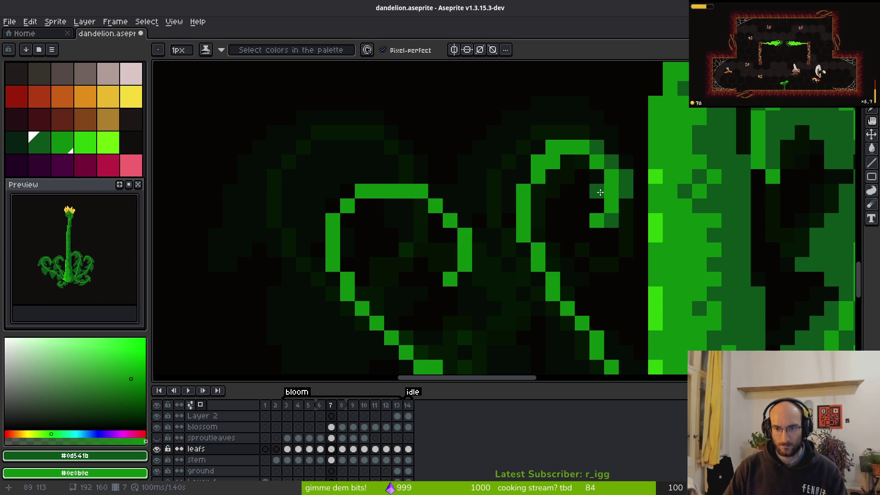
{"action": "left_click", "coordinate": [575, 162]}
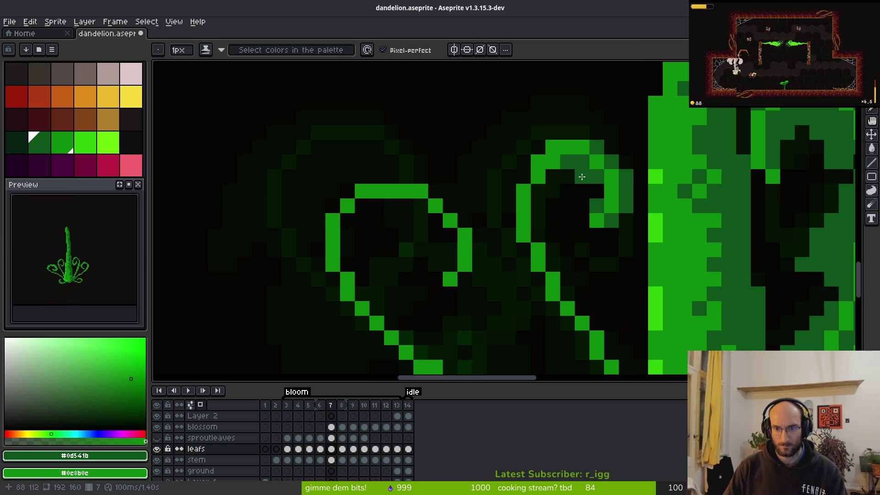
{"action": "scroll", "coordinate": [646, 251], "scroll_direction": "down", "scroll_amount": 3}
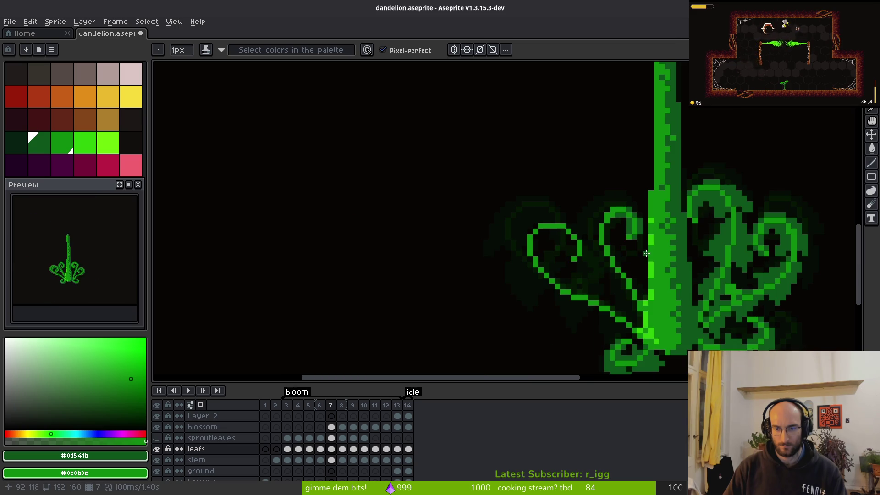
{"action": "scroll", "coordinate": [637, 258], "scroll_direction": "up", "scroll_amount": 3}
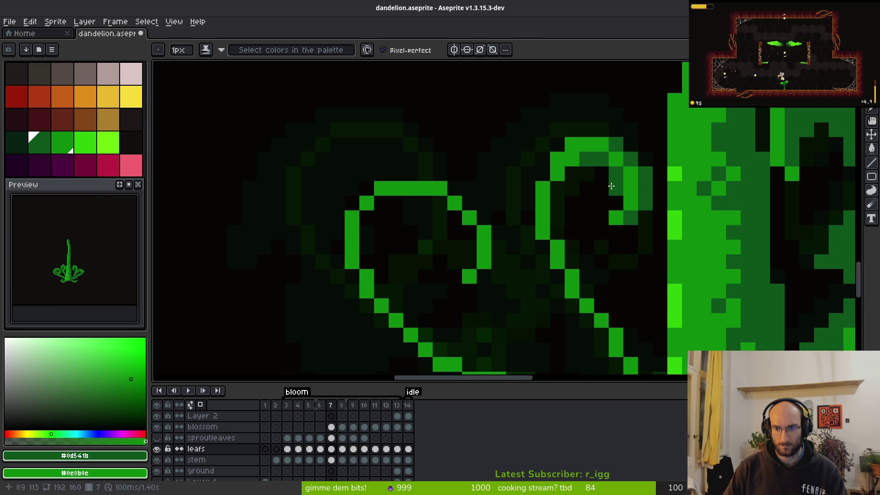
{"action": "mouse_move", "coordinate": [597, 145]}
{"action": "left_mouse_down"}
{"action": "mouse_move", "coordinate": [599, 131]}
{"action": "mouse_move", "coordinate": [555, 134]}
{"action": "mouse_move", "coordinate": [513, 183]}
{"action": "mouse_move", "coordinate": [510, 224]}
{"action": "mouse_move", "coordinate": [502, 221]}
{"action": "mouse_move", "coordinate": [507, 246]}
{"action": "left_mouse_up"}
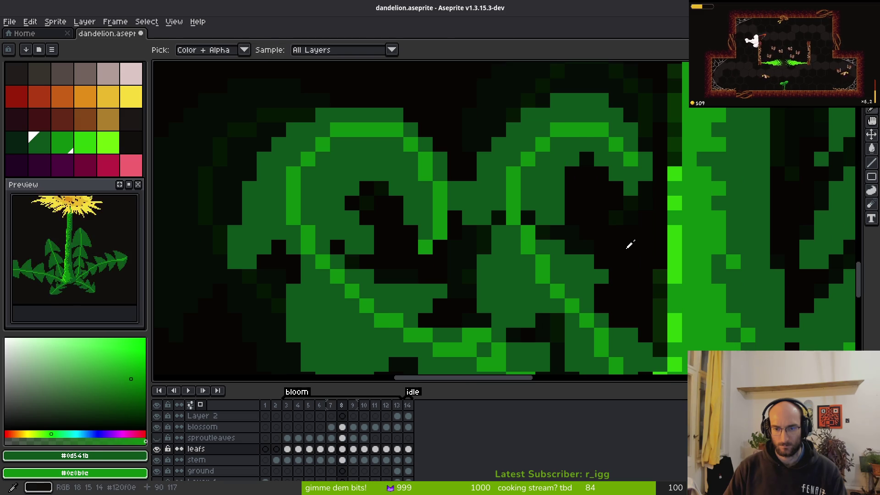
{"action": "left_click", "coordinate": [528, 216]}
Step: Paint dark-green shading across the curled leaf beside the stem
{"action": "mouse_move", "coordinate": [529, 216]}
{"action": "left_mouse_down"}
{"action": "mouse_move", "coordinate": [513, 253]}
{"action": "mouse_move", "coordinate": [499, 260]}
{"action": "mouse_move", "coordinate": [513, 229]}
{"action": "mouse_move", "coordinate": [531, 244]}
{"action": "mouse_move", "coordinate": [560, 237]}
{"action": "mouse_move", "coordinate": [586, 173]}
{"action": "mouse_move", "coordinate": [570, 220]}
{"action": "mouse_move", "coordinate": [580, 232]}
{"action": "left_mouse_up"}
{"action": "key", "text": "ctrl+z"}
{"action": "mouse_move", "coordinate": [573, 177]}
{"action": "left_mouse_down"}
{"action": "mouse_move", "coordinate": [535, 169]}
{"action": "mouse_move", "coordinate": [545, 205]}
{"action": "left_mouse_up"}
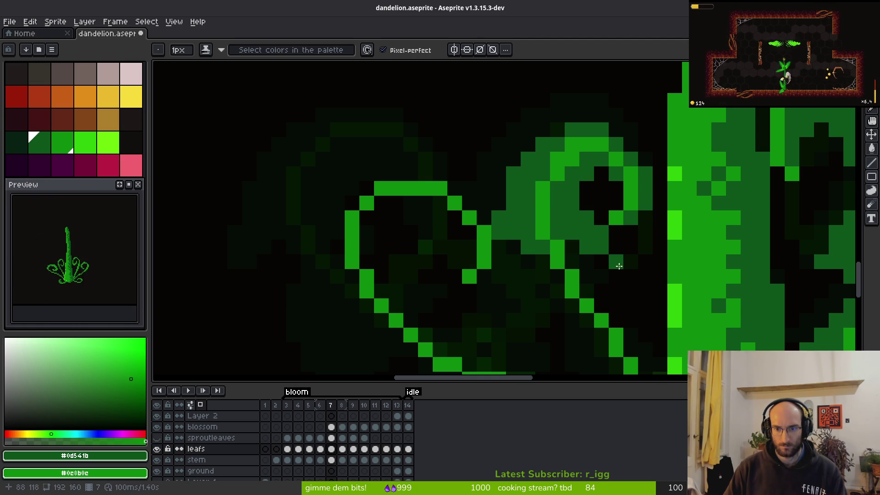
{"action": "scroll", "coordinate": [604, 253], "scroll_direction": "down", "scroll_amount": 5}
{"action": "key", "text": "i"}
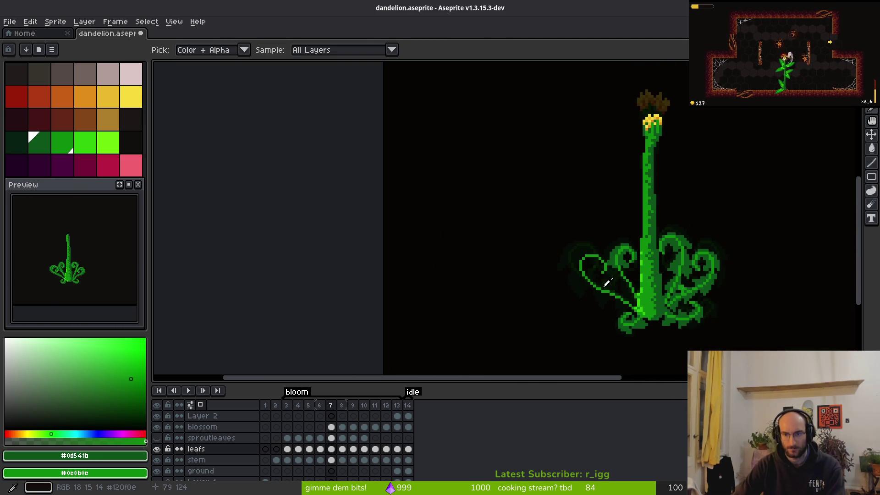
{"action": "scroll", "coordinate": [610, 275], "scroll_direction": "up", "scroll_amount": 6}
{"action": "key", "text": "b"}
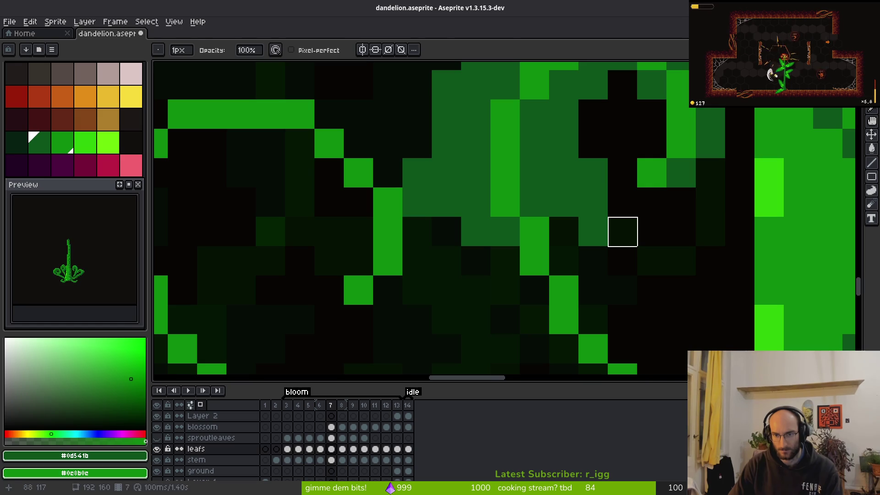
{"action": "key", "text": "b"}
{"action": "scroll", "coordinate": [708, 290], "scroll_direction": "down", "scroll_amount": 3}
{"action": "scroll", "coordinate": [666, 267], "scroll_direction": "up", "scroll_amount": 3}
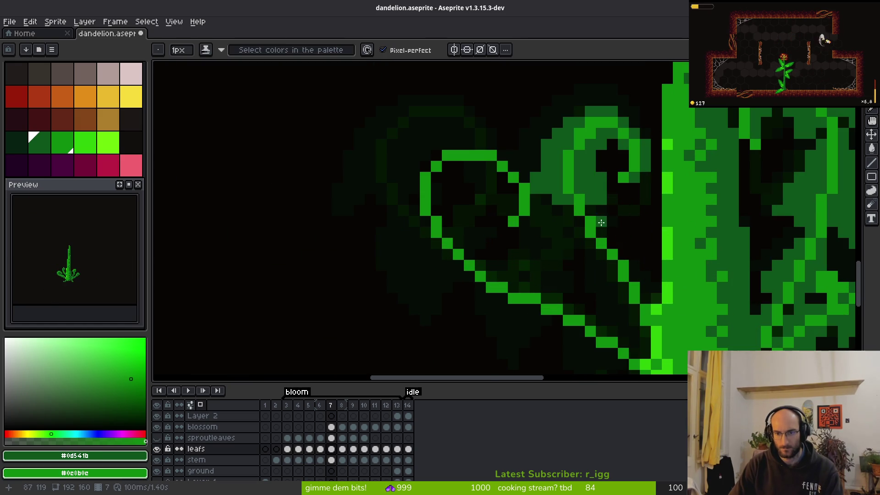
Step: Shade a diagonal run of leaf pixels dark green and lighten the dark inner column
{"action": "key", "text": "e"}
{"action": "key", "text": "b"}
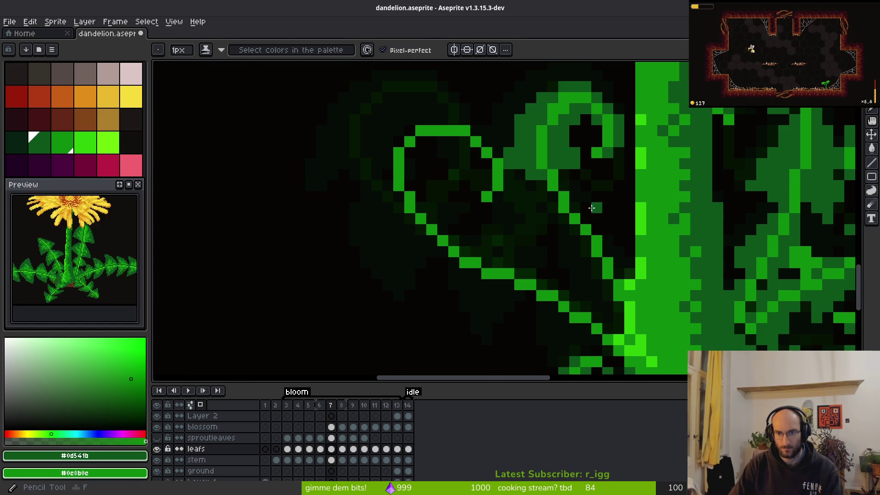
{"action": "scroll", "coordinate": [578, 202], "scroll_direction": "up", "scroll_amount": 3}
{"action": "left_click", "coordinate": [531, 119]}
{"action": "left_click_drag", "start_coordinate": [531, 118], "coordinate": [646, 188]}
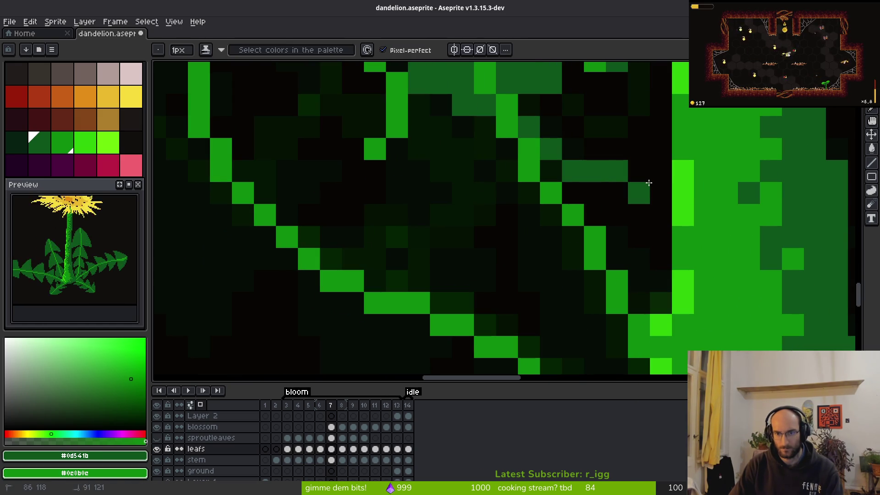
{"action": "mouse_move", "coordinate": [488, 133]}
{"action": "left_mouse_down"}
{"action": "mouse_move", "coordinate": [488, 246]}
{"action": "mouse_move", "coordinate": [505, 248]}
{"action": "mouse_move", "coordinate": [507, 259]}
{"action": "left_mouse_up"}
Step: Fill the leaf's dark gaps and black cells with green, adding a short vertical stroke
{"action": "key", "text": "e"}
{"action": "key", "text": "b"}
{"action": "mouse_move", "coordinate": [509, 220]}
{"action": "left_mouse_down"}
{"action": "mouse_move", "coordinate": [527, 255]}
{"action": "mouse_move", "coordinate": [533, 236]}
{"action": "mouse_move", "coordinate": [516, 210]}
{"action": "left_mouse_up"}
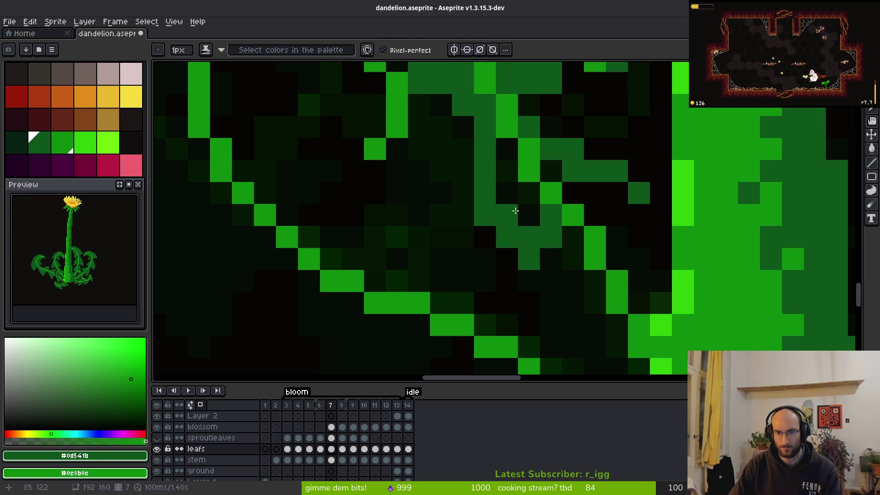
{"action": "key", "text": "g"}
{"action": "left_click", "coordinate": [509, 167]}
{"action": "left_click", "coordinate": [558, 170]}
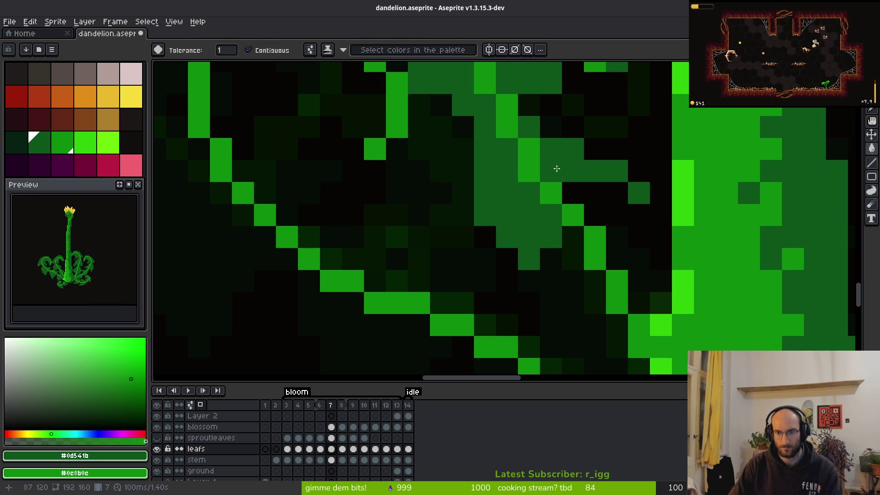
{"action": "left_click", "coordinate": [573, 192]}
{"action": "left_click", "coordinate": [595, 193]}
{"action": "key", "text": "b"}
{"action": "left_click_drag", "start_coordinate": [640, 193], "coordinate": [639, 238]}
Step: Repaint the remaining dark pixels and columns medium green, erasing one extra column
{"action": "scroll", "coordinate": [660, 263], "scroll_direction": "down", "scroll_amount": 3}
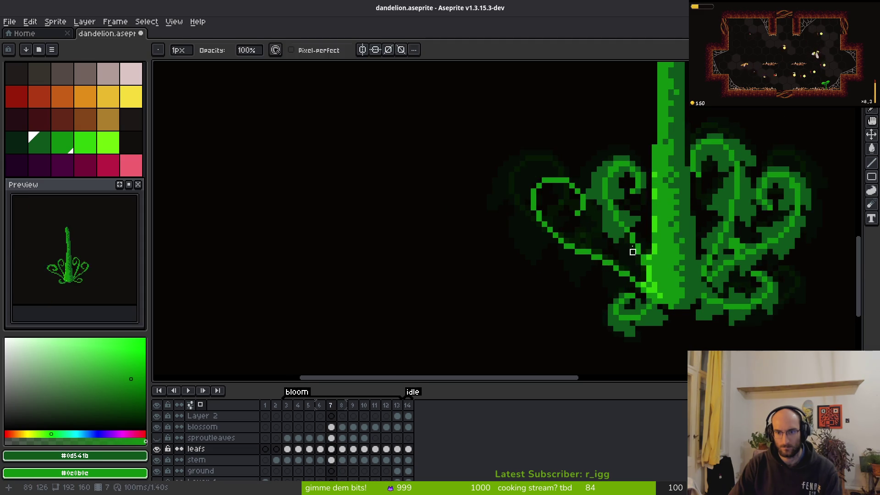
{"action": "scroll", "coordinate": [660, 262], "scroll_direction": "up", "scroll_amount": 3}
{"action": "key", "text": "b"}
{"action": "left_click_drag", "start_coordinate": [588, 245], "coordinate": [574, 245]}
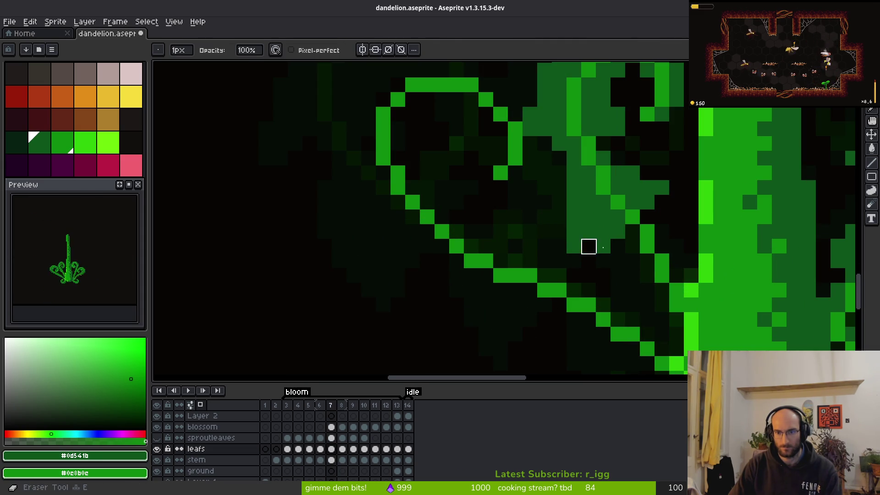
{"action": "key", "text": "e"}
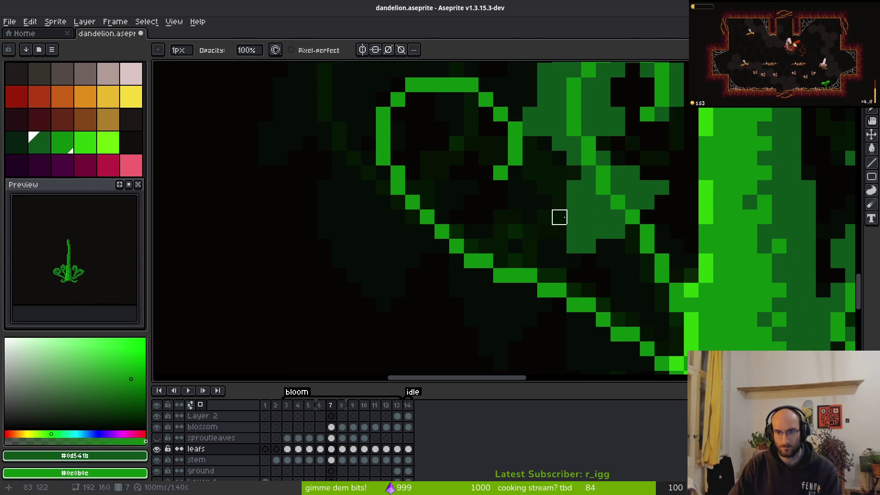
{"action": "key", "text": "b"}
{"action": "left_click_drag", "start_coordinate": [559, 198], "coordinate": [565, 253]}
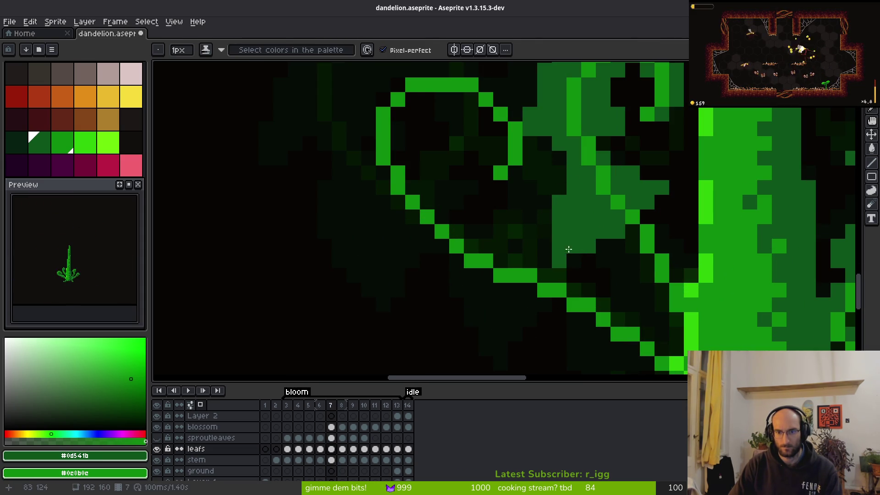
{"action": "key", "text": "e"}
{"action": "scroll", "coordinate": [640, 281], "scroll_direction": "down", "scroll_amount": 4}
{"action": "scroll", "coordinate": [640, 281], "scroll_direction": "up", "scroll_amount": 3}
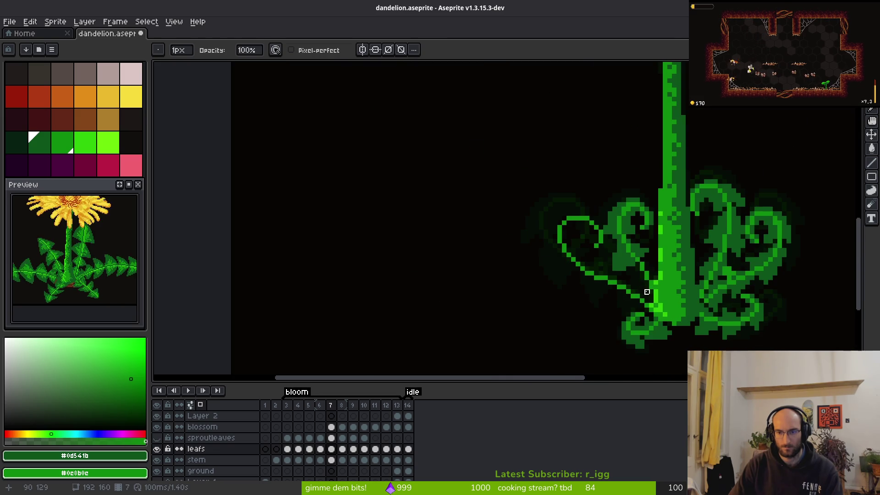
{"action": "key", "text": "ctrl+z"}
{"action": "left_click_drag", "start_coordinate": [584, 220], "coordinate": [584, 243]}
{"action": "key", "text": "b"}
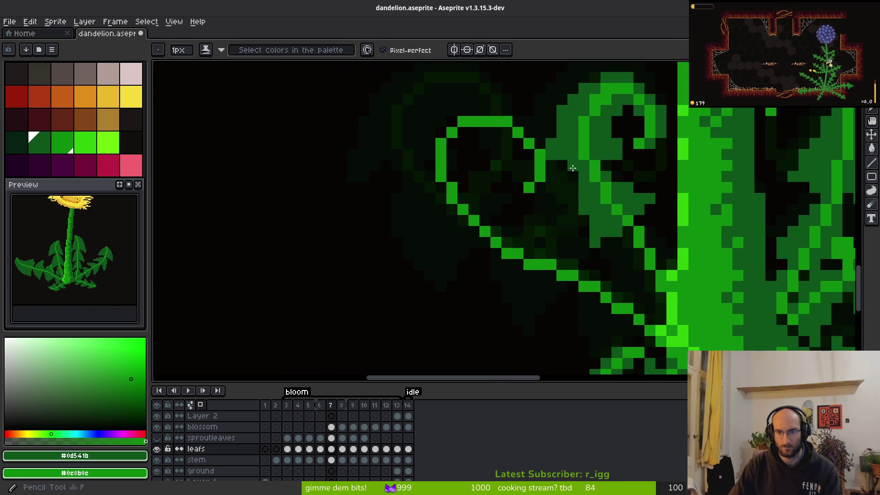
{"action": "scroll", "coordinate": [570, 166], "scroll_direction": "down", "scroll_amount": 4}
{"action": "key", "text": "Right"}
Step: Inspect frame 8's leaves, trying the eyedropper, pencil and eraser
{"action": "key", "text": "i"}
{"action": "key", "text": "b"}
{"action": "scroll", "coordinate": [587, 207], "scroll_direction": "up", "scroll_amount": 2}
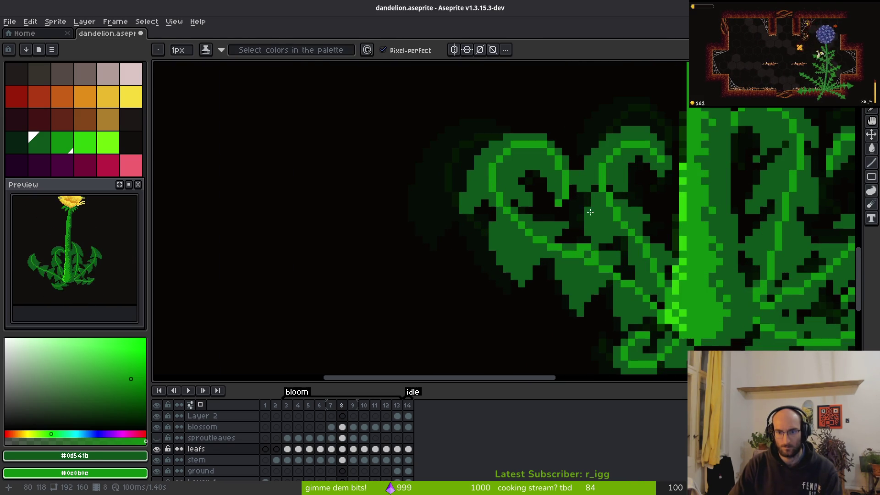
{"action": "key", "text": "e"}
{"action": "scroll", "coordinate": [587, 211], "scroll_direction": "down", "scroll_amount": 1}
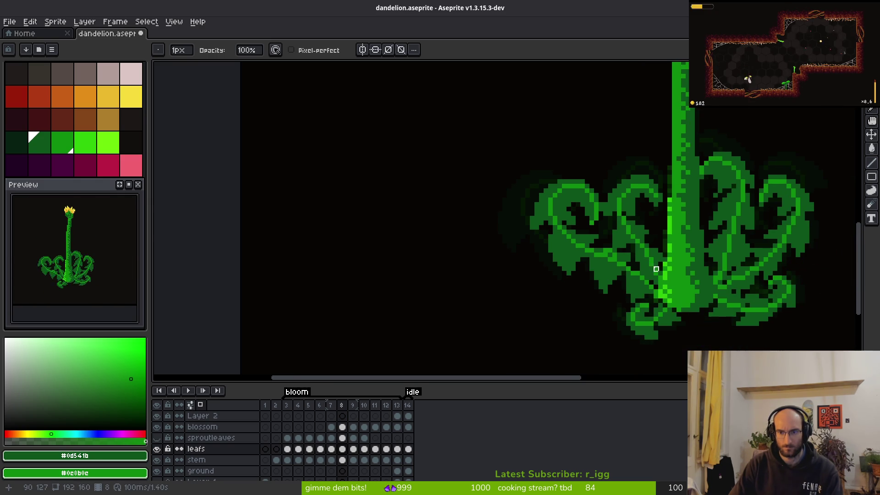
{"action": "scroll", "coordinate": [656, 269], "scroll_direction": "up", "scroll_amount": 2}
{"action": "key", "text": "b"}
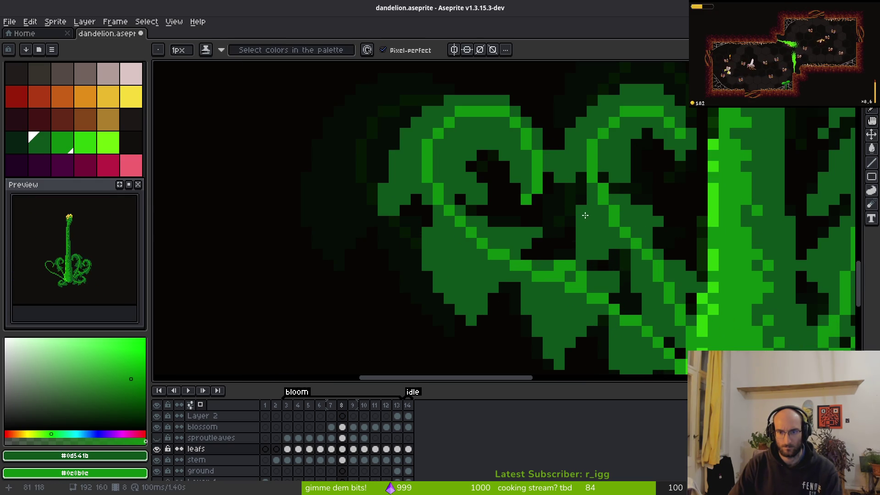
{"action": "scroll", "coordinate": [585, 209], "scroll_direction": "down", "scroll_amount": 3}
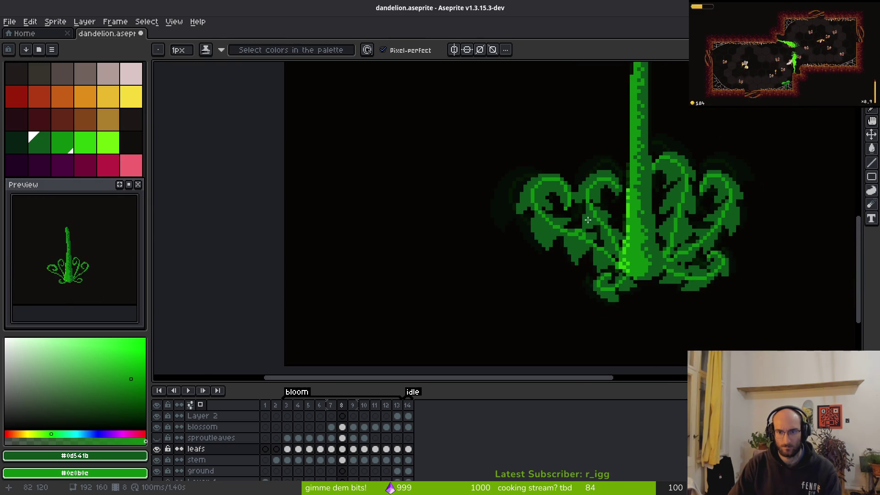
{"action": "scroll", "coordinate": [585, 209], "scroll_direction": "up", "scroll_amount": 4}
Step: Magic-wand select the connected leaf region on frame 8, then clear the selection
{"action": "key", "text": "w"}
{"action": "left_click", "coordinate": [571, 142]}
{"action": "key", "text": "Tab"}
{"action": "key", "text": "Tab"}
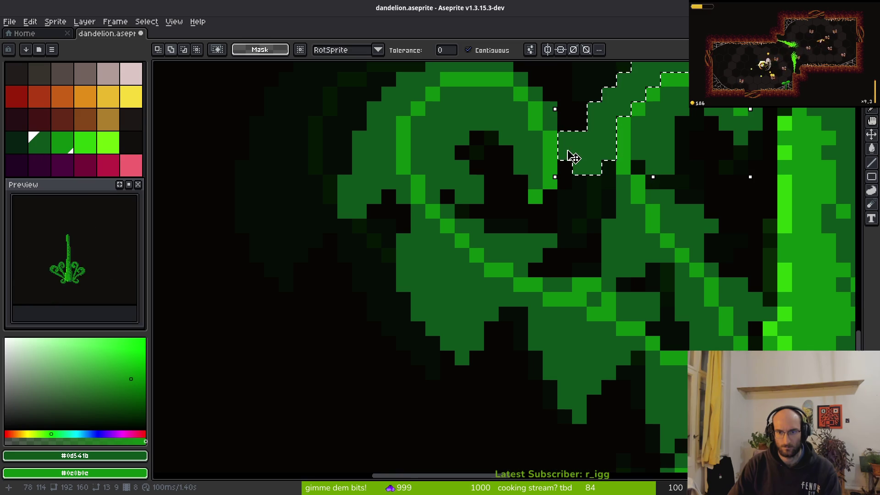
{"action": "key", "text": "ctrl+d"}
{"action": "key", "text": "e"}
{"action": "scroll", "coordinate": [565, 139], "scroll_direction": "down", "scroll_amount": 4}
{"action": "key", "text": "i"}
Step: Flip between frames 7, 8 and 9 to compare leaves, ending on frame 9 with the Pencil
{"action": "key", "text": "Right"}
{"action": "key", "text": "Left"}
{"action": "key", "text": "Right"}
{"action": "key", "text": "Left"}
{"action": "key", "text": "Left"}
{"action": "key", "text": "Right"}
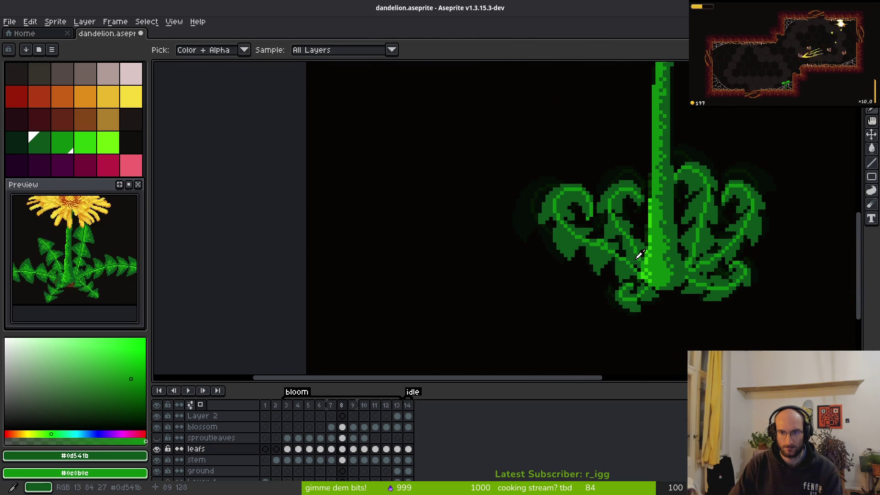
{"action": "key", "text": "Right"}
{"action": "key", "text": "b"}
{"action": "scroll", "coordinate": [600, 236], "scroll_direction": "up", "scroll_amount": 5}
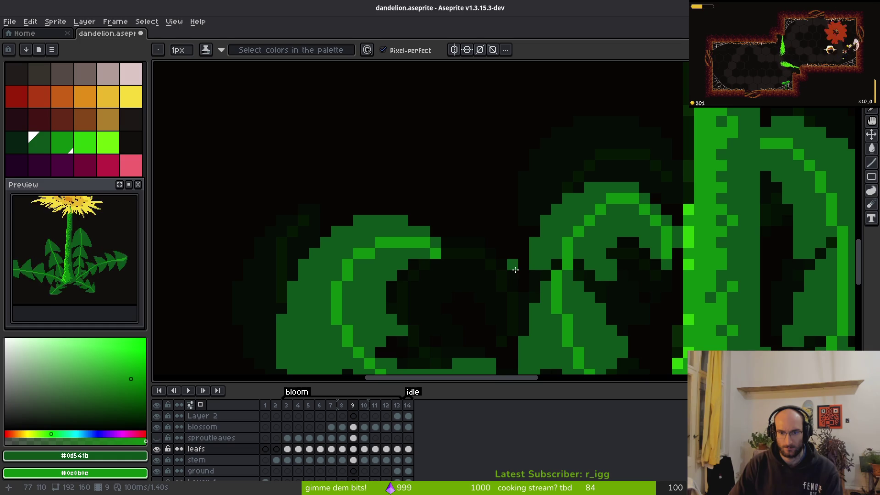
Step: Add a green pixel along the outer edge of frame 9's curled leaf
{"action": "left_click", "coordinate": [521, 267]}
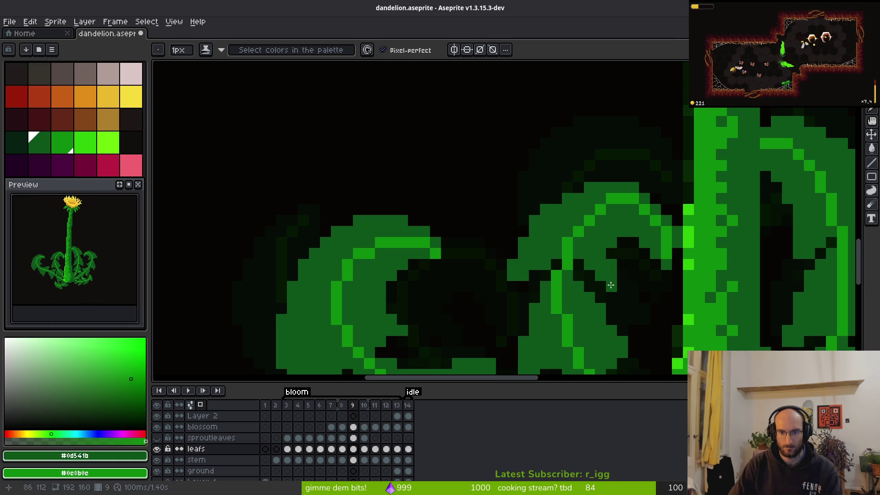
{"action": "scroll", "coordinate": [602, 283], "scroll_direction": "down", "scroll_amount": 4}
{"action": "scroll", "coordinate": [616, 305], "scroll_direction": "up", "scroll_amount": 5}
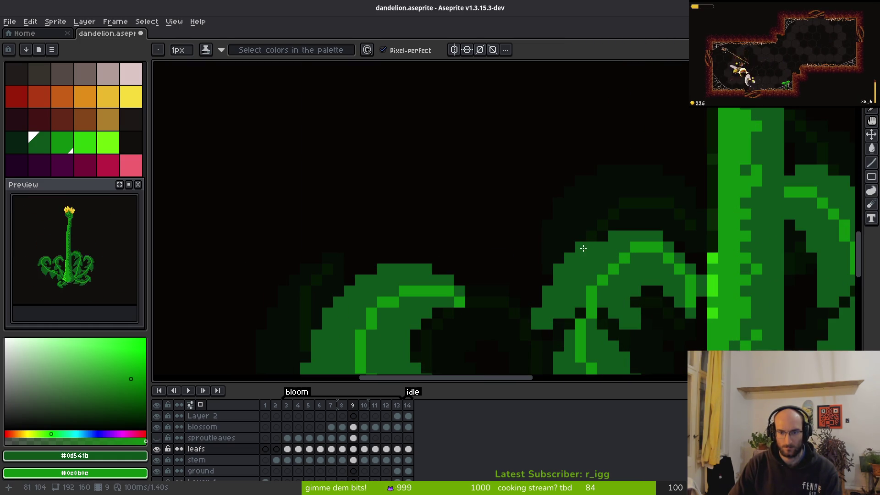
{"action": "scroll", "coordinate": [646, 273], "scroll_direction": "down", "scroll_amount": 3}
Step: Flip between frames 9 and 10 to compare the leaves
{"action": "key", "text": "Right"}
{"action": "key", "text": "Left"}
{"action": "key", "text": "Right"}
{"action": "key", "text": "Right"}
{"action": "key", "text": "Left"}
{"action": "scroll", "coordinate": [430, 209], "scroll_direction": "up", "scroll_amount": 4}
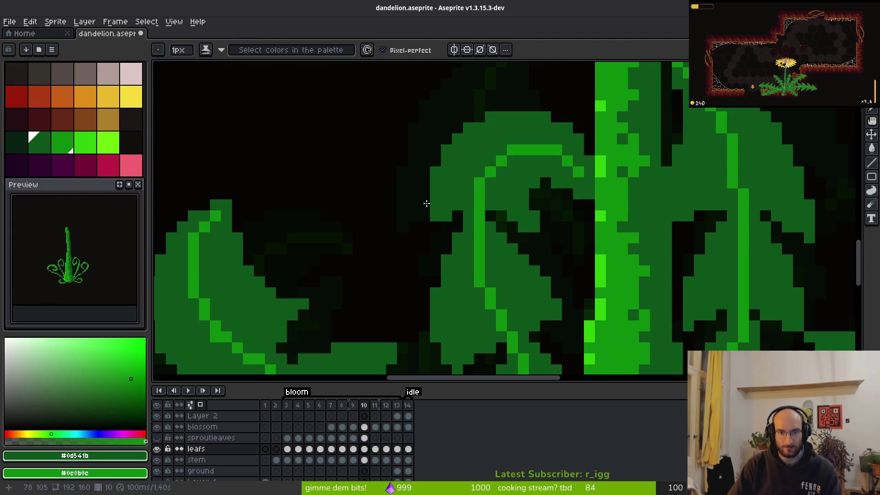
Step: In frame 10, extend the leaf edge downward in green and erase two stray leaf pixels
{"action": "left_click_drag", "start_coordinate": [424, 197], "coordinate": [421, 229]}
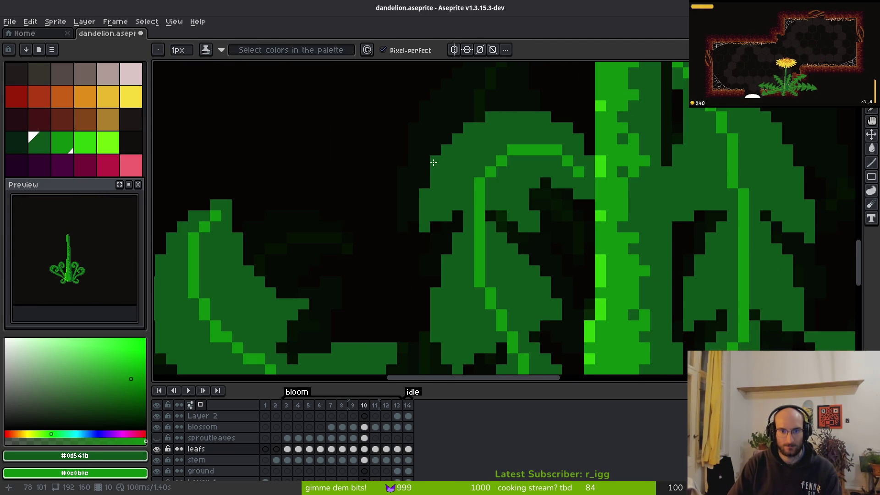
{"action": "scroll", "coordinate": [489, 220], "scroll_direction": "down", "scroll_amount": 4}
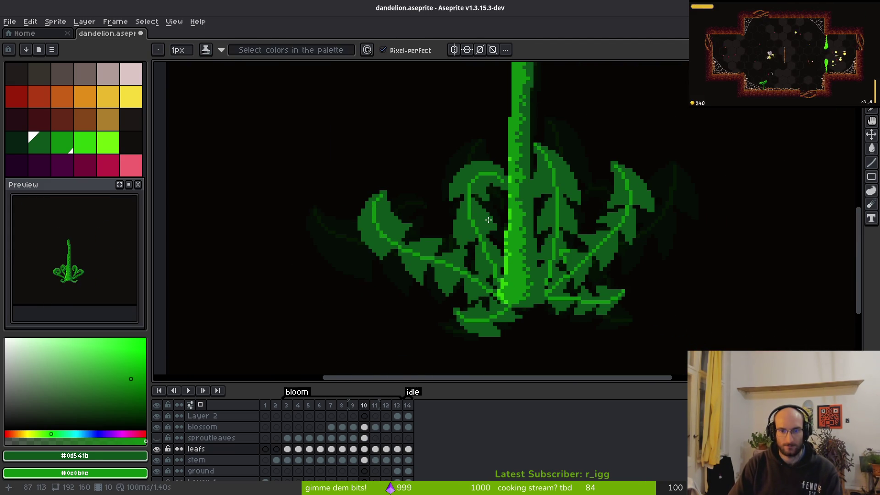
{"action": "scroll", "coordinate": [514, 211], "scroll_direction": "up", "scroll_amount": 4}
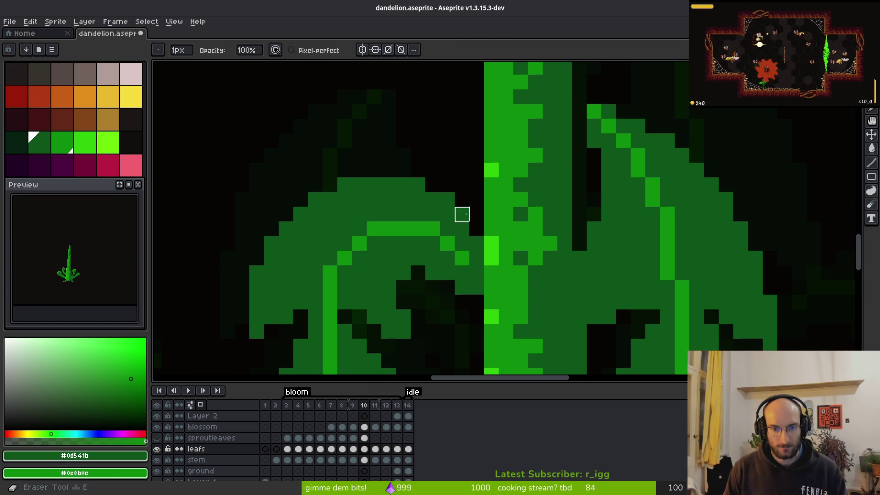
{"action": "left_click", "coordinate": [419, 185]}
{"action": "left_click", "coordinate": [477, 244]}
{"action": "scroll", "coordinate": [477, 244], "scroll_direction": "down", "scroll_amount": 4}
Step: Flip between frames 10 and 11 to compare the leaves
{"action": "key", "text": "Right"}
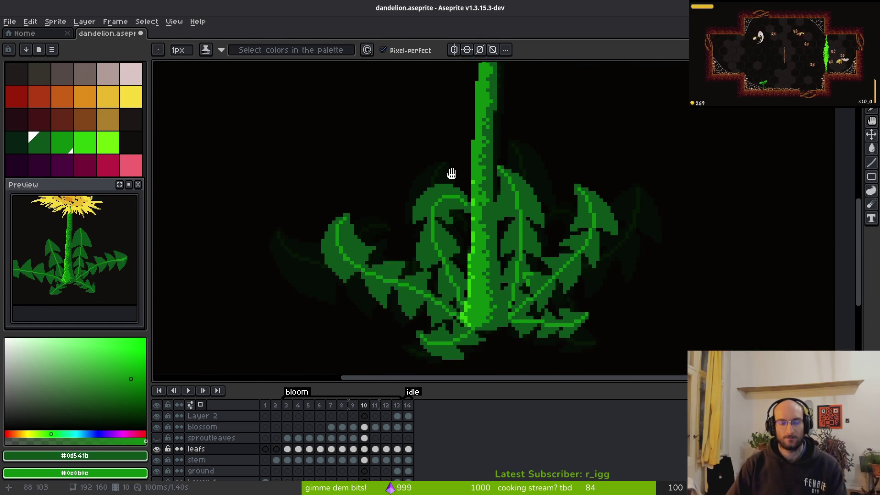
{"action": "key", "text": "Left"}
{"action": "key", "text": "Left"}
{"action": "key", "text": "Right"}
{"action": "key", "text": "Right"}
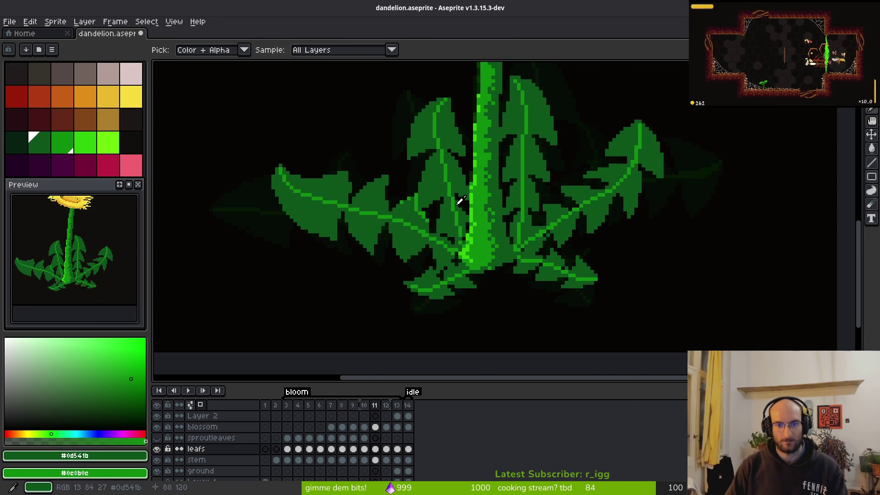
{"action": "key", "text": "Left"}
{"action": "scroll", "coordinate": [468, 219], "scroll_direction": "up", "scroll_amount": 3}
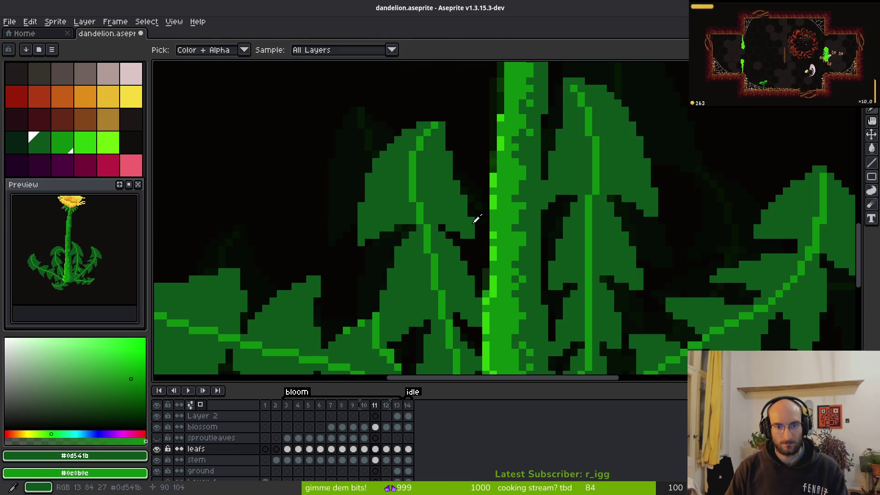
{"action": "scroll", "coordinate": [468, 221], "scroll_direction": "up", "scroll_amount": 3}
Step: Erase the green pixels inside the leaf curl
{"action": "key", "text": "l"}
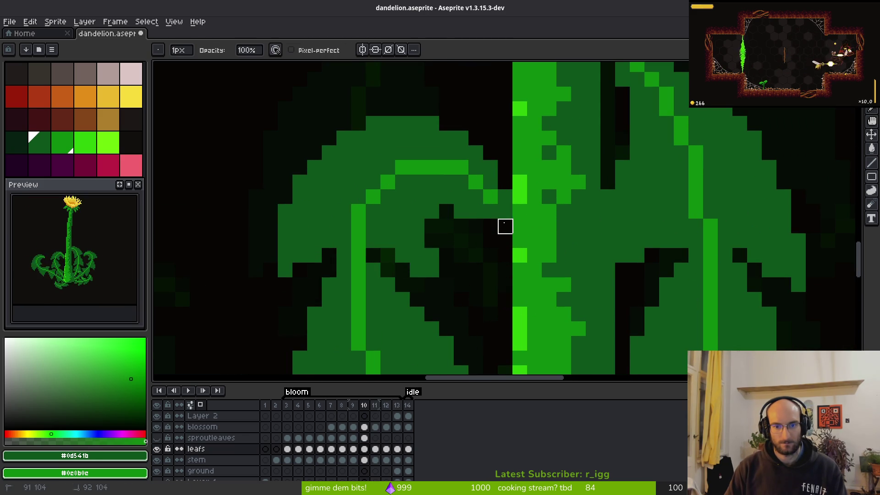
{"action": "key", "text": "f"}
{"action": "key", "text": "e"}
{"action": "mouse_move", "coordinate": [475, 211]}
{"action": "left_mouse_down"}
{"action": "mouse_move", "coordinate": [505, 211]}
{"action": "mouse_move", "coordinate": [505, 229]}
{"action": "left_mouse_up"}
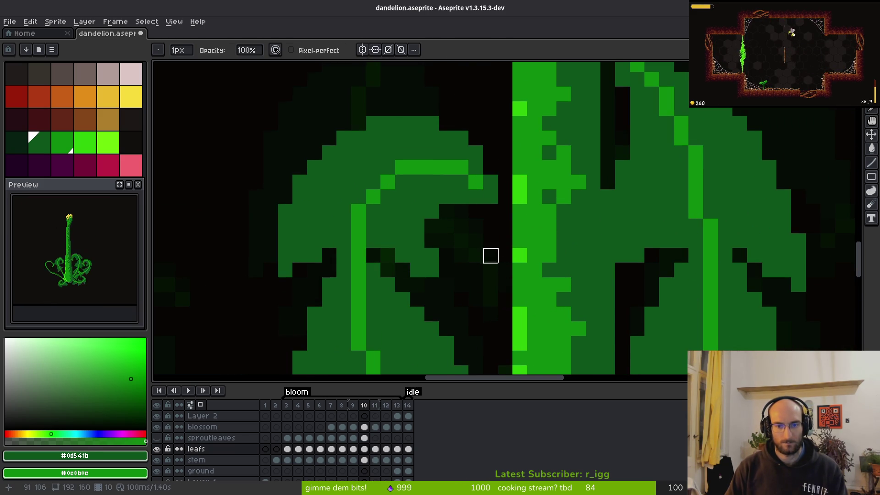
{"action": "scroll", "coordinate": [474, 287], "scroll_direction": "down", "scroll_amount": 3}
{"action": "scroll", "coordinate": [511, 239], "scroll_direction": "up", "scroll_amount": 3}
Step: Try brightening a single leaf pixel with the shading pencil, then undo it
{"action": "key", "text": "f"}
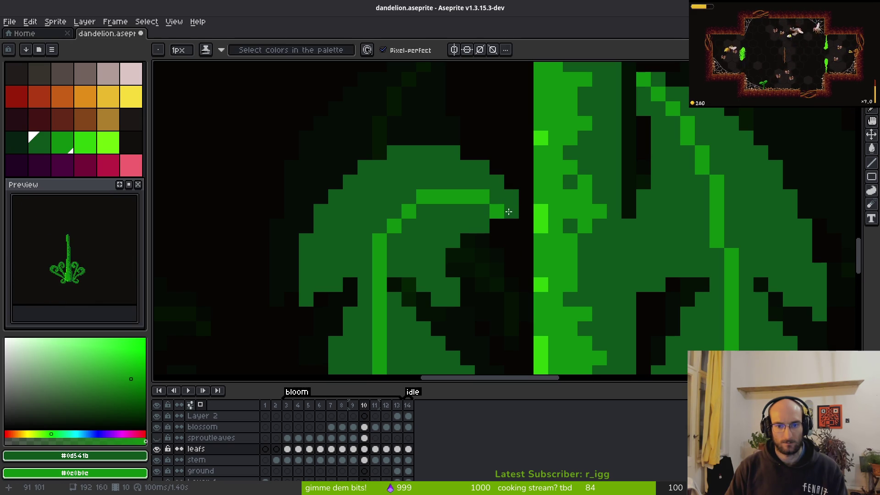
{"action": "scroll", "coordinate": [479, 261], "scroll_direction": "down", "scroll_amount": 3}
{"action": "scroll", "coordinate": [459, 207], "scroll_direction": "up", "scroll_amount": 2}
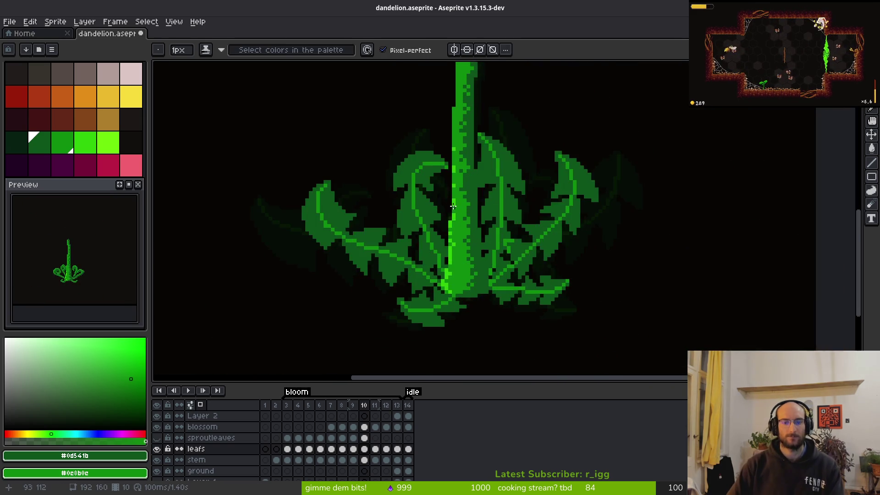
{"action": "scroll", "coordinate": [458, 208], "scroll_direction": "up", "scroll_amount": 4}
{"action": "left_click", "coordinate": [381, 168]}
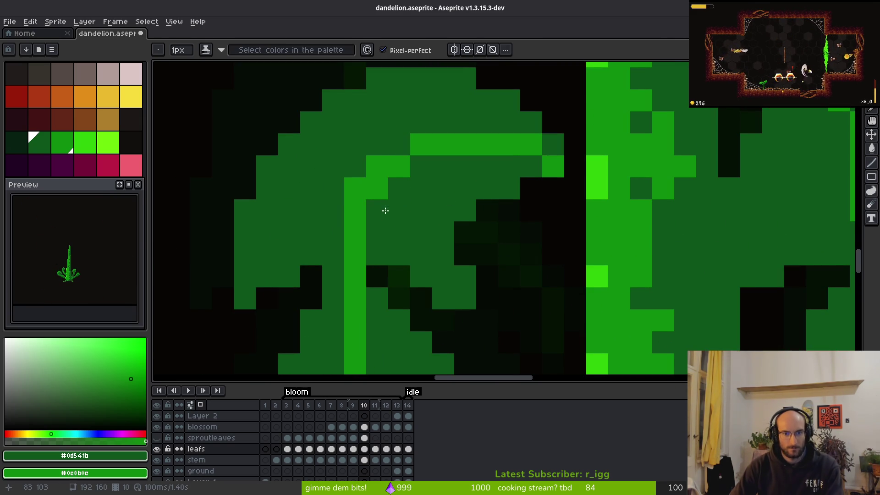
{"action": "key", "text": "ctrl+z"}
{"action": "scroll", "coordinate": [459, 211], "scroll_direction": "up", "scroll_amount": 1}
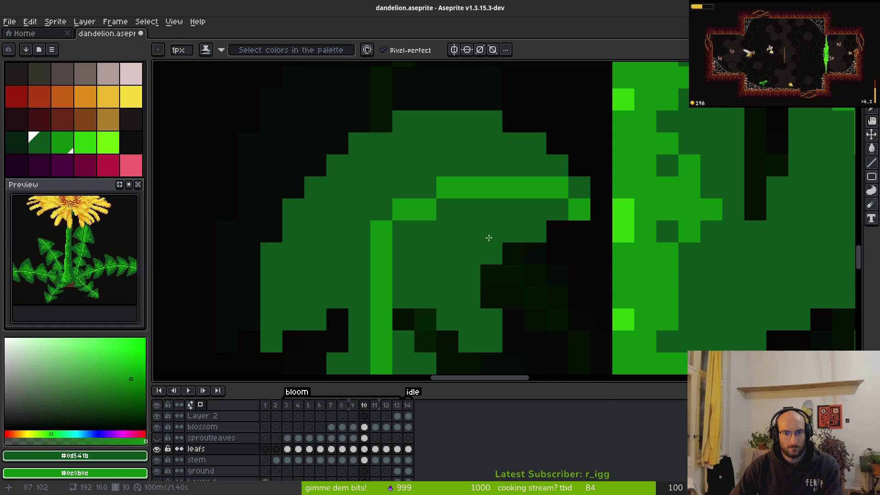
{"action": "scroll", "coordinate": [458, 211], "scroll_direction": "down", "scroll_amount": 3}
{"action": "scroll", "coordinate": [443, 199], "scroll_direction": "up", "scroll_amount": 2}
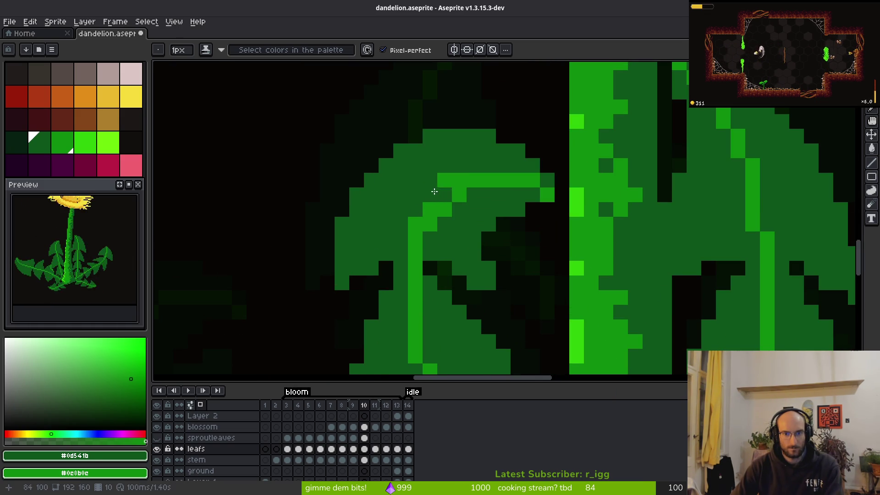
Step: Darken two stray bright pixels on the leaf curl
{"action": "left_click_drag", "start_coordinate": [444, 179], "coordinate": [419, 205]}
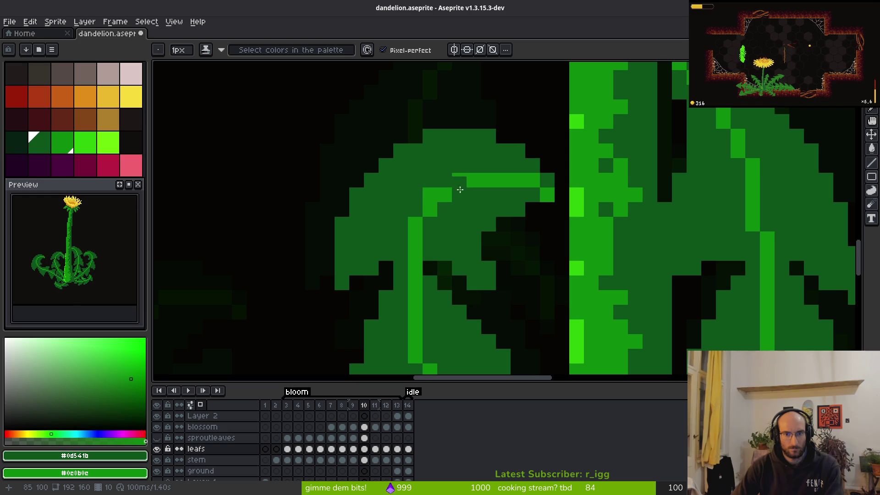
{"action": "scroll", "coordinate": [496, 271], "scroll_direction": "down", "scroll_amount": 3}
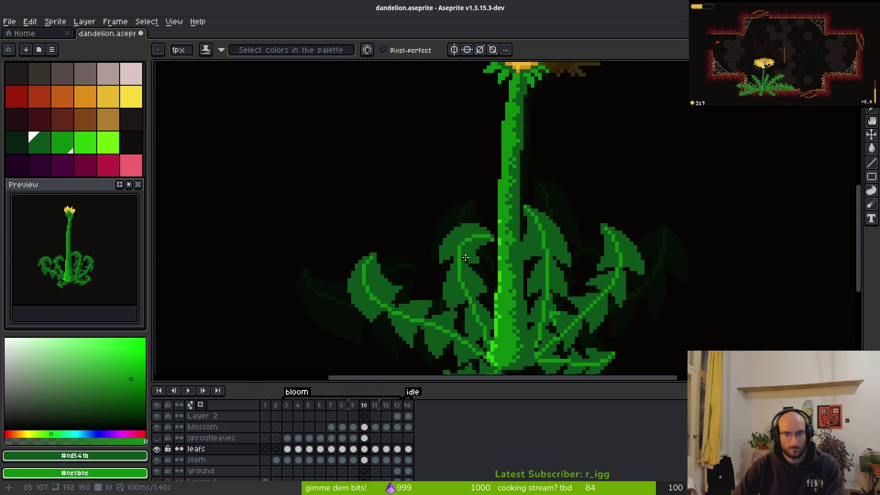
{"action": "scroll", "coordinate": [468, 259], "scroll_direction": "up", "scroll_amount": 3}
{"action": "scroll", "coordinate": [474, 237], "scroll_direction": "down", "scroll_amount": 4}
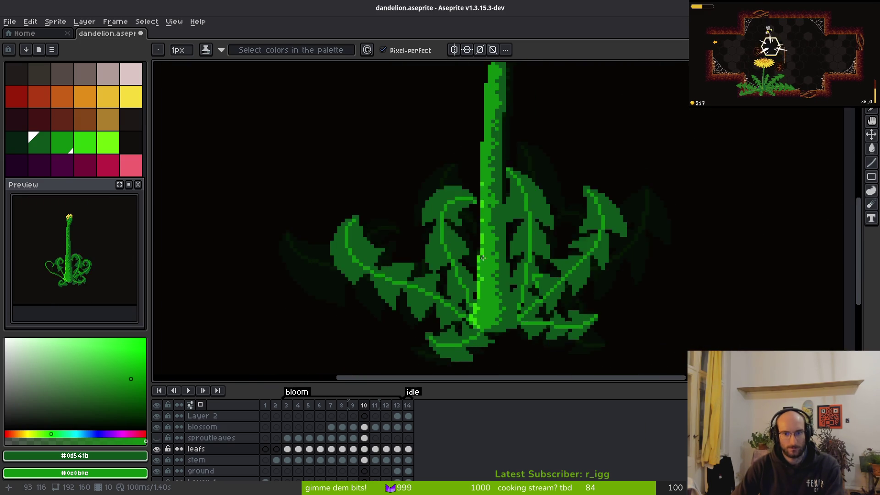
{"action": "scroll", "coordinate": [465, 234], "scroll_direction": "up", "scroll_amount": 3}
{"action": "scroll", "coordinate": [465, 234], "scroll_direction": "up", "scroll_amount": 1}
Step: Tidy the bright stem pixels beside the leaf, then step back to an earlier frame
{"action": "mouse_move", "coordinate": [436, 201]}
{"action": "left_mouse_down"}
{"action": "mouse_move", "coordinate": [422, 211]}
{"action": "mouse_move", "coordinate": [423, 224]}
{"action": "left_mouse_up"}
{"action": "scroll", "coordinate": [499, 250], "scroll_direction": "down", "scroll_amount": 4}
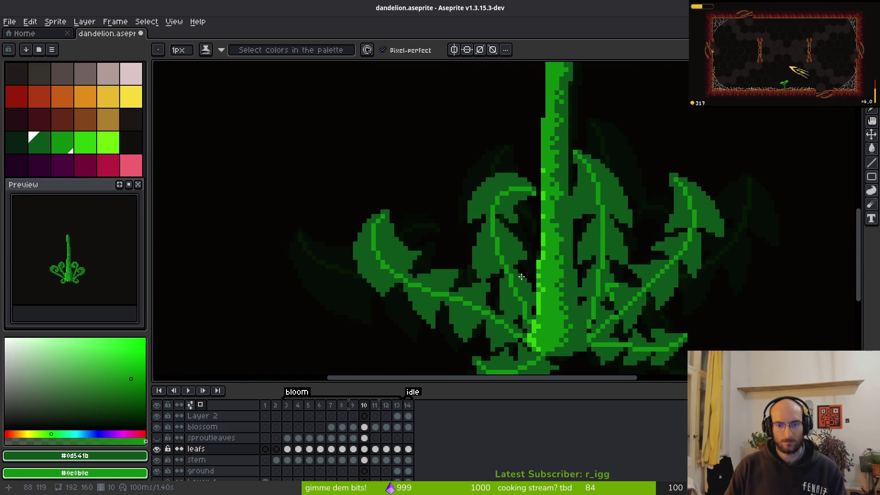
{"action": "scroll", "coordinate": [448, 221], "scroll_direction": "up", "scroll_amount": 4}
{"action": "scroll", "coordinate": [466, 209], "scroll_direction": "down", "scroll_amount": 4}
{"action": "key", "text": "Left"}
{"action": "key", "text": "Left"}
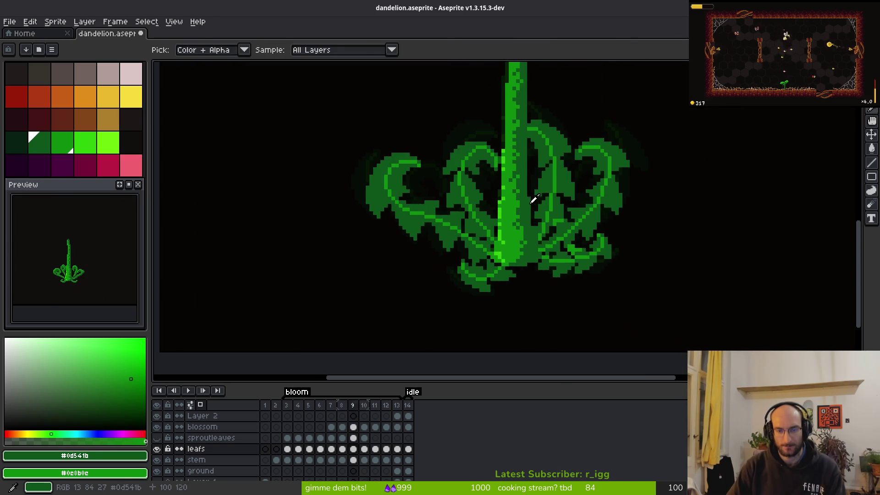
Step: On frame 7, add a bright green pixel to the leaf vein and dark green pixels beside it
{"action": "key", "text": "Left"}
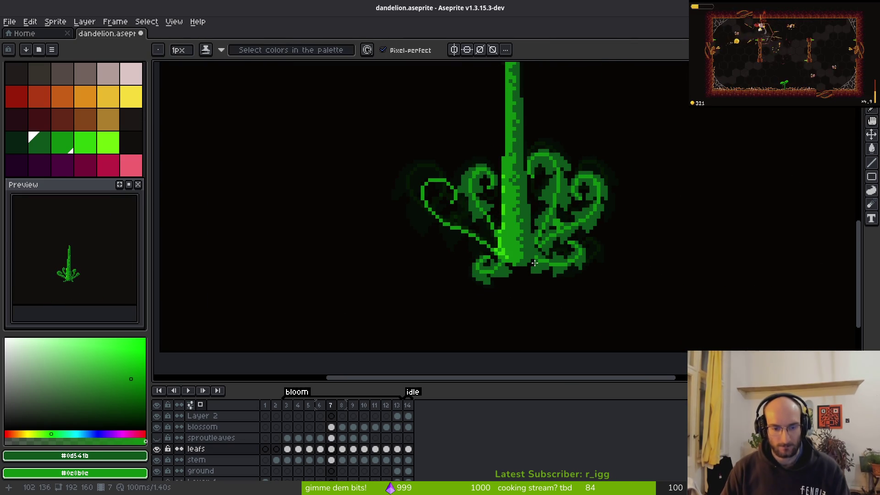
{"action": "scroll", "coordinate": [490, 209], "scroll_direction": "up", "scroll_amount": 5}
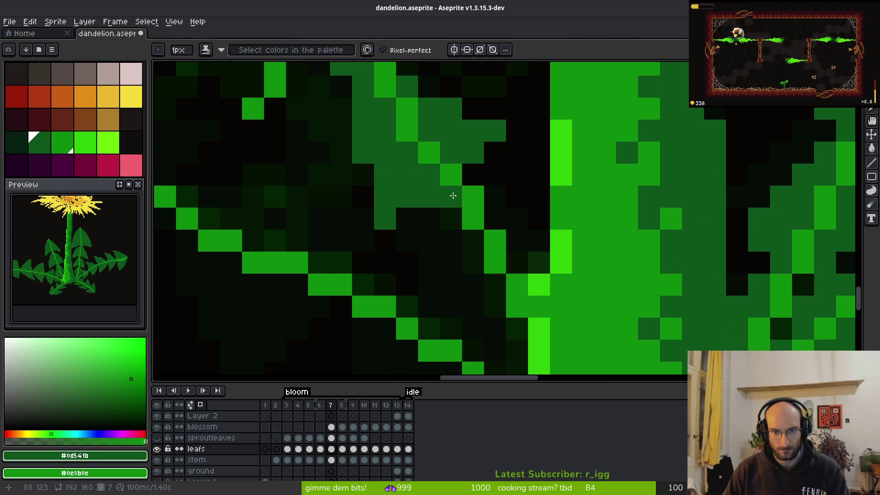
{"action": "left_click", "coordinate": [474, 197]}
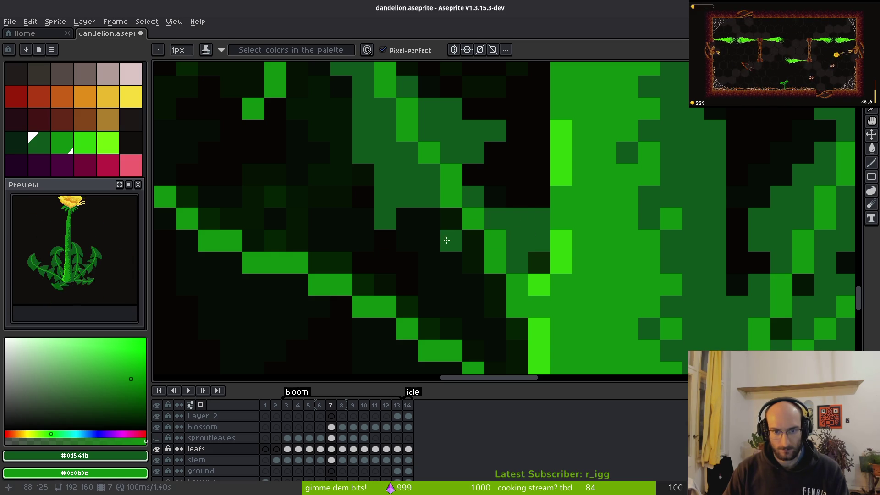
{"action": "scroll", "coordinate": [452, 232], "scroll_direction": "down", "scroll_amount": 3}
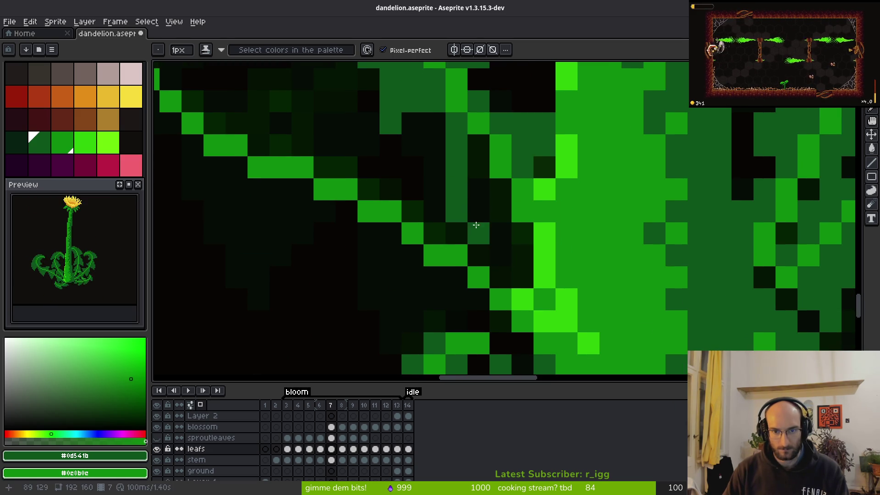
{"action": "left_click_drag", "start_coordinate": [475, 212], "coordinate": [490, 197]}
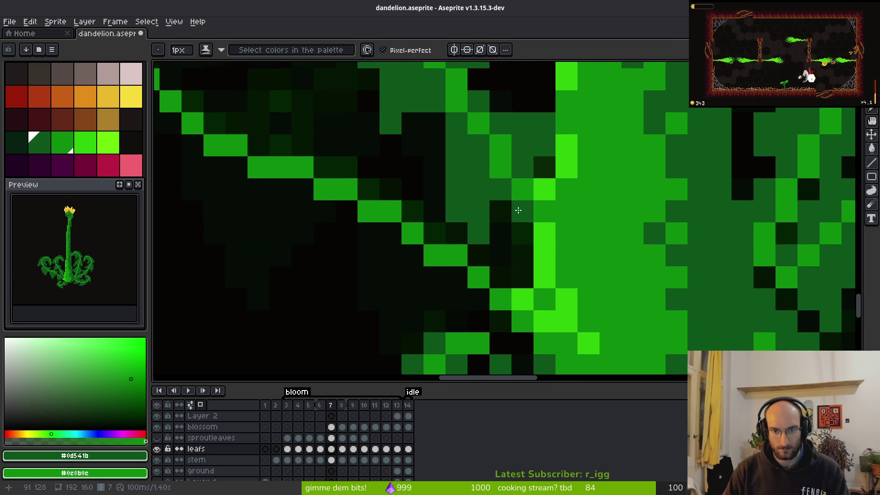
{"action": "scroll", "coordinate": [518, 206], "scroll_direction": "down", "scroll_amount": 2}
{"action": "scroll", "coordinate": [512, 221], "scroll_direction": "up", "scroll_amount": 1}
Step: Paint a dark green edge atop the leaf curl and thicken it with medium green
{"action": "key", "text": "e"}
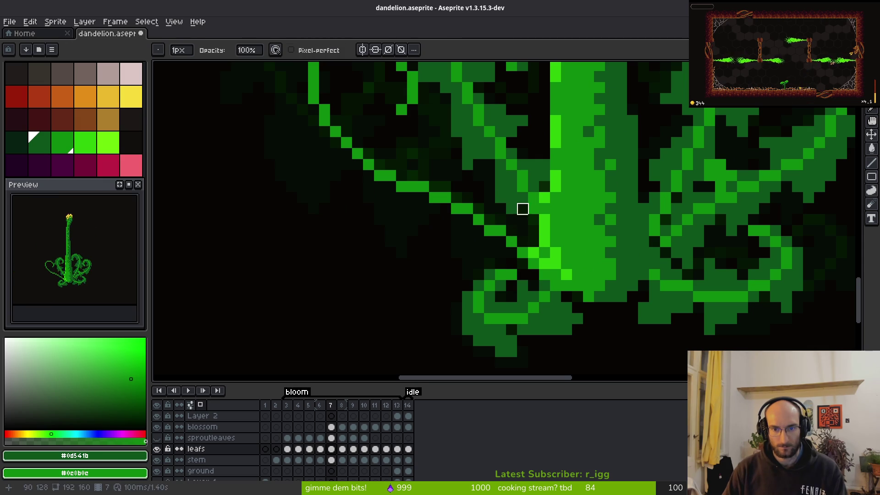
{"action": "key", "text": "b"}
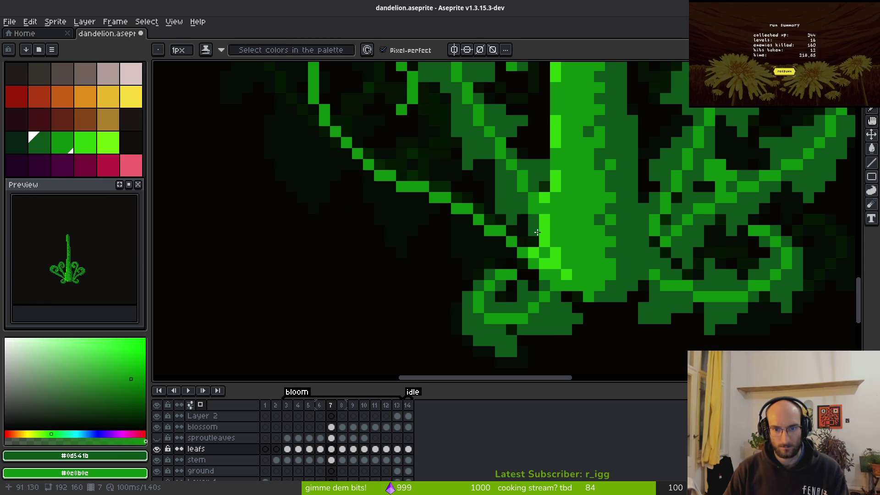
{"action": "scroll", "coordinate": [537, 232], "scroll_direction": "down", "scroll_amount": 3}
{"action": "scroll", "coordinate": [434, 154], "scroll_direction": "up", "scroll_amount": 2}
{"action": "scroll", "coordinate": [434, 154], "scroll_direction": "down", "scroll_amount": 1}
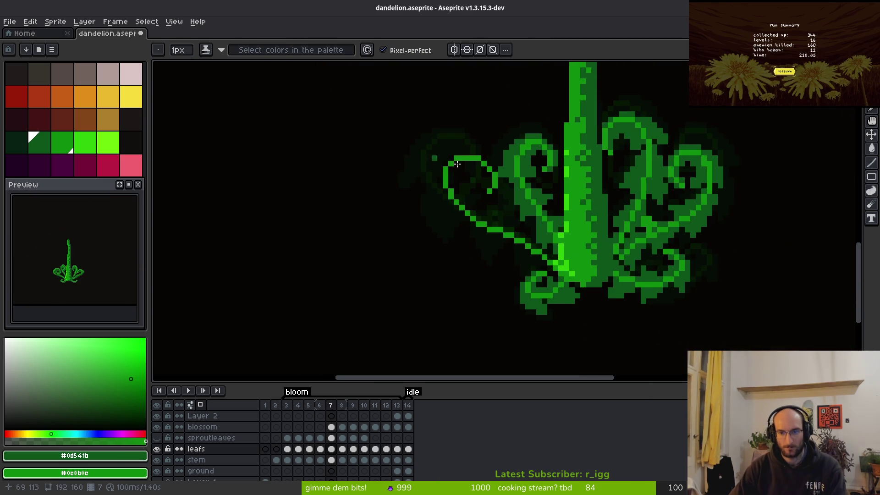
{"action": "scroll", "coordinate": [477, 180], "scroll_direction": "up", "scroll_amount": 2}
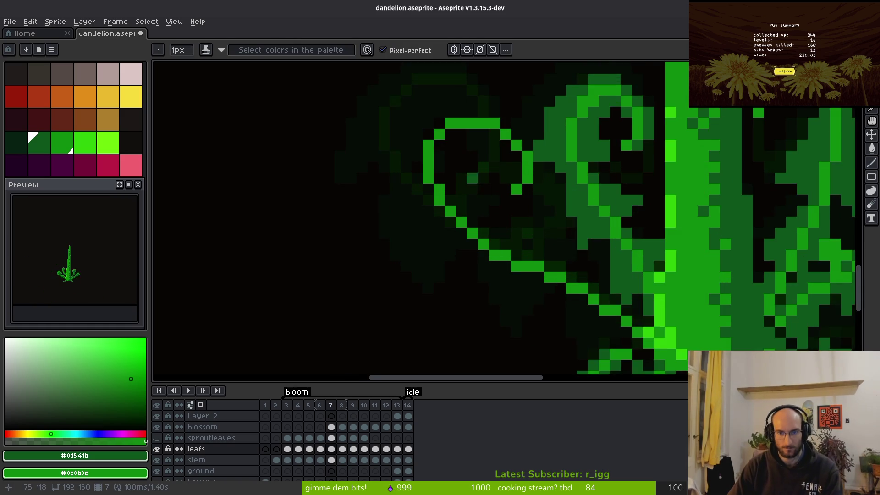
{"action": "scroll", "coordinate": [477, 180], "scroll_direction": "up", "scroll_amount": 1}
{"action": "scroll", "coordinate": [523, 197], "scroll_direction": "down", "scroll_amount": 1}
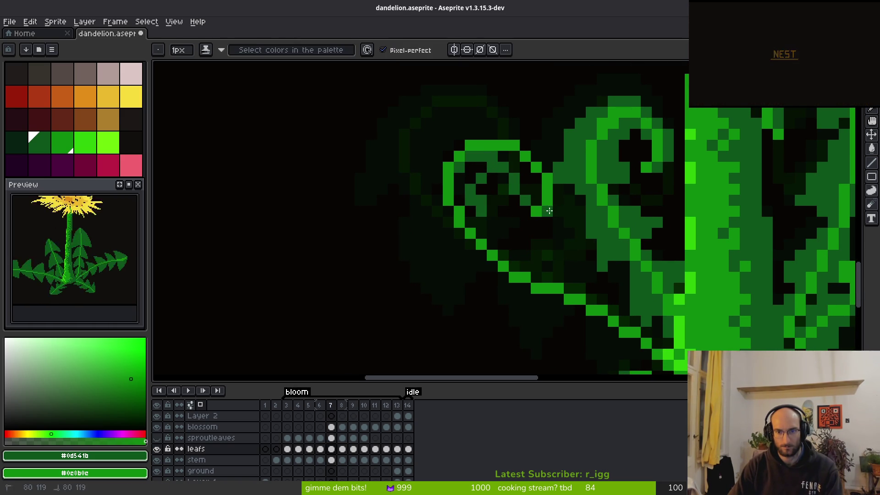
{"action": "mouse_move", "coordinate": [500, 138]}
{"action": "left_mouse_down"}
{"action": "mouse_move", "coordinate": [467, 134]}
{"action": "mouse_move", "coordinate": [462, 144]}
{"action": "left_mouse_up"}
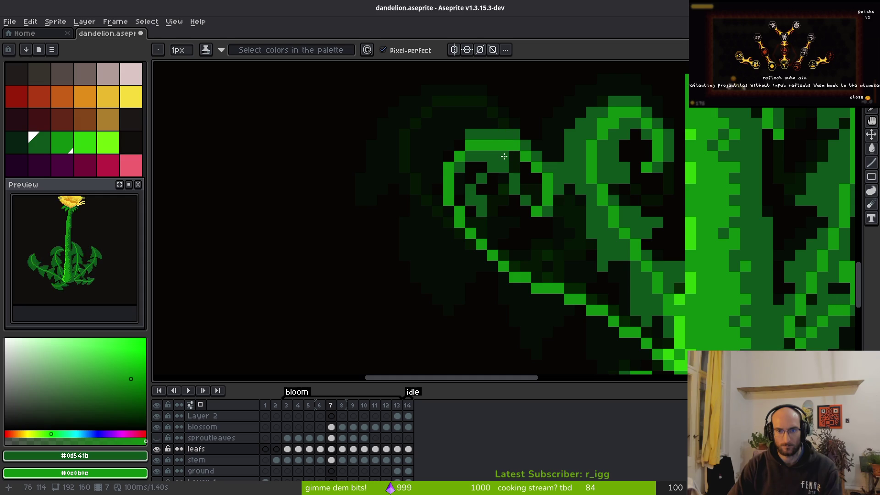
{"action": "left_click_drag", "start_coordinate": [534, 192], "coordinate": [525, 170]}
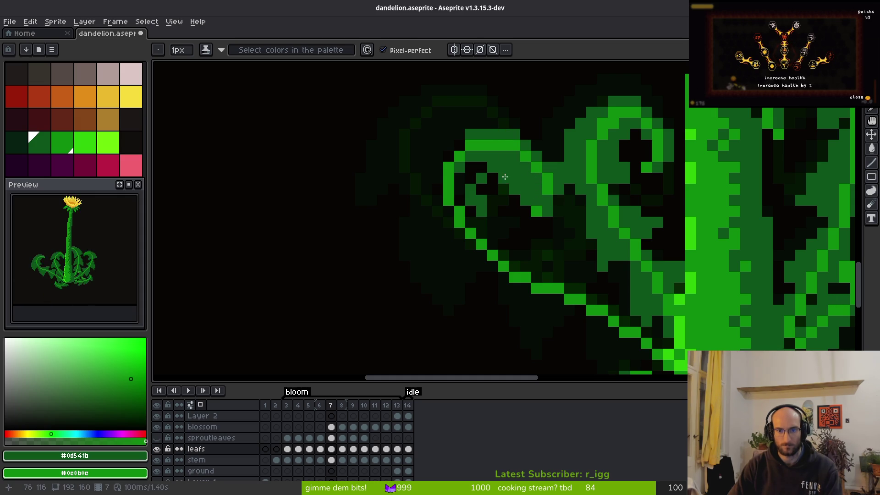
Step: Sample a leaf colour, then undo and redo the last stroke to compare
{"action": "key", "text": "b"}
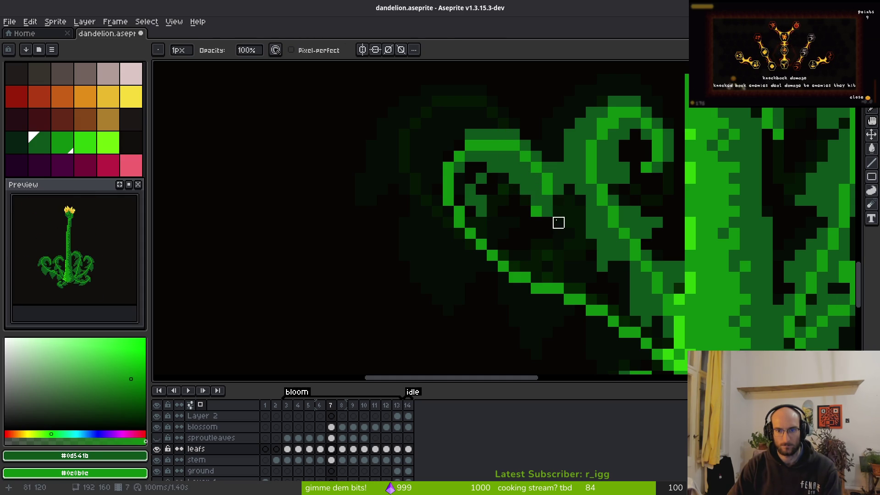
{"action": "key", "text": "i"}
{"action": "key", "text": "ctrl+z"}
{"action": "key", "text": "ctrl+z"}
{"action": "key", "text": "ctrl+y"}
{"action": "key", "text": "ctrl+y"}
{"action": "key", "text": "ctrl+z"}
{"action": "key", "text": "ctrl+z"}
Step: Erase stray pixels near the curl and move a small group of leaf pixels
{"action": "key", "text": "e"}
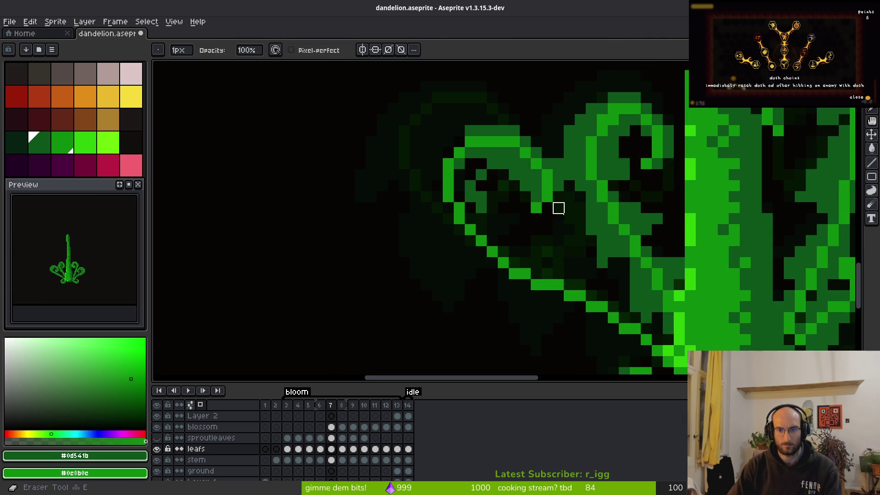
{"action": "scroll", "coordinate": [548, 208], "scroll_direction": "down", "scroll_amount": 3}
{"action": "scroll", "coordinate": [572, 238], "scroll_direction": "up", "scroll_amount": 3}
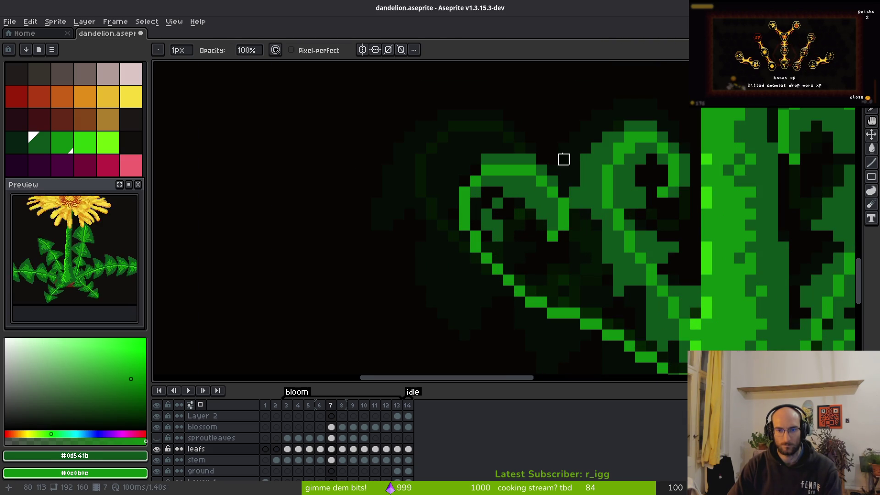
{"action": "key", "text": "b"}
{"action": "key", "text": "m"}
{"action": "left_click_drag", "start_coordinate": [532, 204], "coordinate": [564, 235]}
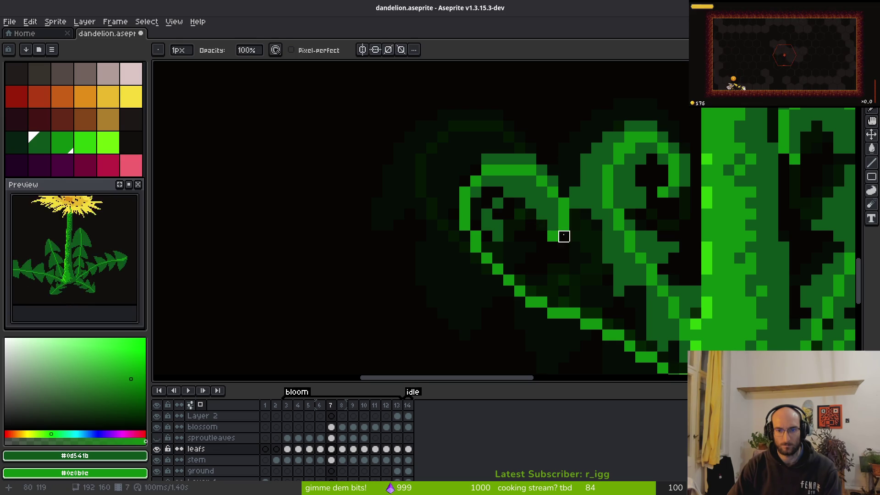
Step: Commit the moved pixels, then select and delete a block of stray pixels on the leaf curl
{"action": "left_click", "coordinate": [552, 203]}
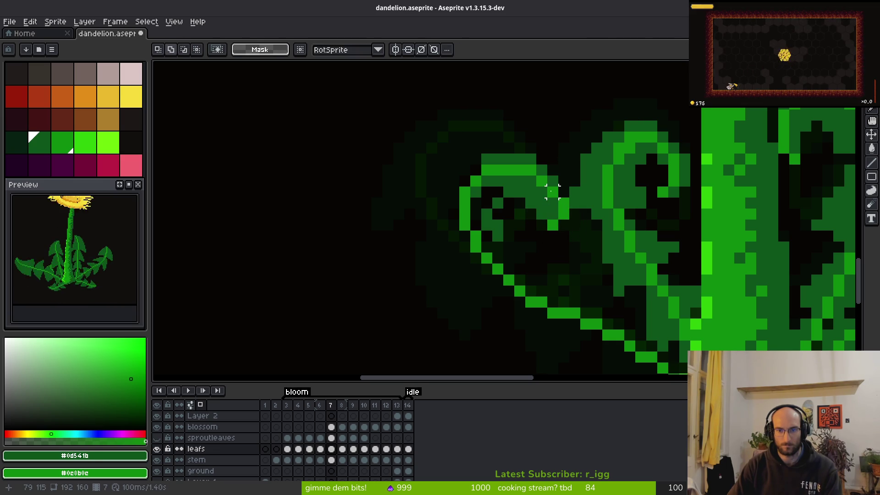
{"action": "left_click_drag", "start_coordinate": [536, 186], "coordinate": [569, 230]}
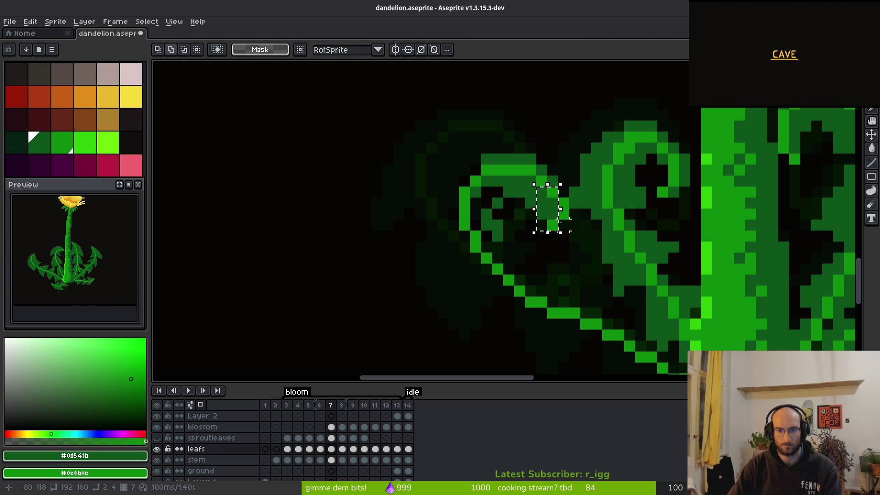
{"action": "key", "text": "Delete"}
{"action": "key", "text": "ctrl+d"}
Step: Draw a mid-green stroke down the leaf's outer left edge
{"action": "key", "text": "e"}
{"action": "key", "text": "b"}
{"action": "key", "text": "e"}
{"action": "key", "text": "b"}
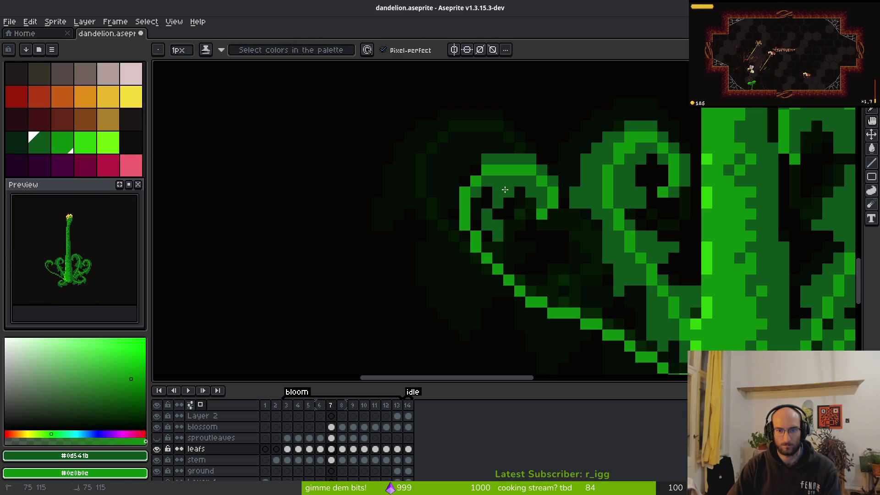
{"action": "key", "text": "e"}
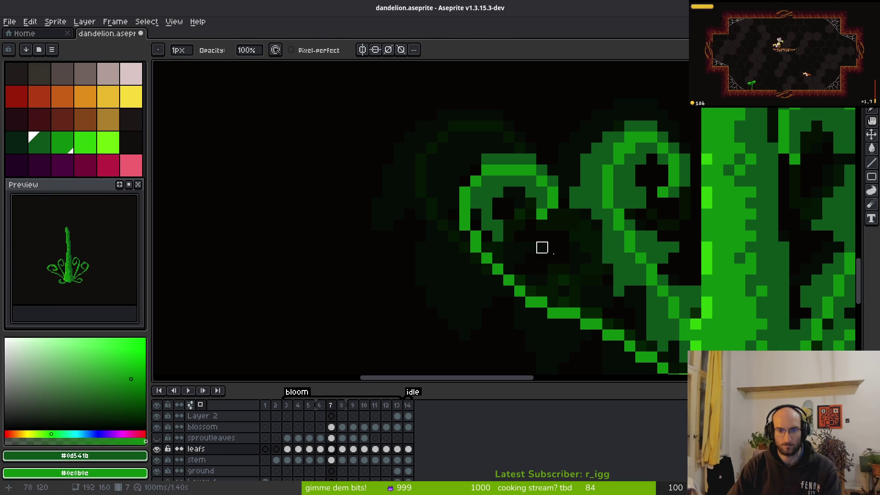
{"action": "scroll", "coordinate": [522, 240], "scroll_direction": "down", "scroll_amount": 3}
{"action": "scroll", "coordinate": [487, 157], "scroll_direction": "up", "scroll_amount": 4}
{"action": "key", "text": "b"}
{"action": "key", "text": "e"}
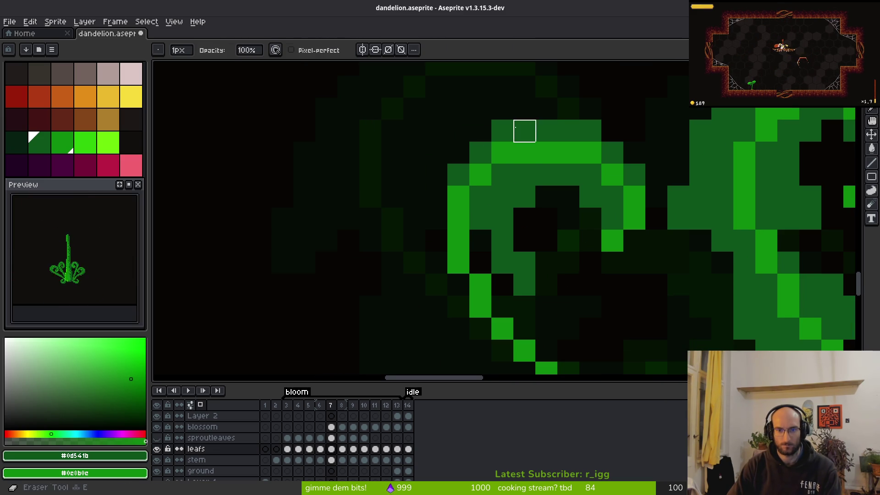
{"action": "scroll", "coordinate": [523, 178], "scroll_direction": "down", "scroll_amount": 3}
{"action": "key", "text": "b"}
{"action": "scroll", "coordinate": [514, 163], "scroll_direction": "up", "scroll_amount": 3}
{"action": "mouse_move", "coordinate": [515, 163]}
{"action": "left_mouse_down"}
{"action": "mouse_move", "coordinate": [507, 193]}
{"action": "mouse_move", "coordinate": [491, 199]}
{"action": "mouse_move", "coordinate": [501, 269]}
{"action": "mouse_move", "coordinate": [513, 273]}
{"action": "mouse_move", "coordinate": [507, 290]}
{"action": "mouse_move", "coordinate": [513, 222]}
{"action": "mouse_move", "coordinate": [584, 245]}
{"action": "mouse_move", "coordinate": [562, 208]}
{"action": "left_mouse_up"}
Step: Compare against frame 8, sampling a colour there, then return to frame 7 with the eraser
{"action": "key", "text": "."}
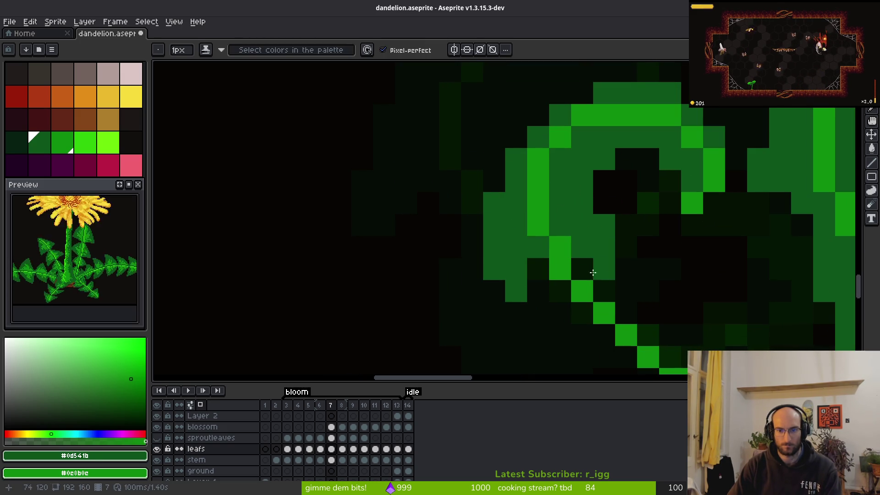
{"action": "scroll", "coordinate": [608, 308], "scroll_direction": "down", "scroll_amount": 2}
{"action": "key", "text": "i"}
{"action": "key", "text": "comma"}
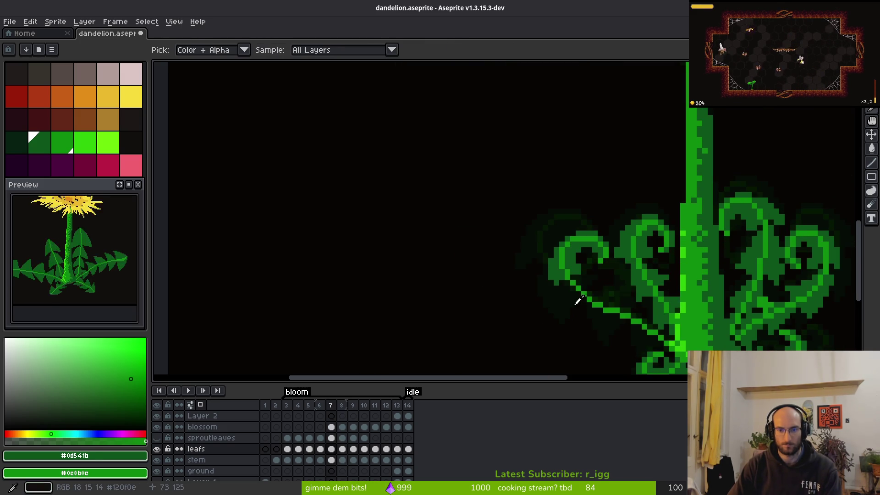
{"action": "key", "text": "b"}
{"action": "scroll", "coordinate": [532, 279], "scroll_direction": "up", "scroll_amount": 2}
{"action": "key", "text": "e"}
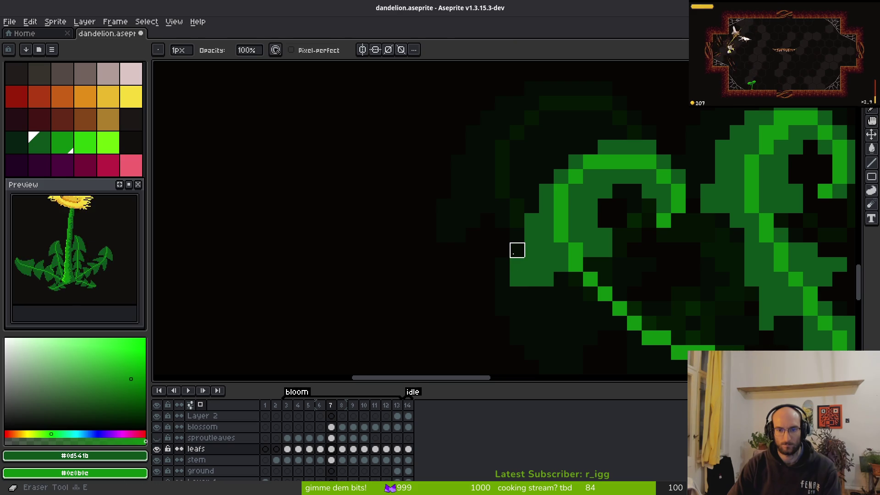
{"action": "scroll", "coordinate": [570, 299], "scroll_direction": "down", "scroll_amount": 3}
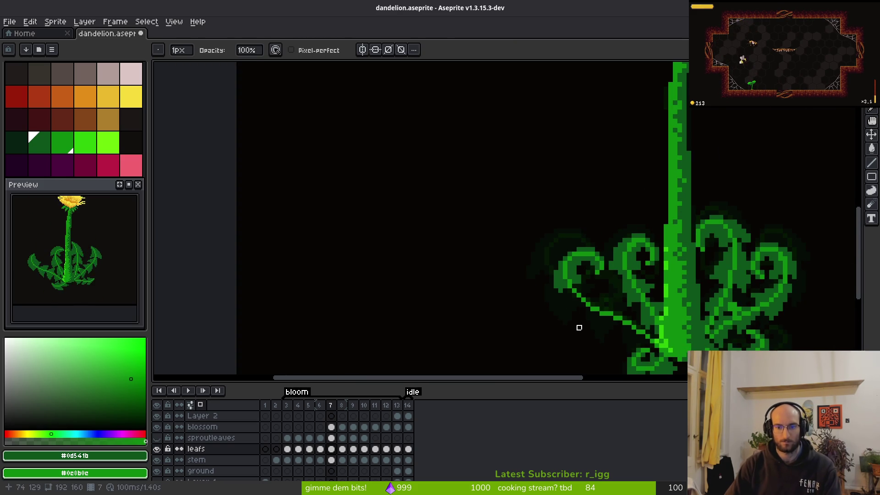
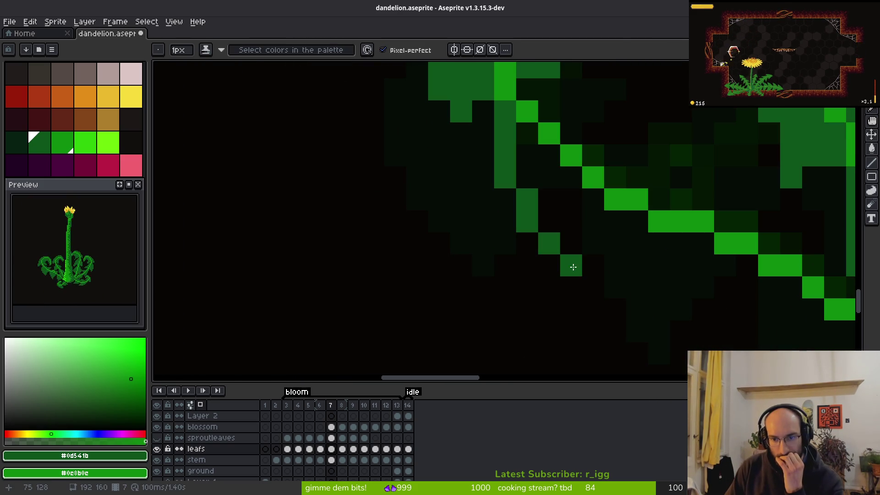
Step: Paint dark- and medium-green pixel runs below and along the bright leaf edge
{"action": "mouse_move", "coordinate": [591, 284]}
{"action": "left_mouse_down"}
{"action": "mouse_move", "coordinate": [624, 227]}
{"action": "mouse_move", "coordinate": [556, 301]}
{"action": "left_mouse_up"}
{"action": "left_click", "coordinate": [593, 267]}
{"action": "left_click_drag", "start_coordinate": [593, 268], "coordinate": [613, 213]}
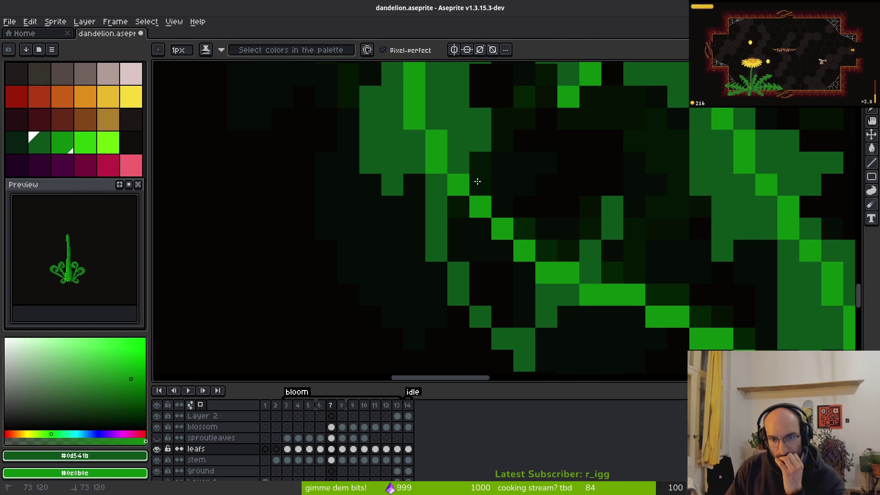
{"action": "left_click_drag", "start_coordinate": [464, 173], "coordinate": [573, 209]}
{"action": "scroll", "coordinate": [500, 146], "scroll_direction": "down", "scroll_amount": 3}
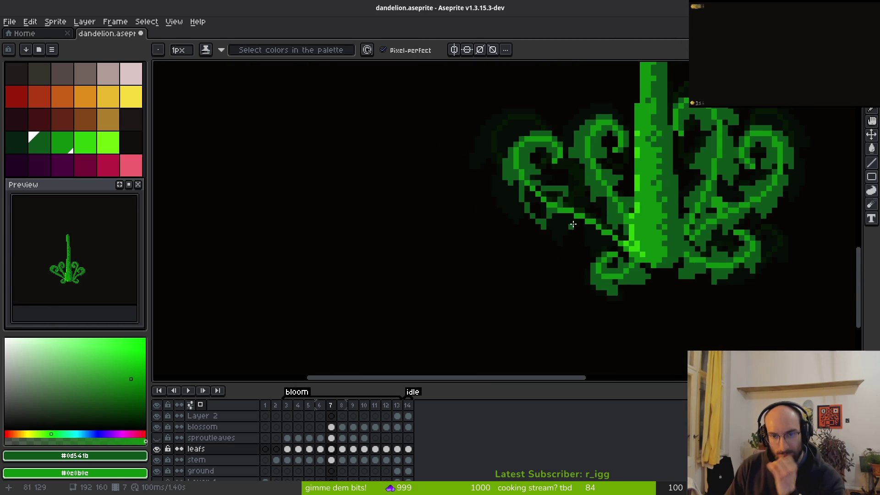
{"action": "scroll", "coordinate": [548, 208], "scroll_direction": "up", "scroll_amount": 3}
Step: Flood-fill the gap in the leaf with medium green
{"action": "key", "text": "g"}
{"action": "left_click", "coordinate": [548, 207]}
{"action": "scroll", "coordinate": [548, 208], "scroll_direction": "down", "scroll_amount": 3}
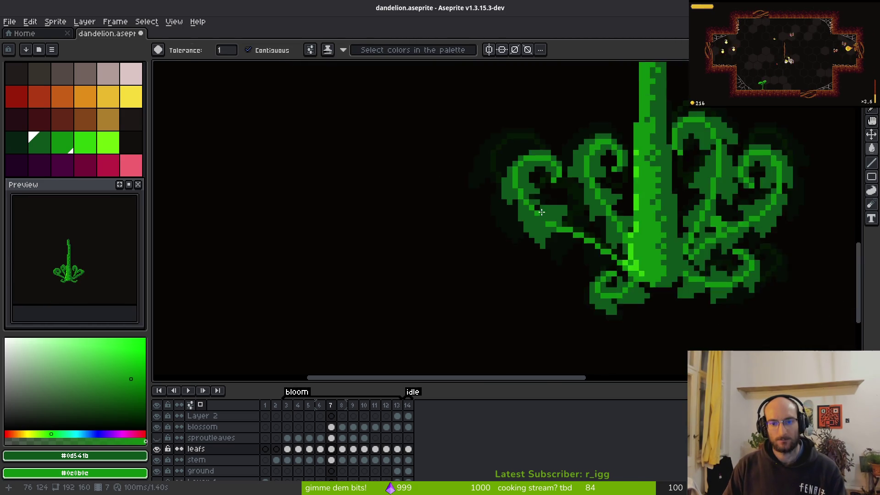
{"action": "scroll", "coordinate": [549, 208], "scroll_direction": "up", "scroll_amount": 3}
{"action": "key", "text": "b"}
{"action": "scroll", "coordinate": [550, 210], "scroll_direction": "down", "scroll_amount": 3}
{"action": "scroll", "coordinate": [551, 211], "scroll_direction": "up", "scroll_amount": 2}
{"action": "scroll", "coordinate": [551, 211], "scroll_direction": "up", "scroll_amount": 1}
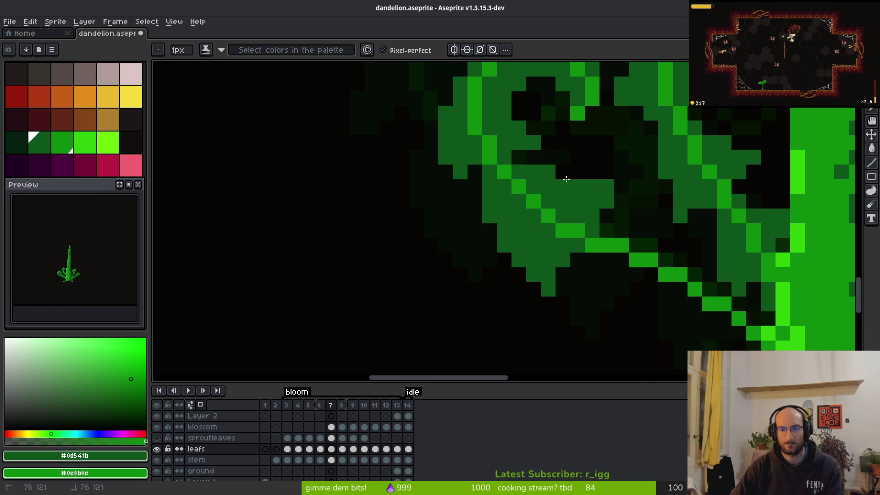
{"action": "scroll", "coordinate": [601, 190], "scroll_direction": "down", "scroll_amount": 2}
Step: Pick a green from the canvas and add bright green pixels along the leaf edge
{"action": "key", "text": "e"}
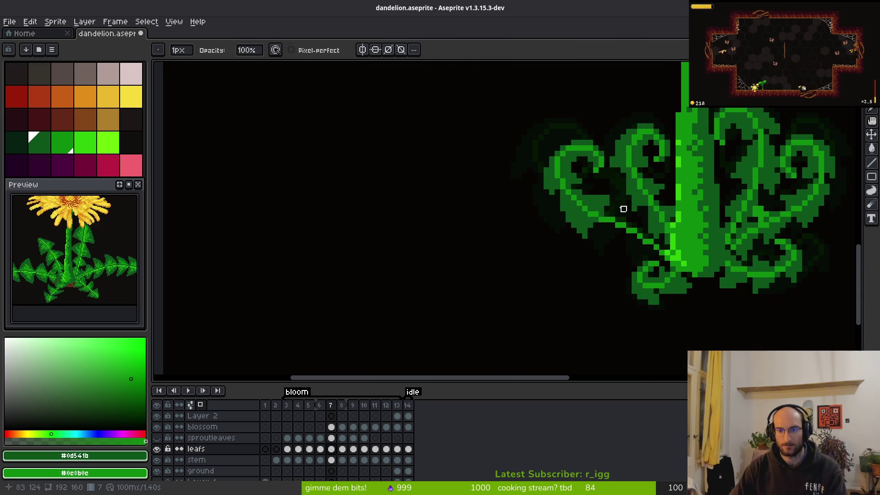
{"action": "scroll", "coordinate": [607, 203], "scroll_direction": "down", "scroll_amount": 2}
{"action": "key", "text": "b"}
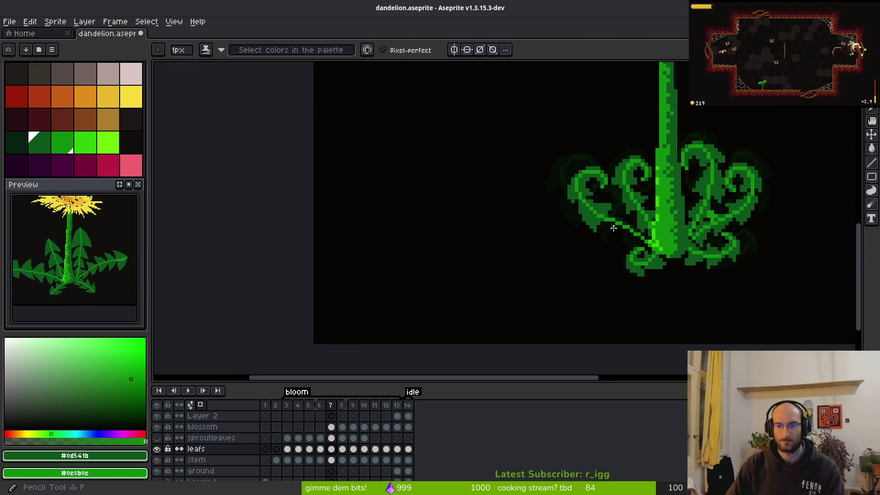
{"action": "scroll", "coordinate": [624, 246], "scroll_direction": "down", "scroll_amount": 3}
{"action": "key", "text": "alt"}
{"action": "scroll", "coordinate": [629, 242], "scroll_direction": "up", "scroll_amount": 5}
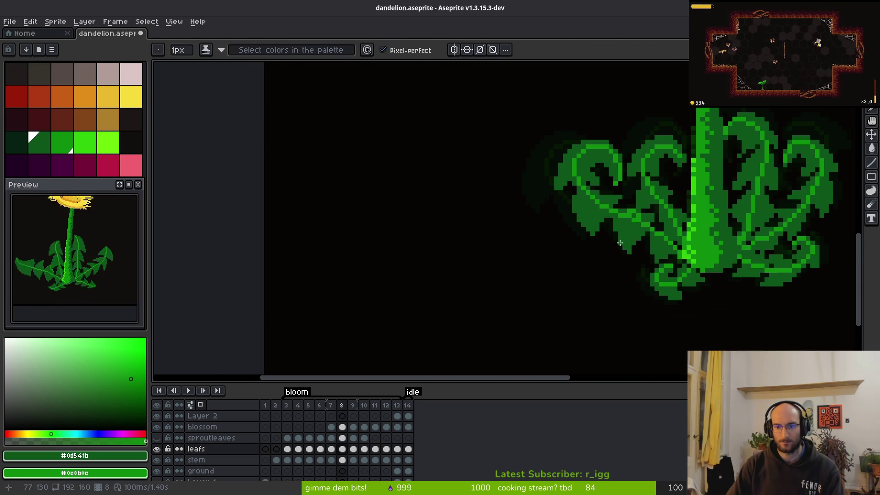
{"action": "scroll", "coordinate": [654, 257], "scroll_direction": "up", "scroll_amount": 4}
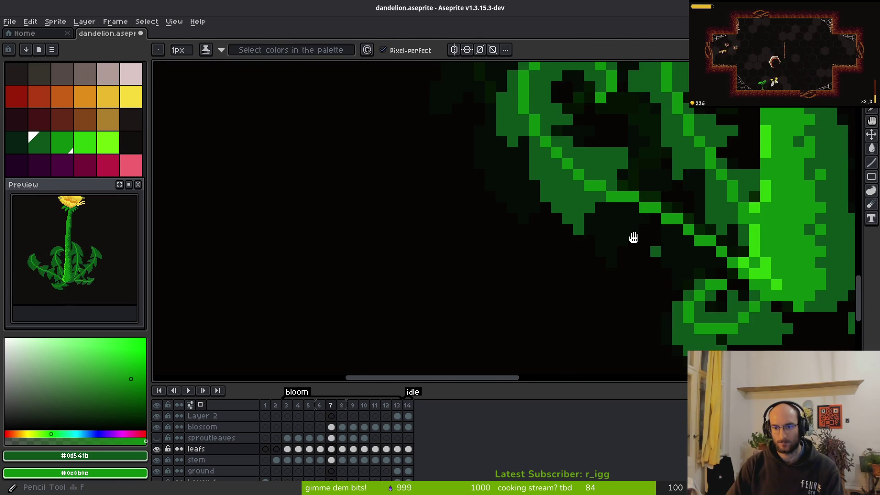
{"action": "scroll", "coordinate": [615, 304], "scroll_direction": "down", "scroll_amount": 1}
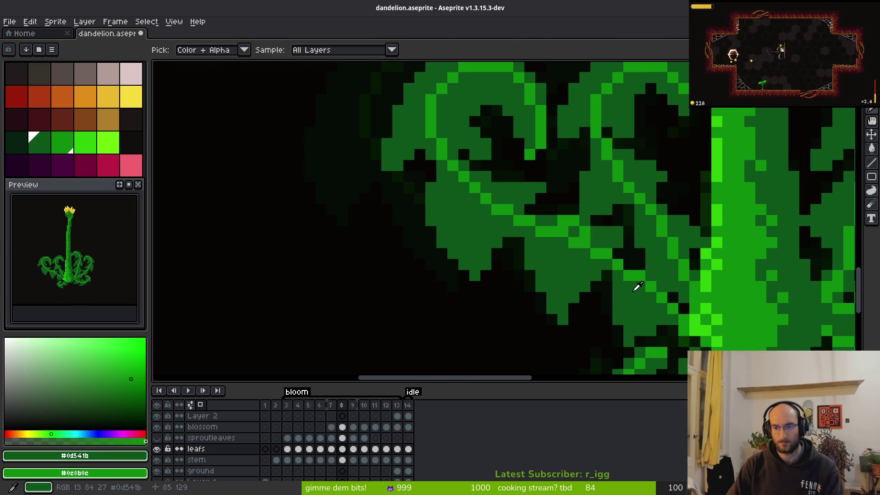
{"action": "left_click_drag", "start_coordinate": [624, 289], "coordinate": [560, 197]}
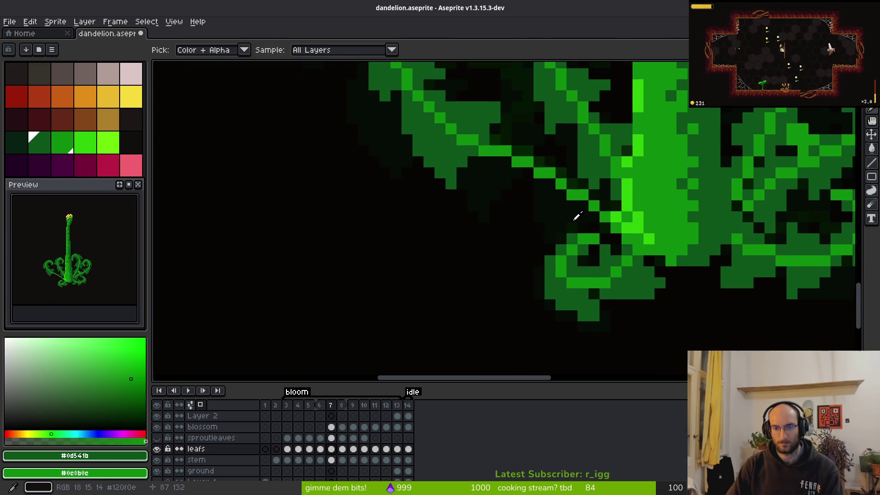
{"action": "scroll", "coordinate": [556, 225], "scroll_direction": "up", "scroll_amount": 1}
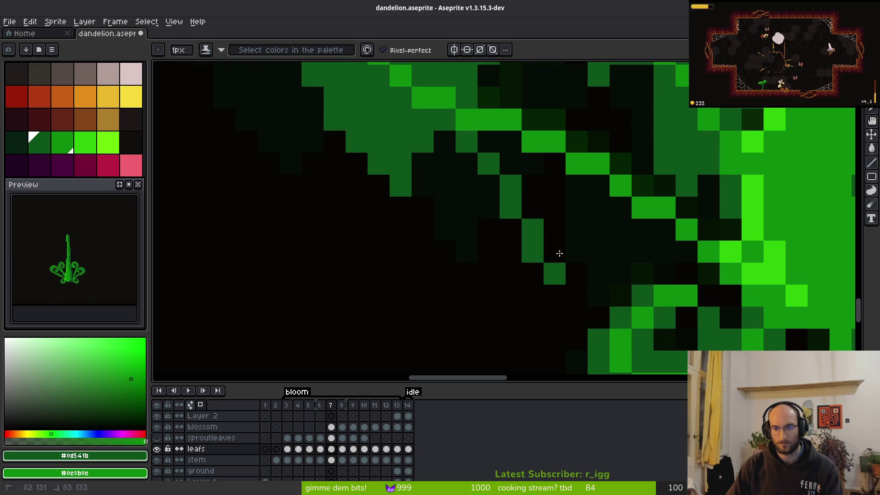
{"action": "key", "text": "g"}
{"action": "key", "text": "b"}
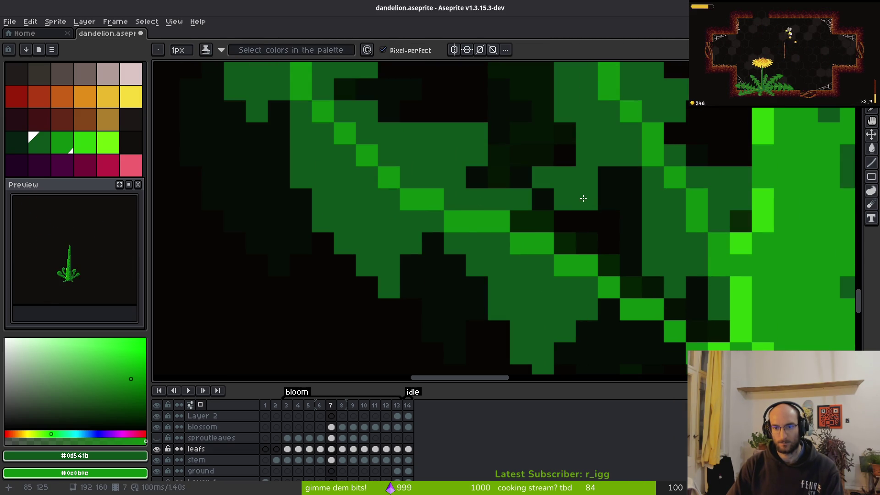
{"action": "left_click_drag", "start_coordinate": [568, 177], "coordinate": [582, 201]}
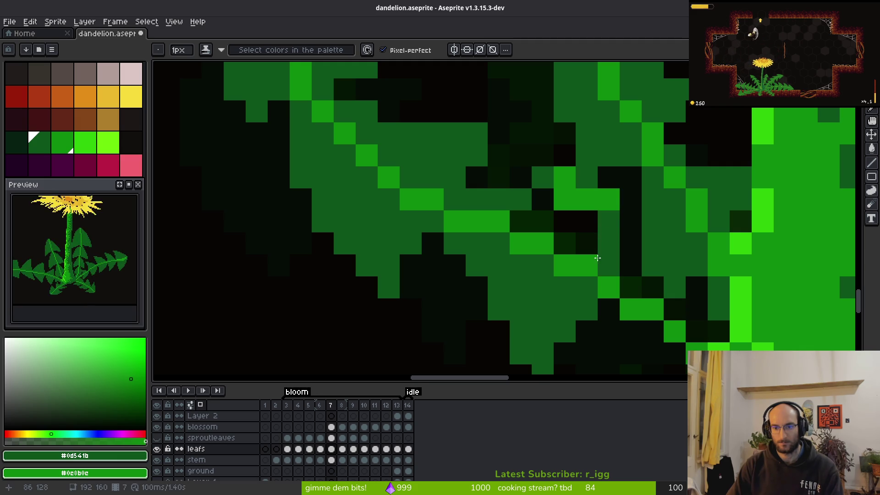
Step: Fill the dark gap inside the leaf with green
{"action": "key", "text": "g"}
{"action": "left_click", "coordinate": [586, 233]}
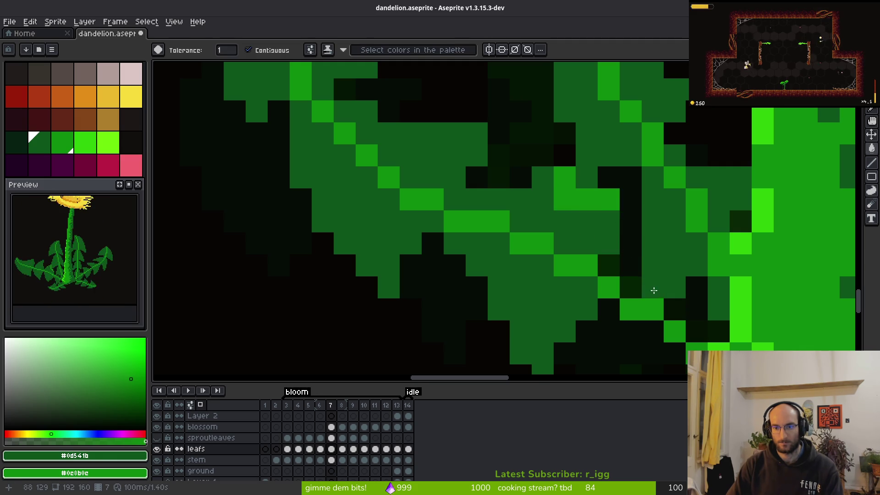
{"action": "scroll", "coordinate": [642, 294], "scroll_direction": "down", "scroll_amount": 2}
{"action": "scroll", "coordinate": [662, 302], "scroll_direction": "up", "scroll_amount": 2}
{"action": "key", "text": "b"}
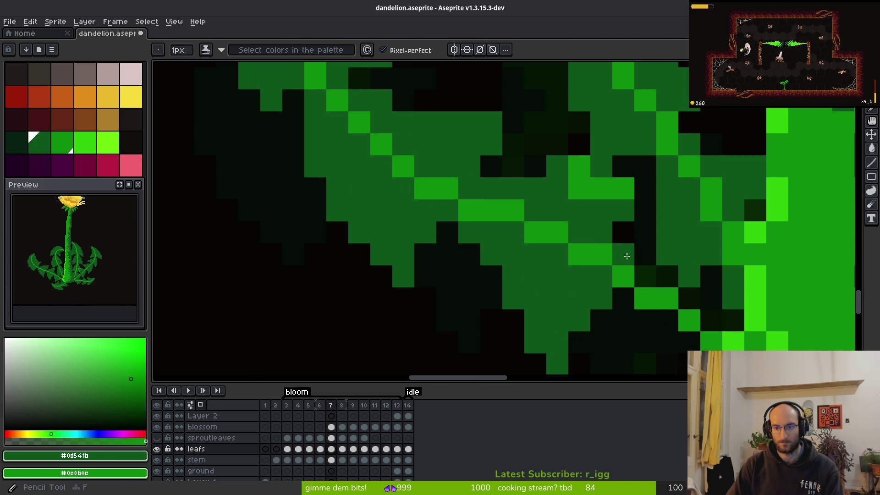
{"action": "scroll", "coordinate": [665, 305], "scroll_direction": "down", "scroll_amount": 3}
{"action": "scroll", "coordinate": [602, 272], "scroll_direction": "up", "scroll_amount": 3}
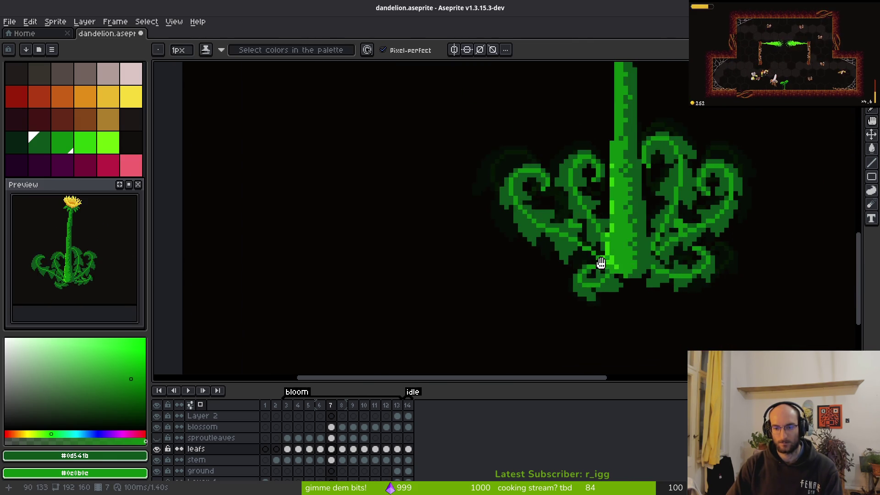
{"action": "scroll", "coordinate": [528, 250], "scroll_direction": "up", "scroll_amount": 3}
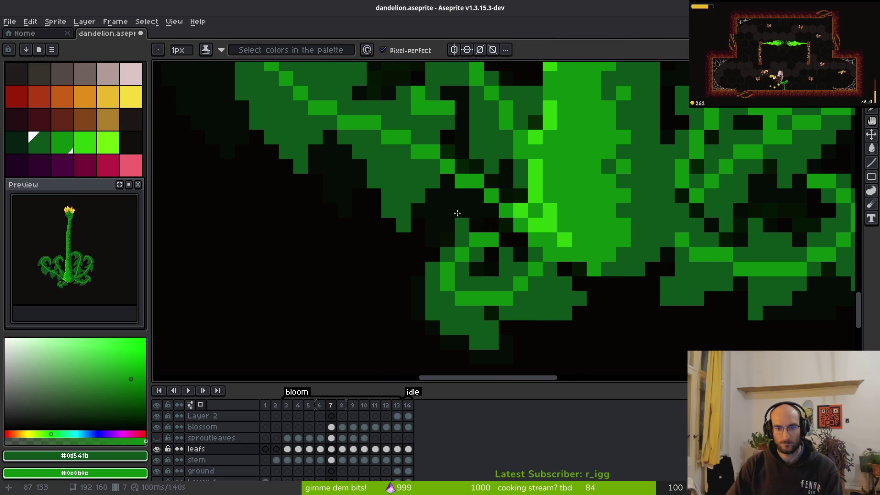
Step: Paint green over the remaining dark leaf area, then step back to frame 6
{"action": "mouse_move", "coordinate": [440, 202]}
{"action": "left_mouse_down"}
{"action": "mouse_move", "coordinate": [472, 252]}
{"action": "mouse_move", "coordinate": [513, 230]}
{"action": "mouse_move", "coordinate": [462, 196]}
{"action": "mouse_move", "coordinate": [456, 140]}
{"action": "mouse_move", "coordinate": [518, 174]}
{"action": "left_mouse_up"}
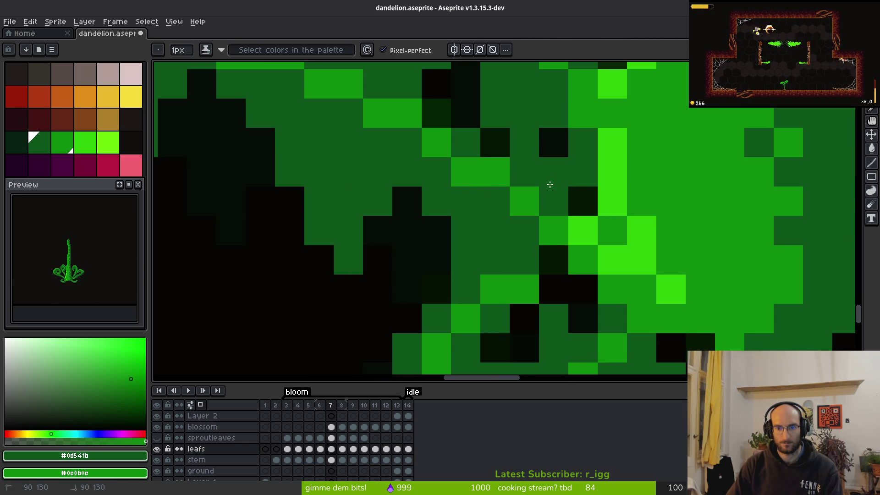
{"action": "scroll", "coordinate": [576, 210], "scroll_direction": "down", "scroll_amount": 5}
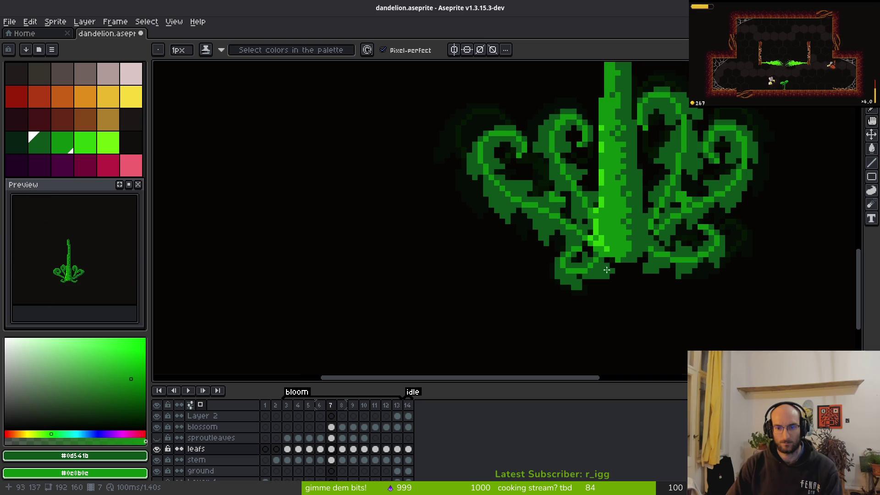
{"action": "scroll", "coordinate": [603, 265], "scroll_direction": "down", "scroll_amount": 4}
{"action": "key", "text": "comma"}
Step: Pick a green from the canvas and add pixels to the curled leaf outline
{"action": "key", "text": "alt"}
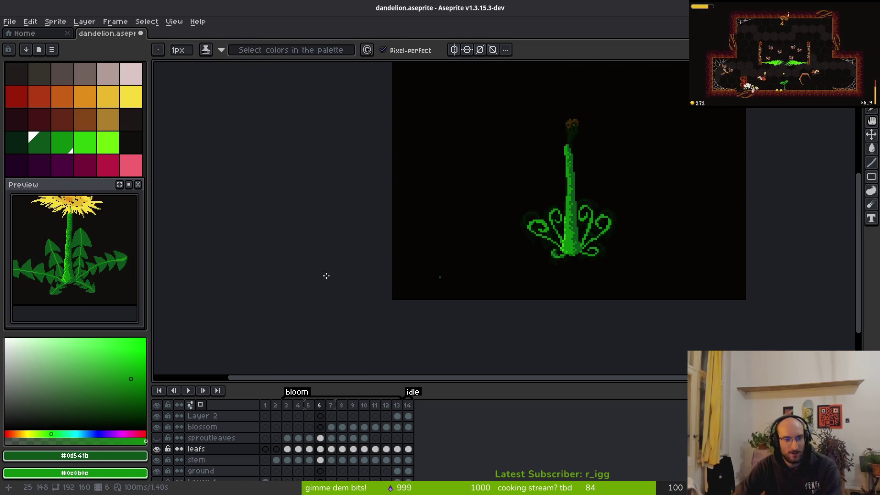
{"action": "key", "text": "minus"}
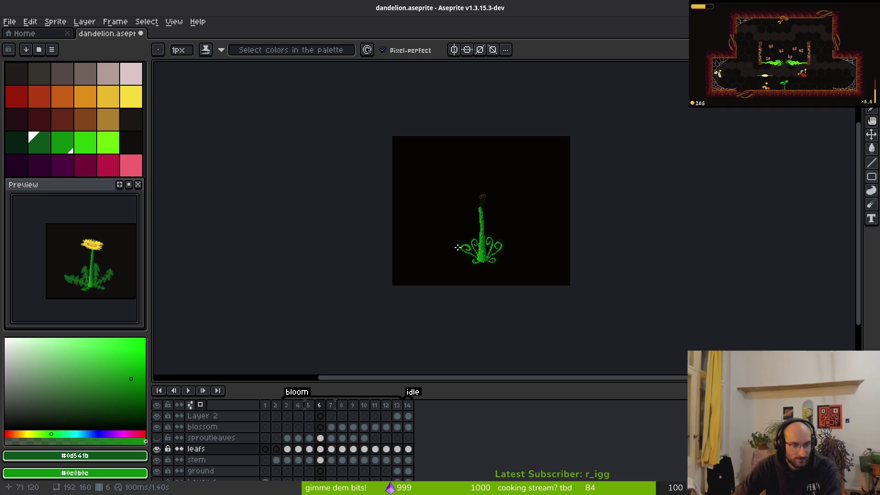
{"action": "scroll", "coordinate": [473, 254], "scroll_direction": "up", "scroll_amount": 4}
{"action": "key", "text": "alt"}
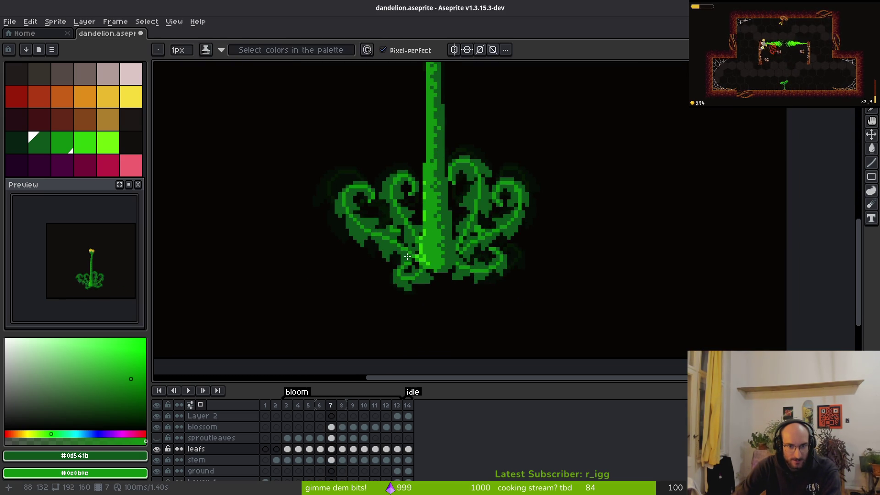
{"action": "scroll", "coordinate": [433, 238], "scroll_direction": "up", "scroll_amount": 5}
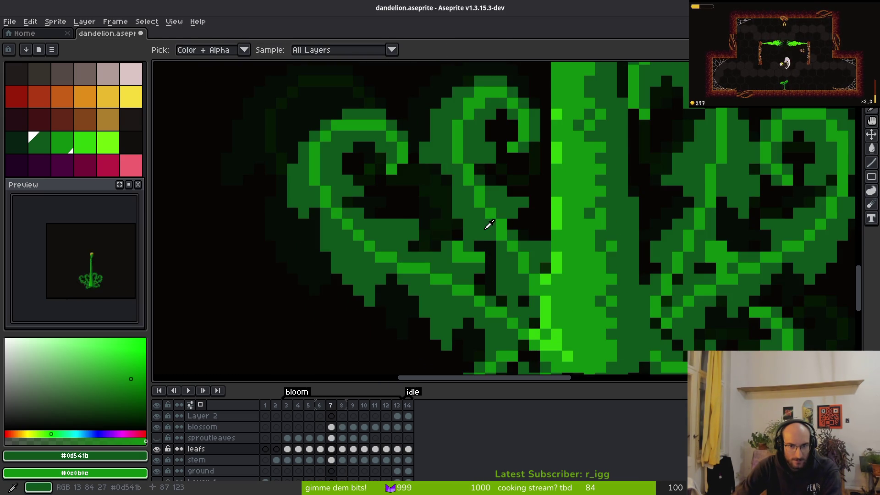
{"action": "scroll", "coordinate": [448, 217], "scroll_direction": "up", "scroll_amount": 1}
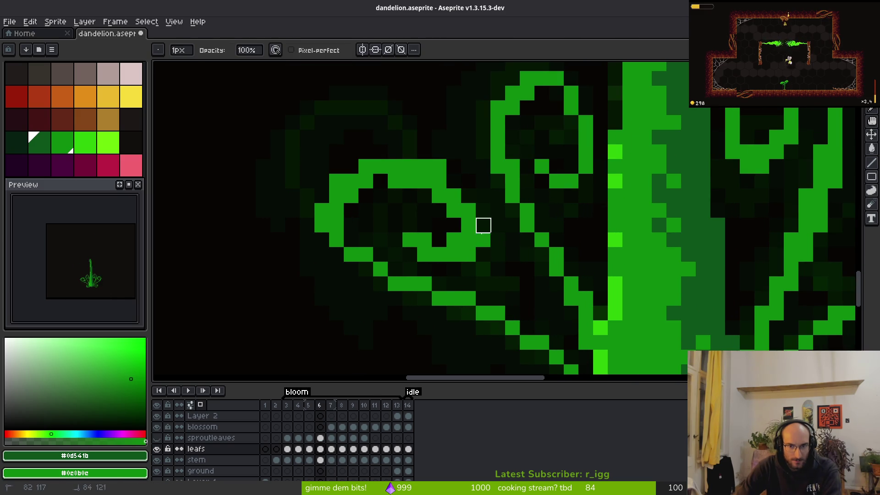
{"action": "left_click_drag", "start_coordinate": [469, 210], "coordinate": [468, 197]}
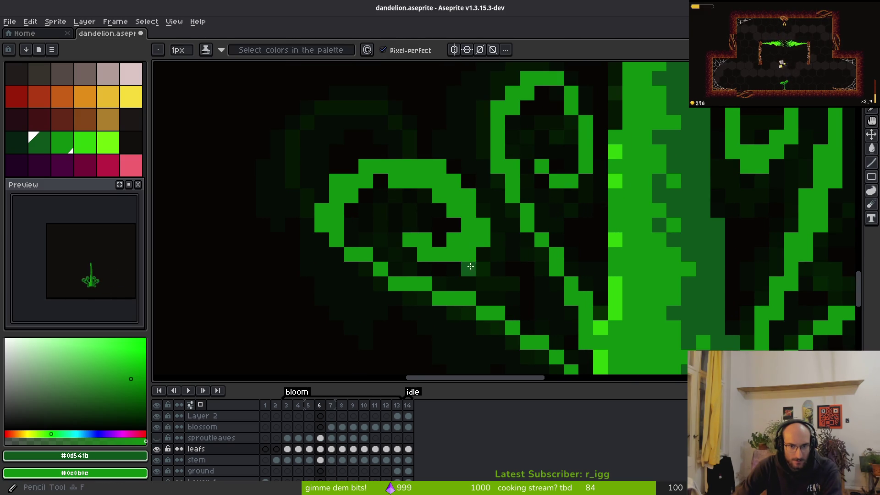
{"action": "scroll", "coordinate": [458, 257], "scroll_direction": "down", "scroll_amount": 4}
Step: Back on frame 6, shade the top and upper left of the curl-hole ring dark green
{"action": "key", "text": "Right"}
{"action": "key", "text": "Right"}
{"action": "key", "text": "Right"}
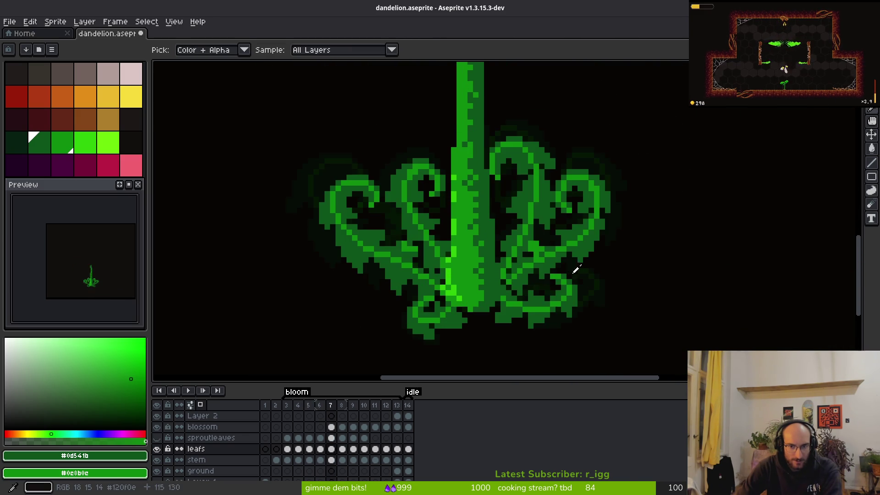
{"action": "key", "text": "Left"}
{"action": "scroll", "coordinate": [583, 205], "scroll_direction": "up", "scroll_amount": 2}
{"action": "scroll", "coordinate": [583, 205], "scroll_direction": "up", "scroll_amount": 5}
{"action": "key", "text": "Left"}
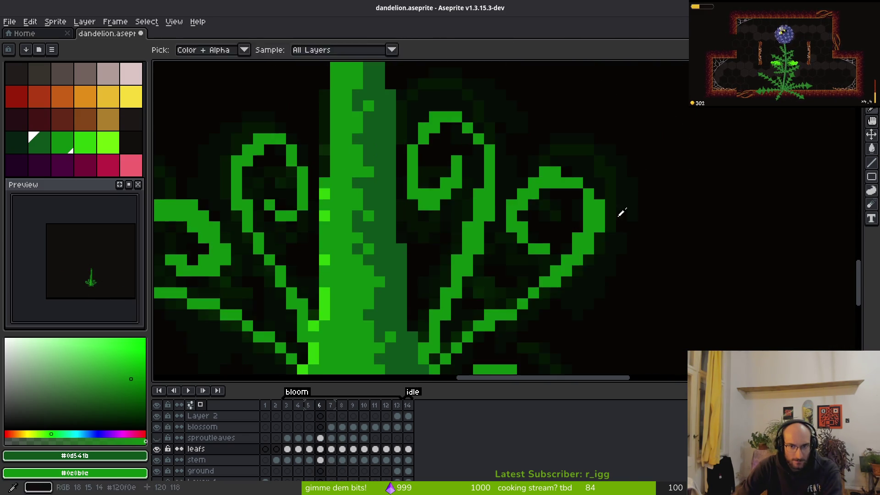
{"action": "key", "text": "e"}
{"action": "key", "text": "b"}
{"action": "mouse_move", "coordinate": [459, 275]}
{"action": "left_mouse_down"}
{"action": "mouse_move", "coordinate": [454, 252]}
{"action": "mouse_move", "coordinate": [476, 185]}
{"action": "mouse_move", "coordinate": [541, 229]}
{"action": "mouse_move", "coordinate": [511, 180]}
{"action": "left_mouse_up"}
{"action": "mouse_move", "coordinate": [569, 135]}
{"action": "left_mouse_down"}
{"action": "mouse_move", "coordinate": [505, 105]}
{"action": "mouse_move", "coordinate": [507, 133]}
{"action": "mouse_move", "coordinate": [543, 134]}
{"action": "left_mouse_up"}
{"action": "left_click", "coordinate": [542, 105]}
{"action": "mouse_move", "coordinate": [425, 134]}
{"action": "left_mouse_down"}
{"action": "mouse_move", "coordinate": [405, 173]}
{"action": "mouse_move", "coordinate": [457, 116]}
{"action": "left_mouse_up"}
Step: Shade the ring's right side and add dark green pixels inside and at the curl's right edge
{"action": "mouse_move", "coordinate": [576, 114]}
{"action": "left_mouse_down"}
{"action": "mouse_move", "coordinate": [628, 147]}
{"action": "mouse_move", "coordinate": [558, 122]}
{"action": "mouse_move", "coordinate": [546, 234]}
{"action": "left_mouse_up"}
{"action": "scroll", "coordinate": [594, 163], "scroll_direction": "down", "scroll_amount": 2}
{"action": "mouse_move", "coordinate": [575, 128]}
{"action": "left_mouse_down"}
{"action": "mouse_move", "coordinate": [582, 147]}
{"action": "mouse_move", "coordinate": [573, 216]}
{"action": "mouse_move", "coordinate": [593, 232]}
{"action": "left_mouse_up"}
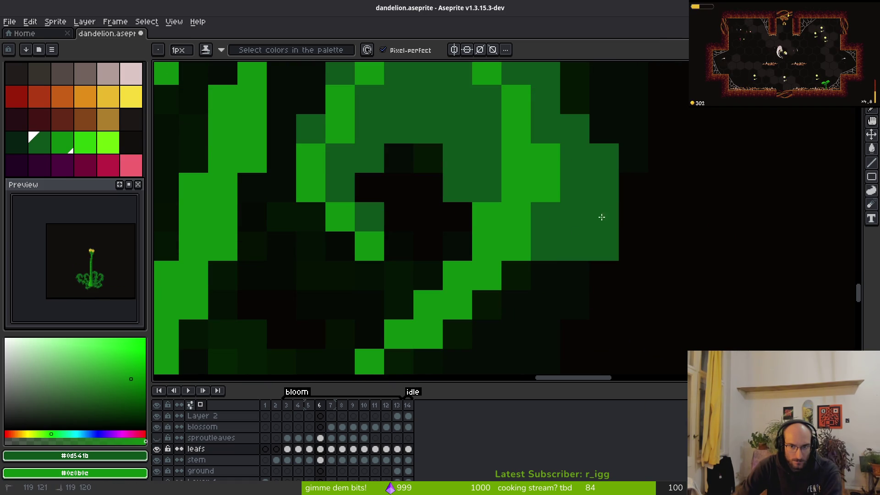
{"action": "key", "text": "e"}
{"action": "scroll", "coordinate": [642, 206], "scroll_direction": "down", "scroll_amount": 3}
{"action": "scroll", "coordinate": [648, 265], "scroll_direction": "up", "scroll_amount": 3}
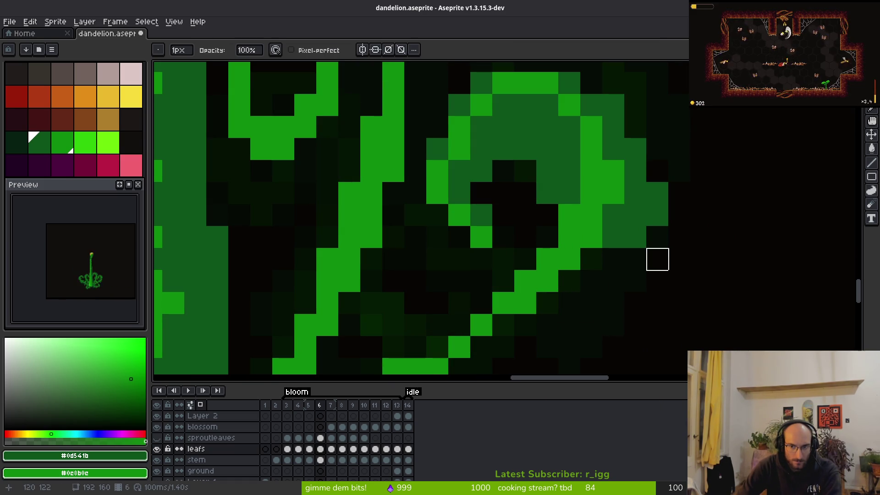
{"action": "key", "text": "b"}
{"action": "left_click", "coordinate": [525, 215]}
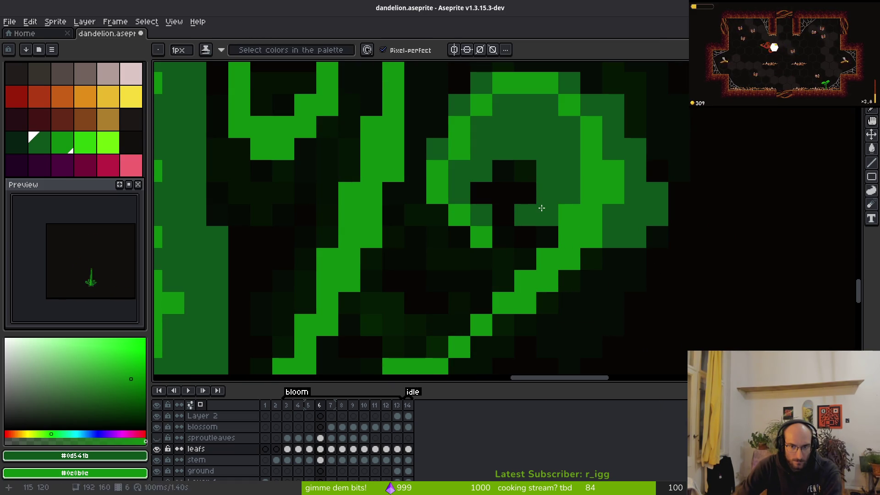
{"action": "left_click", "coordinate": [656, 254]}
Step: Erase stray green pixels around the right leaf's curl
{"action": "key", "text": "e"}
{"action": "key", "text": "b"}
{"action": "key", "text": "e"}
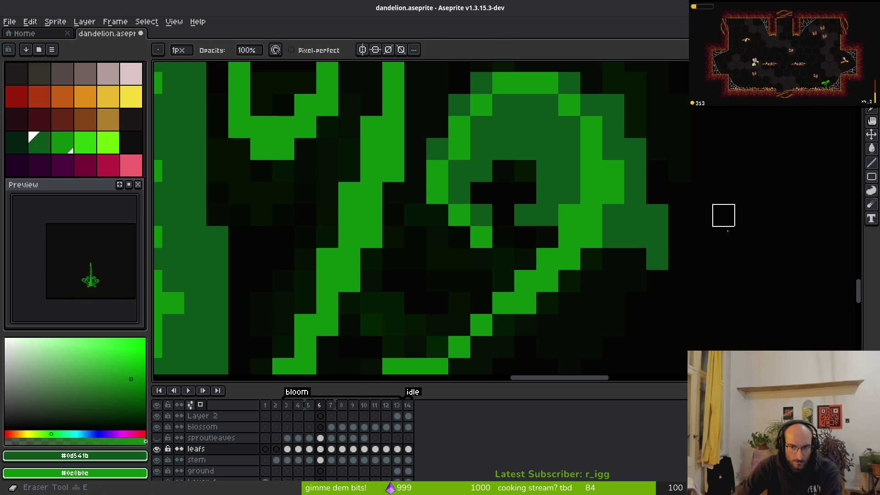
{"action": "scroll", "coordinate": [711, 287], "scroll_direction": "down", "scroll_amount": 3}
{"action": "scroll", "coordinate": [686, 246], "scroll_direction": "up", "scroll_amount": 3}
{"action": "scroll", "coordinate": [729, 261], "scroll_direction": "down", "scroll_amount": 3}
{"action": "key", "text": "i"}
{"action": "key", "text": "b"}
{"action": "scroll", "coordinate": [733, 229], "scroll_direction": "up", "scroll_amount": 3}
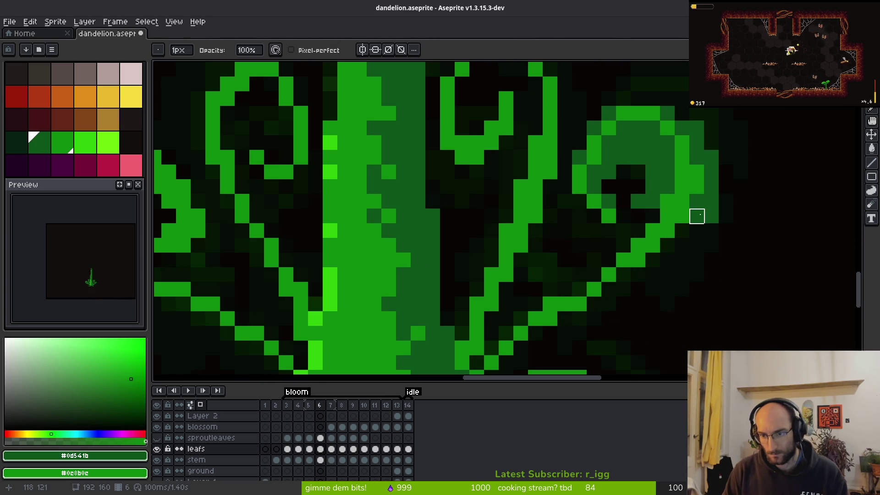
{"action": "key", "text": "i"}
{"action": "key", "text": "e"}
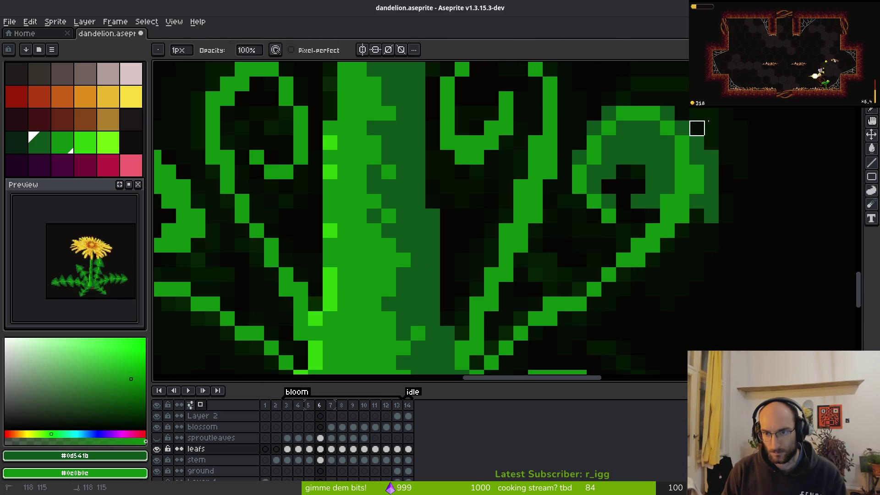
{"action": "scroll", "coordinate": [754, 192], "scroll_direction": "down", "scroll_amount": 3}
{"action": "scroll", "coordinate": [729, 198], "scroll_direction": "up", "scroll_amount": 4}
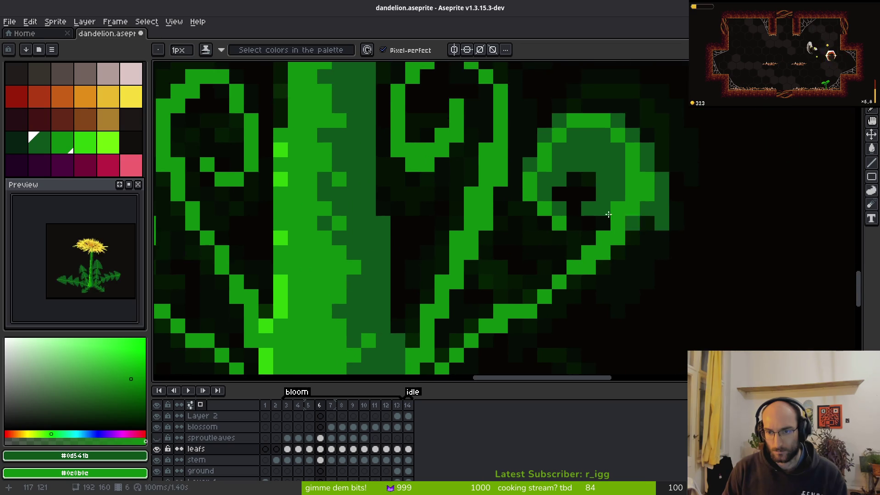
{"action": "key", "text": "e"}
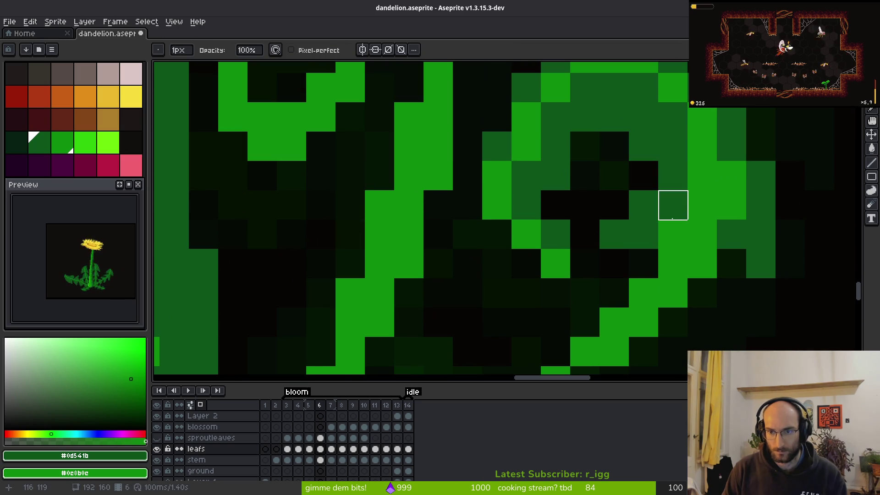
{"action": "scroll", "coordinate": [673, 218], "scroll_direction": "down", "scroll_amount": 5}
Step: Compare the right leaf on frames 5 and 6, settling back on frame 6
{"action": "key", "text": "i"}
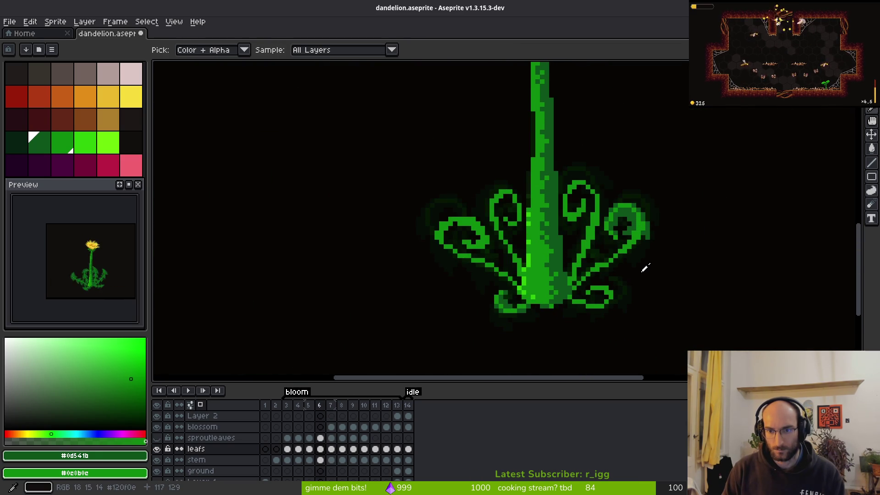
{"action": "key", "text": "b"}
{"action": "scroll", "coordinate": [636, 233], "scroll_direction": "up", "scroll_amount": 4}
{"action": "key", "text": "i"}
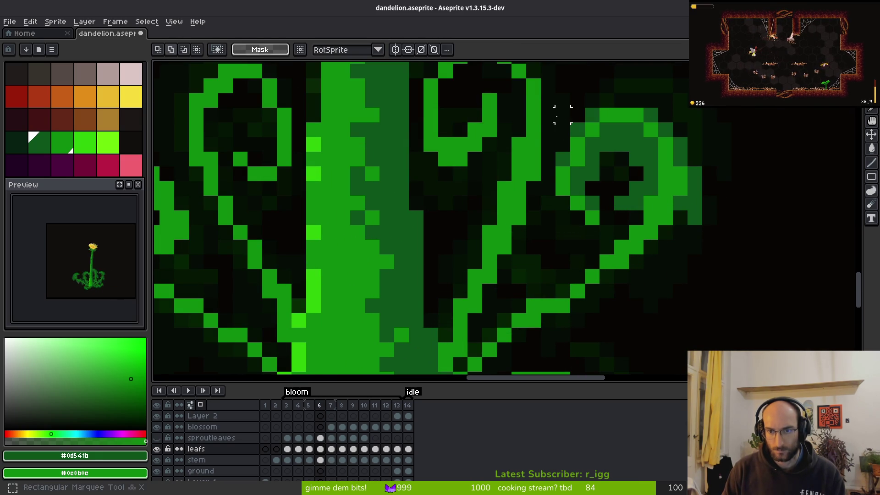
{"action": "key", "text": "Left"}
{"action": "scroll", "coordinate": [651, 220], "scroll_direction": "down", "scroll_amount": 5}
{"action": "key", "text": "Right"}
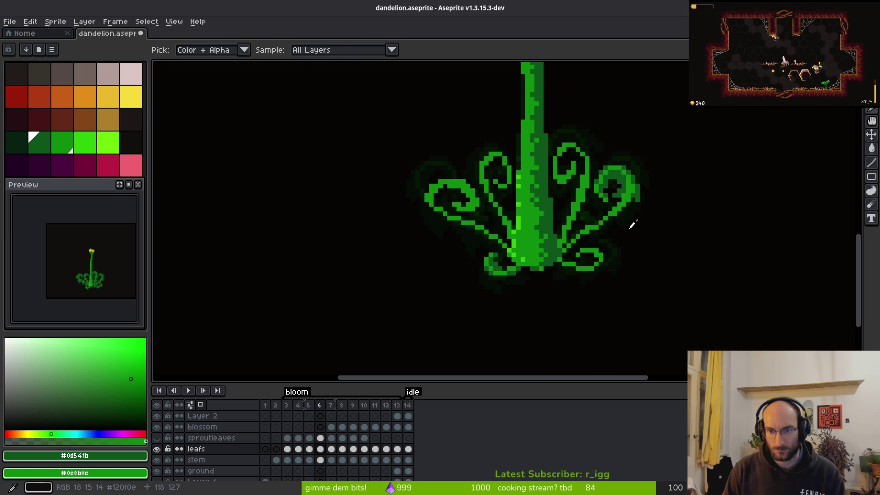
{"action": "key", "text": "m"}
{"action": "scroll", "coordinate": [642, 216], "scroll_direction": "up", "scroll_amount": 5}
{"action": "scroll", "coordinate": [639, 211], "scroll_direction": "down", "scroll_amount": 1}
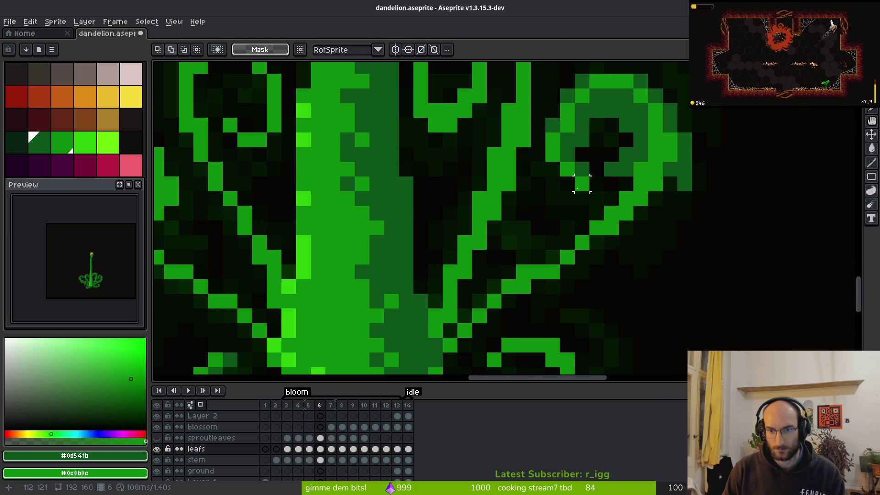
{"action": "key", "text": "b"}
{"action": "scroll", "coordinate": [595, 212], "scroll_direction": "down", "scroll_amount": 2}
Step: Darken the old stalk pixel to medium green and brighten its neighbour, moving the diagonal right
{"action": "key", "text": "e"}
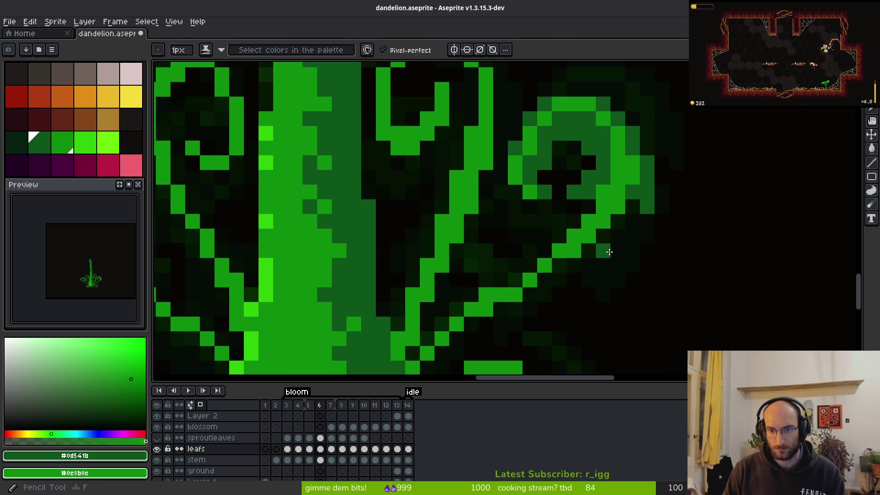
{"action": "scroll", "coordinate": [608, 237], "scroll_direction": "up", "scroll_amount": 5}
{"action": "scroll", "coordinate": [578, 165], "scroll_direction": "down", "scroll_amount": 3}
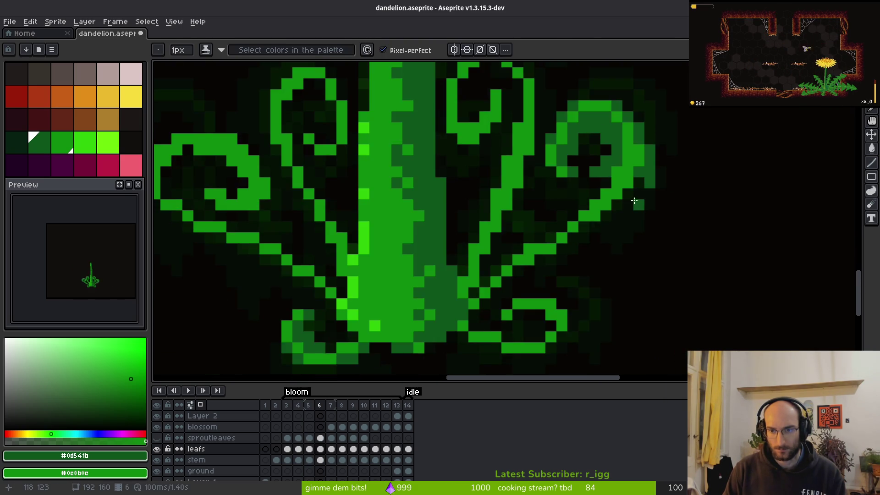
{"action": "scroll", "coordinate": [605, 183], "scroll_direction": "up", "scroll_amount": 1}
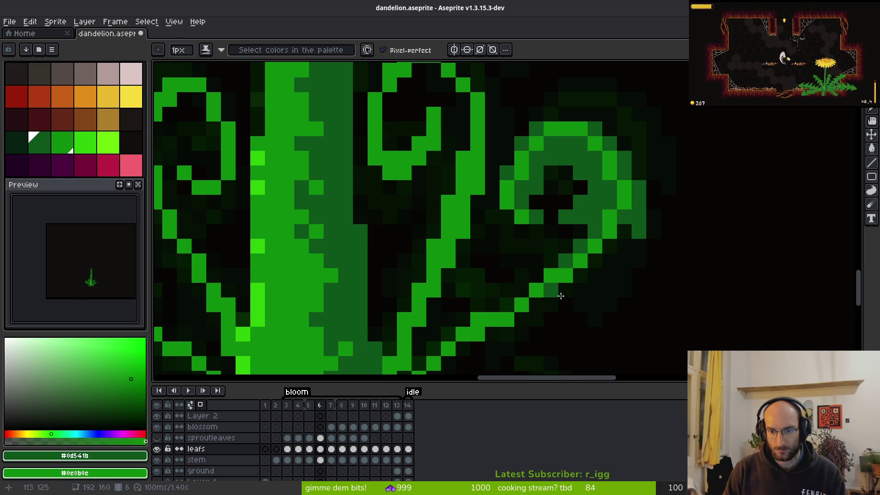
{"action": "scroll", "coordinate": [582, 286], "scroll_direction": "down", "scroll_amount": 3}
{"action": "scroll", "coordinate": [639, 311], "scroll_direction": "up", "scroll_amount": 3}
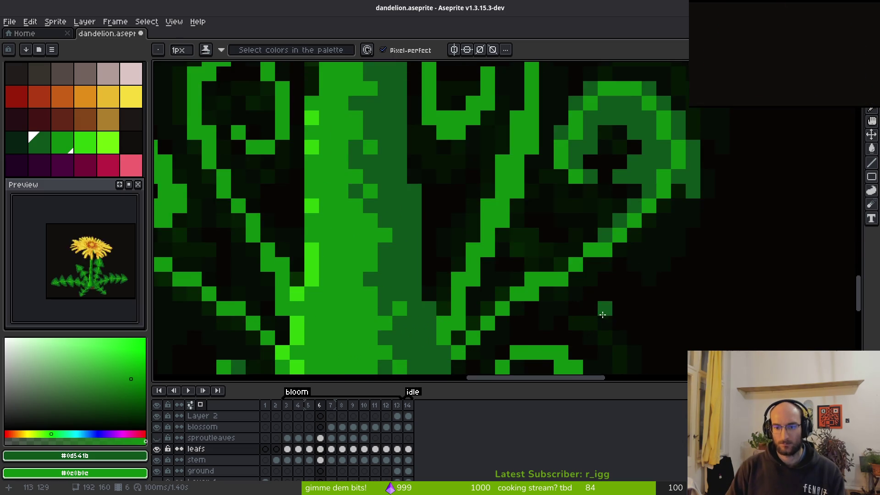
{"action": "scroll", "coordinate": [606, 309], "scroll_direction": "up", "scroll_amount": 2}
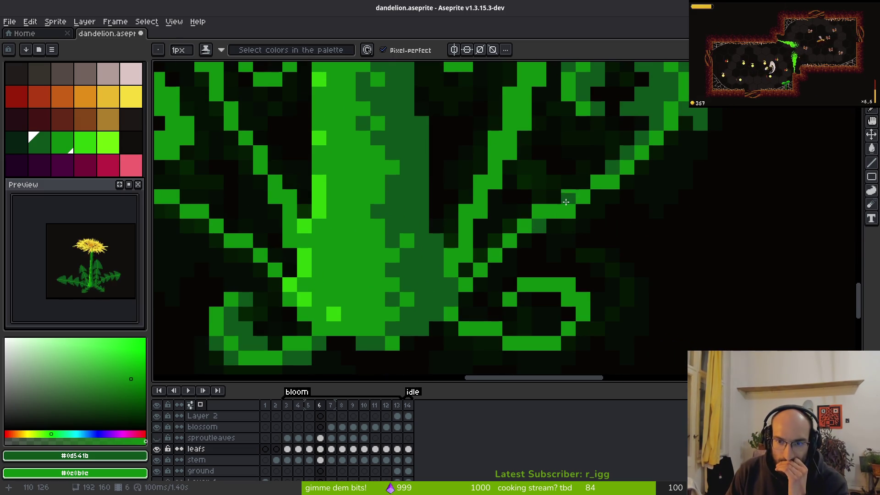
{"action": "scroll", "coordinate": [659, 251], "scroll_direction": "down", "scroll_amount": 3}
{"action": "scroll", "coordinate": [655, 271], "scroll_direction": "down", "scroll_amount": 1}
{"action": "scroll", "coordinate": [598, 197], "scroll_direction": "up", "scroll_amount": 4}
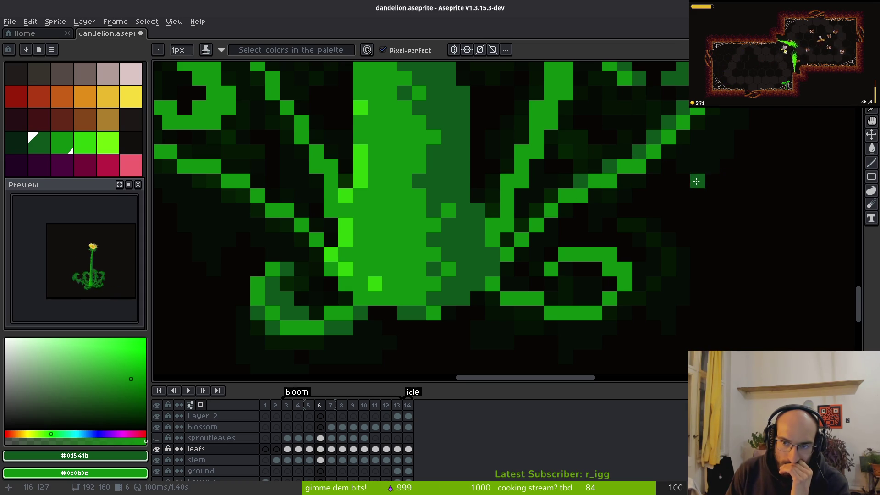
{"action": "scroll", "coordinate": [701, 193], "scroll_direction": "up", "scroll_amount": 2}
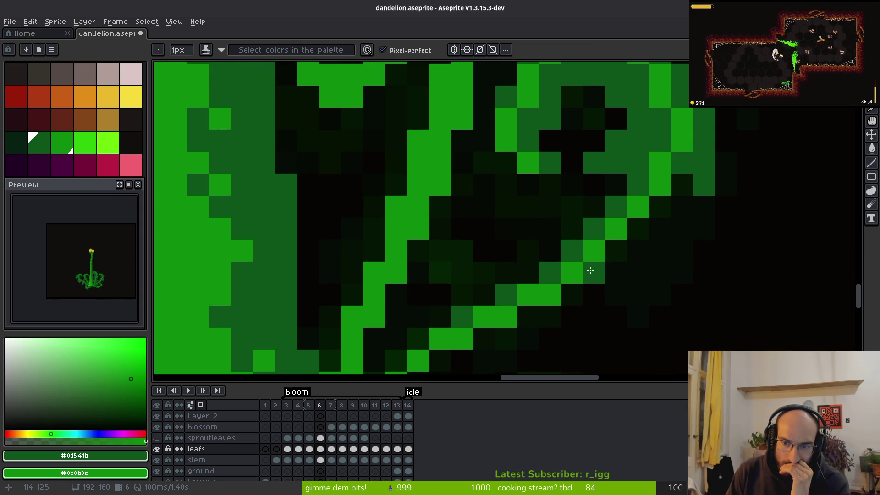
{"action": "right_click", "coordinate": [616, 250]}
{"action": "left_click", "coordinate": [572, 273]}
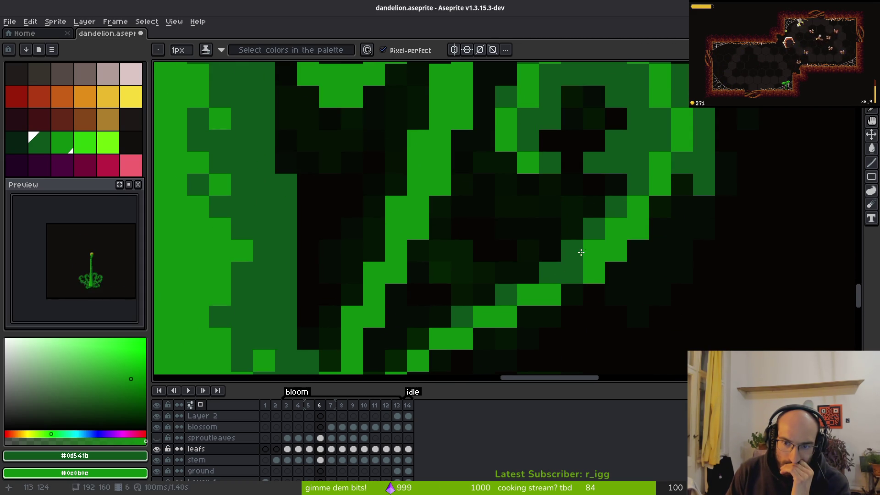
{"action": "scroll", "coordinate": [685, 309], "scroll_direction": "down", "scroll_amount": 8}
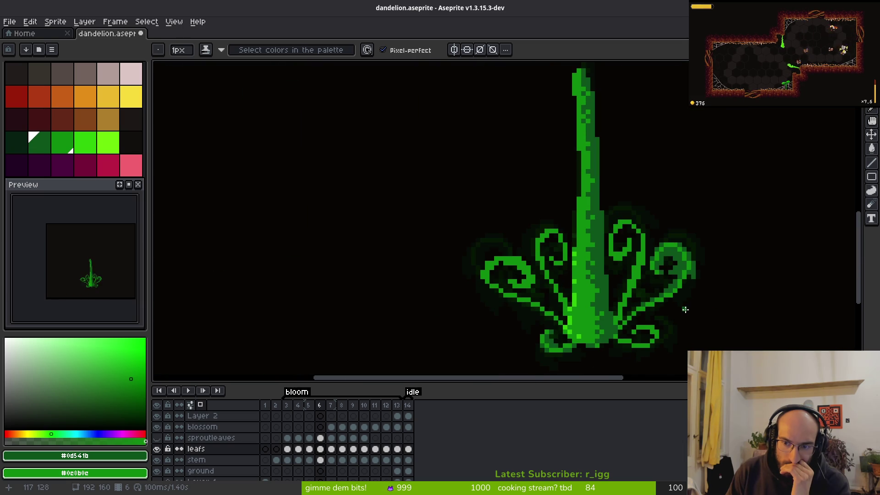
{"action": "scroll", "coordinate": [686, 312], "scroll_direction": "up", "scroll_amount": 3}
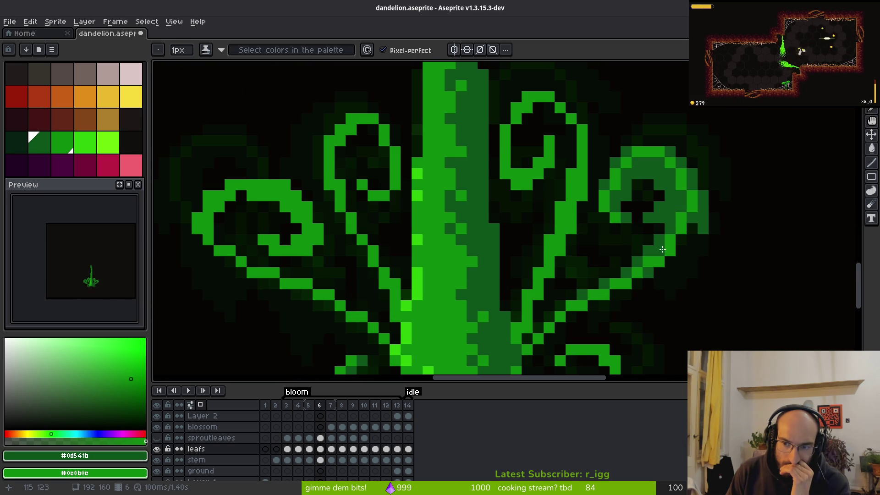
{"action": "scroll", "coordinate": [683, 294], "scroll_direction": "down", "scroll_amount": 4}
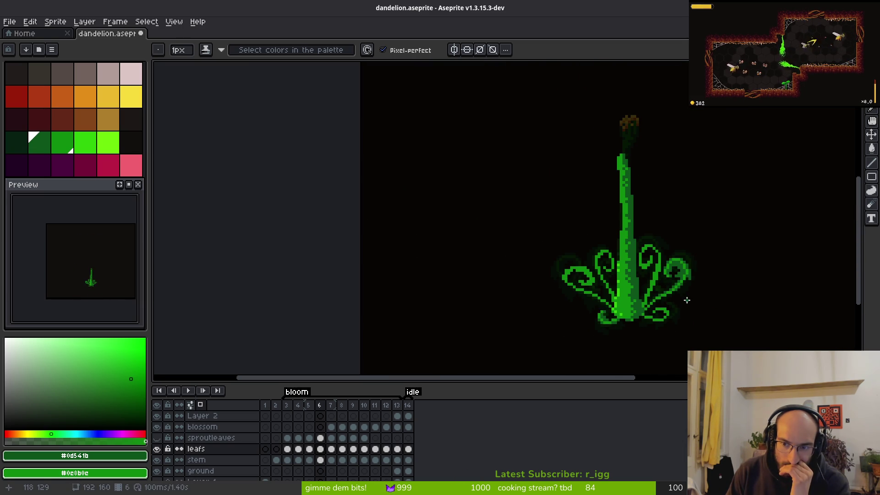
{"action": "scroll", "coordinate": [683, 307], "scroll_direction": "up", "scroll_amount": 5}
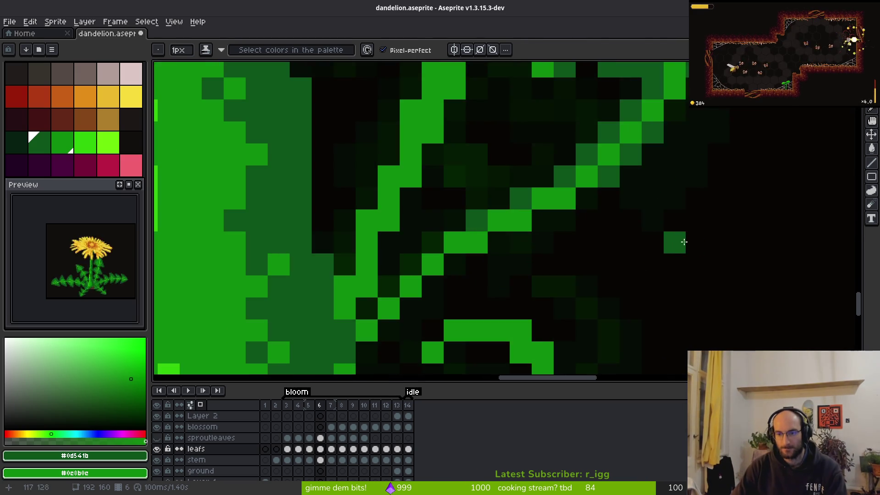
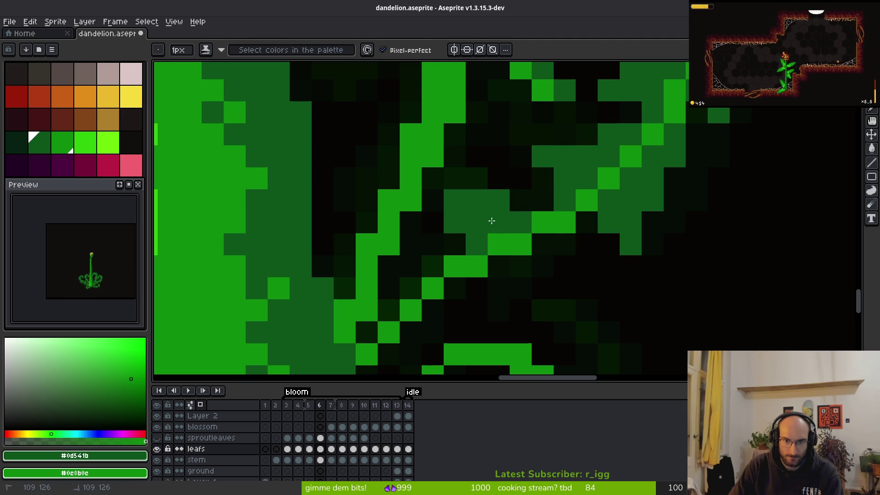
Step: Paint medium-green shading pixels on the right-side curled leaf of frame 6
{"action": "scroll", "coordinate": [551, 191], "scroll_direction": "down", "scroll_amount": 2}
{"action": "mouse_move", "coordinate": [564, 172]}
{"action": "left_mouse_down"}
{"action": "mouse_move", "coordinate": [517, 240]}
{"action": "mouse_move", "coordinate": [509, 197]}
{"action": "mouse_move", "coordinate": [554, 213]}
{"action": "left_mouse_up"}
{"action": "scroll", "coordinate": [527, 193], "scroll_direction": "up", "scroll_amount": 2}
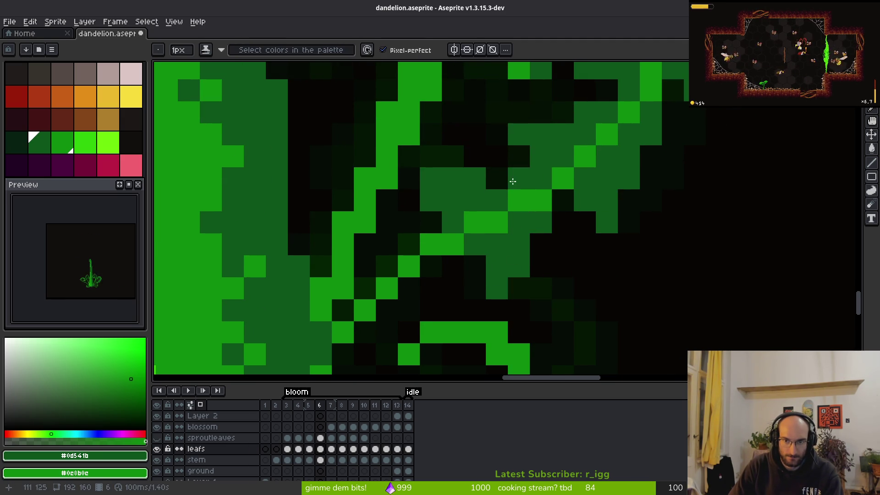
{"action": "scroll", "coordinate": [530, 215], "scroll_direction": "down", "scroll_amount": 5}
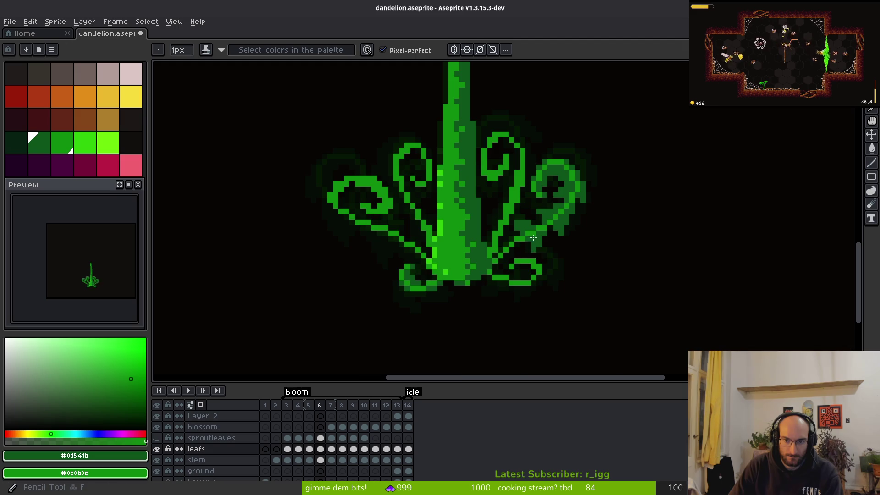
{"action": "scroll", "coordinate": [534, 237], "scroll_direction": "up", "scroll_amount": 4}
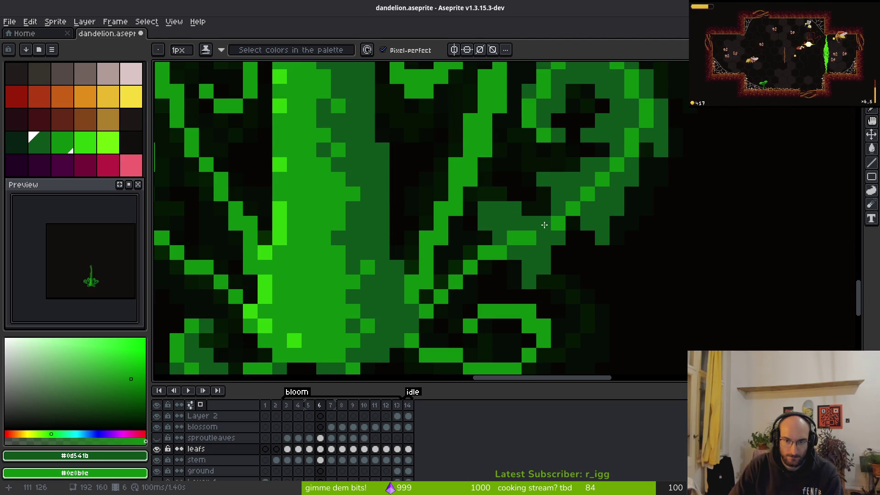
{"action": "left_click_drag", "start_coordinate": [547, 201], "coordinate": [526, 177]}
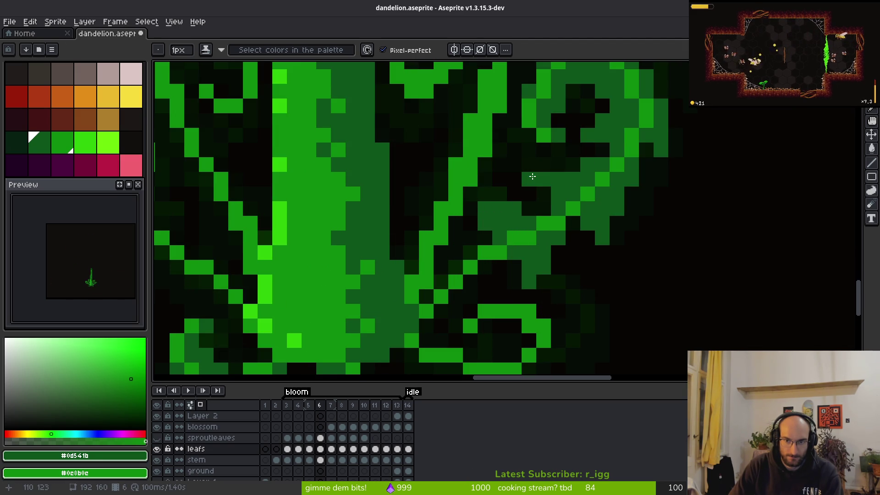
{"action": "scroll", "coordinate": [646, 257], "scroll_direction": "down", "scroll_amount": 4}
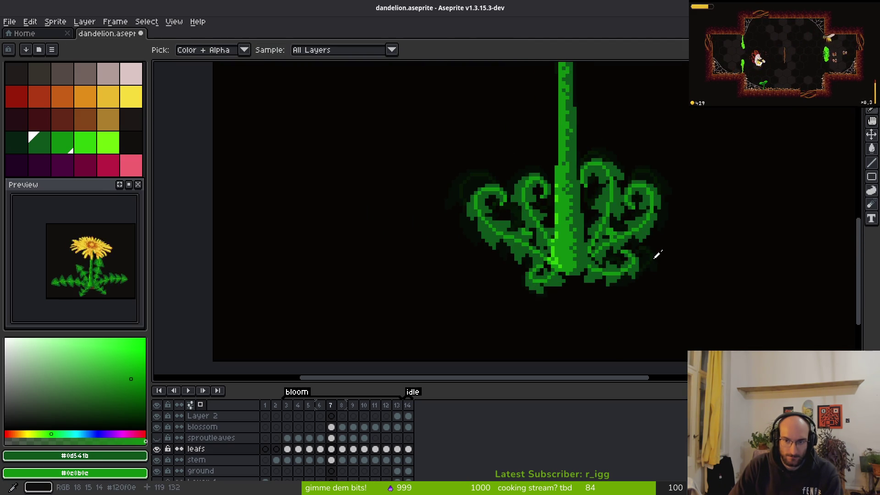
{"action": "scroll", "coordinate": [597, 225], "scroll_direction": "up", "scroll_amount": 3}
Step: Alternating Eraser and shading Pencil, shade more blocks along the right leaf's edge
{"action": "key", "text": "e"}
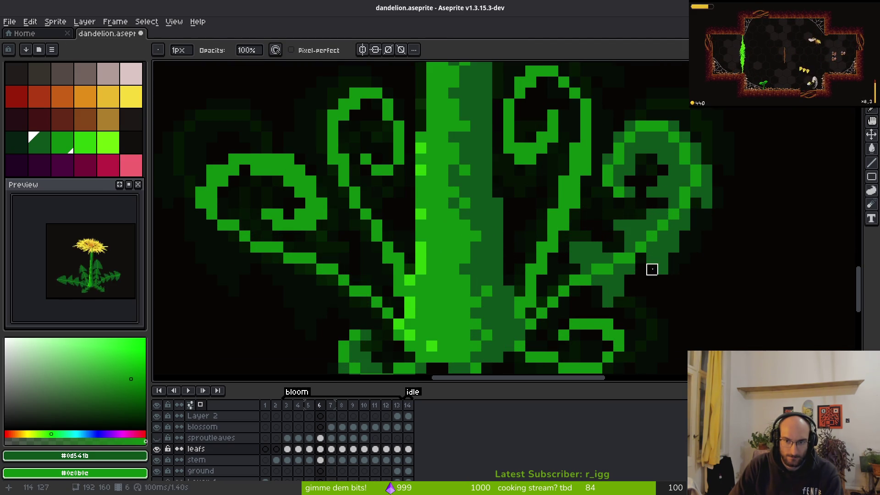
{"action": "scroll", "coordinate": [641, 238], "scroll_direction": "down", "scroll_amount": 3}
{"action": "key", "text": "b"}
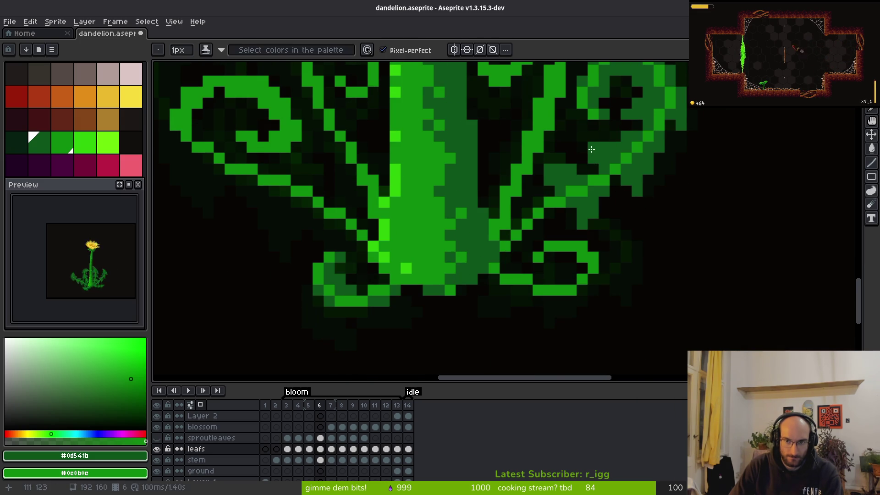
{"action": "key", "text": "e"}
{"action": "scroll", "coordinate": [647, 247], "scroll_direction": "down", "scroll_amount": 1}
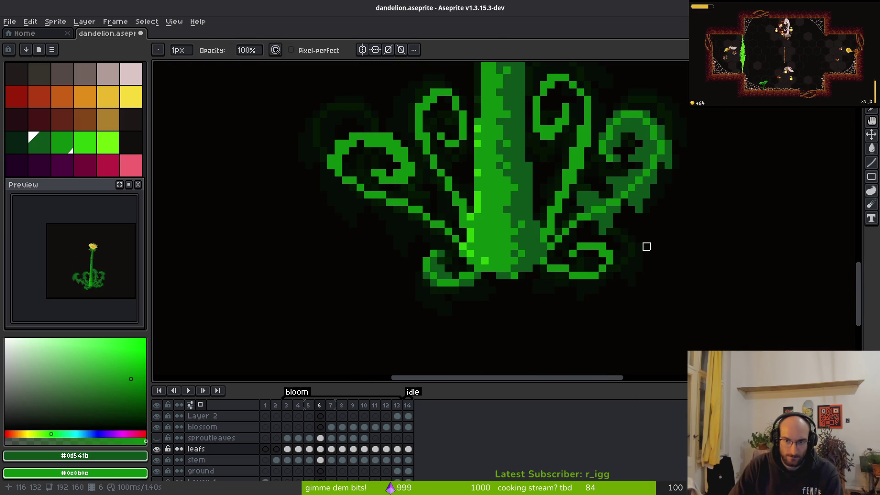
{"action": "key", "text": "b"}
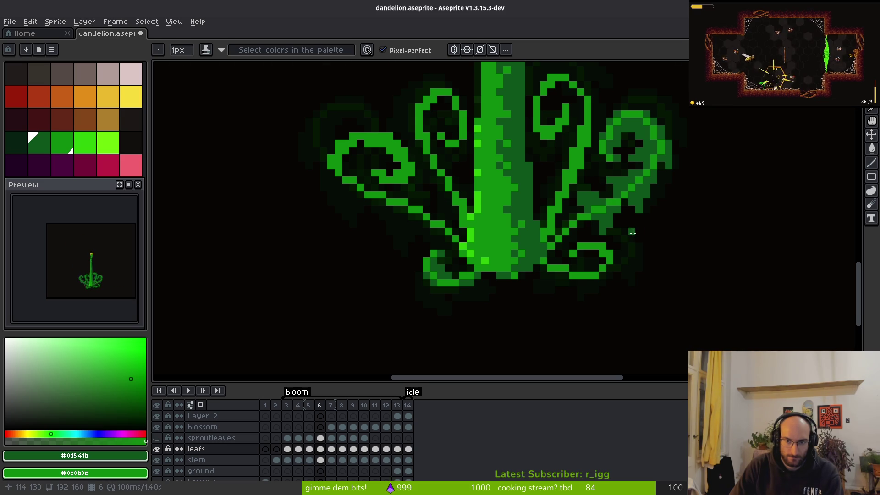
{"action": "scroll", "coordinate": [638, 232], "scroll_direction": "up", "scroll_amount": 3}
{"action": "mouse_move", "coordinate": [488, 224]}
{"action": "left_mouse_down"}
{"action": "mouse_move", "coordinate": [462, 249]}
{"action": "mouse_move", "coordinate": [463, 192]}
{"action": "mouse_move", "coordinate": [421, 202]}
{"action": "mouse_move", "coordinate": [439, 191]}
{"action": "left_mouse_up"}
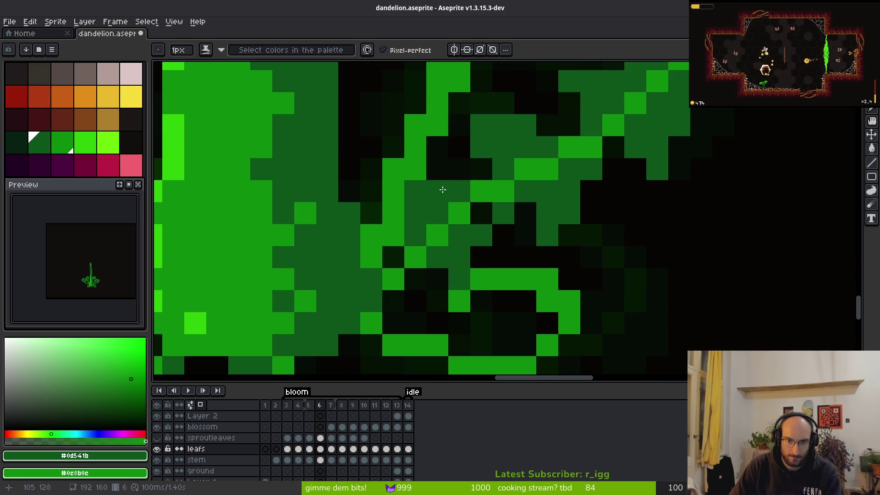
{"action": "mouse_move", "coordinate": [432, 275]}
{"action": "left_mouse_down"}
{"action": "mouse_move", "coordinate": [374, 233]}
{"action": "mouse_move", "coordinate": [397, 165]}
{"action": "left_mouse_up"}
{"action": "mouse_move", "coordinate": [416, 113]}
{"action": "left_mouse_down"}
{"action": "mouse_move", "coordinate": [429, 281]}
{"action": "mouse_move", "coordinate": [468, 184]}
{"action": "mouse_move", "coordinate": [493, 199]}
{"action": "mouse_move", "coordinate": [478, 229]}
{"action": "left_mouse_up"}
{"action": "scroll", "coordinate": [526, 218], "scroll_direction": "up", "scroll_amount": 5}
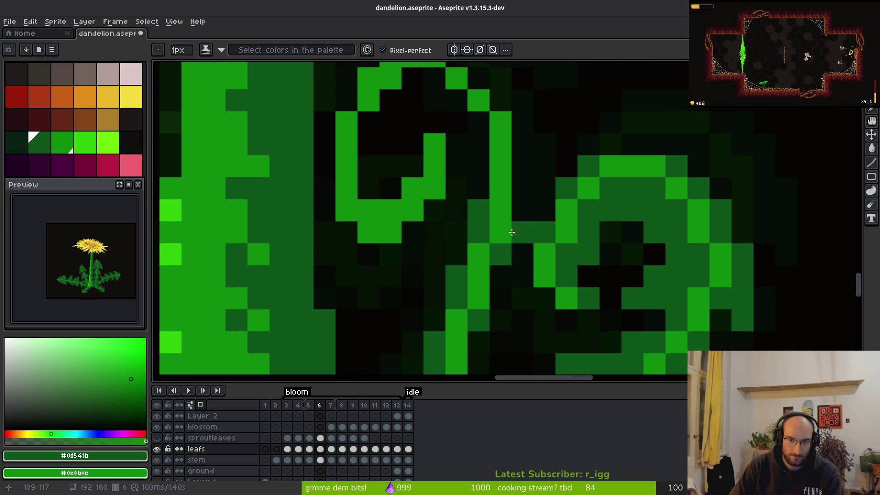
{"action": "scroll", "coordinate": [505, 253], "scroll_direction": "down", "scroll_amount": 3}
{"action": "scroll", "coordinate": [489, 190], "scroll_direction": "up", "scroll_amount": 2}
{"action": "scroll", "coordinate": [522, 203], "scroll_direction": "down", "scroll_amount": 3}
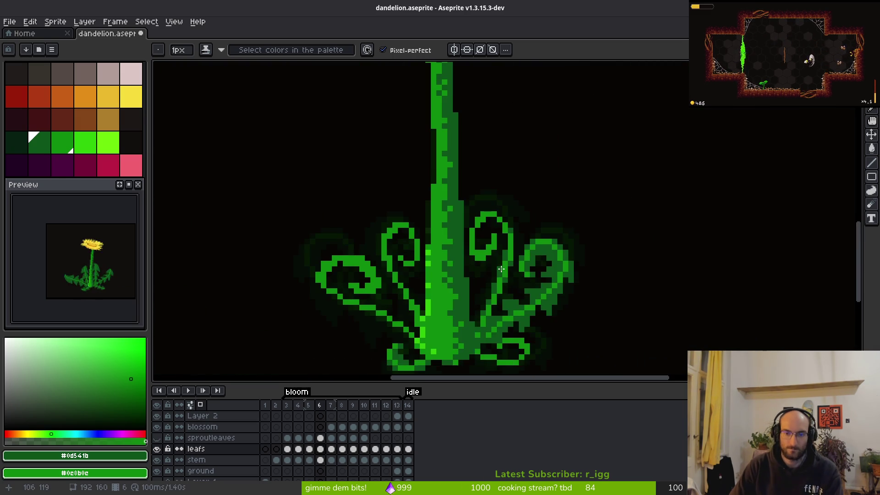
{"action": "scroll", "coordinate": [505, 220], "scroll_direction": "up", "scroll_amount": 3}
{"action": "scroll", "coordinate": [486, 238], "scroll_direction": "up", "scroll_amount": 1}
Step: Marquee-select the 5x5 leaf curl, move it up one pixel, and deselect
{"action": "key", "text": "m"}
{"action": "mouse_move", "coordinate": [425, 179]}
{"action": "left_mouse_down"}
{"action": "mouse_move", "coordinate": [516, 268]}
{"action": "mouse_move", "coordinate": [540, 272]}
{"action": "left_mouse_up"}
{"action": "left_click", "coordinate": [497, 245]}
{"action": "left_click_drag", "start_coordinate": [497, 245], "coordinate": [482, 224]}
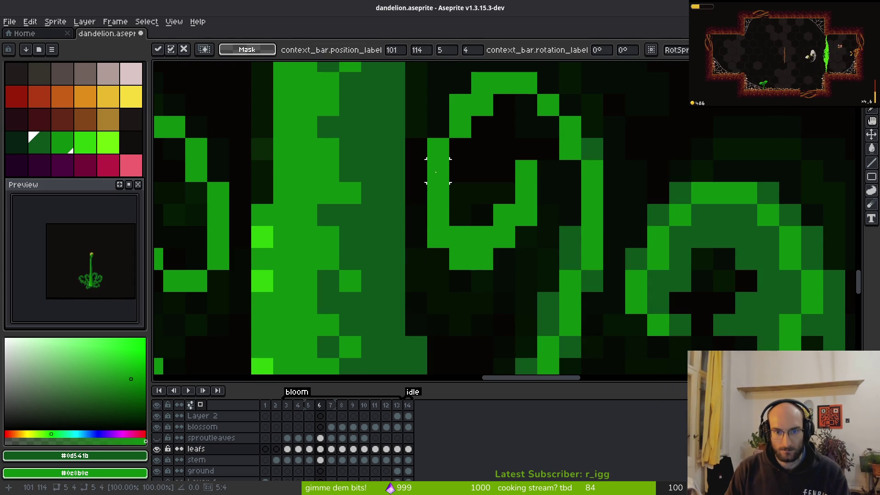
{"action": "left_click_drag", "start_coordinate": [436, 172], "coordinate": [520, 255]}
{"action": "left_click_drag", "start_coordinate": [471, 232], "coordinate": [468, 214]}
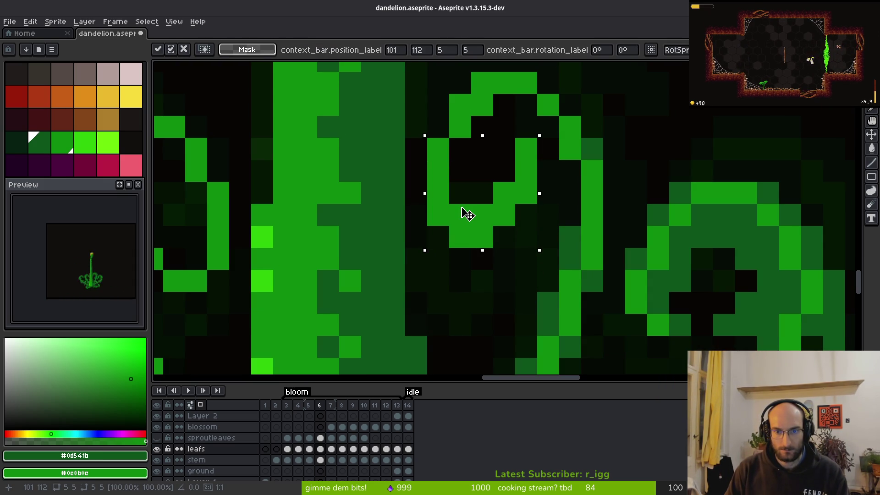
{"action": "key", "text": "ctrl+d"}
Step: Erase the curl's stray green pixels, undo an accidental fill, and darken the curl interior
{"action": "key", "text": "e"}
{"action": "left_click", "coordinate": [527, 149]}
{"action": "left_click", "coordinate": [504, 193]}
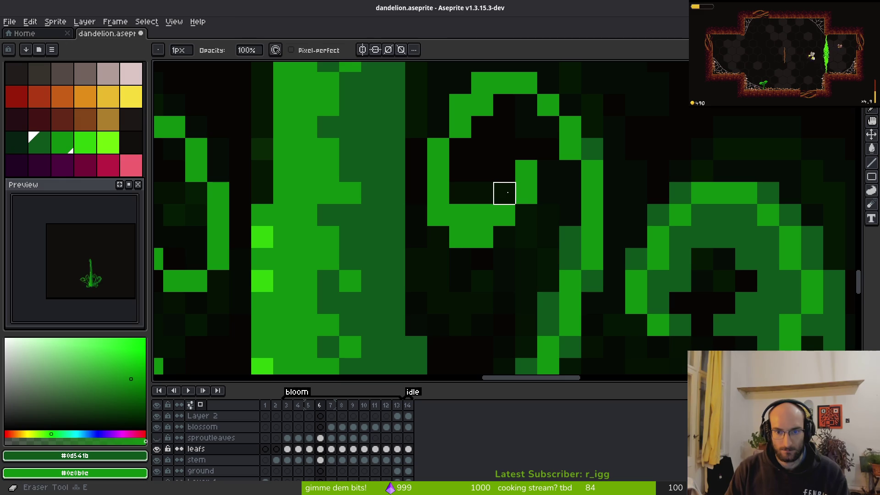
{"action": "key", "text": "g"}
{"action": "left_click", "coordinate": [504, 193]}
{"action": "key", "text": "ctrl+z"}
{"action": "key", "text": "b"}
{"action": "left_click", "coordinate": [488, 207]}
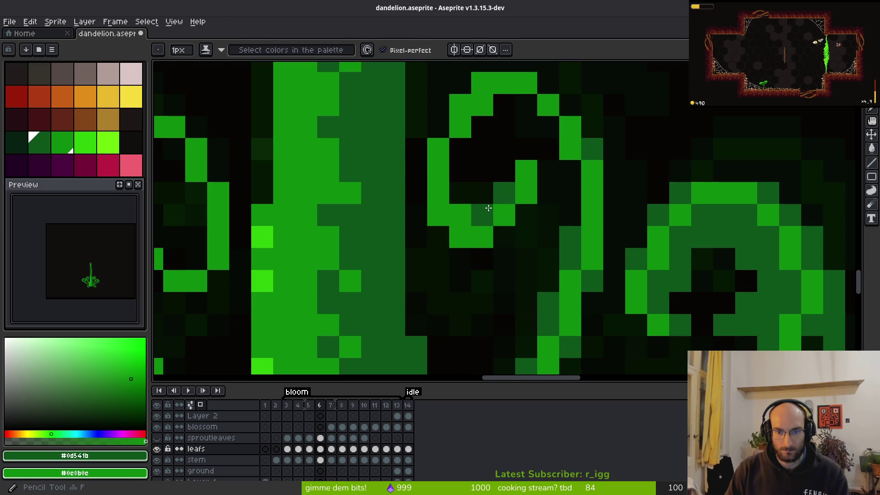
{"action": "scroll", "coordinate": [463, 204], "scroll_direction": "down", "scroll_amount": 4}
Step: Paint several dark-green pixels at the top of the middle leaf curl
{"action": "scroll", "coordinate": [506, 226], "scroll_direction": "up", "scroll_amount": 4}
{"action": "left_click_drag", "start_coordinate": [504, 202], "coordinate": [503, 176]}
{"action": "left_click_drag", "start_coordinate": [532, 135], "coordinate": [535, 112]}
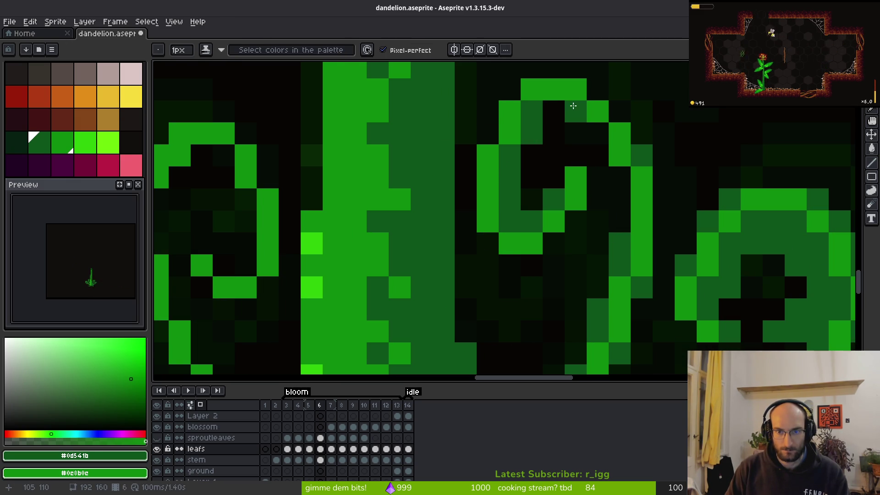
{"action": "left_click", "coordinate": [553, 133]}
{"action": "left_click", "coordinate": [532, 156]}
{"action": "scroll", "coordinate": [532, 155], "scroll_direction": "down", "scroll_amount": 4}
Step: Compare against frame 7, then erase a green pixel on the frame 6 curl
{"action": "key", "text": "period"}
{"action": "key", "text": "alt"}
{"action": "key", "text": "comma"}
{"action": "scroll", "coordinate": [527, 163], "scroll_direction": "up", "scroll_amount": 4}
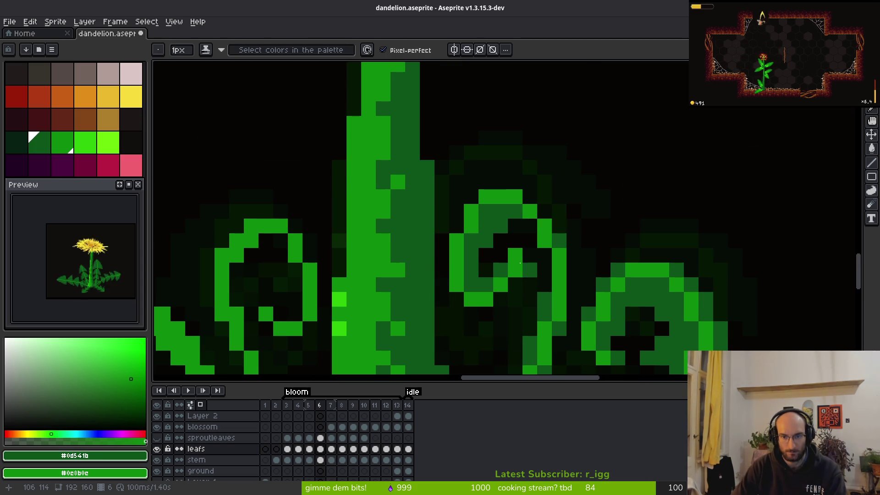
{"action": "key", "text": "e"}
{"action": "left_click", "coordinate": [515, 270]}
Step: Recheck frame 7 and shift the curl's edge pixel one step left
{"action": "key", "text": "period"}
{"action": "scroll", "coordinate": [541, 305], "scroll_direction": "down", "scroll_amount": 4}
{"action": "key", "text": "alt"}
{"action": "key", "text": "comma"}
{"action": "scroll", "coordinate": [546, 302], "scroll_direction": "up", "scroll_amount": 4}
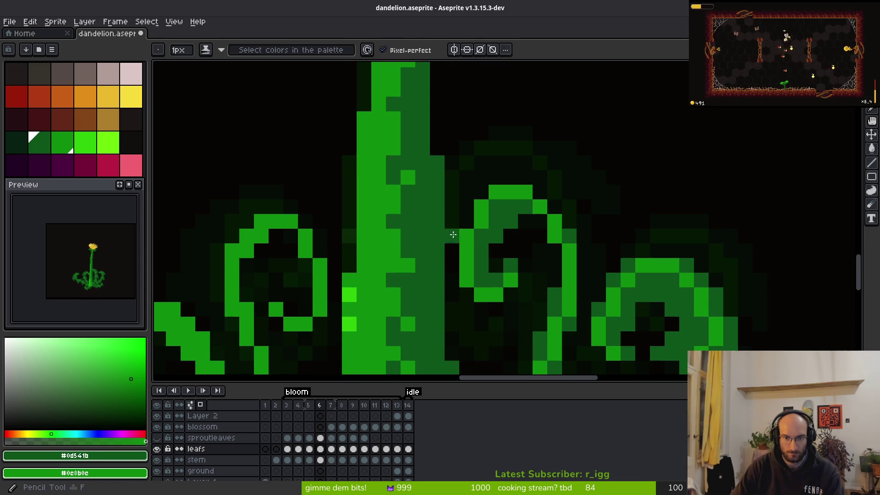
{"action": "left_click", "coordinate": [454, 228]}
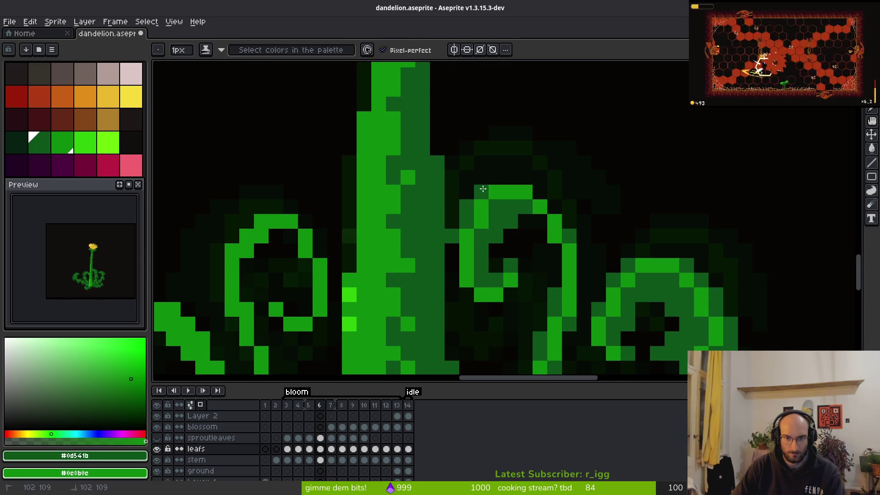
{"action": "key", "text": "ctrl+z"}
{"action": "left_click", "coordinate": [501, 183]}
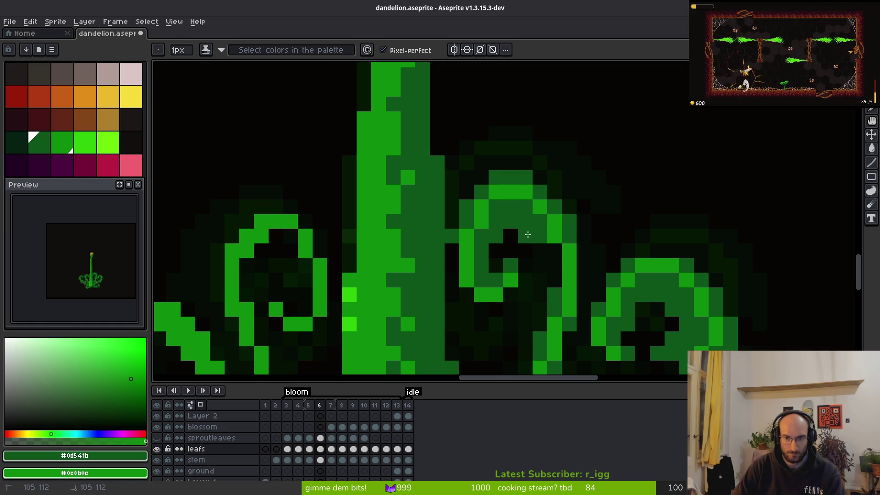
Step: Add dark-green pixels beside and inside the curl plus a diagonal dark-green stroke
{"action": "scroll", "coordinate": [569, 220], "scroll_direction": "down", "scroll_amount": 3}
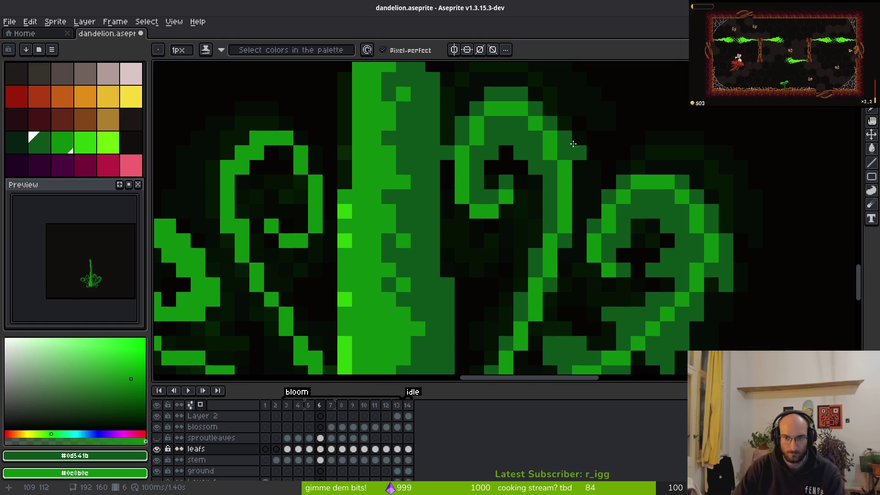
{"action": "left_click", "coordinate": [594, 167]}
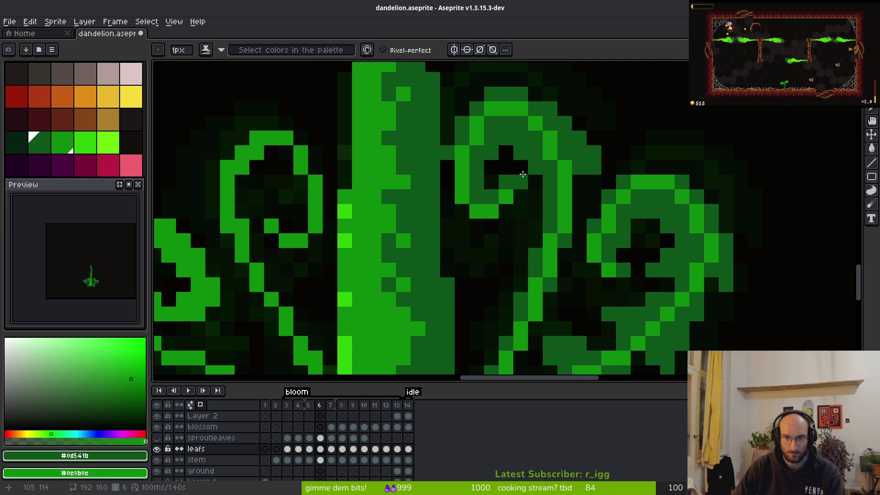
{"action": "left_click", "coordinate": [521, 168]}
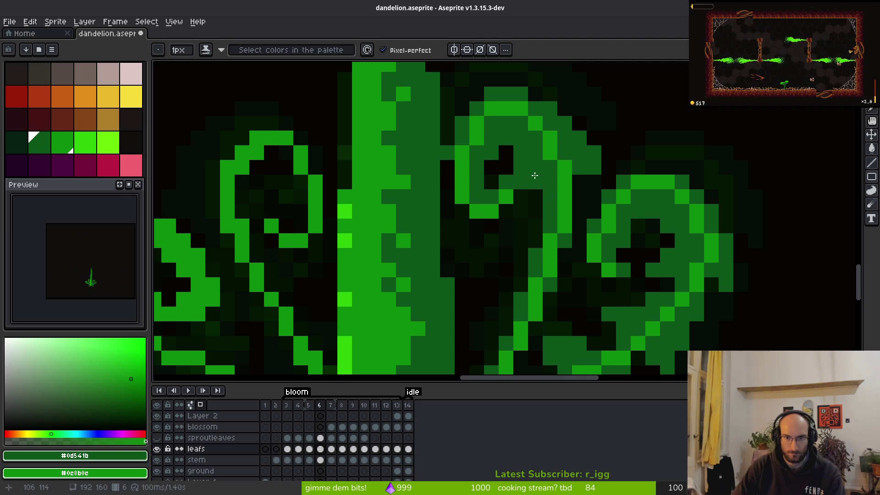
{"action": "scroll", "coordinate": [535, 226], "scroll_direction": "down", "scroll_amount": 2}
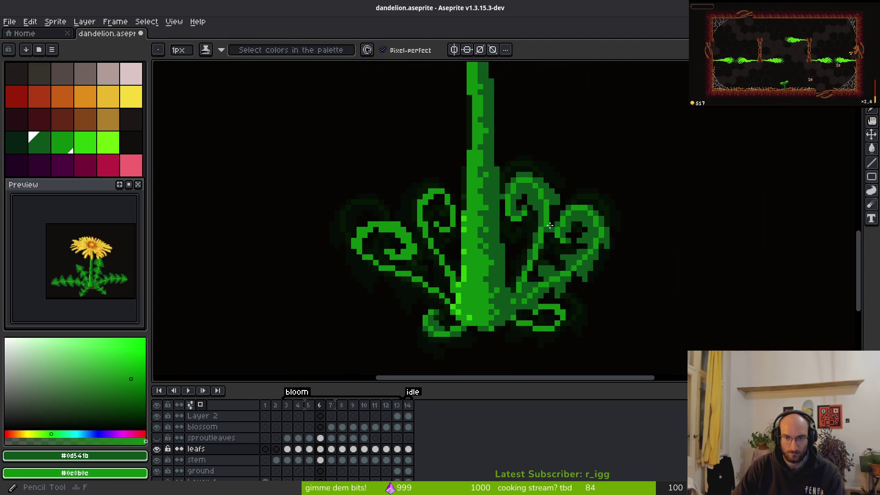
{"action": "scroll", "coordinate": [555, 234], "scroll_direction": "up", "scroll_amount": 3}
{"action": "scroll", "coordinate": [557, 210], "scroll_direction": "down", "scroll_amount": 2}
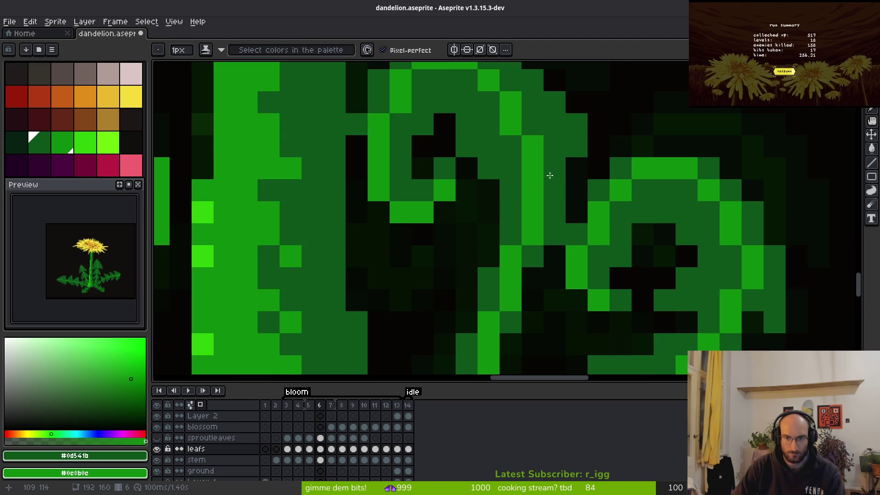
{"action": "scroll", "coordinate": [536, 143], "scroll_direction": "up", "scroll_amount": 2}
{"action": "left_click_drag", "start_coordinate": [529, 158], "coordinate": [465, 197]}
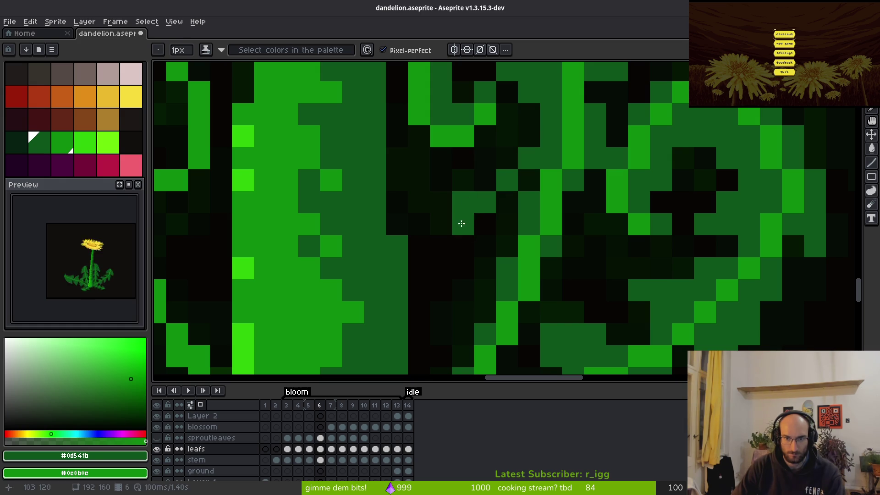
{"action": "key", "text": "e"}
{"action": "scroll", "coordinate": [496, 236], "scroll_direction": "down", "scroll_amount": 1}
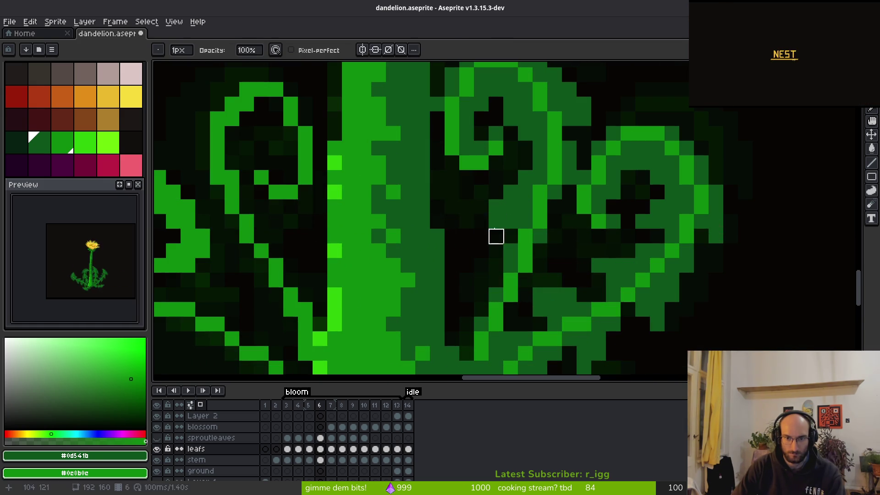
Step: Add one green pixel to the leaf shading on frame 6
{"action": "scroll", "coordinate": [468, 204], "scroll_direction": "down", "scroll_amount": 2}
{"action": "scroll", "coordinate": [539, 178], "scroll_direction": "up", "scroll_amount": 2}
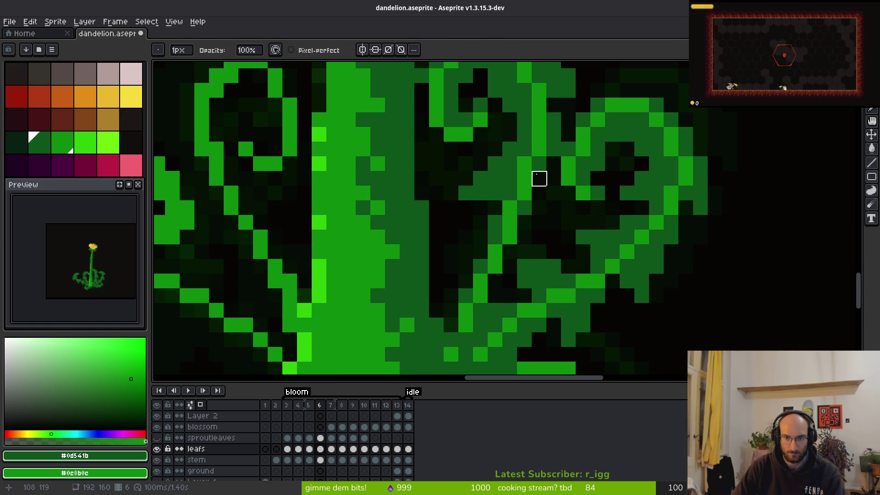
{"action": "key", "text": "b"}
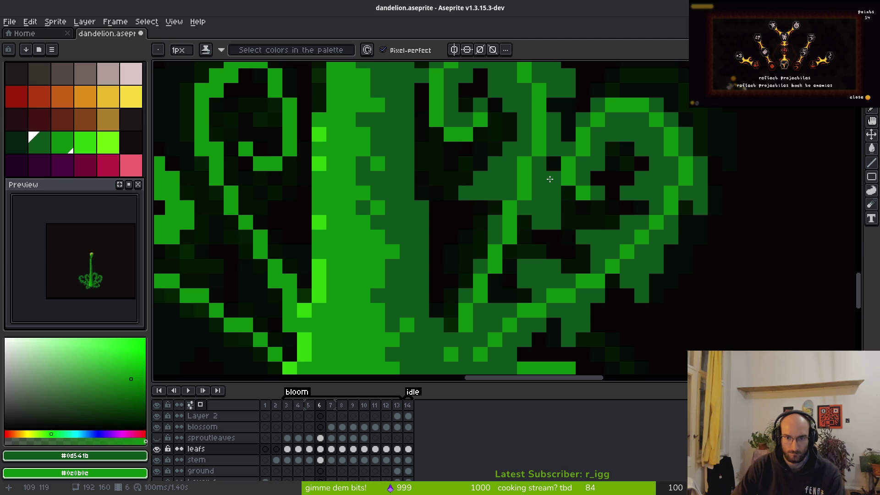
{"action": "scroll", "coordinate": [537, 271], "scroll_direction": "down", "scroll_amount": 1}
{"action": "scroll", "coordinate": [523, 229], "scroll_direction": "up", "scroll_amount": 1}
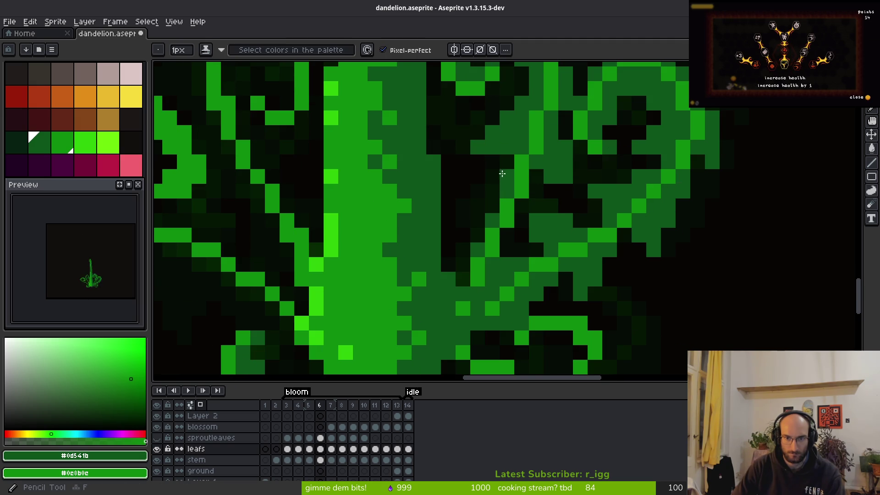
{"action": "left_click", "coordinate": [530, 199]}
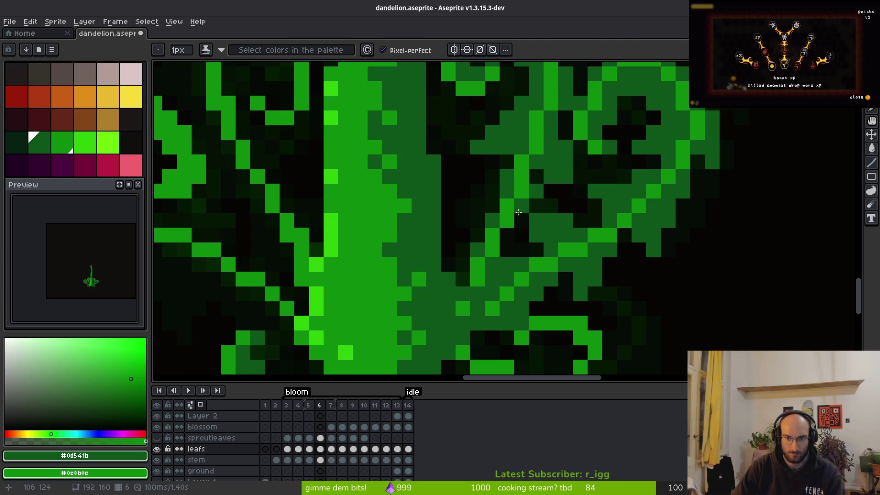
{"action": "key", "text": "e"}
{"action": "key", "text": "b"}
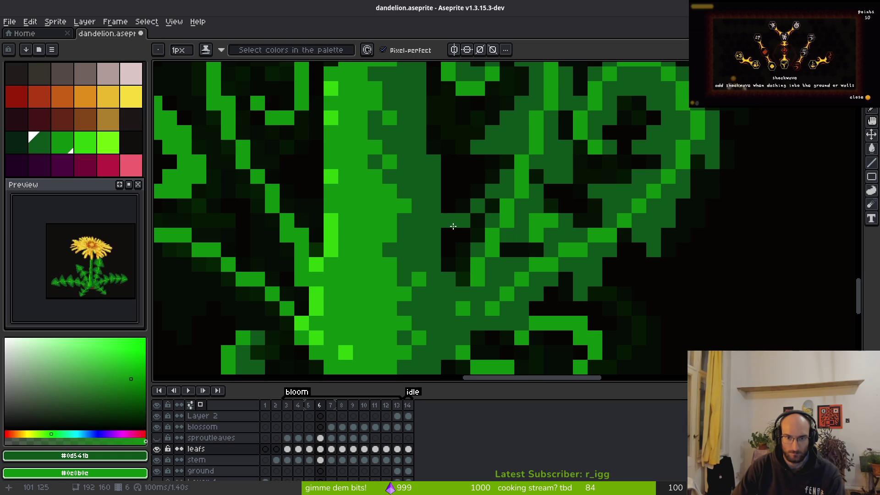
{"action": "scroll", "coordinate": [465, 211], "scroll_direction": "down", "scroll_amount": 3}
{"action": "scroll", "coordinate": [486, 230], "scroll_direction": "up", "scroll_amount": 3}
Step: Compare with frame 7, then darken two pixels in the frame 6 leaves
{"action": "key", "text": "e"}
{"action": "scroll", "coordinate": [481, 259], "scroll_direction": "down", "scroll_amount": 1}
{"action": "scroll", "coordinate": [467, 261], "scroll_direction": "up", "scroll_amount": 1}
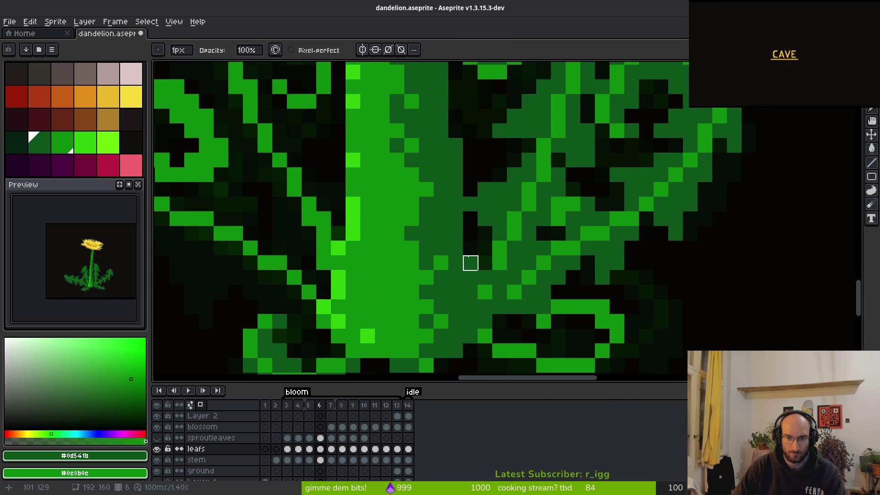
{"action": "key", "text": "b"}
{"action": "scroll", "coordinate": [573, 307], "scroll_direction": "down", "scroll_amount": 3}
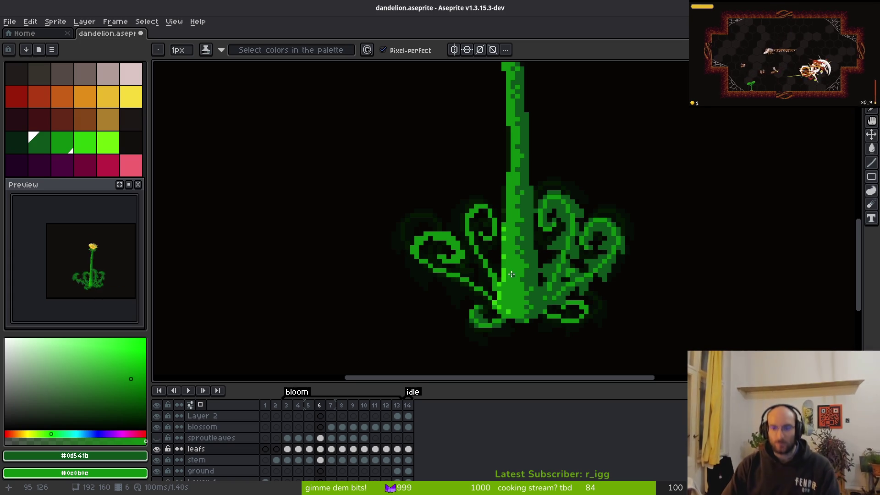
{"action": "scroll", "coordinate": [510, 212], "scroll_direction": "up", "scroll_amount": 4}
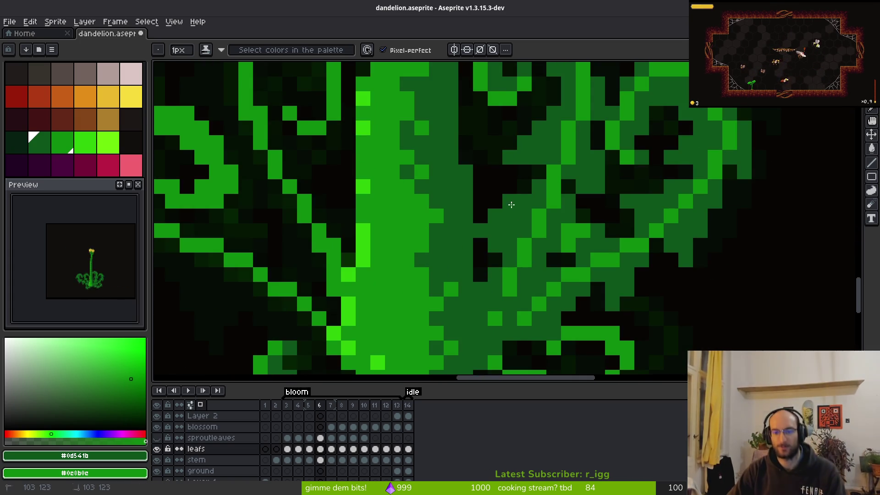
{"action": "scroll", "coordinate": [507, 203], "scroll_direction": "down", "scroll_amount": 4}
{"action": "key", "text": "period"}
{"action": "key", "text": "alt"}
{"action": "key", "text": "comma"}
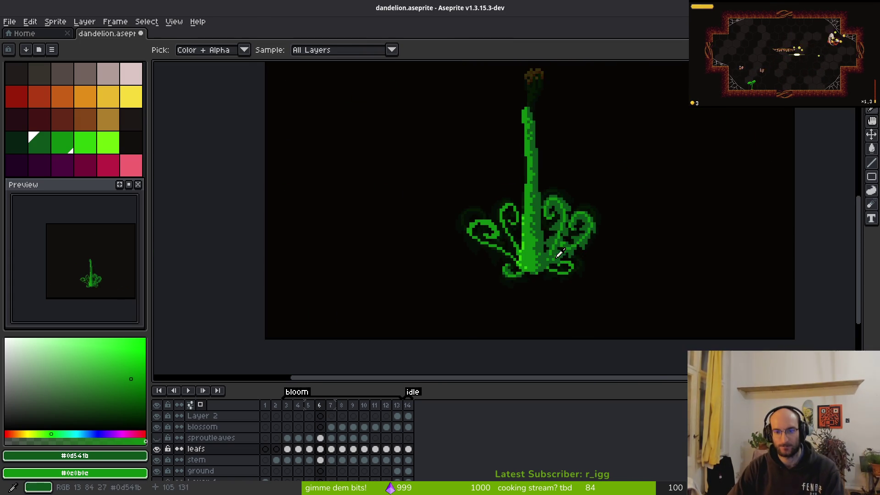
{"action": "scroll", "coordinate": [562, 220], "scroll_direction": "up", "scroll_amount": 5}
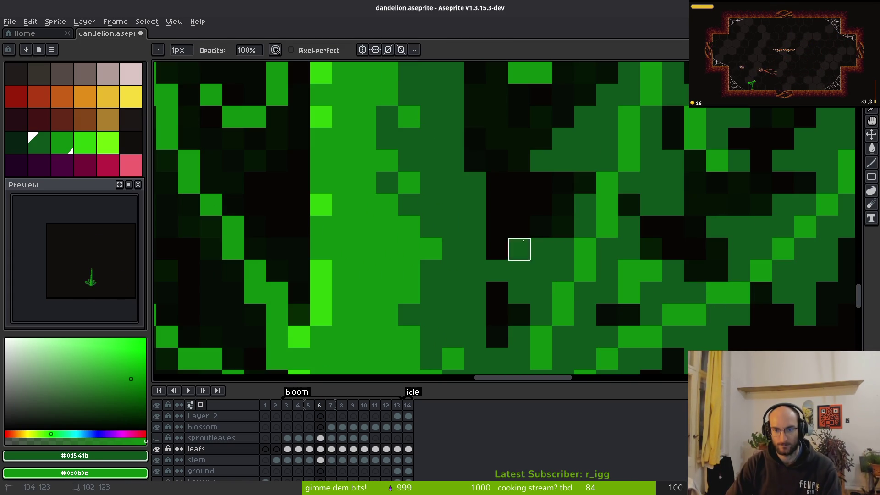
{"action": "left_click_drag", "start_coordinate": [524, 240], "coordinate": [497, 270]}
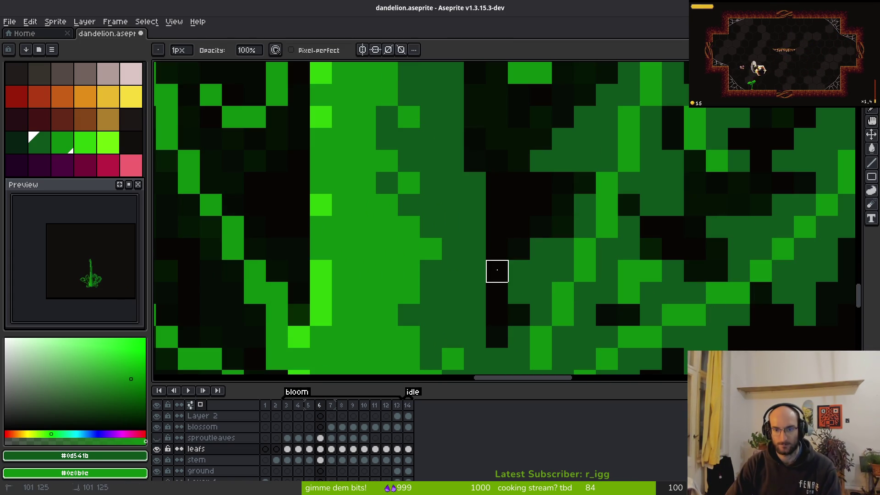
{"action": "scroll", "coordinate": [585, 293], "scroll_direction": "down", "scroll_amount": 3}
{"action": "scroll", "coordinate": [592, 263], "scroll_direction": "up", "scroll_amount": 3}
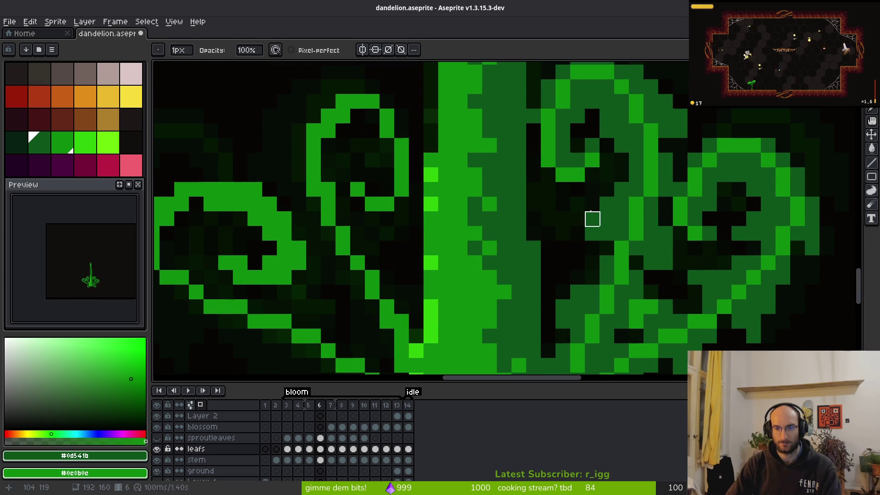
Step: Return to the Pencil and advance to frame 7 to check the result
{"action": "key", "text": "f"}
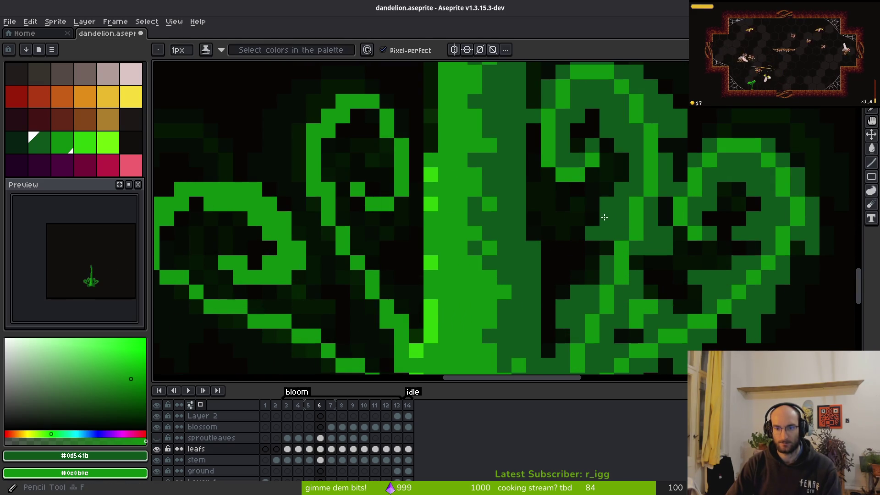
{"action": "key", "text": "e"}
{"action": "key", "text": "f"}
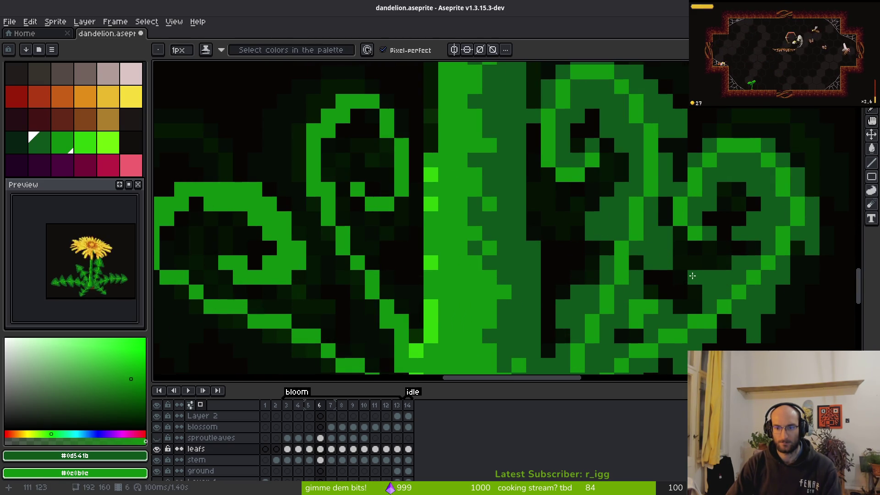
{"action": "scroll", "coordinate": [692, 275], "scroll_direction": "down", "scroll_amount": 5}
{"action": "key", "text": "Right"}
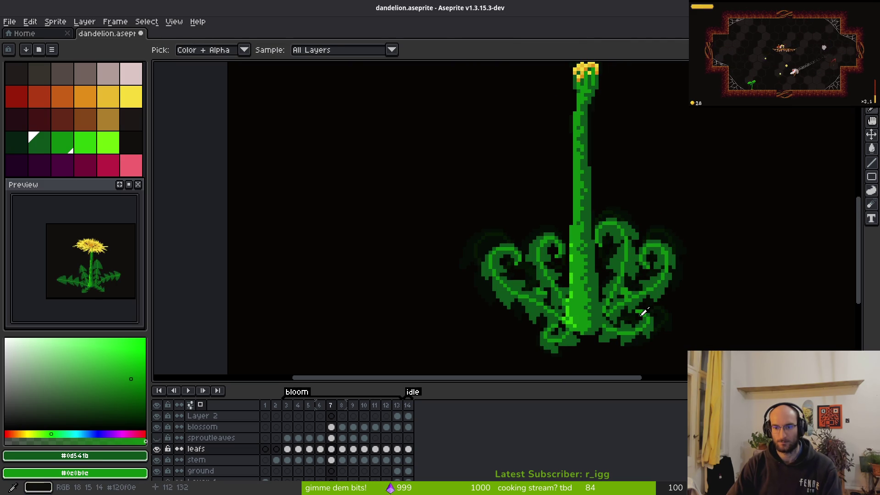
{"action": "scroll", "coordinate": [621, 263], "scroll_direction": "up", "scroll_amount": 3}
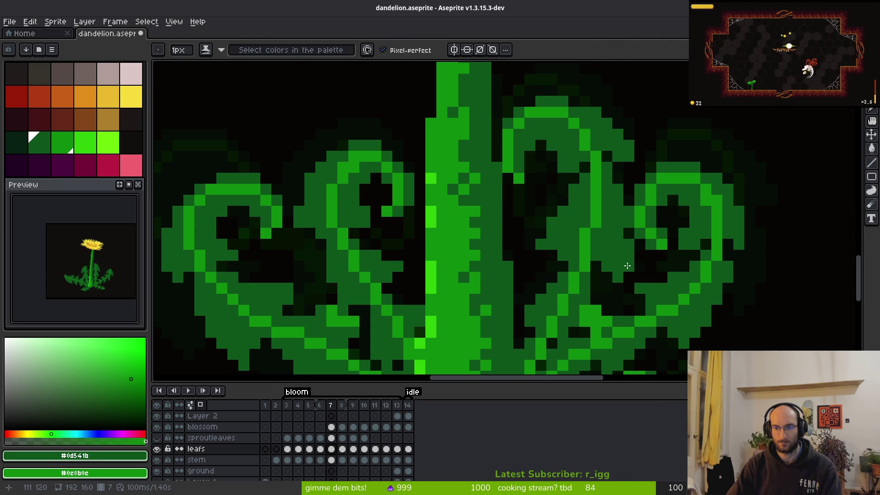
{"action": "key", "text": "e"}
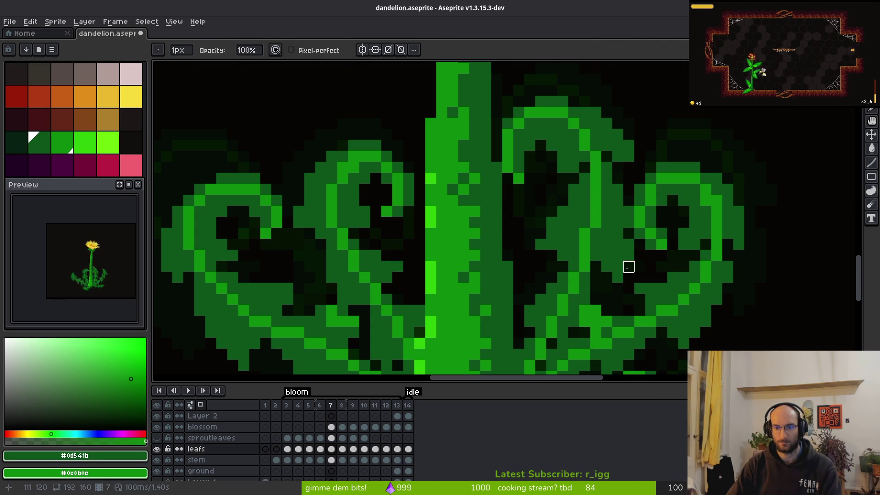
{"action": "key", "text": "b"}
{"action": "scroll", "coordinate": [596, 270], "scroll_direction": "down", "scroll_amount": 4}
{"action": "scroll", "coordinate": [561, 277], "scroll_direction": "up", "scroll_amount": 4}
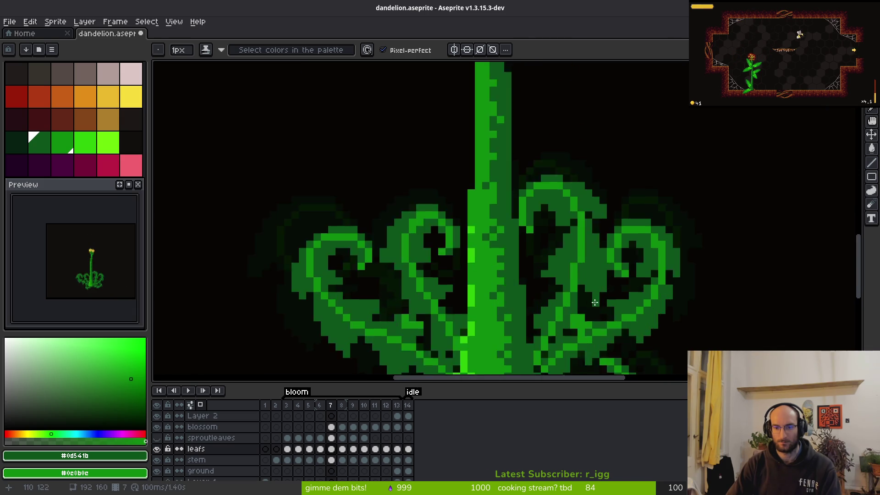
{"action": "scroll", "coordinate": [580, 281], "scroll_direction": "up", "scroll_amount": 1}
{"action": "scroll", "coordinate": [597, 291], "scroll_direction": "down", "scroll_amount": 3}
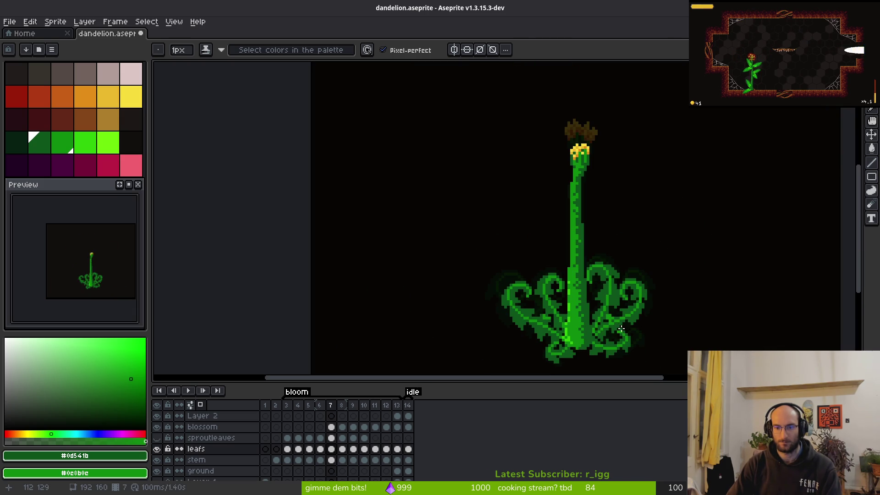
{"action": "scroll", "coordinate": [564, 284], "scroll_direction": "up", "scroll_amount": 3}
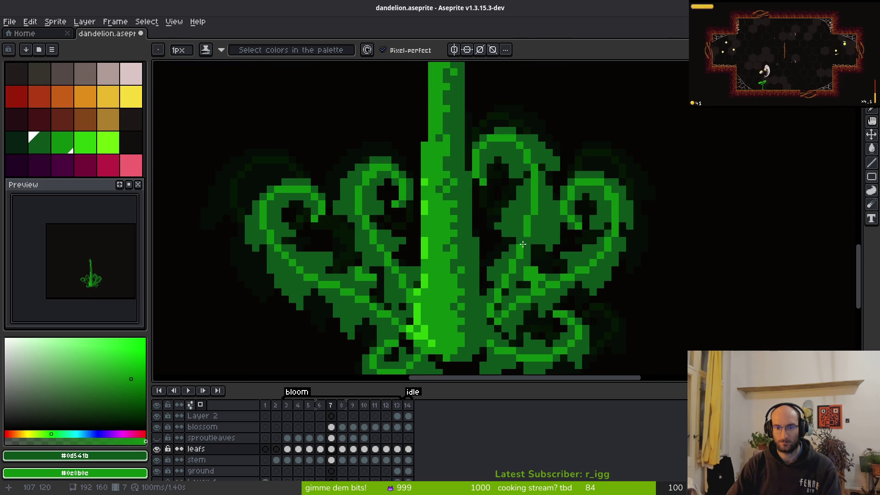
{"action": "scroll", "coordinate": [526, 239], "scroll_direction": "down", "scroll_amount": 3}
{"action": "scroll", "coordinate": [525, 231], "scroll_direction": "up", "scroll_amount": 3}
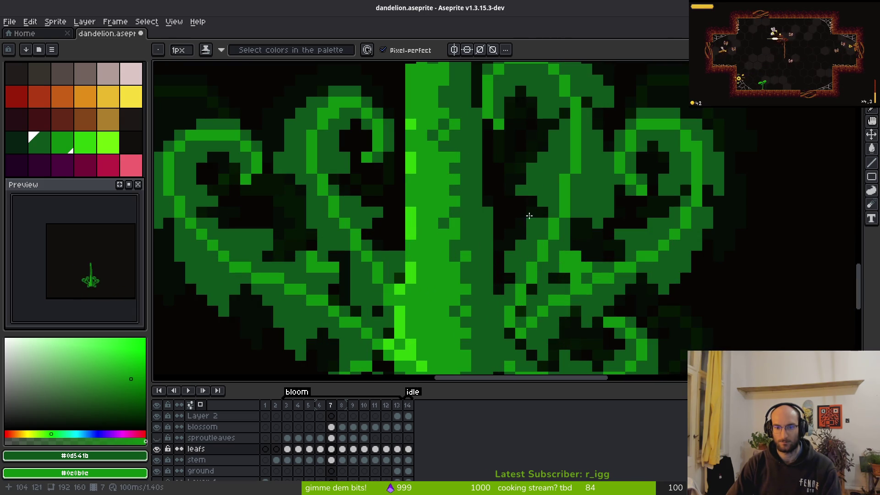
{"action": "scroll", "coordinate": [568, 234], "scroll_direction": "down", "scroll_amount": 3}
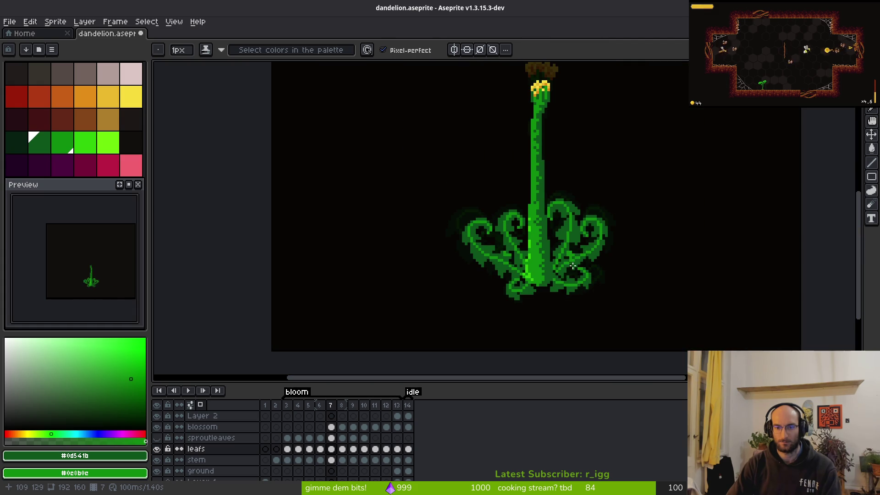
{"action": "key", "text": "Right"}
{"action": "key", "text": "Left"}
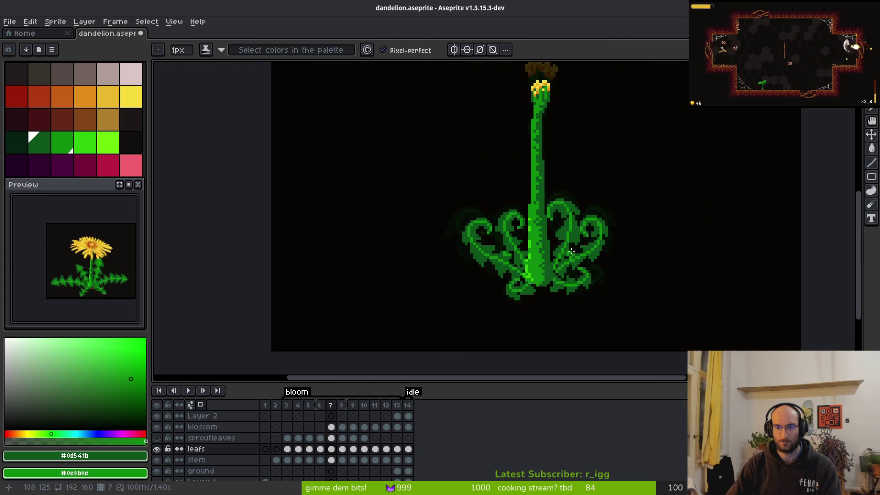
{"action": "scroll", "coordinate": [573, 252], "scroll_direction": "up", "scroll_amount": 3}
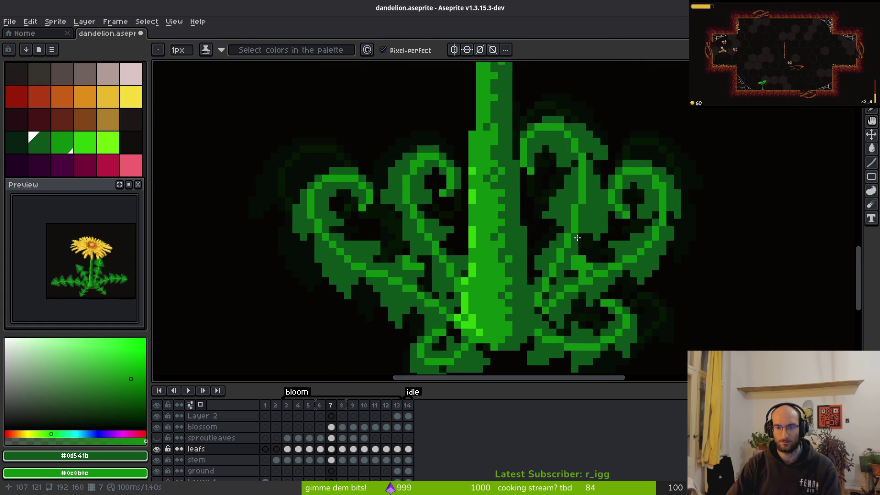
{"action": "scroll", "coordinate": [545, 218], "scroll_direction": "up", "scroll_amount": 1}
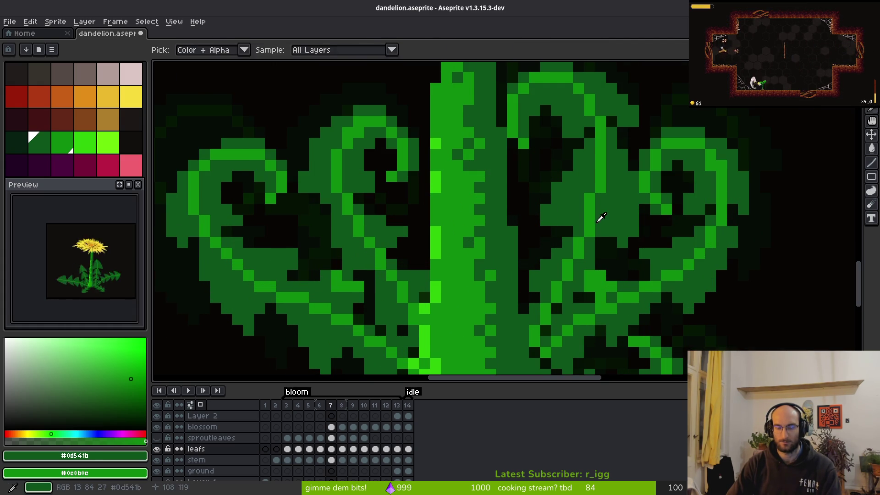
{"action": "key", "text": "Right"}
{"action": "scroll", "coordinate": [591, 257], "scroll_direction": "down", "scroll_amount": 1}
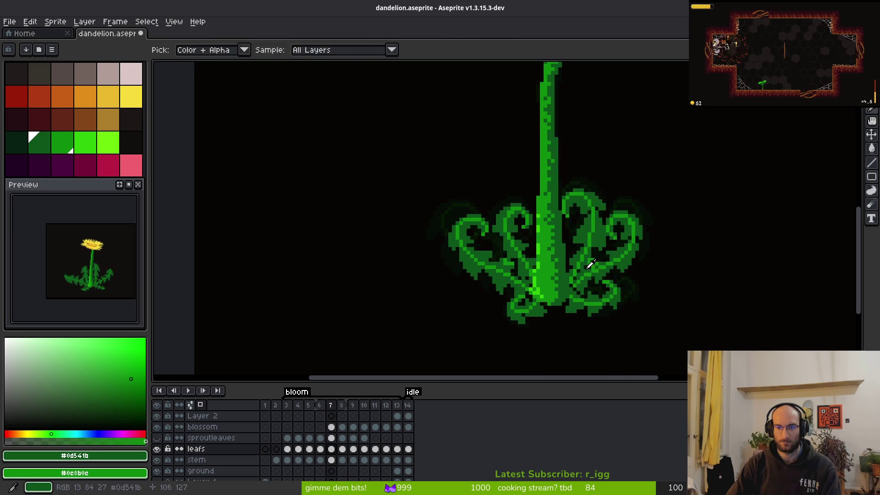
{"action": "scroll", "coordinate": [587, 261], "scroll_direction": "up", "scroll_amount": 2}
{"action": "scroll", "coordinate": [587, 262], "scroll_direction": "down", "scroll_amount": 2}
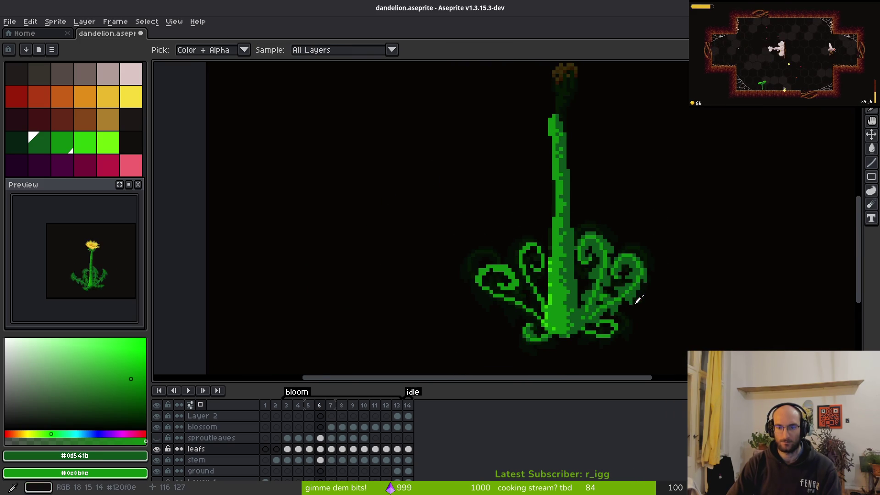
Step: Remove two stray bright green pixels and extend the lower right leaf curl with green
{"action": "scroll", "coordinate": [619, 284], "scroll_direction": "down", "scroll_amount": 1}
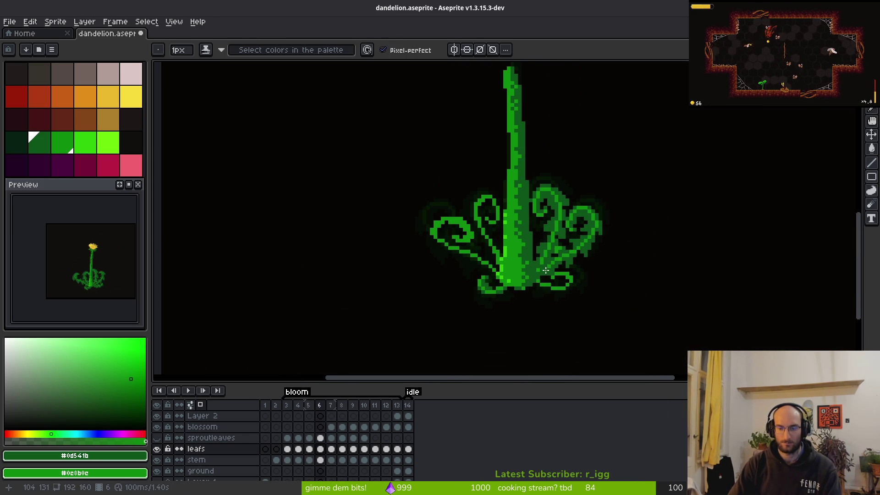
{"action": "scroll", "coordinate": [596, 261], "scroll_direction": "up", "scroll_amount": 5}
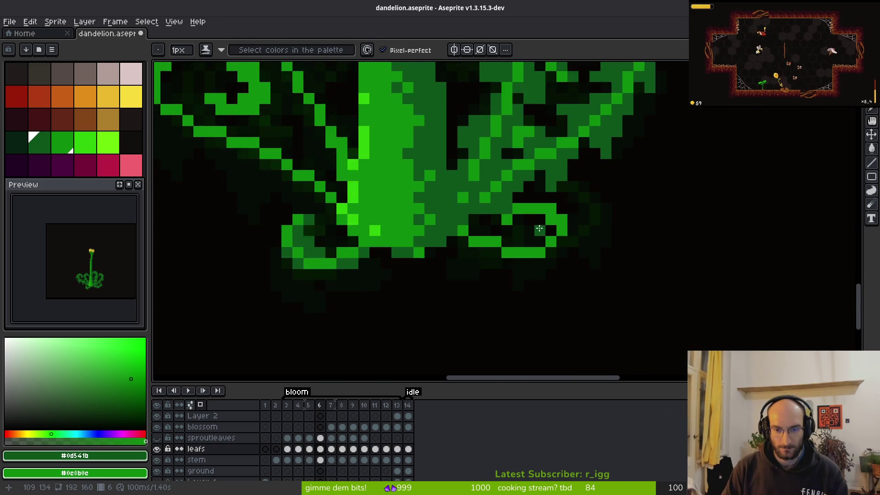
{"action": "scroll", "coordinate": [683, 252], "scroll_direction": "down", "scroll_amount": 2}
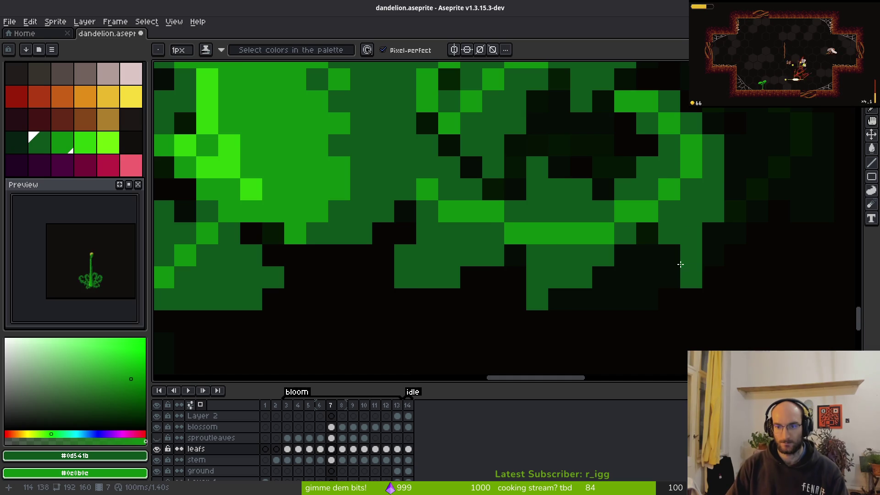
{"action": "scroll", "coordinate": [687, 261], "scroll_direction": "up", "scroll_amount": 2}
{"action": "key", "text": "m"}
{"action": "left_click_drag", "start_coordinate": [615, 179], "coordinate": [687, 277]}
{"action": "key", "text": "ctrl+d"}
{"action": "key", "text": "f"}
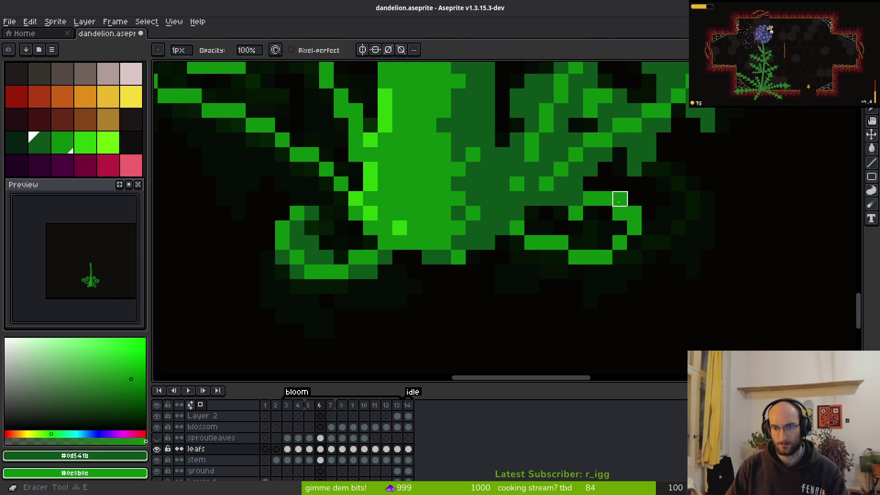
{"action": "mouse_move", "coordinate": [615, 233]}
{"action": "left_mouse_down"}
{"action": "mouse_move", "coordinate": [628, 242]}
{"action": "mouse_move", "coordinate": [649, 231]}
{"action": "left_mouse_up"}
{"action": "left_click_drag", "start_coordinate": [621, 265], "coordinate": [585, 283]}
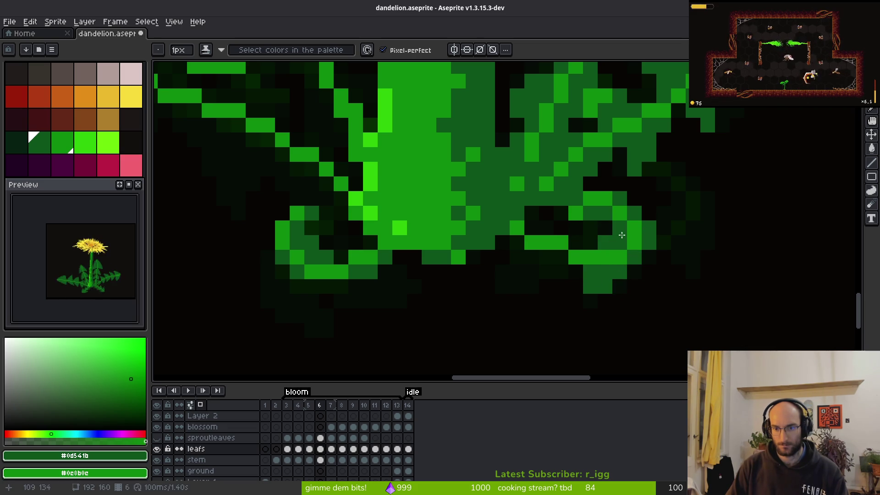
Step: Add green pixels along the leaf edge, below the right leaf curl, and under the leaf
{"action": "left_click", "coordinate": [563, 242]}
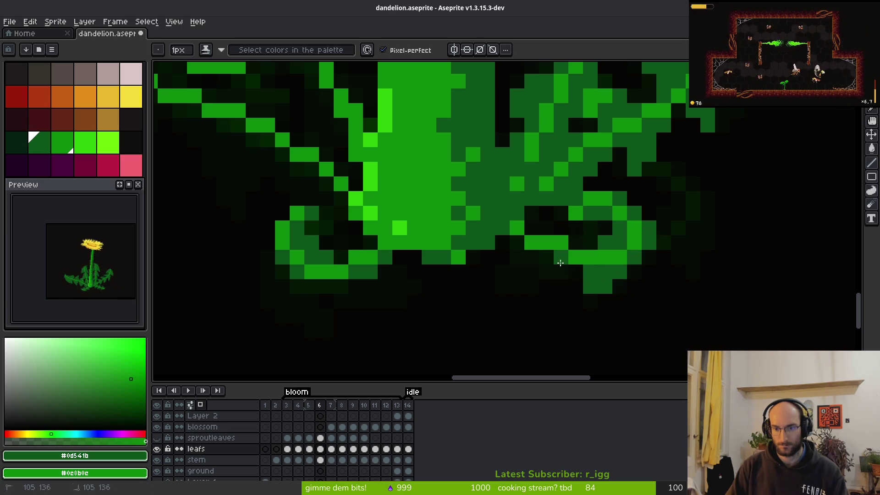
{"action": "left_click", "coordinate": [564, 269]}
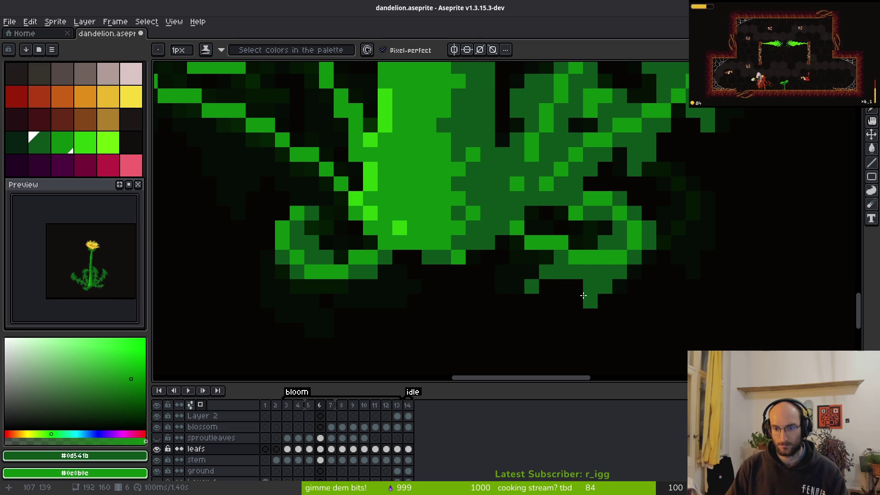
{"action": "left_click_drag", "start_coordinate": [635, 272], "coordinate": [619, 285]}
{"action": "key", "text": "e"}
{"action": "key", "text": "b"}
{"action": "left_click", "coordinate": [605, 301]}
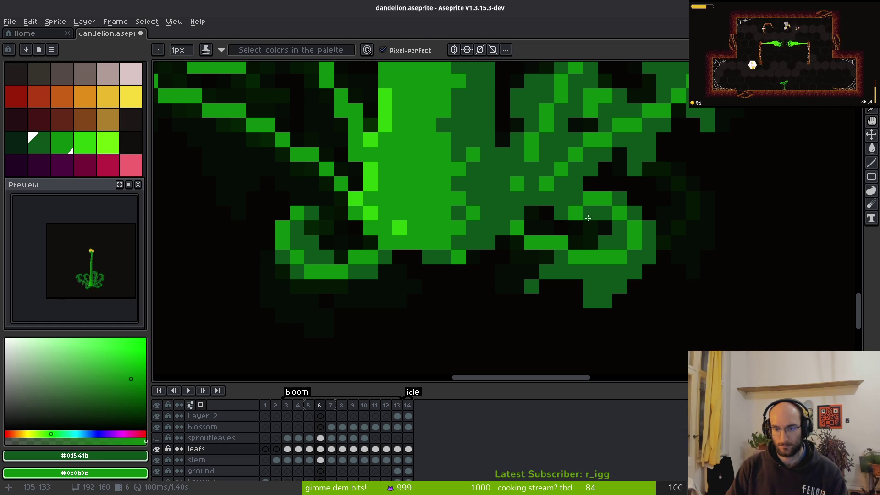
{"action": "left_click", "coordinate": [520, 283]}
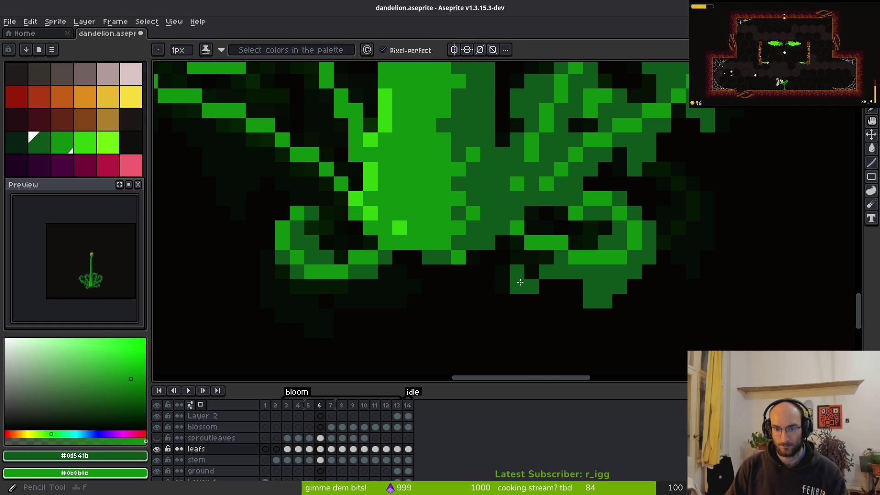
Step: Fill the dark gaps inside the right leaf with green
{"action": "left_click", "coordinate": [576, 242]}
{"action": "left_click", "coordinate": [561, 228]}
{"action": "left_click", "coordinate": [546, 214]}
{"action": "left_click", "coordinate": [547, 228]}
{"action": "left_click", "coordinate": [532, 228]}
Step: Erase a stray leaf pixel and a row of pixels along the leaf bottom
{"action": "key", "text": "e"}
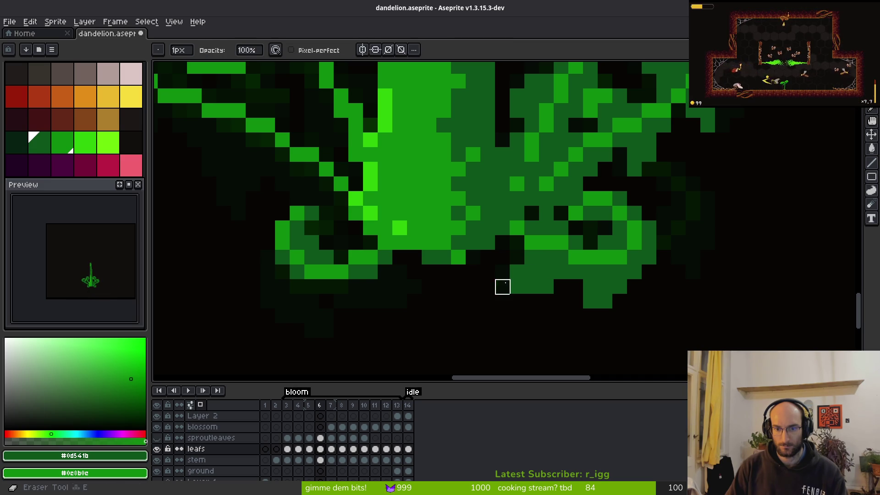
{"action": "left_click", "coordinate": [503, 287]}
{"action": "scroll", "coordinate": [595, 299], "scroll_direction": "down", "scroll_amount": 3}
{"action": "scroll", "coordinate": [499, 257], "scroll_direction": "up", "scroll_amount": 5}
{"action": "left_click_drag", "start_coordinate": [499, 258], "coordinate": [431, 258]}
Step: Shade one leaf pixel dark and three leaf pixels brighter with the shading pencil
{"action": "key", "text": "b"}
{"action": "left_click", "coordinate": [415, 233]}
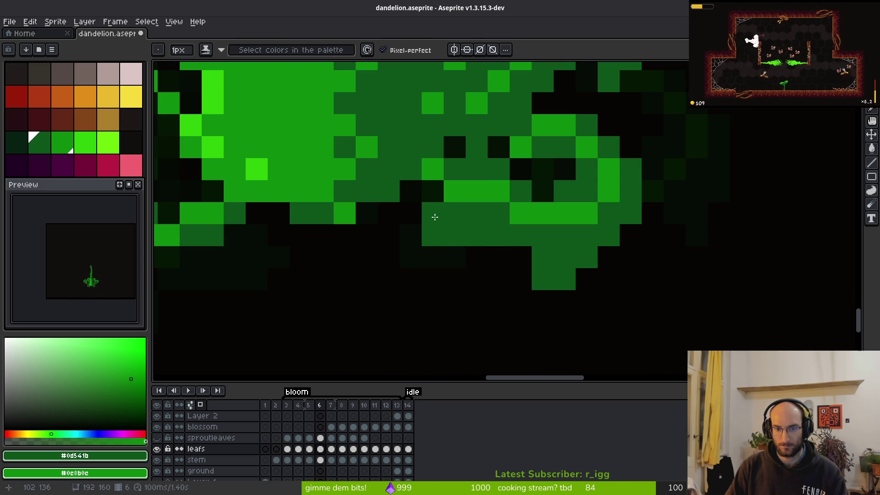
{"action": "left_click", "coordinate": [455, 257]}
{"action": "left_click", "coordinate": [413, 257]}
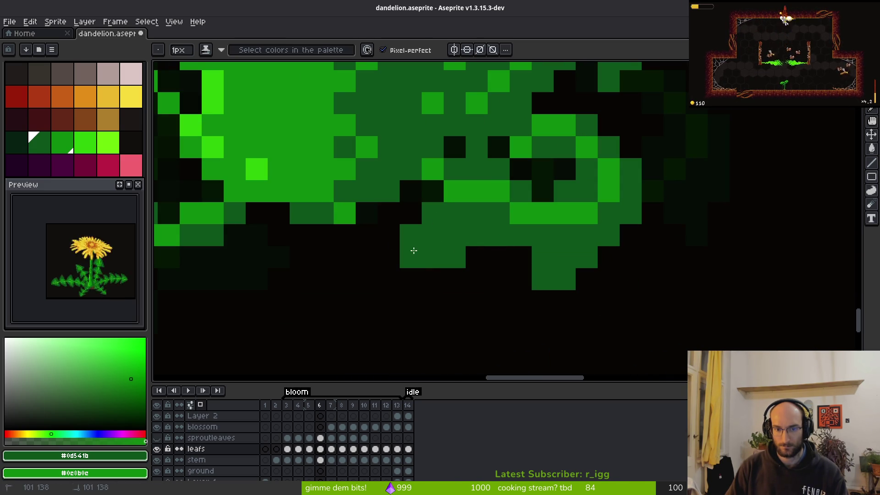
{"action": "left_click", "coordinate": [499, 280]}
Step: Play the bloom animation to review the retouched leaves
{"action": "scroll", "coordinate": [489, 274], "scroll_direction": "down", "scroll_amount": 5}
{"action": "scroll", "coordinate": [489, 274], "scroll_direction": "up", "scroll_amount": 2}
{"action": "key", "text": "e"}
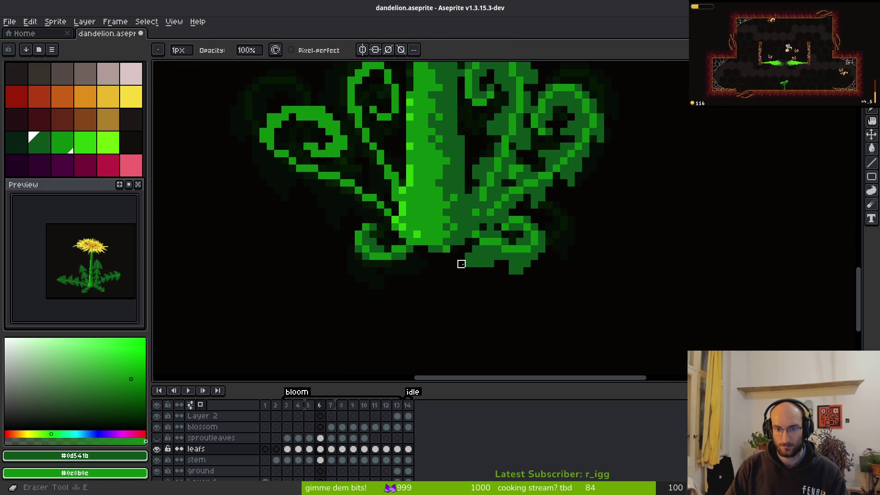
{"action": "key", "text": "b"}
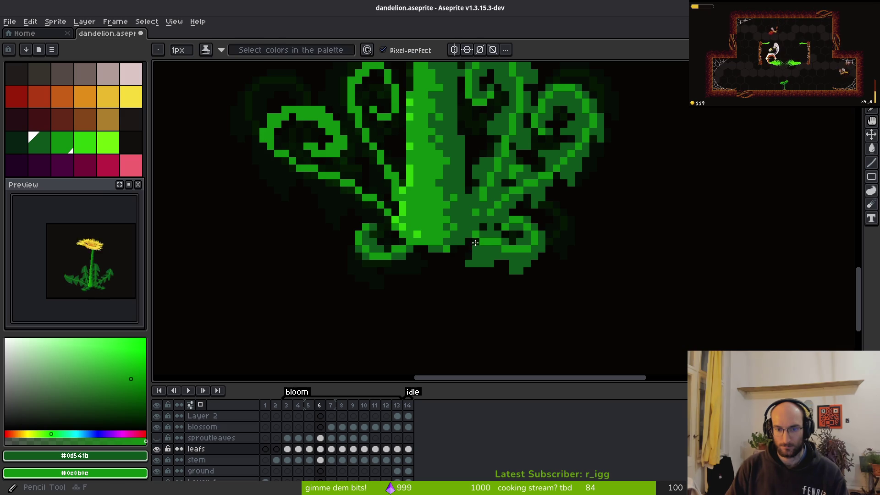
{"action": "scroll", "coordinate": [486, 263], "scroll_direction": "down", "scroll_amount": 2}
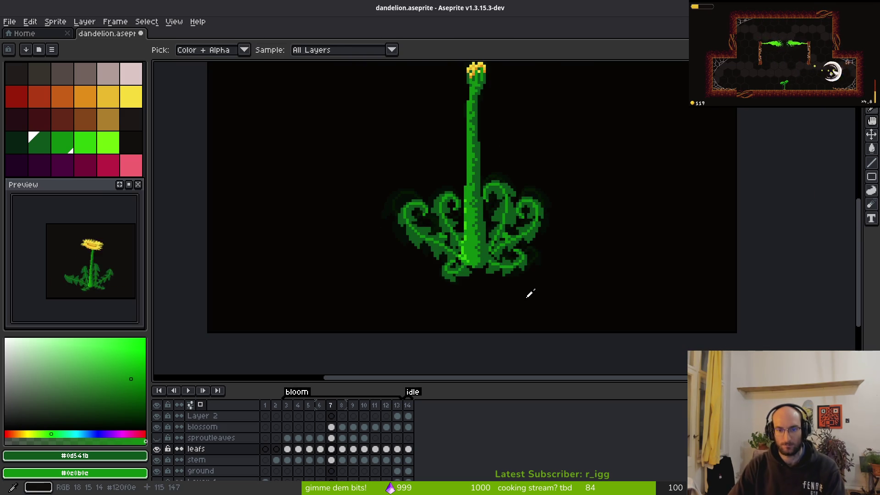
{"action": "scroll", "coordinate": [495, 258], "scroll_direction": "up", "scroll_amount": 2}
{"action": "key", "text": "e"}
{"action": "scroll", "coordinate": [495, 258], "scroll_direction": "up", "scroll_amount": 3}
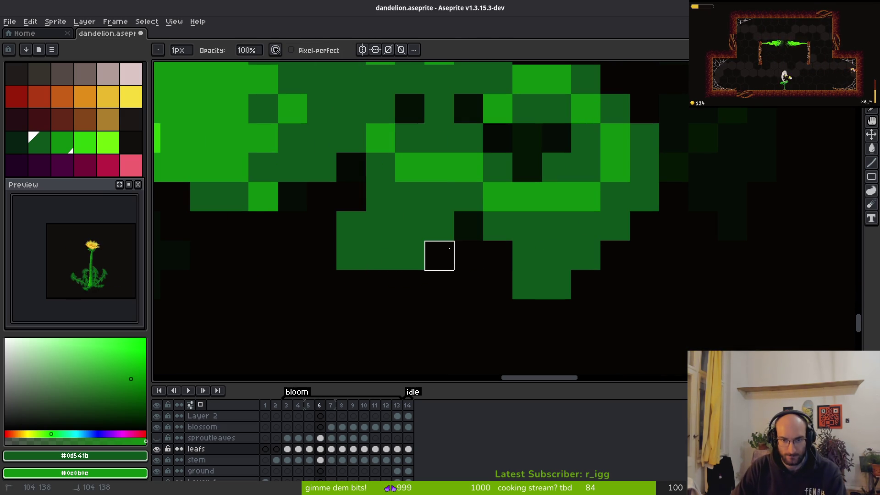
{"action": "key", "text": "b"}
{"action": "scroll", "coordinate": [460, 281], "scroll_direction": "down", "scroll_amount": 2}
{"action": "scroll", "coordinate": [460, 281], "scroll_direction": "down", "scroll_amount": 3}
{"action": "key", "text": "Return"}
{"action": "key", "text": "i"}
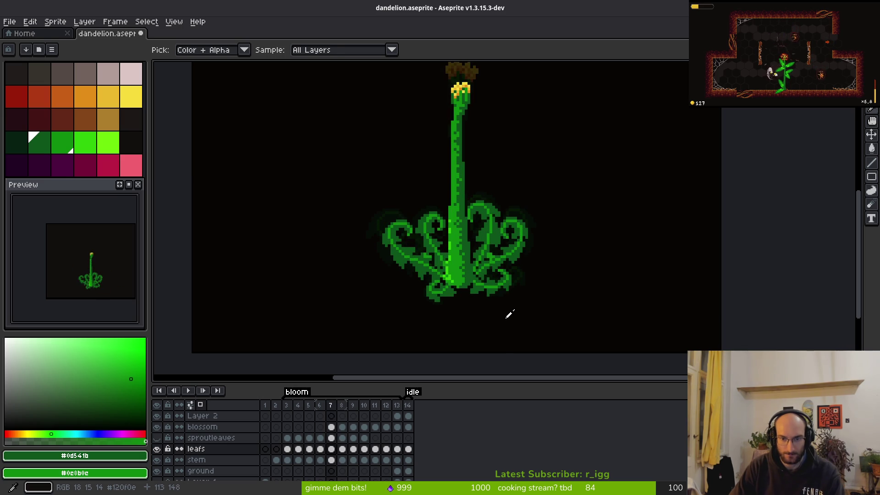
{"action": "key", "text": "b"}
{"action": "scroll", "coordinate": [496, 301], "scroll_direction": "up", "scroll_amount": 3}
Step: Erase stray pixels at the bottom of the leaves and trim the lower leaf edges
{"action": "scroll", "coordinate": [496, 301], "scroll_direction": "up", "scroll_amount": 2}
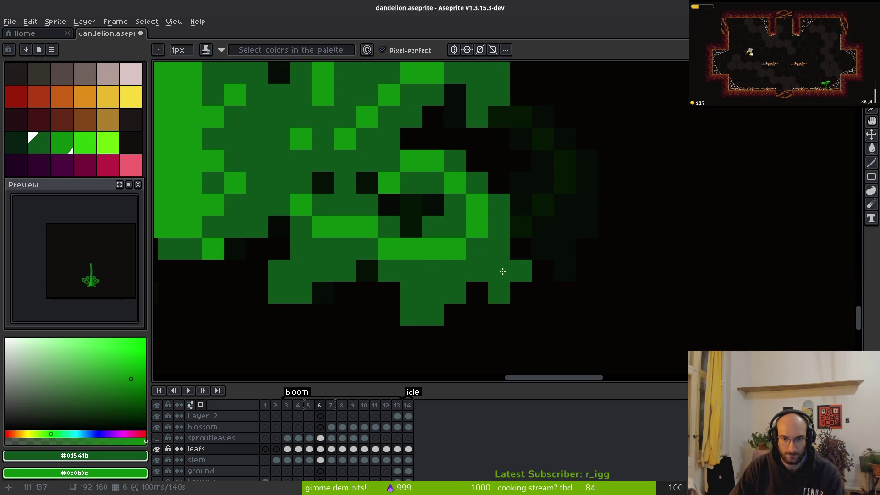
{"action": "key", "text": "e"}
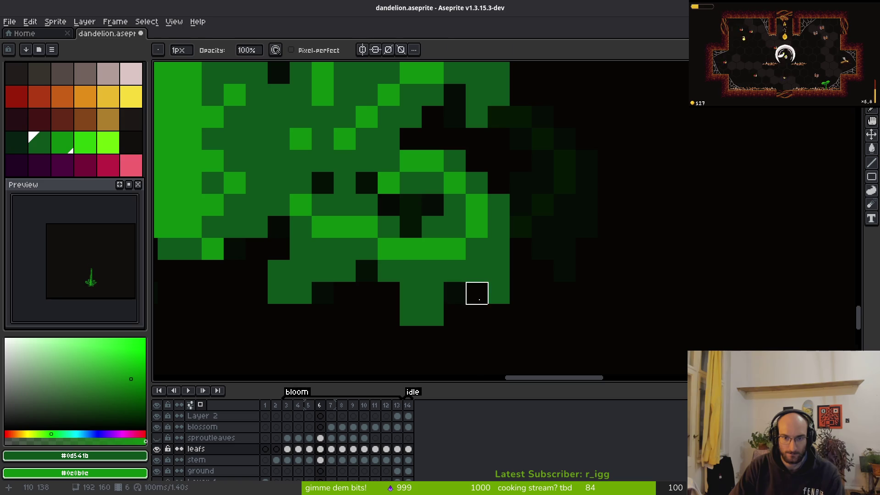
{"action": "left_click_drag", "start_coordinate": [433, 293], "coordinate": [515, 253]}
{"action": "key", "text": "b"}
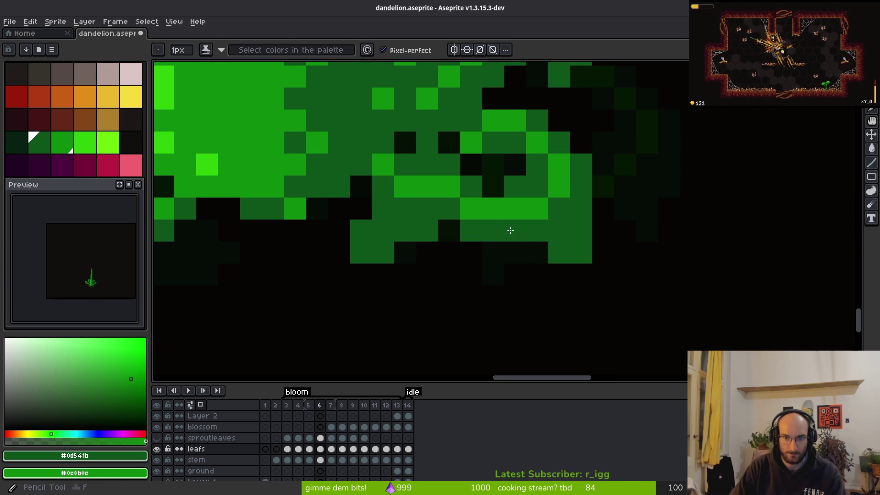
{"action": "key", "text": "e"}
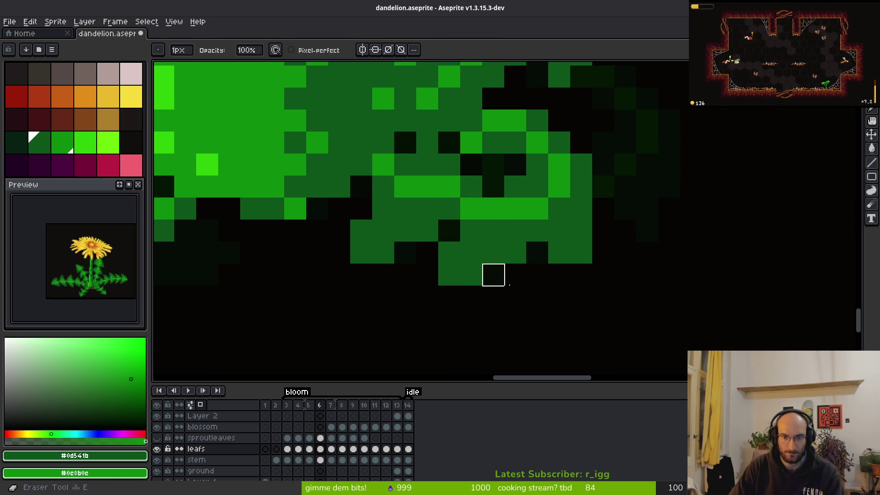
{"action": "scroll", "coordinate": [585, 307], "scroll_direction": "down", "scroll_amount": 4}
{"action": "key", "text": "i"}
{"action": "key", "text": "e"}
{"action": "scroll", "coordinate": [527, 255], "scroll_direction": "up", "scroll_amount": 4}
{"action": "key", "text": "b"}
{"action": "key", "text": "e"}
{"action": "mouse_move", "coordinate": [535, 283]}
{"action": "left_mouse_down"}
{"action": "mouse_move", "coordinate": [586, 268]}
{"action": "mouse_move", "coordinate": [571, 270]}
{"action": "left_mouse_up"}
{"action": "left_click_drag", "start_coordinate": [513, 255], "coordinate": [483, 270]}
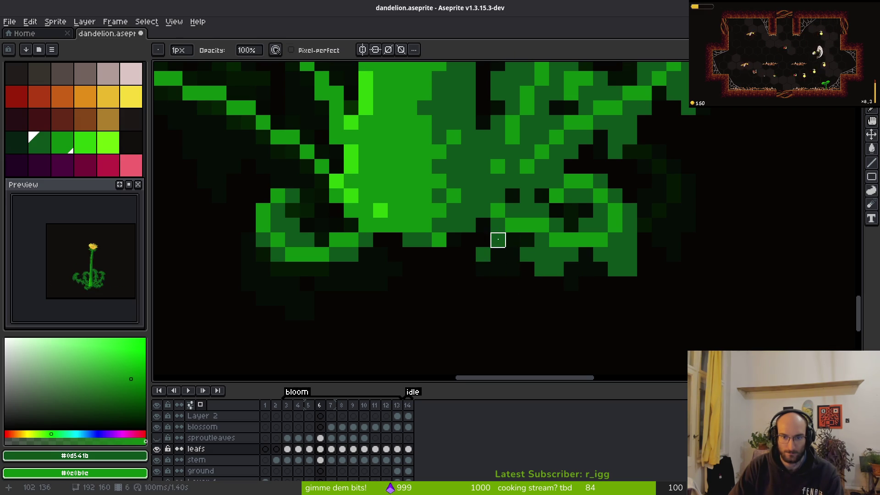
Step: Refill a leaf pixel green and darken a neighbouring pixel
{"action": "key", "text": "b"}
{"action": "left_click", "coordinate": [498, 255]}
{"action": "left_click_drag", "start_coordinate": [512, 255], "coordinate": [521, 262]}
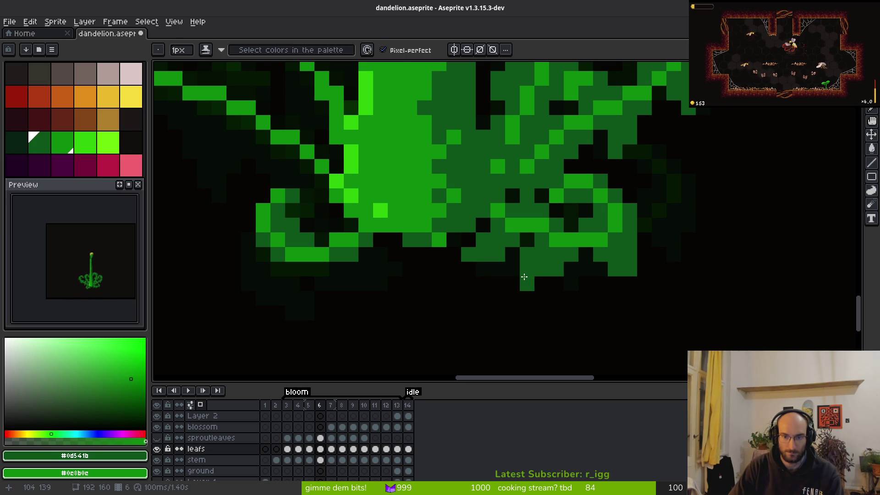
{"action": "scroll", "coordinate": [517, 264], "scroll_direction": "down", "scroll_amount": 3}
{"action": "scroll", "coordinate": [524, 260], "scroll_direction": "up", "scroll_amount": 3}
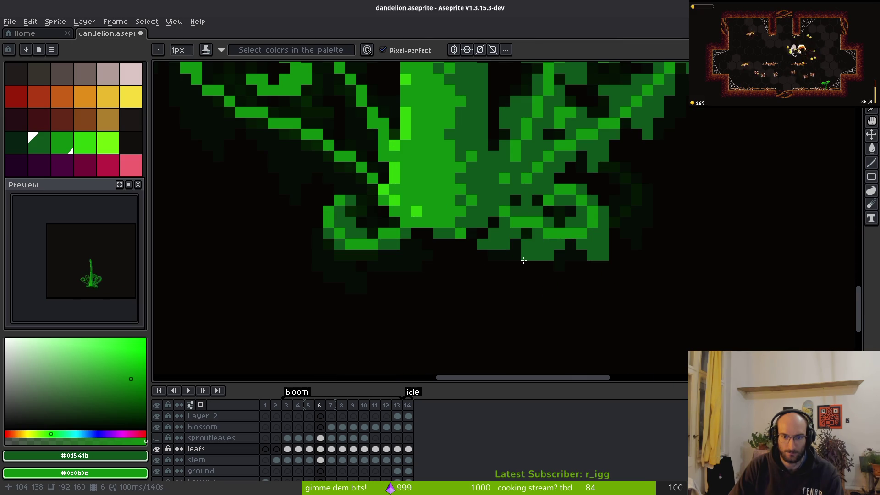
{"action": "scroll", "coordinate": [579, 284], "scroll_direction": "down", "scroll_amount": 3}
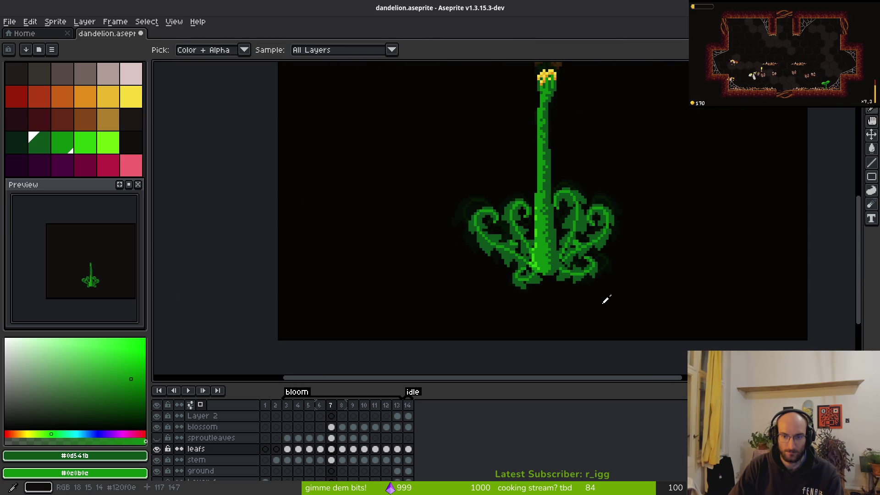
{"action": "scroll", "coordinate": [570, 284], "scroll_direction": "up", "scroll_amount": 3}
{"action": "key", "text": "e"}
{"action": "key", "text": "b"}
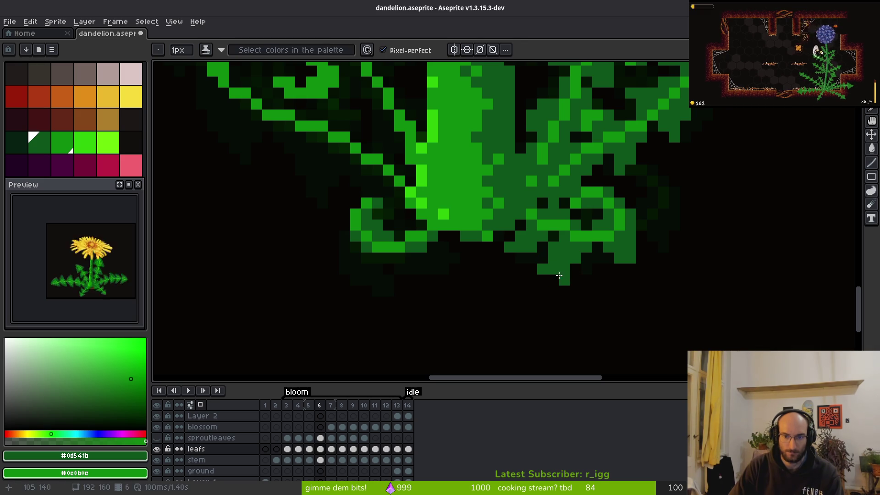
Step: Zoom in and out over the leaf base to check the cleaned result
{"action": "scroll", "coordinate": [613, 300], "scroll_direction": "down", "scroll_amount": 3}
{"action": "scroll", "coordinate": [609, 276], "scroll_direction": "up", "scroll_amount": 4}
{"action": "scroll", "coordinate": [595, 265], "scroll_direction": "down", "scroll_amount": 4}
{"action": "key", "text": "alt"}
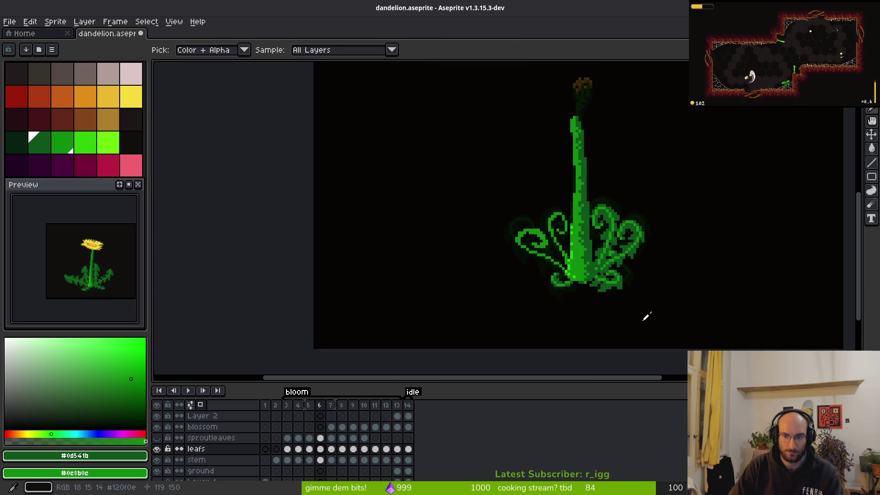
{"action": "scroll", "coordinate": [615, 275], "scroll_direction": "up", "scroll_amount": 4}
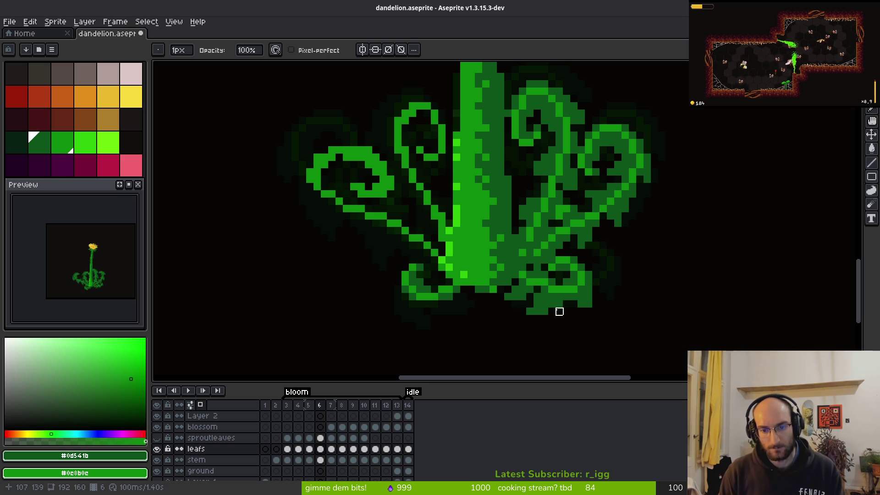
{"action": "scroll", "coordinate": [554, 308], "scroll_direction": "down", "scroll_amount": 3}
{"action": "scroll", "coordinate": [573, 275], "scroll_direction": "up", "scroll_amount": 2}
{"action": "key", "text": "f"}
{"action": "scroll", "coordinate": [482, 251], "scroll_direction": "down", "scroll_amount": 5}
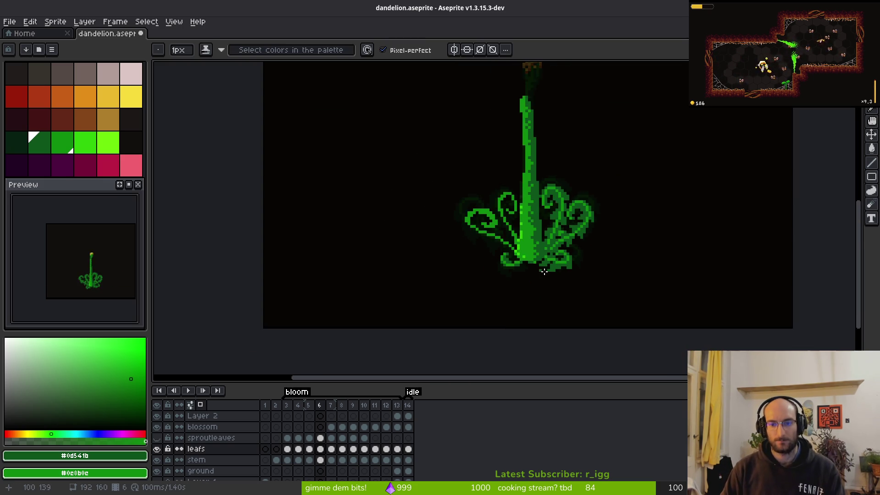
{"action": "scroll", "coordinate": [550, 266], "scroll_direction": "up", "scroll_amount": 3}
{"action": "scroll", "coordinate": [459, 233], "scroll_direction": "up", "scroll_amount": 1}
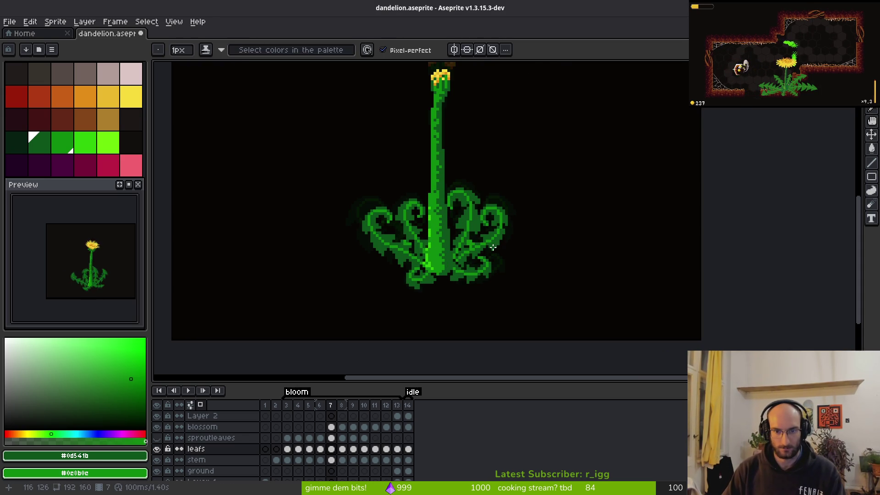
{"action": "scroll", "coordinate": [414, 208], "scroll_direction": "up", "scroll_amount": 4}
Step: Extend the upper-left leaf loop with a dark-green line and repaint its top bright green
{"action": "key", "text": "m"}
{"action": "left_click_drag", "start_coordinate": [323, 159], "coordinate": [421, 200]}
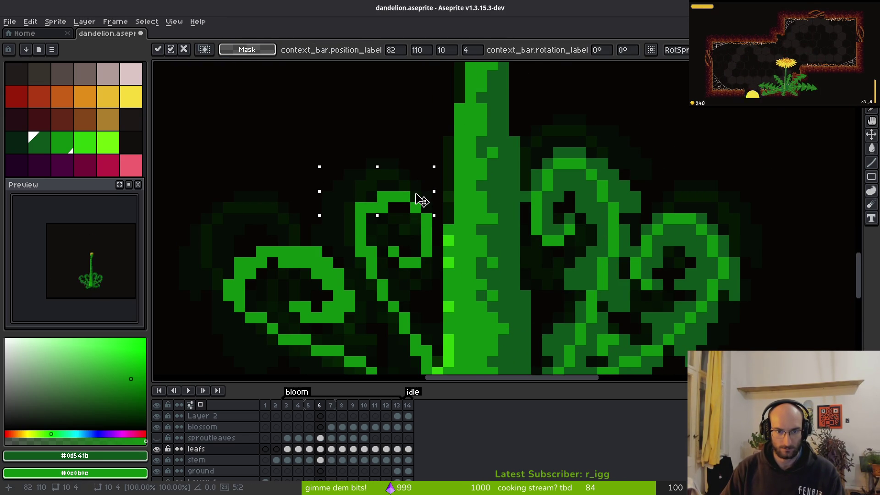
{"action": "key", "text": "b"}
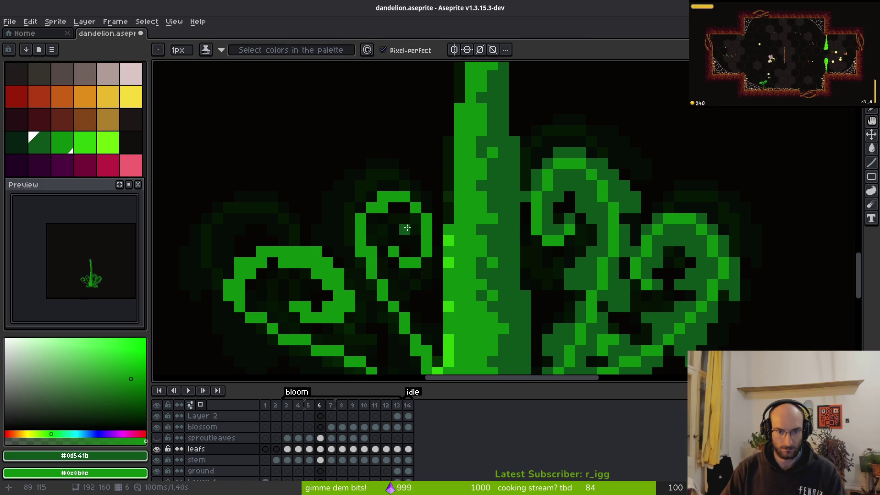
{"action": "scroll", "coordinate": [419, 220], "scroll_direction": "up", "scroll_amount": 1}
{"action": "left_click", "coordinate": [420, 217]}
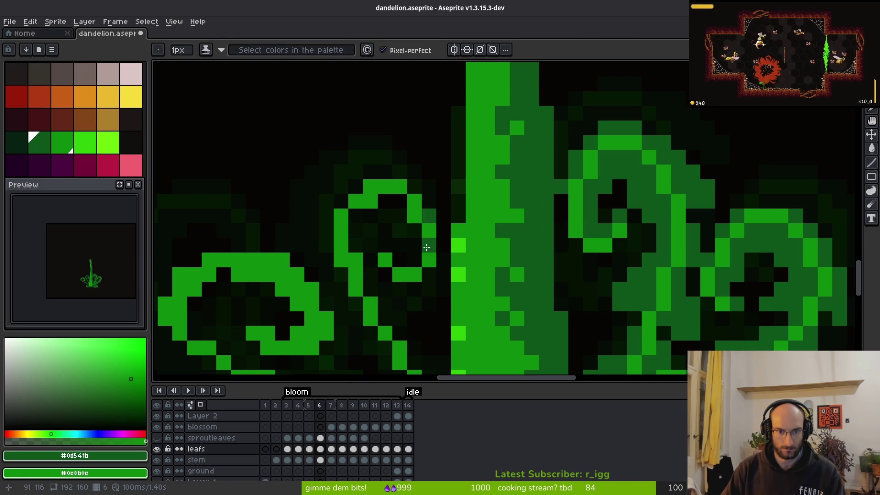
{"action": "mouse_move", "coordinate": [443, 233]}
{"action": "left_mouse_down"}
{"action": "mouse_move", "coordinate": [444, 263]}
{"action": "mouse_move", "coordinate": [429, 275]}
{"action": "mouse_move", "coordinate": [397, 273]}
{"action": "mouse_move", "coordinate": [384, 246]}
{"action": "left_mouse_up"}
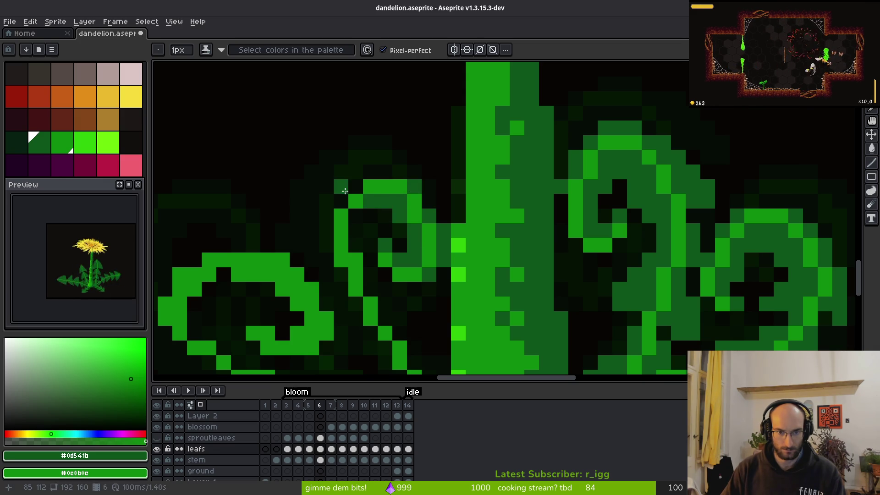
{"action": "left_click_drag", "start_coordinate": [412, 197], "coordinate": [379, 175]}
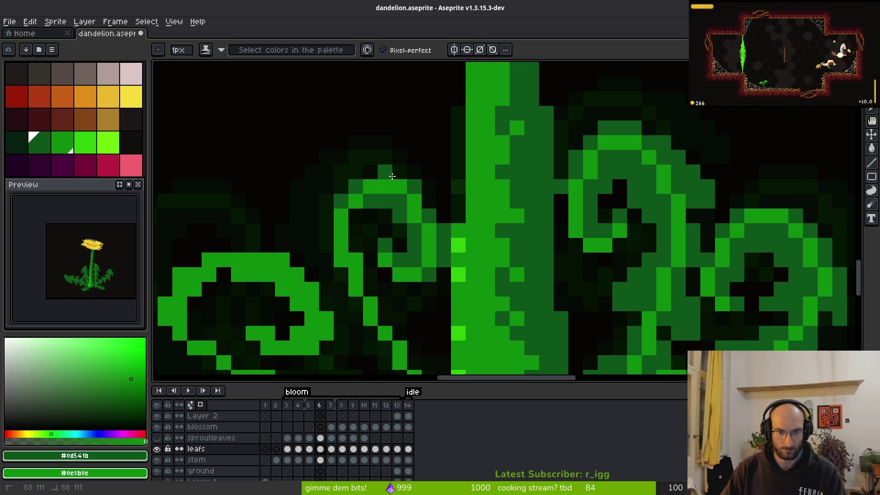
Step: Paint a pixel beside the left leaf curl
{"action": "scroll", "coordinate": [379, 171], "scroll_direction": "down", "scroll_amount": 5}
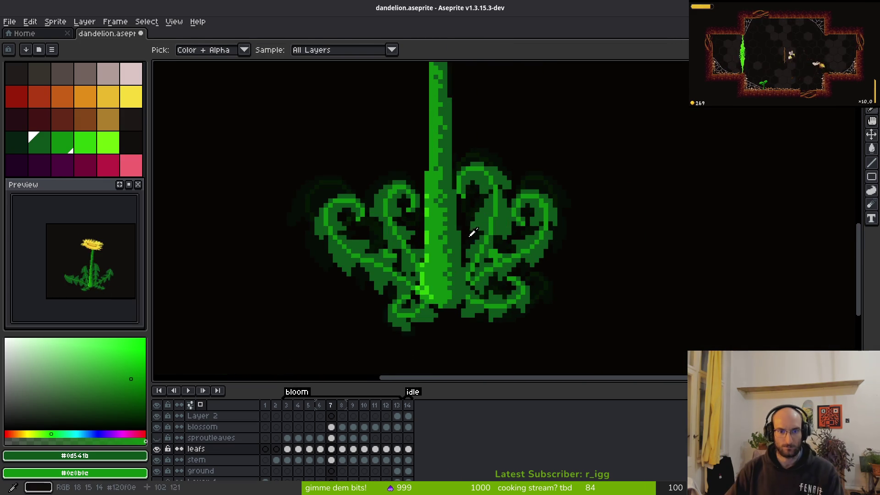
{"action": "scroll", "coordinate": [420, 224], "scroll_direction": "up", "scroll_amount": 2}
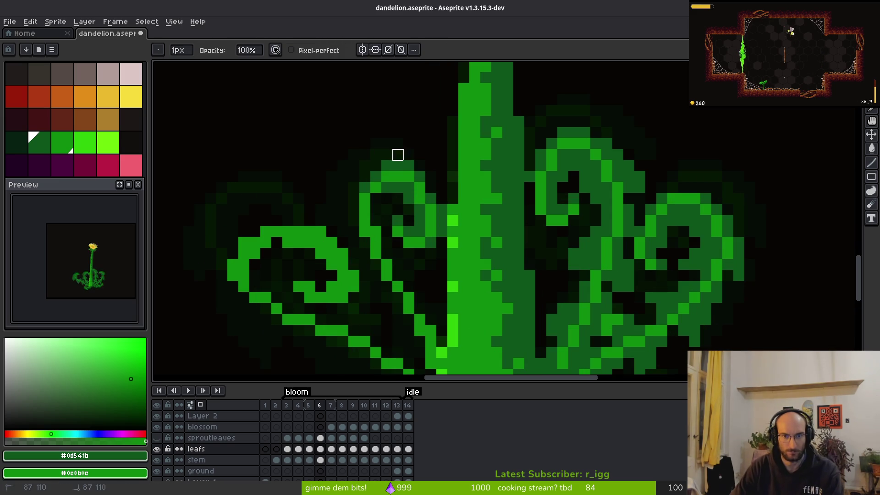
{"action": "key", "text": "e"}
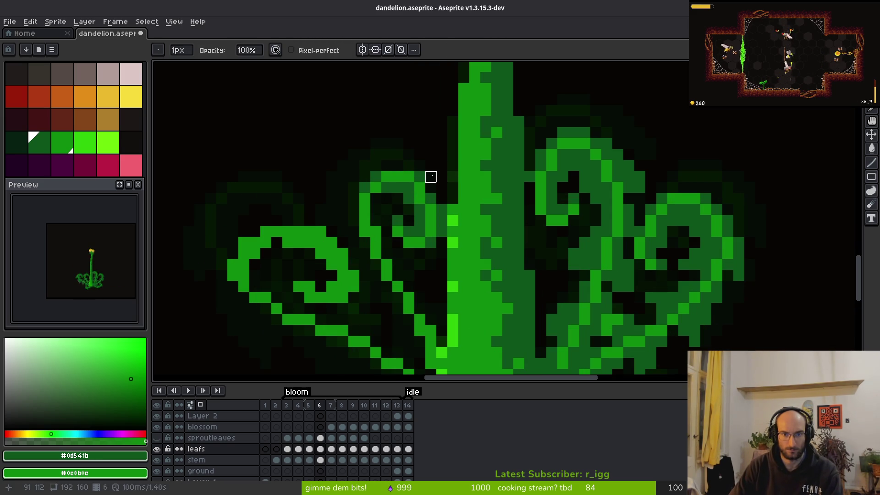
{"action": "key", "text": "b"}
{"action": "mouse_move", "coordinate": [352, 204]}
{"action": "left_mouse_down"}
{"action": "mouse_move", "coordinate": [499, 162]}
{"action": "mouse_move", "coordinate": [490, 206]}
{"action": "mouse_move", "coordinate": [500, 211]}
{"action": "left_mouse_up"}
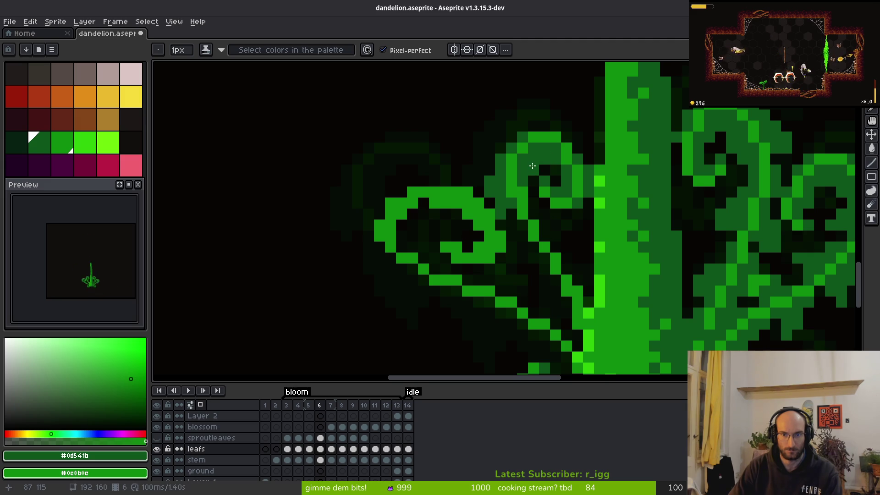
{"action": "left_click", "coordinate": [533, 205]}
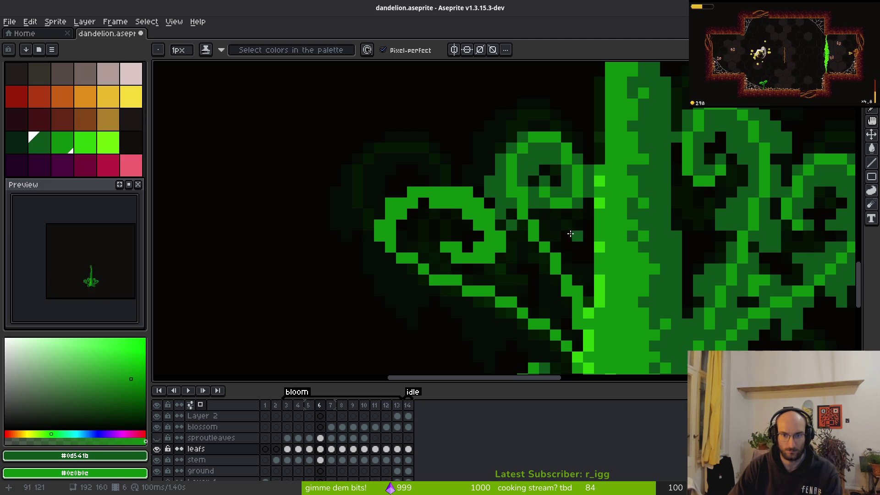
Step: Lighten three pixels between the left leaf curl and the stem
{"action": "scroll", "coordinate": [582, 228], "scroll_direction": "up", "scroll_amount": 1}
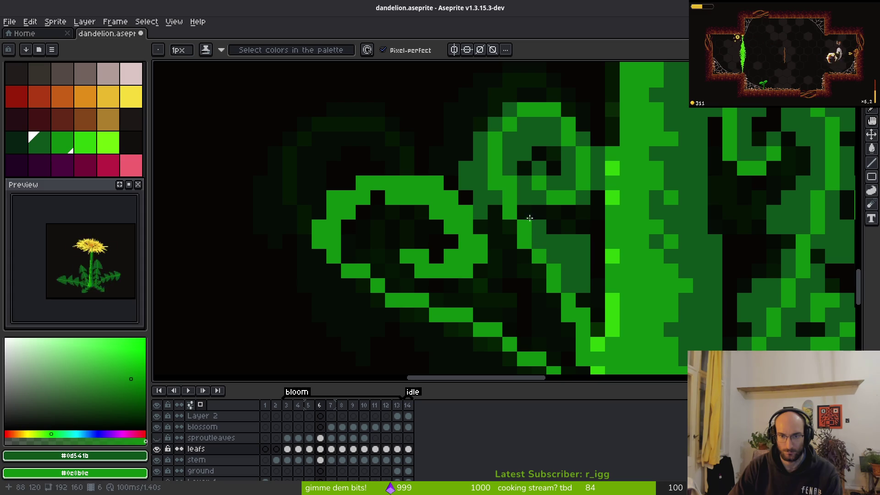
{"action": "key", "text": "e"}
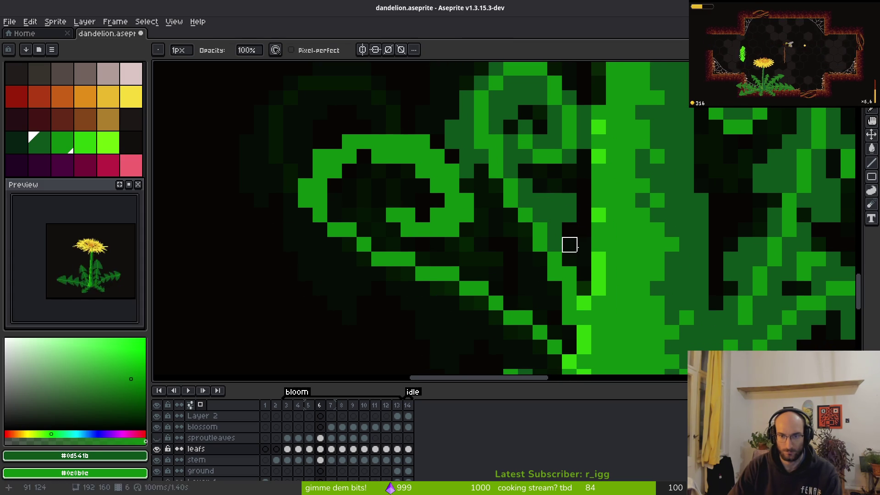
{"action": "key", "text": "b"}
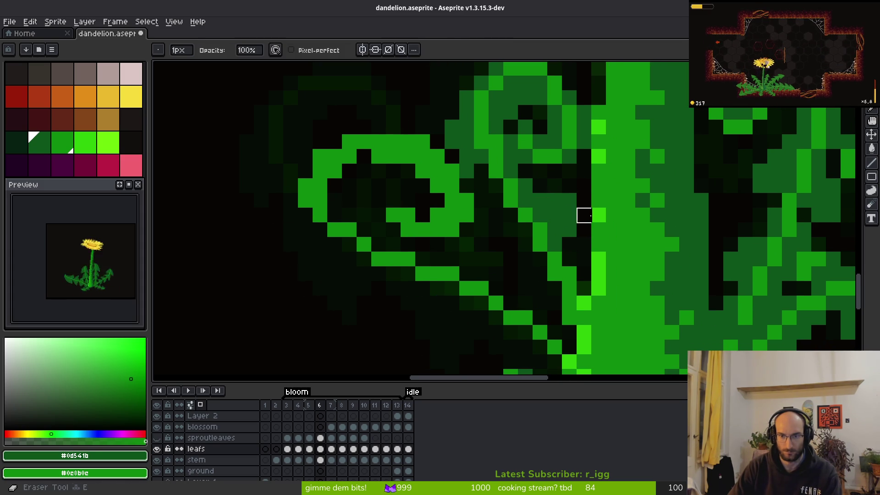
{"action": "left_click", "coordinate": [511, 220]}
{"action": "left_click", "coordinate": [505, 223]}
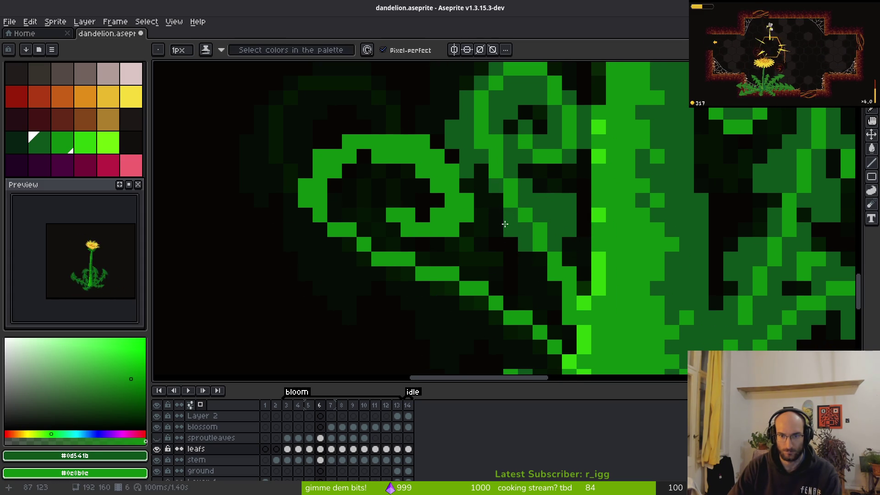
{"action": "left_click", "coordinate": [508, 255]}
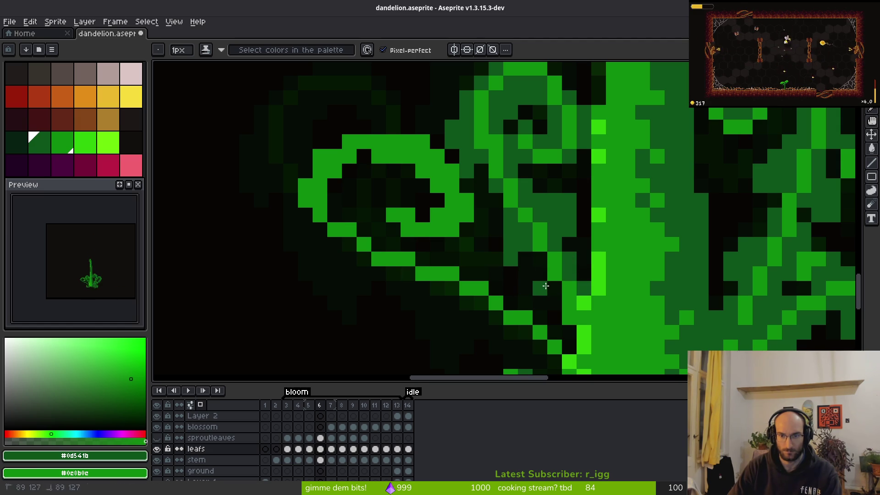
{"action": "scroll", "coordinate": [563, 296], "scroll_direction": "down", "scroll_amount": 3}
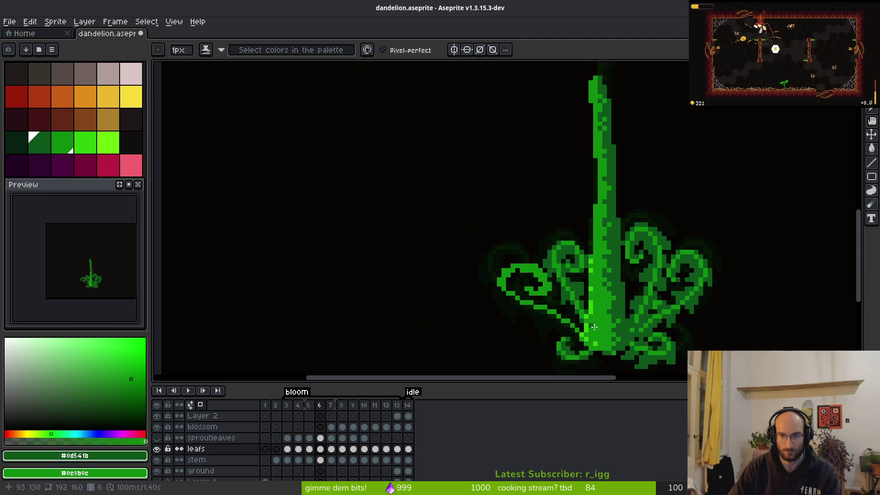
{"action": "scroll", "coordinate": [598, 321], "scroll_direction": "up", "scroll_amount": 3}
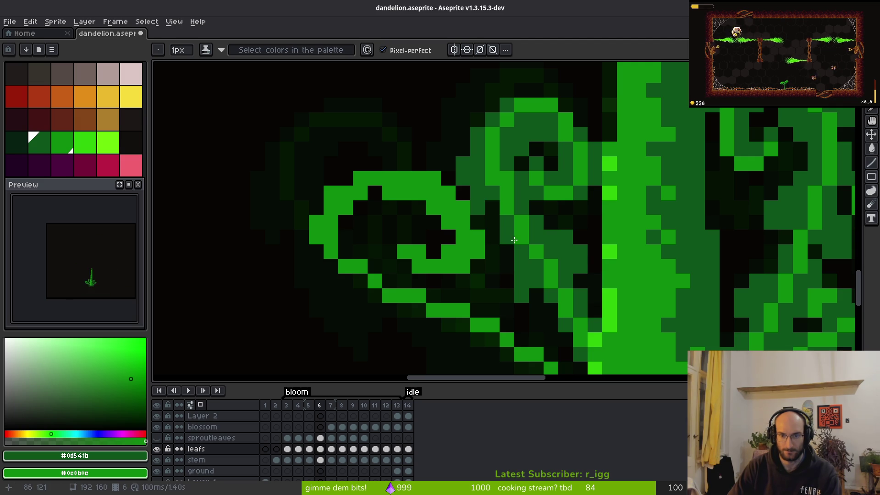
{"action": "key", "text": "e"}
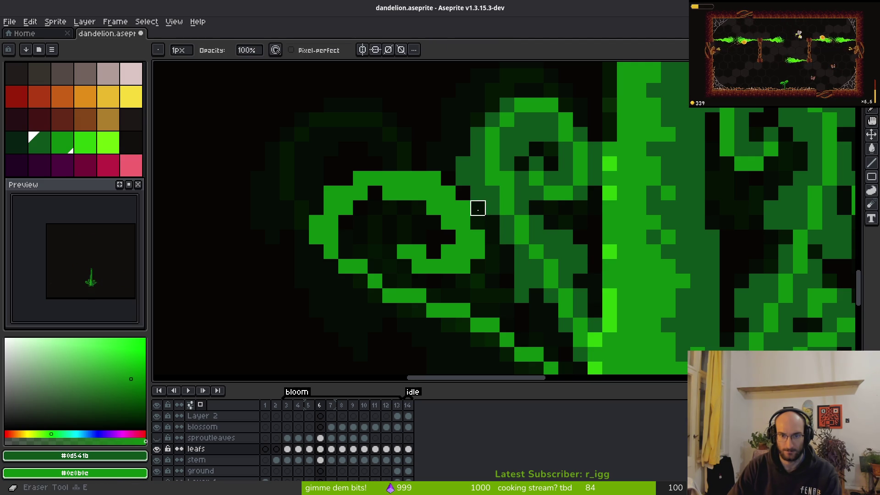
{"action": "scroll", "coordinate": [506, 250], "scroll_direction": "down", "scroll_amount": 2}
{"action": "scroll", "coordinate": [544, 272], "scroll_direction": "down", "scroll_amount": 1}
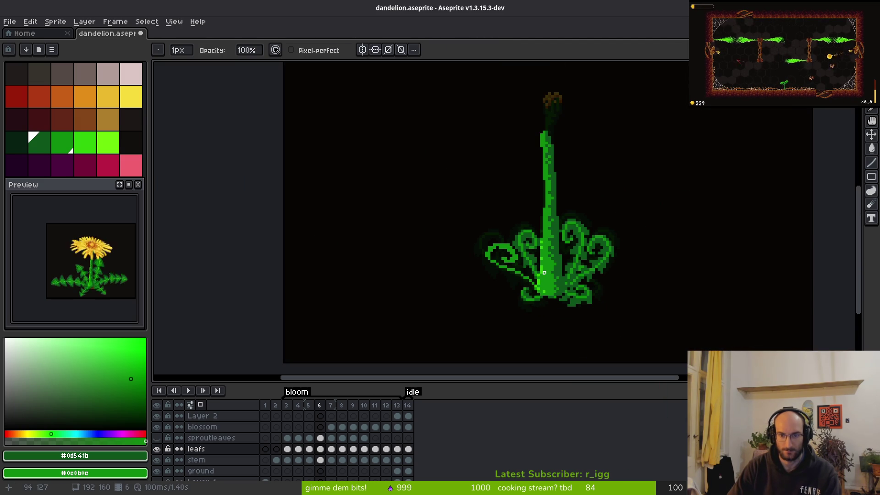
{"action": "key", "text": "i"}
{"action": "key", "text": "Right"}
{"action": "key", "text": "Left"}
{"action": "key", "text": "Right"}
{"action": "key", "text": "Left"}
{"action": "key", "text": "b"}
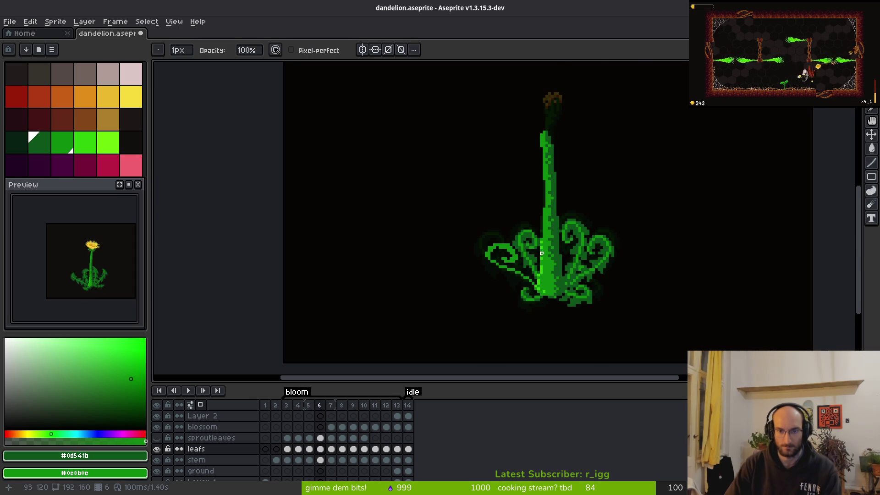
{"action": "scroll", "coordinate": [523, 286], "scroll_direction": "up", "scroll_amount": 3}
{"action": "key", "text": "i"}
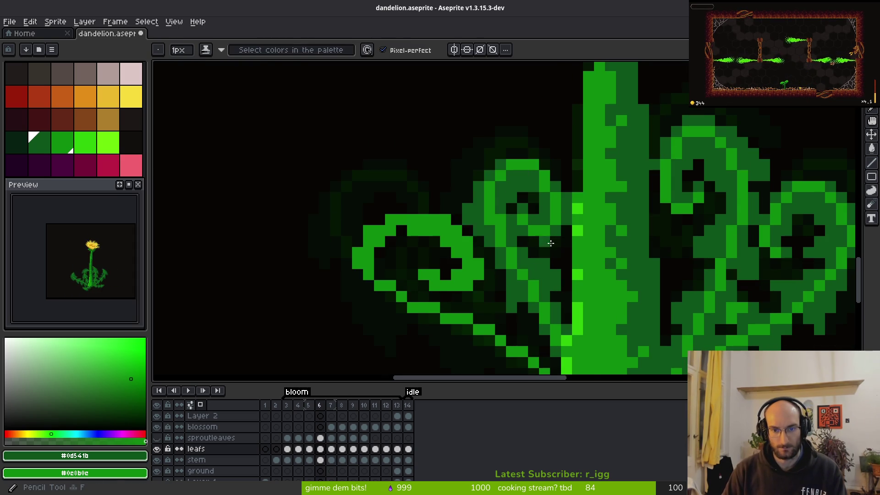
{"action": "scroll", "coordinate": [614, 289], "scroll_direction": "down", "scroll_amount": 3}
{"action": "key", "text": "Right"}
{"action": "key", "text": "Left"}
{"action": "key", "text": "Right"}
{"action": "key", "text": "Left"}
{"action": "key", "text": "Right"}
{"action": "key", "text": "Left"}
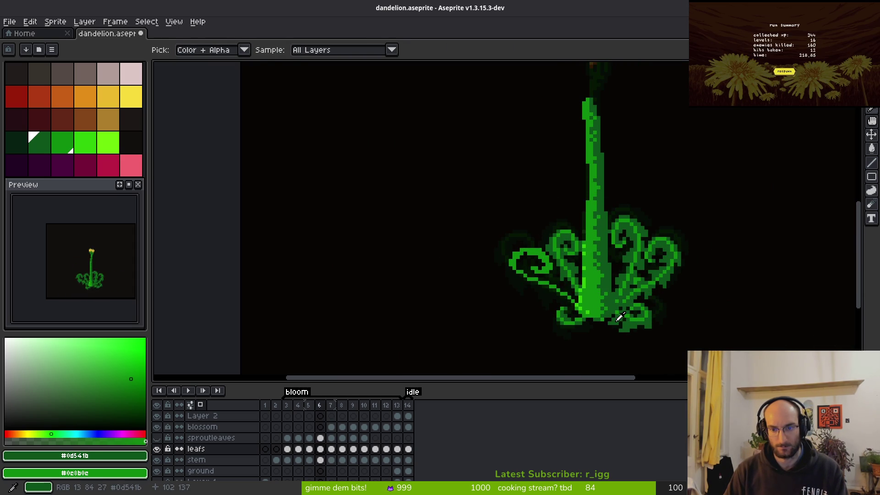
{"action": "key", "text": "b"}
{"action": "scroll", "coordinate": [582, 293], "scroll_direction": "up", "scroll_amount": 4}
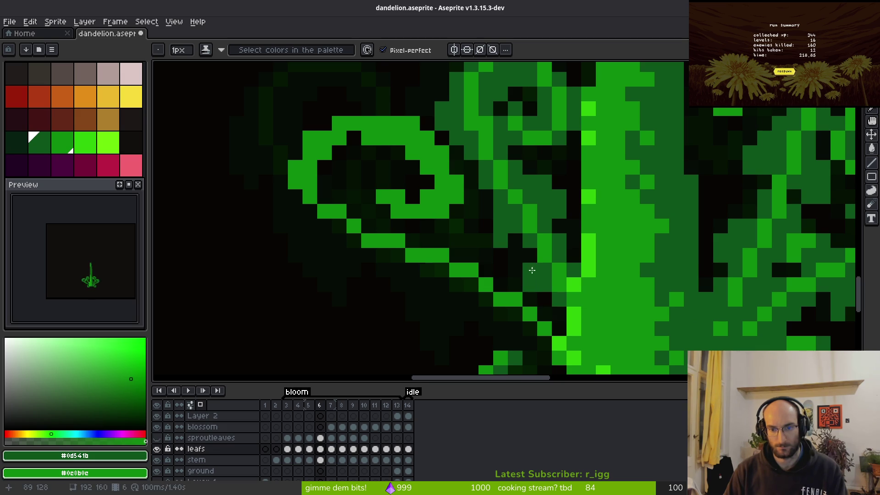
{"action": "key", "text": "e"}
{"action": "key", "text": "b"}
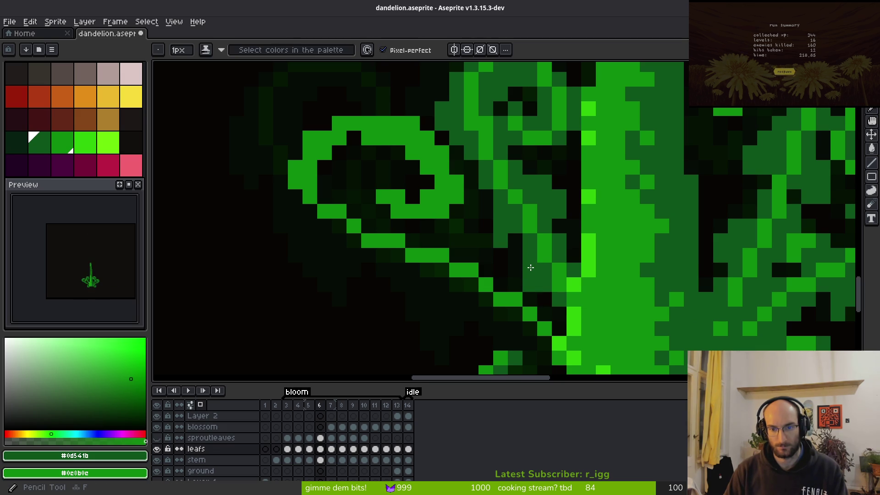
{"action": "scroll", "coordinate": [580, 314], "scroll_direction": "down", "scroll_amount": 2}
{"action": "scroll", "coordinate": [580, 314], "scroll_direction": "down", "scroll_amount": 2}
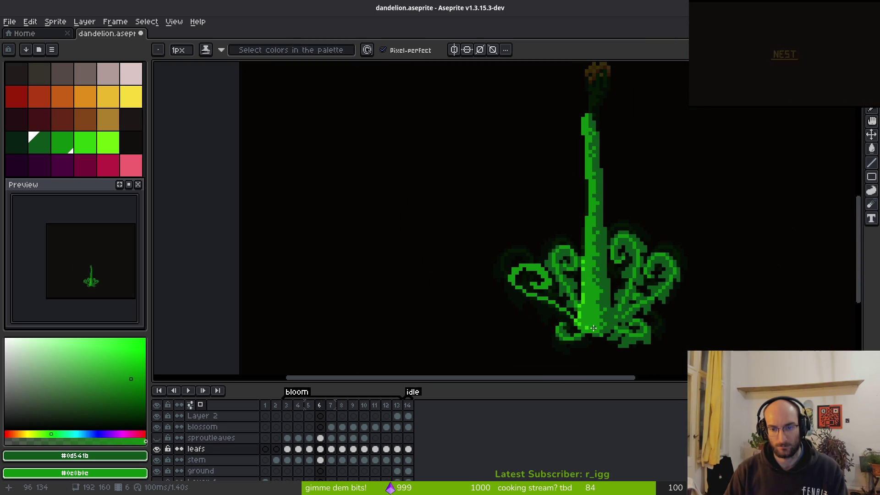
Step: Move a small block of the leaf curl up and to the left
{"action": "scroll", "coordinate": [554, 303], "scroll_direction": "up", "scroll_amount": 3}
{"action": "scroll", "coordinate": [554, 303], "scroll_direction": "down", "scroll_amount": 3}
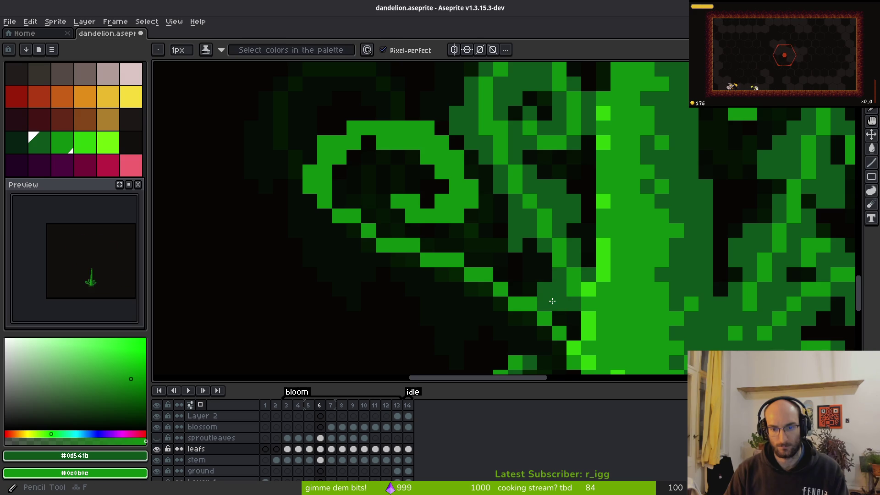
{"action": "scroll", "coordinate": [602, 327], "scroll_direction": "up", "scroll_amount": 1}
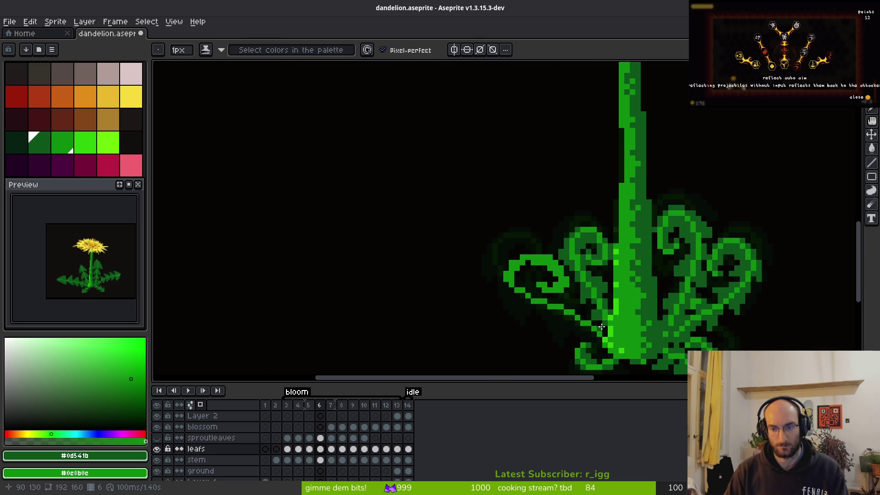
{"action": "scroll", "coordinate": [641, 331], "scroll_direction": "down", "scroll_amount": 1}
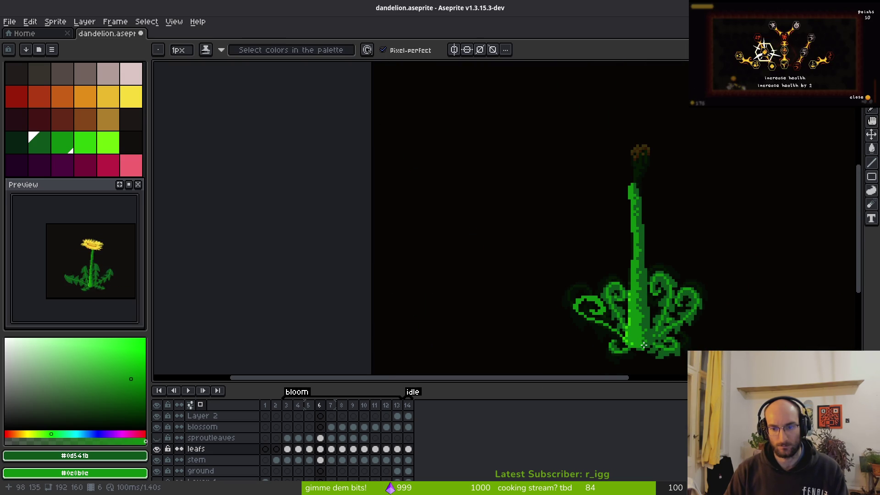
{"action": "scroll", "coordinate": [563, 233], "scroll_direction": "up", "scroll_amount": 3}
{"action": "scroll", "coordinate": [564, 233], "scroll_direction": "up", "scroll_amount": 1}
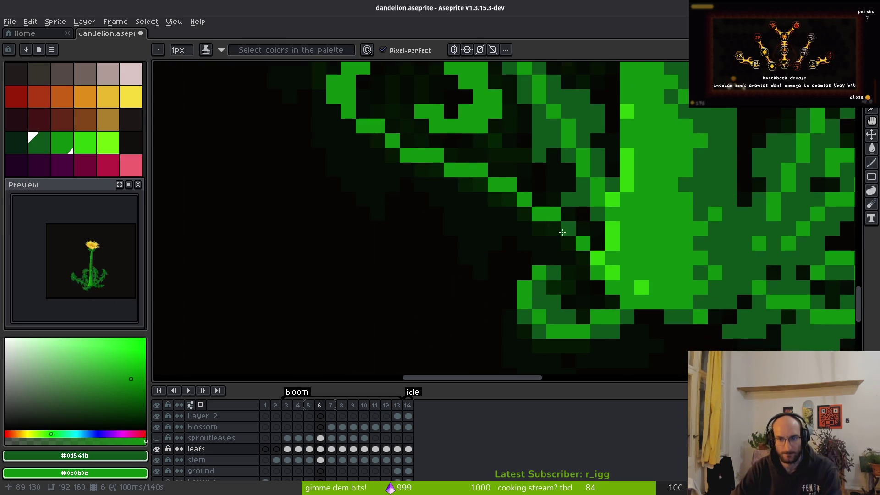
{"action": "scroll", "coordinate": [528, 238], "scroll_direction": "up", "scroll_amount": 5}
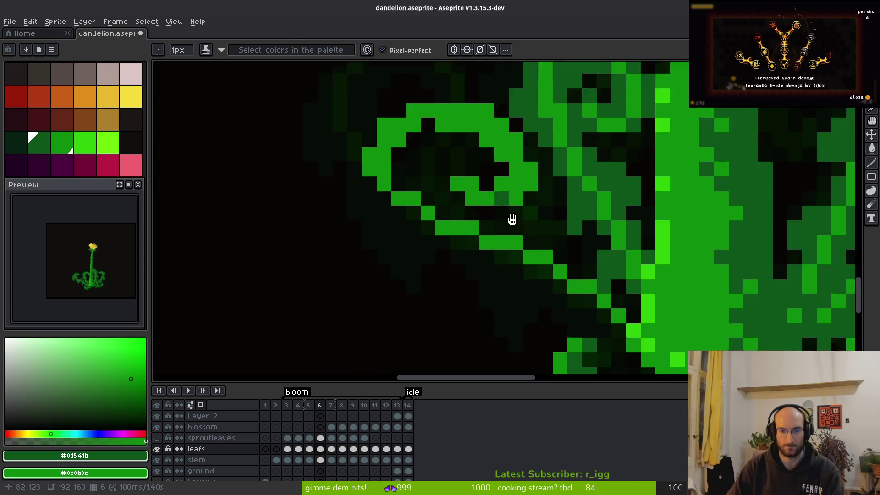
{"action": "key", "text": "m"}
{"action": "key", "text": "i"}
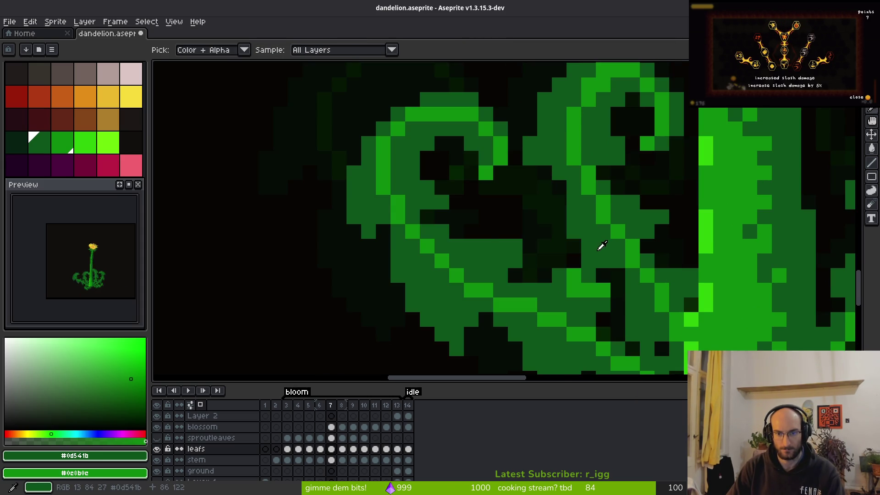
{"action": "key", "text": "m"}
{"action": "mouse_move", "coordinate": [584, 193]}
{"action": "left_mouse_down"}
{"action": "mouse_move", "coordinate": [535, 256]}
{"action": "mouse_move", "coordinate": [490, 270]}
{"action": "left_mouse_up"}
{"action": "mouse_move", "coordinate": [552, 268]}
{"action": "left_mouse_down"}
{"action": "mouse_move", "coordinate": [523, 254]}
{"action": "mouse_move", "coordinate": [527, 243]}
{"action": "left_mouse_up"}
{"action": "key", "text": "ctrl+d"}
Step: Darken several pixels on and inside the leaf curl and add one bright green pixel
{"action": "key", "text": "b"}
{"action": "left_click_drag", "start_coordinate": [484, 188], "coordinate": [534, 184]}
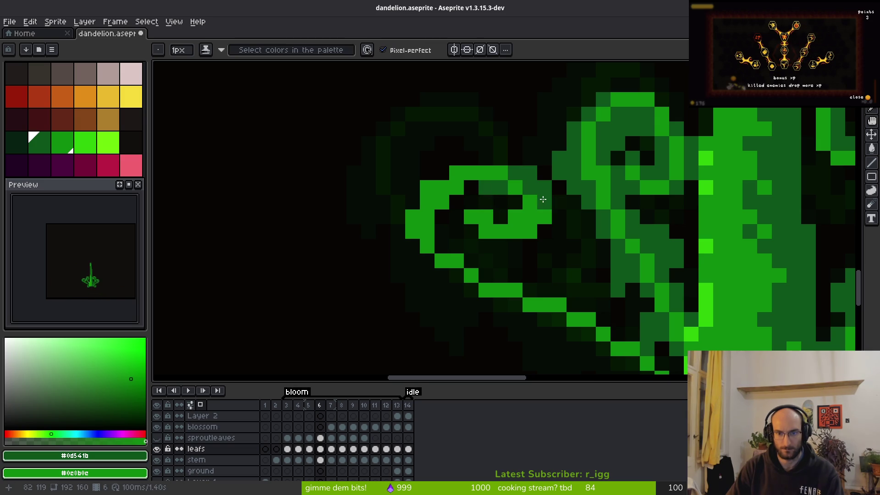
{"action": "left_click", "coordinate": [535, 231]}
{"action": "left_click", "coordinate": [505, 216]}
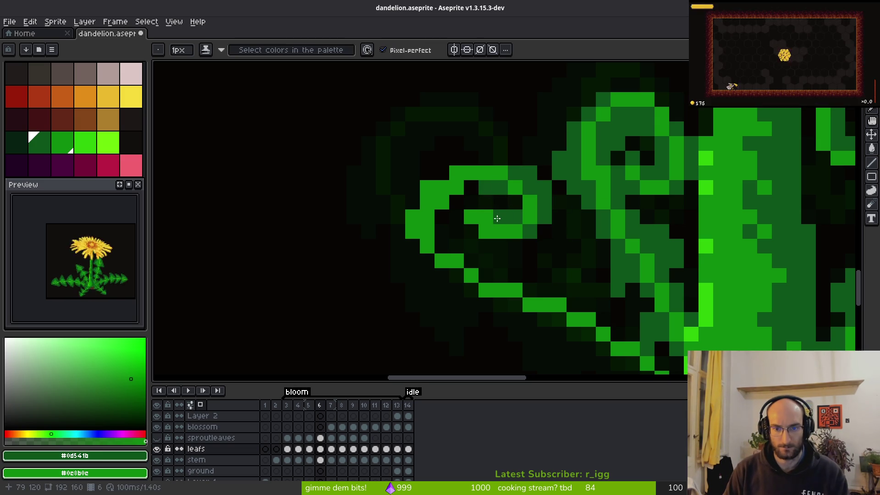
{"action": "left_click", "coordinate": [486, 216]}
{"action": "key", "text": "m"}
{"action": "mouse_move", "coordinate": [483, 231]}
{"action": "left_mouse_down"}
{"action": "mouse_move", "coordinate": [476, 226]}
{"action": "mouse_move", "coordinate": [507, 240]}
{"action": "left_mouse_up"}
{"action": "key", "text": "ctrl+d"}
{"action": "key", "text": "b"}
{"action": "left_click", "coordinate": [442, 204]}
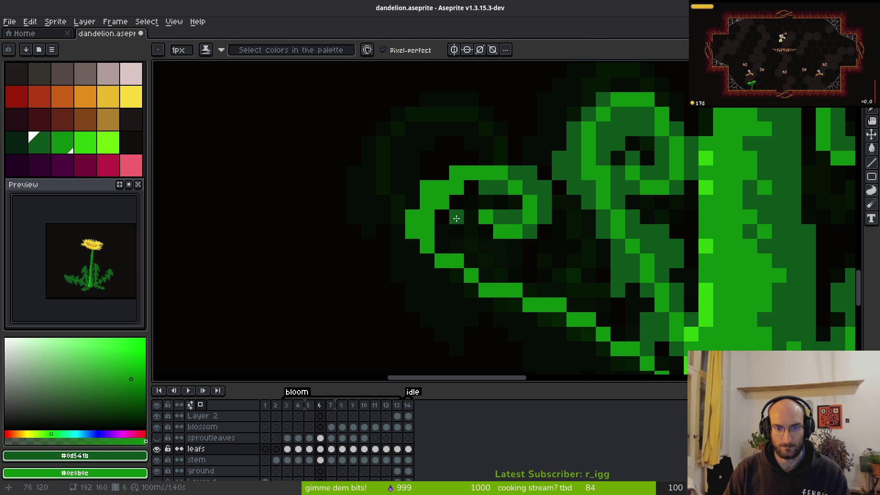
Step: Shift the 13×8 inner spiral block one pixel right and down
{"action": "key", "text": "m"}
{"action": "left_click_drag", "start_coordinate": [363, 137], "coordinate": [553, 250]}
{"action": "mouse_move", "coordinate": [525, 216]}
{"action": "left_mouse_down"}
{"action": "mouse_move", "coordinate": [535, 239]}
{"action": "mouse_move", "coordinate": [546, 243]}
{"action": "mouse_move", "coordinate": [541, 227]}
{"action": "mouse_move", "coordinate": [566, 256]}
{"action": "mouse_move", "coordinate": [518, 211]}
{"action": "mouse_move", "coordinate": [411, 146]}
{"action": "mouse_move", "coordinate": [383, 142]}
{"action": "mouse_move", "coordinate": [553, 230]}
{"action": "mouse_move", "coordinate": [549, 241]}
{"action": "left_mouse_up"}
Step: Commit the moved spiral and retouch its pixels in bright and dark green on frame 6
{"action": "key", "text": "f"}
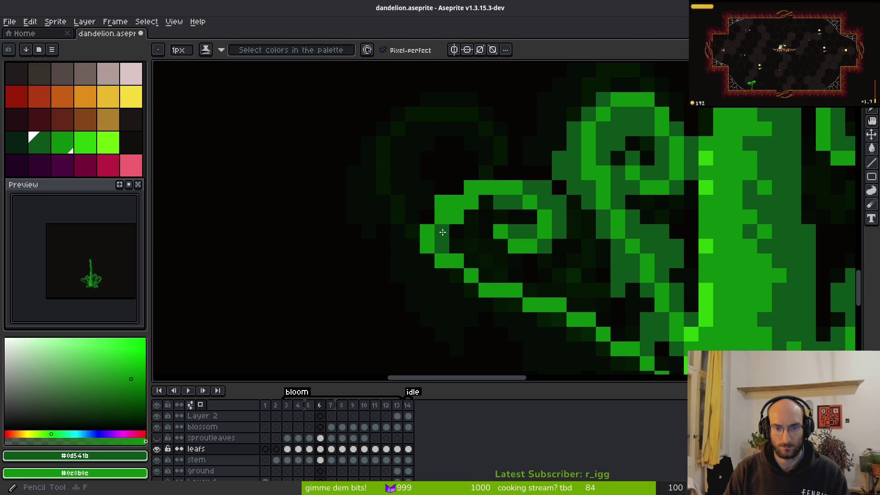
{"action": "right_click", "coordinate": [457, 202]}
{"action": "left_click", "coordinate": [442, 202]}
{"action": "left_click", "coordinate": [457, 188]}
{"action": "right_click", "coordinate": [434, 248]}
{"action": "right_click", "coordinate": [442, 202]}
{"action": "left_click", "coordinate": [456, 201]}
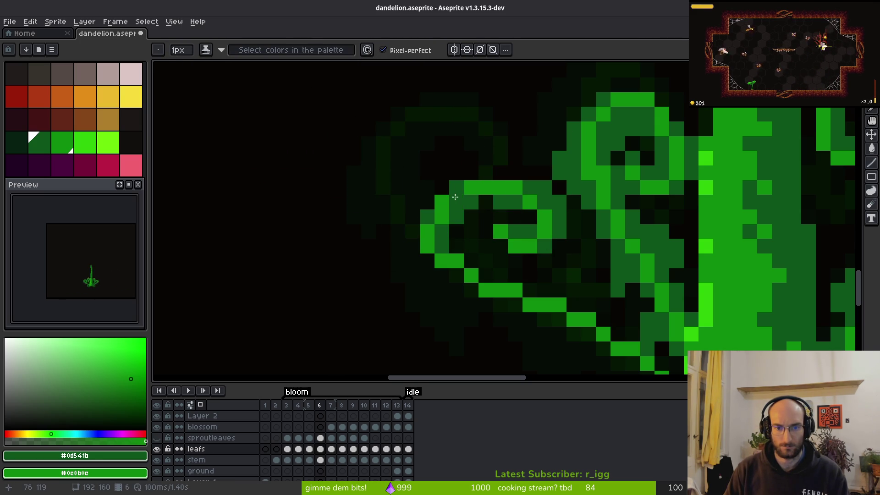
{"action": "left_click", "coordinate": [459, 192]}
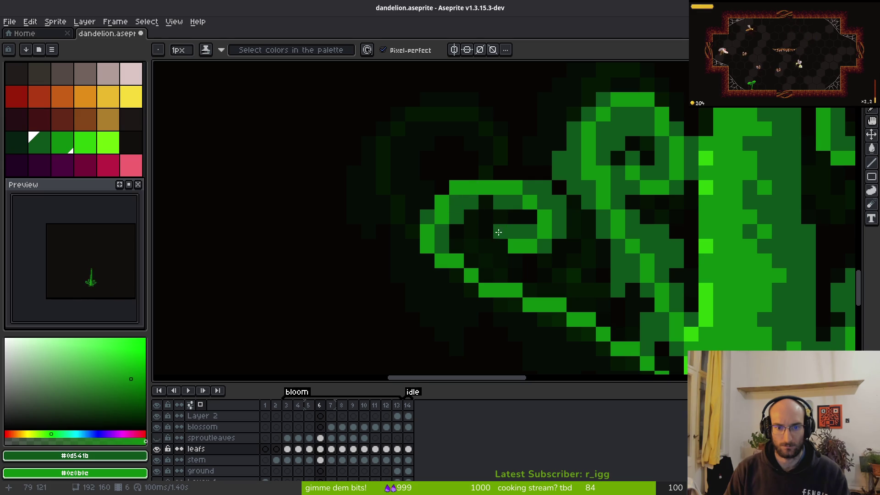
{"action": "scroll", "coordinate": [497, 230], "scroll_direction": "down", "scroll_amount": 5}
{"action": "scroll", "coordinate": [506, 244], "scroll_direction": "up", "scroll_amount": 5}
{"action": "right_click", "coordinate": [437, 201]}
{"action": "left_click", "coordinate": [439, 189]}
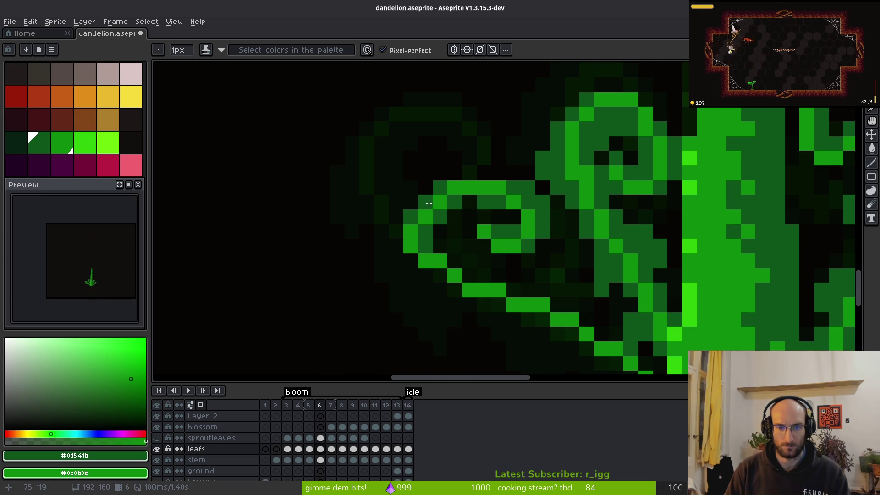
Step: Extend the curled leaf's outline by one bright green pixel
{"action": "scroll", "coordinate": [467, 214], "scroll_direction": "down", "scroll_amount": 5}
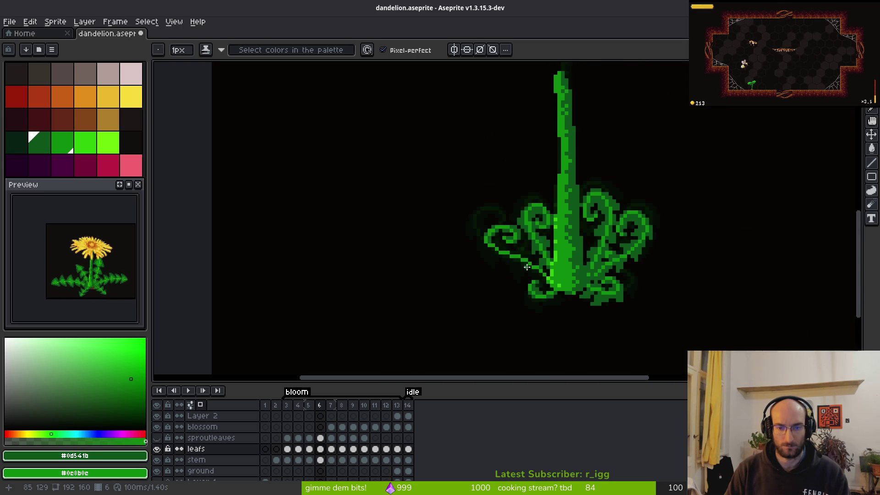
{"action": "scroll", "coordinate": [444, 255], "scroll_direction": "up", "scroll_amount": 5}
{"action": "scroll", "coordinate": [534, 145], "scroll_direction": "up", "scroll_amount": 3}
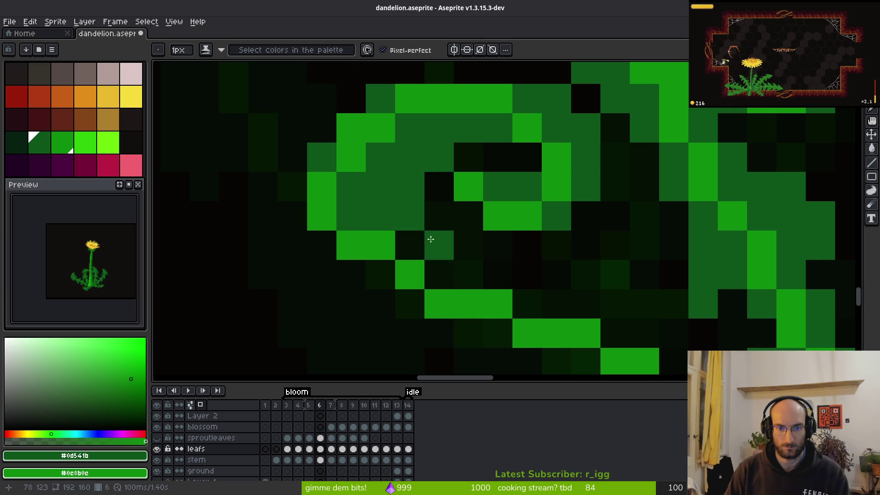
{"action": "scroll", "coordinate": [440, 261], "scroll_direction": "left", "scroll_amount": 4}
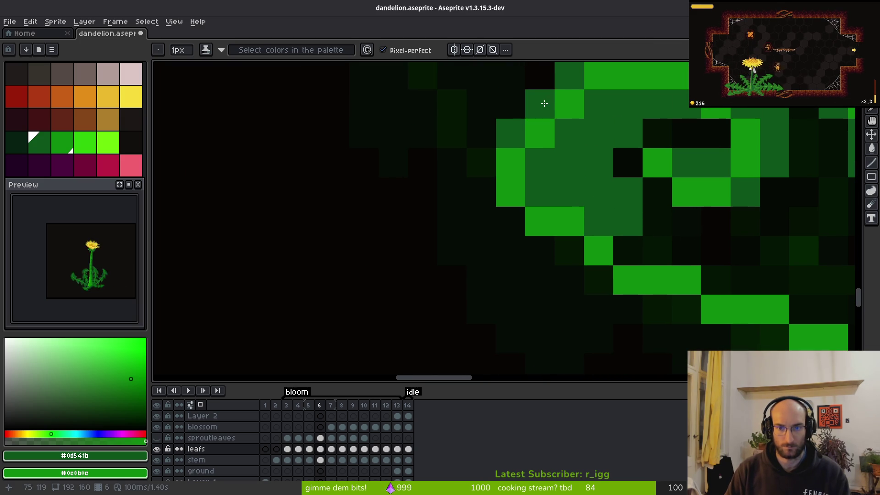
{"action": "scroll", "coordinate": [544, 104], "scroll_direction": "up", "scroll_amount": 3}
{"action": "scroll", "coordinate": [507, 244], "scroll_direction": "down", "scroll_amount": 3}
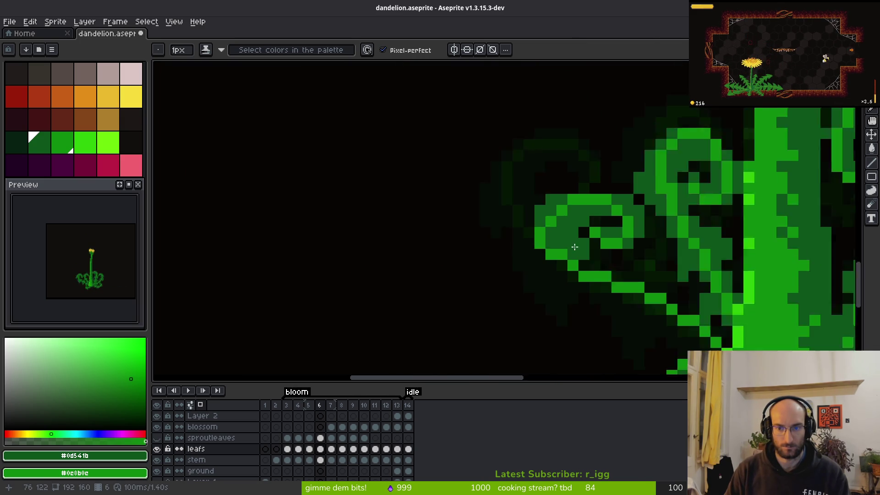
{"action": "scroll", "coordinate": [580, 202], "scroll_direction": "up", "scroll_amount": 5}
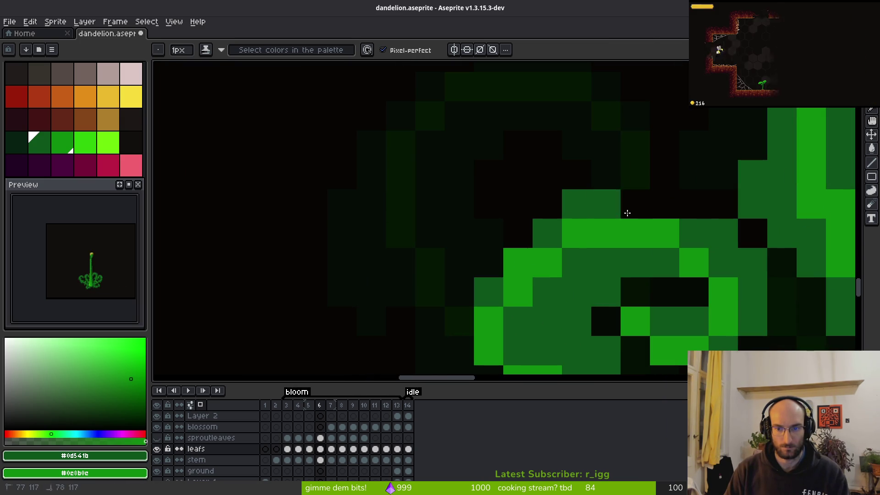
{"action": "scroll", "coordinate": [642, 257], "scroll_direction": "down", "scroll_amount": 5}
{"action": "scroll", "coordinate": [600, 244], "scroll_direction": "up", "scroll_amount": 3}
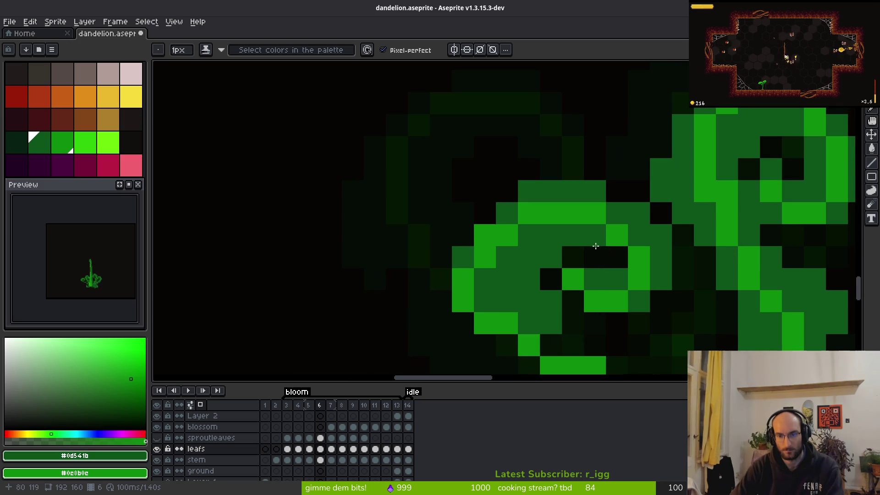
{"action": "left_click", "coordinate": [486, 234]}
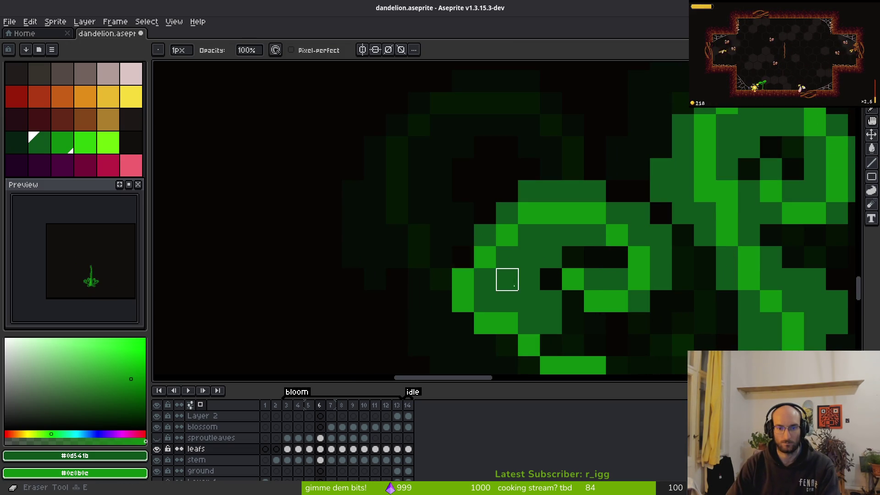
Step: Bring the whole left leaf into view and fill its dark gaps with four diagonal green strokes
{"action": "scroll", "coordinate": [567, 308], "scroll_direction": "down", "scroll_amount": 3}
{"action": "left_click_drag", "start_coordinate": [567, 307], "coordinate": [540, 295]}
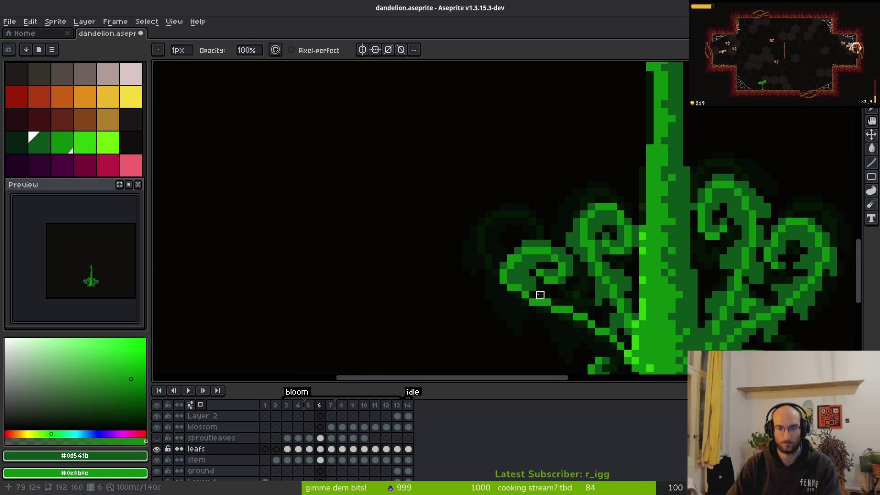
{"action": "scroll", "coordinate": [540, 295], "scroll_direction": "up", "scroll_amount": 2}
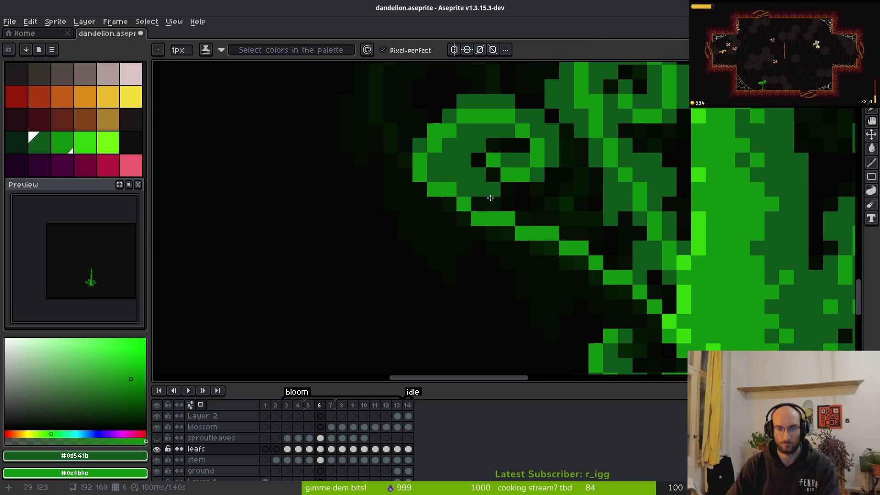
{"action": "mouse_move", "coordinate": [401, 165]}
{"action": "left_mouse_down"}
{"action": "mouse_move", "coordinate": [451, 237]}
{"action": "mouse_move", "coordinate": [426, 198]}
{"action": "left_mouse_up"}
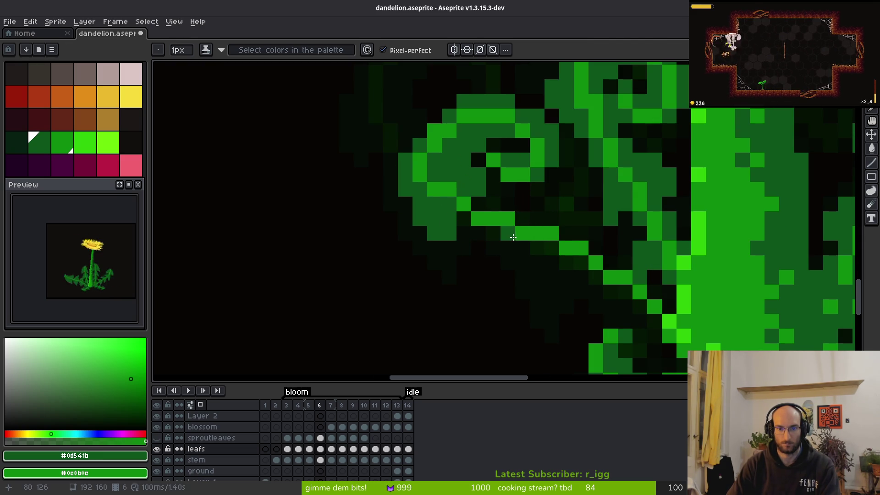
{"action": "mouse_move", "coordinate": [465, 220]}
{"action": "left_mouse_down"}
{"action": "mouse_move", "coordinate": [512, 280]}
{"action": "mouse_move", "coordinate": [533, 287]}
{"action": "left_mouse_up"}
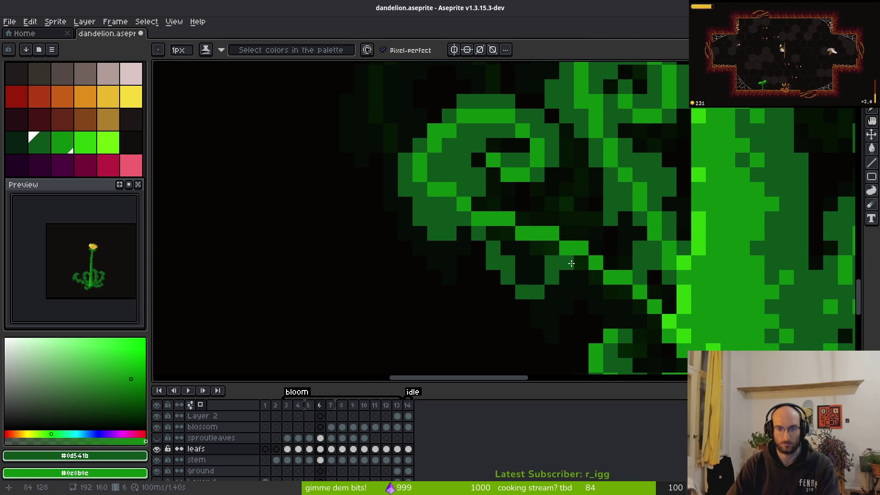
{"action": "left_click_drag", "start_coordinate": [523, 245], "coordinate": [537, 265]}
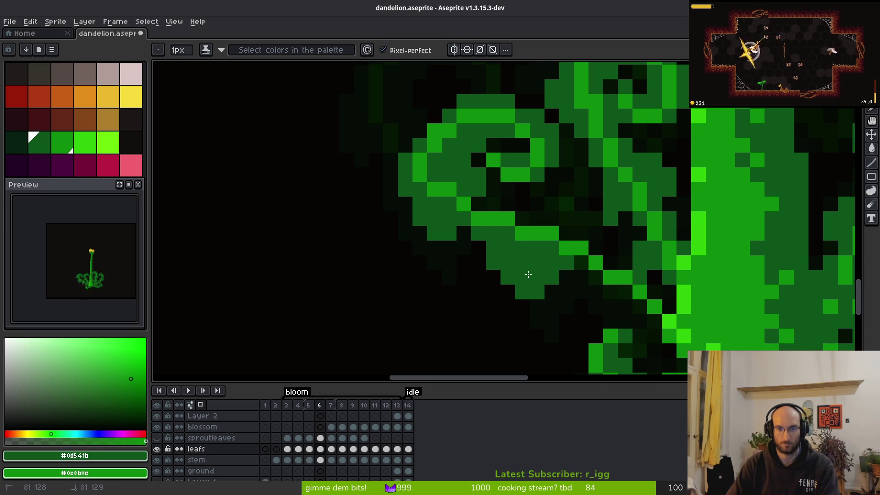
{"action": "mouse_move", "coordinate": [515, 208]}
{"action": "left_mouse_down"}
{"action": "mouse_move", "coordinate": [576, 196]}
{"action": "mouse_move", "coordinate": [518, 220]}
{"action": "left_mouse_up"}
Step: Zoom in on the left leaf's outer edge, alternating between Eraser and Pencil
{"action": "key", "text": "e"}
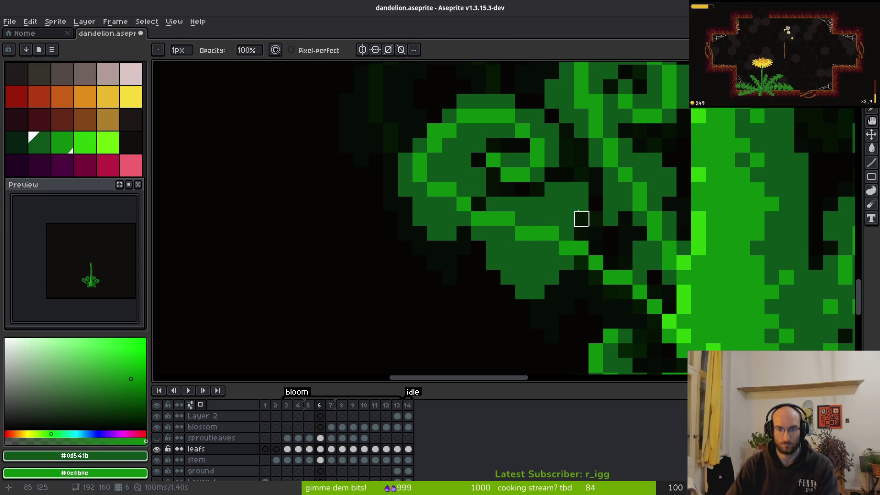
{"action": "scroll", "coordinate": [611, 234], "scroll_direction": "down", "scroll_amount": 2}
{"action": "scroll", "coordinate": [567, 184], "scroll_direction": "up", "scroll_amount": 2}
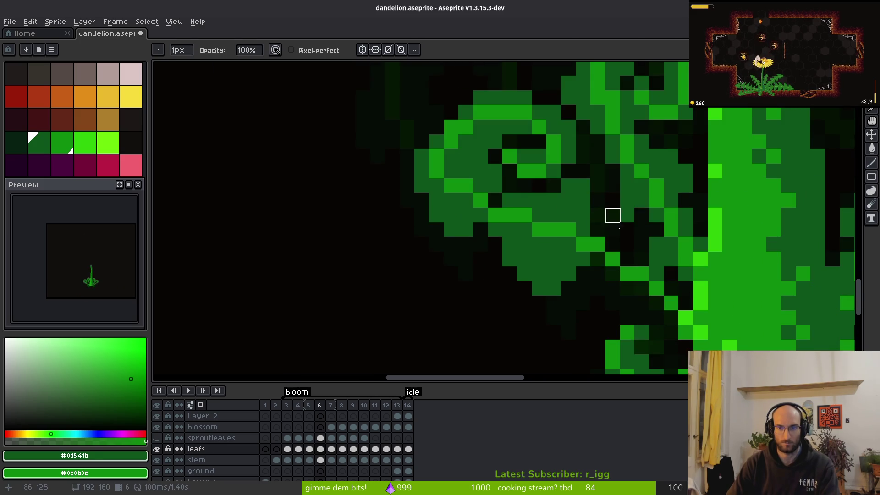
{"action": "scroll", "coordinate": [611, 245], "scroll_direction": "down", "scroll_amount": 2}
{"action": "scroll", "coordinate": [612, 245], "scroll_direction": "up", "scroll_amount": 2}
{"action": "key", "text": "b"}
{"action": "scroll", "coordinate": [609, 212], "scroll_direction": "down", "scroll_amount": 3}
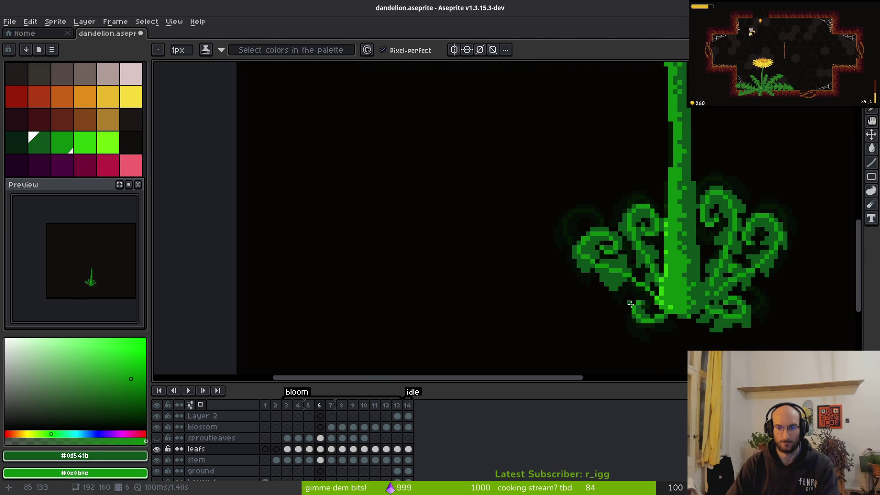
{"action": "scroll", "coordinate": [555, 231], "scroll_direction": "up", "scroll_amount": 3}
{"action": "key", "text": "e"}
{"action": "key", "text": "b"}
{"action": "key", "text": "e"}
{"action": "key", "text": "b"}
{"action": "scroll", "coordinate": [666, 296], "scroll_direction": "down", "scroll_amount": 4}
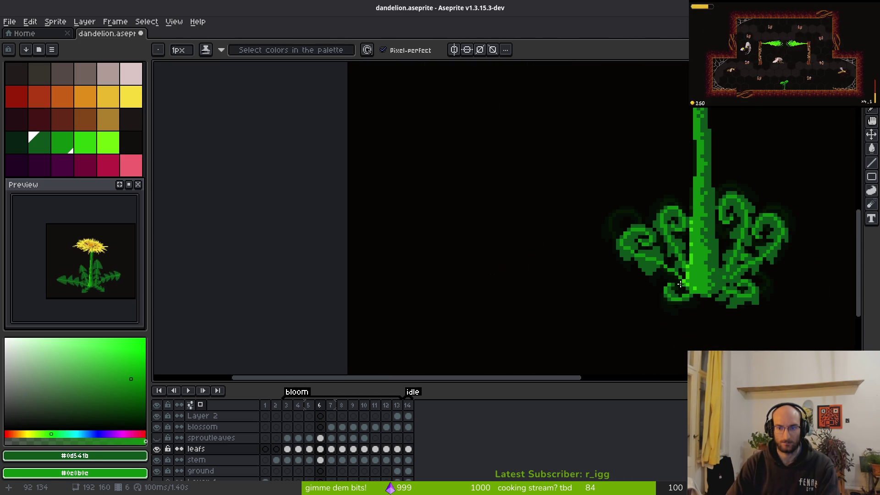
{"action": "scroll", "coordinate": [688, 287], "scroll_direction": "right", "scroll_amount": 3}
Step: Compare the leaf pose on frame 7 and earlier frames, then return to frame 6
{"action": "key", "text": "period"}
{"action": "key", "text": "comma"}
{"action": "key", "text": "comma"}
{"action": "key", "text": "period"}
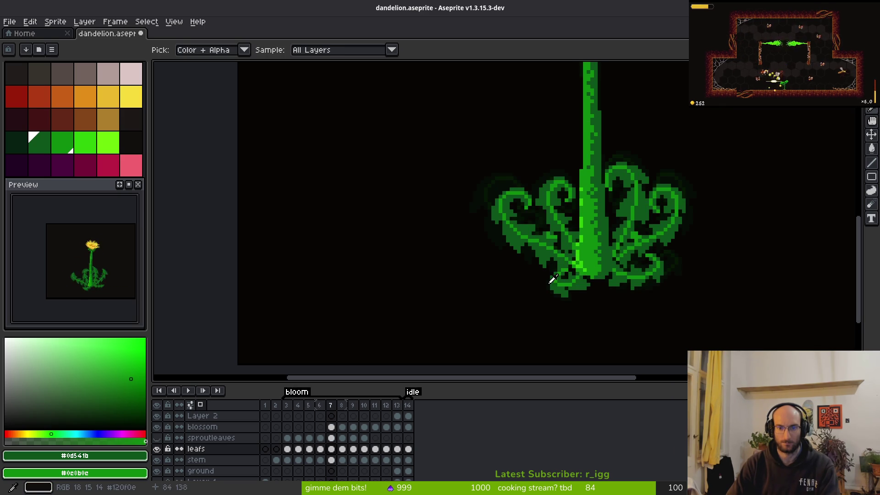
{"action": "scroll", "coordinate": [527, 249], "scroll_direction": "up", "scroll_amount": 2}
Step: Erase stray green pixels at the leaf edge and darken one bright green pixel
{"action": "key", "text": "e"}
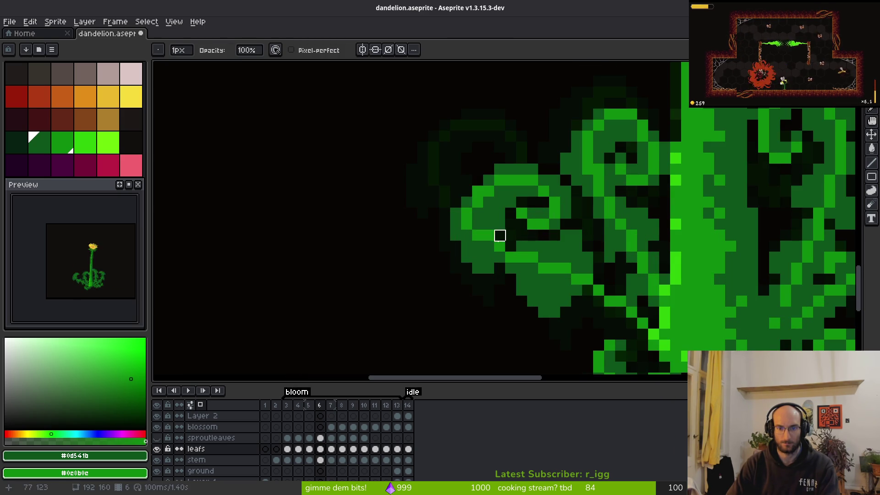
{"action": "left_click_drag", "start_coordinate": [488, 246], "coordinate": [489, 269]}
{"action": "key", "text": "b"}
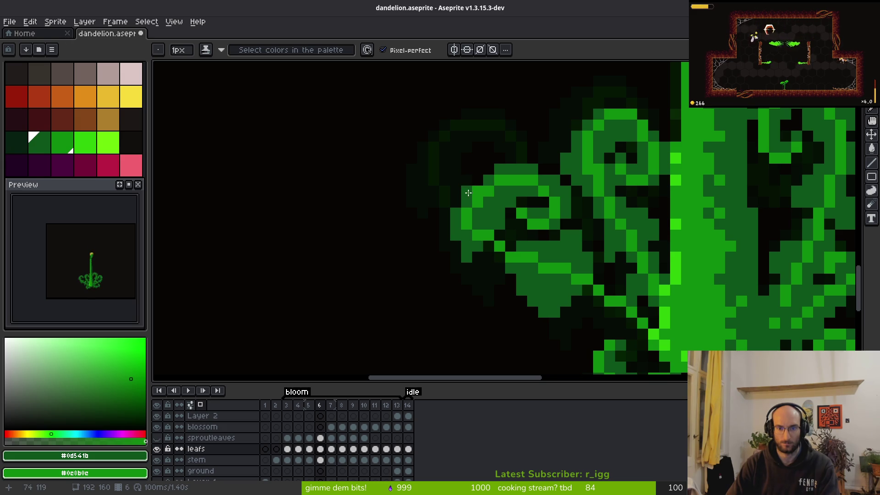
{"action": "left_click", "coordinate": [478, 200]}
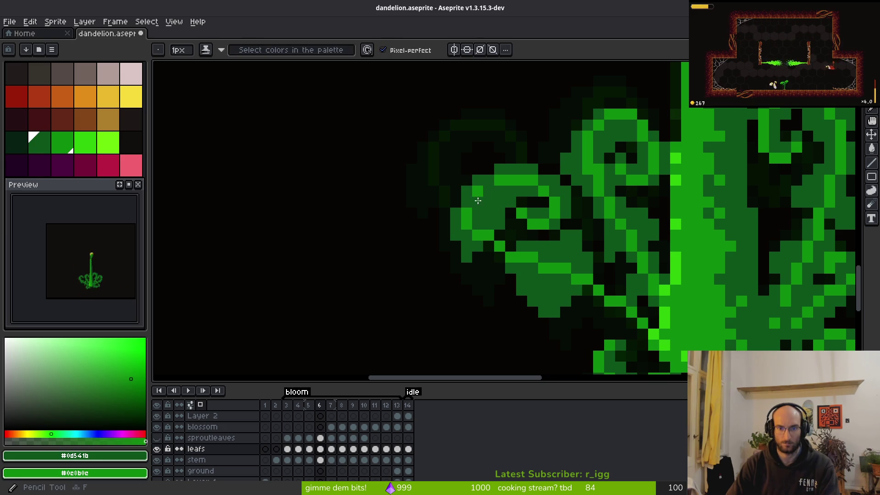
{"action": "scroll", "coordinate": [530, 202], "scroll_direction": "down", "scroll_amount": 5}
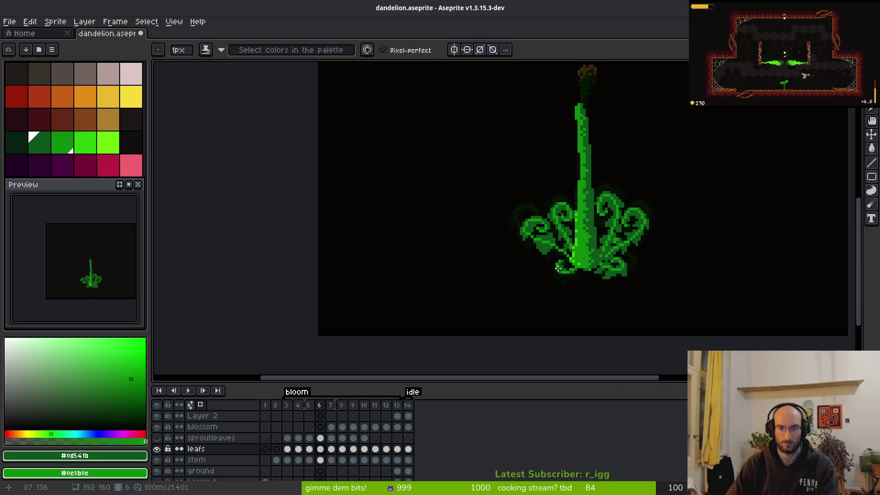
{"action": "key", "text": "alt"}
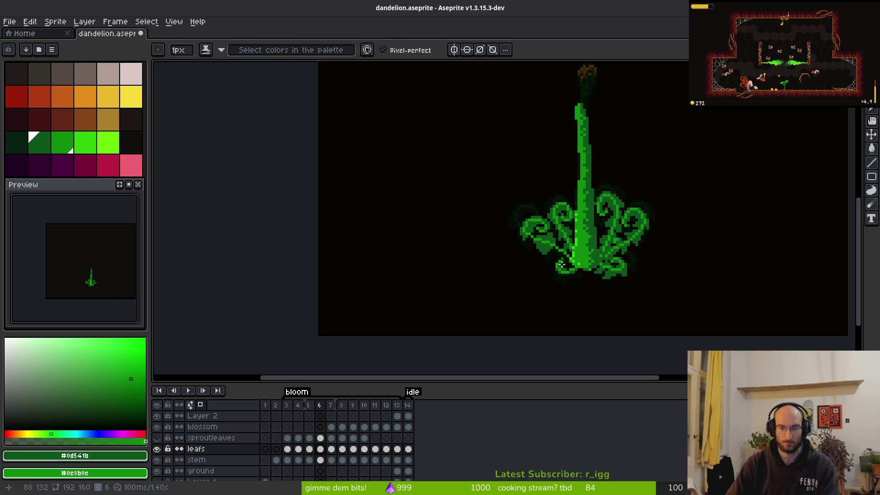
{"action": "key", "text": "alt"}
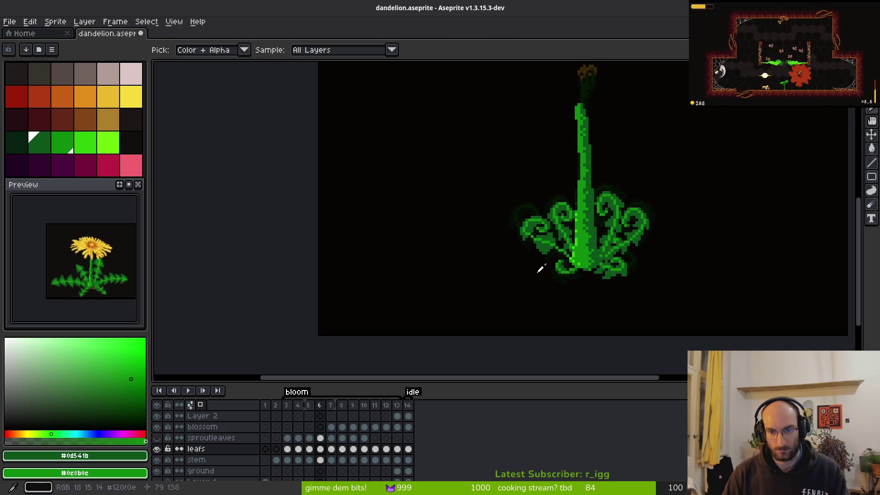
{"action": "scroll", "coordinate": [522, 225], "scroll_direction": "up", "scroll_amount": 3}
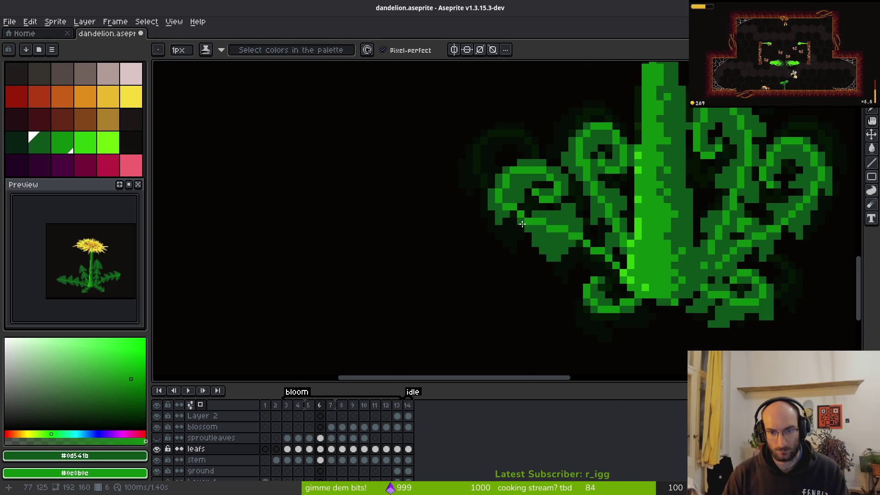
Step: Paint three green pixels into the leaf and a short vertical dark-green line
{"action": "scroll", "coordinate": [523, 226], "scroll_direction": "up", "scroll_amount": 2}
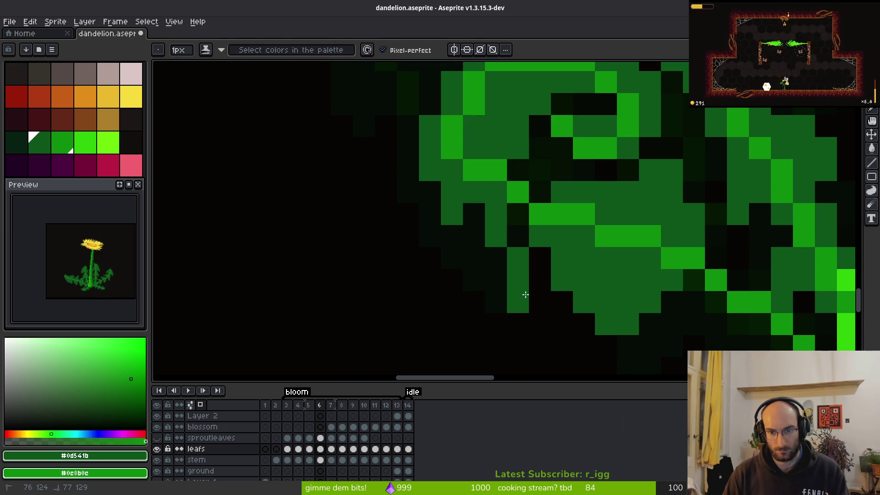
{"action": "left_click", "coordinate": [534, 300]}
{"action": "left_click", "coordinate": [540, 170]}
{"action": "left_click", "coordinate": [540, 192]}
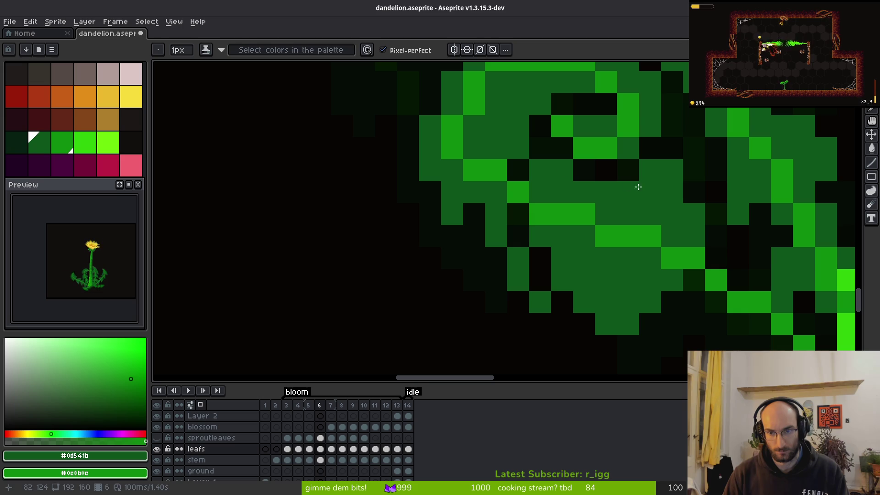
{"action": "key", "text": "l"}
{"action": "mouse_move", "coordinate": [673, 192]}
{"action": "left_mouse_down"}
{"action": "mouse_move", "coordinate": [694, 191]}
{"action": "mouse_move", "coordinate": [694, 212]}
{"action": "mouse_move", "coordinate": [672, 236]}
{"action": "left_mouse_up"}
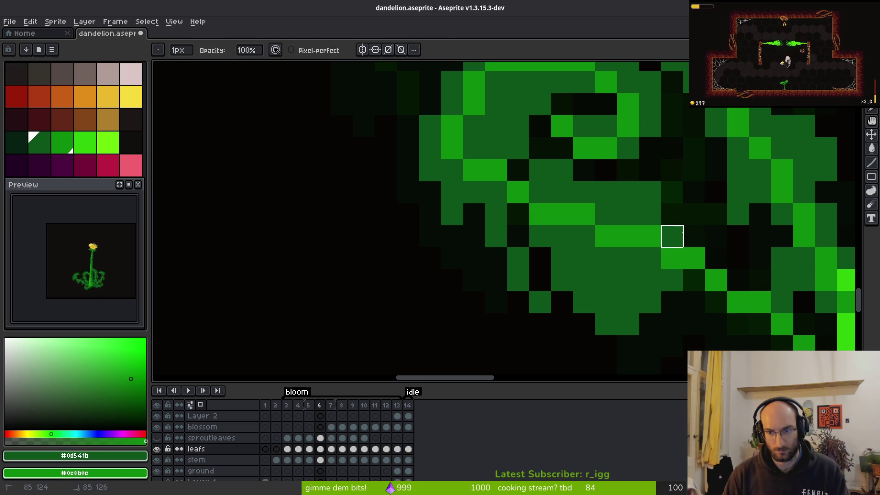
{"action": "key", "text": "b"}
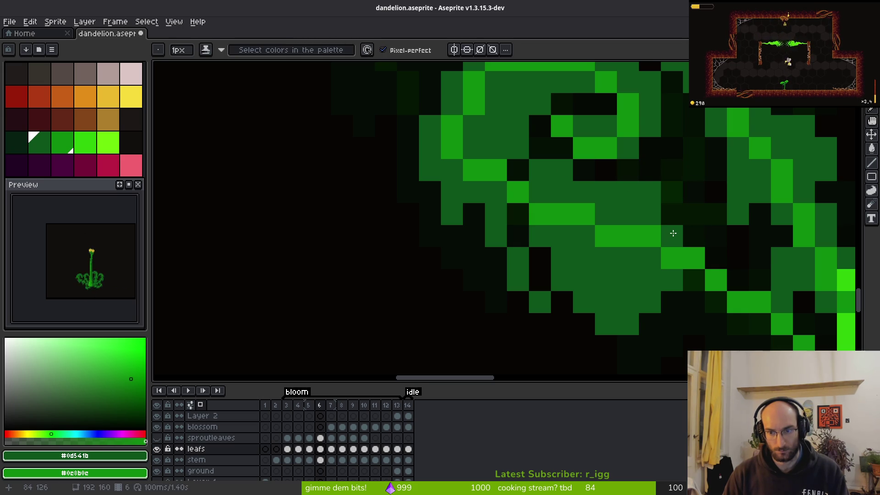
Step: Erase a diagonal run of leaf pixels and repaint green pixels along the leaf edge
{"action": "scroll", "coordinate": [552, 222], "scroll_direction": "down", "scroll_amount": 2}
{"action": "key", "text": "e"}
{"action": "left_click_drag", "start_coordinate": [627, 235], "coordinate": [562, 301]}
{"action": "key", "text": "b"}
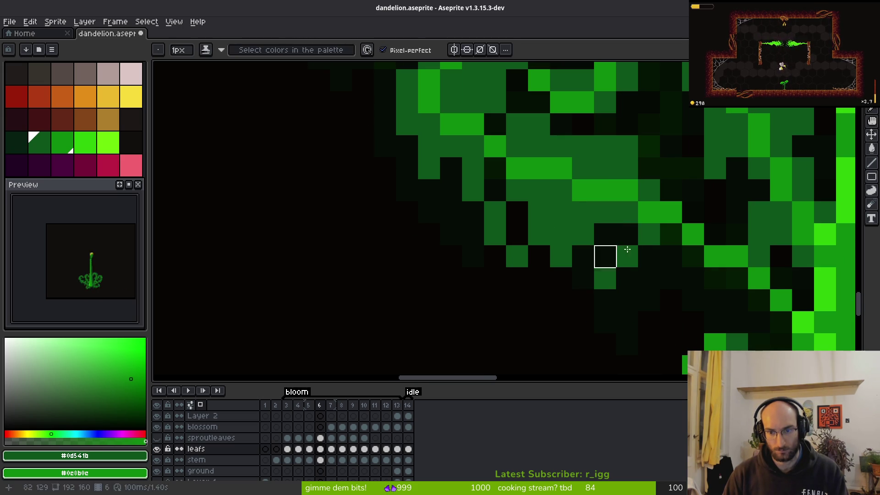
{"action": "key", "text": "e"}
{"action": "left_click_drag", "start_coordinate": [656, 236], "coordinate": [600, 280]}
{"action": "key", "text": "b"}
{"action": "mouse_move", "coordinate": [552, 267]}
{"action": "left_mouse_down"}
{"action": "mouse_move", "coordinate": [550, 277]}
{"action": "mouse_move", "coordinate": [511, 202]}
{"action": "left_mouse_up"}
{"action": "key", "text": "e"}
{"action": "left_click", "coordinate": [561, 279]}
{"action": "key", "text": "b"}
Step: Darken pixels on the leaf's left part and erase the pixels to their right
{"action": "scroll", "coordinate": [534, 242], "scroll_direction": "down", "scroll_amount": 5}
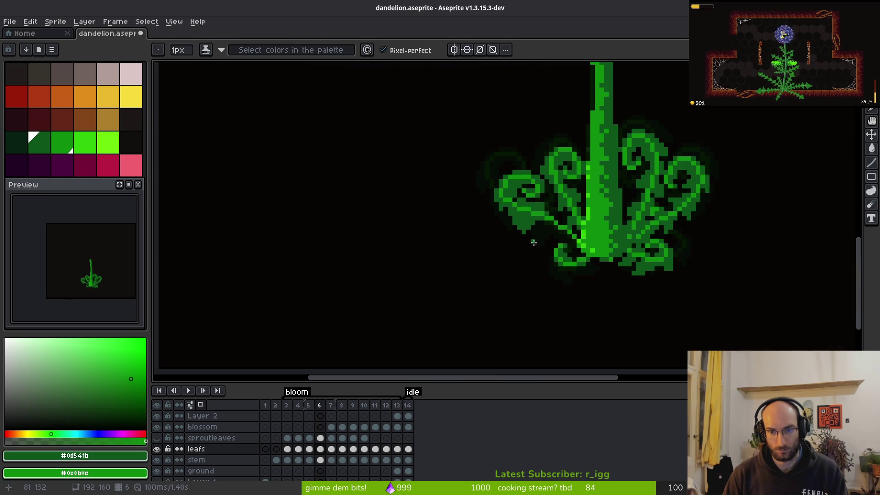
{"action": "scroll", "coordinate": [534, 242], "scroll_direction": "up", "scroll_amount": 7}
{"action": "key", "text": "e"}
{"action": "key", "text": "b"}
{"action": "left_click", "coordinate": [372, 198]}
{"action": "key", "text": "e"}
{"action": "left_click_drag", "start_coordinate": [389, 191], "coordinate": [411, 192]}
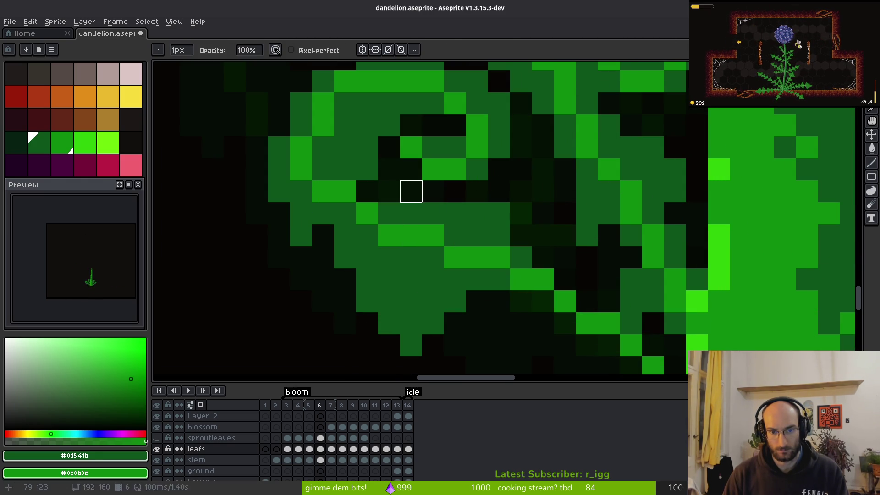
{"action": "key", "text": "b"}
{"action": "left_click", "coordinate": [390, 200]}
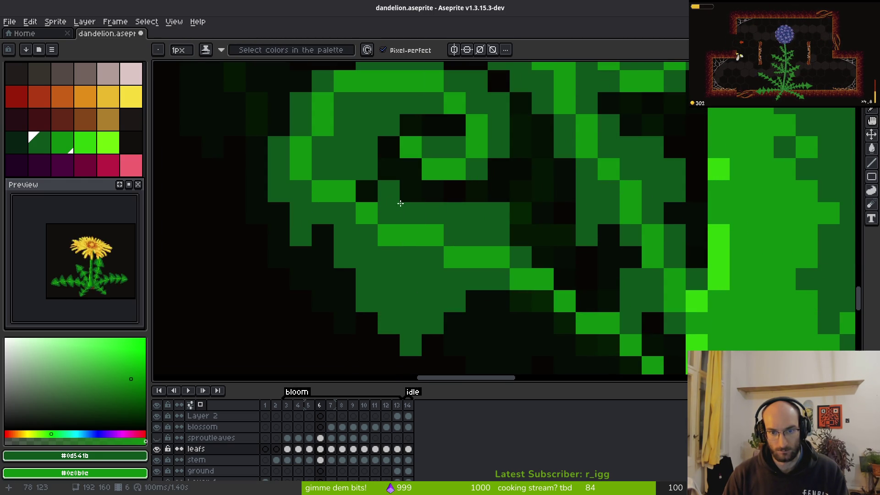
Step: Paint medium green pixels beside the curl, then undo the stray green stroke
{"action": "key", "text": "e"}
{"action": "left_click", "coordinate": [502, 235]}
{"action": "key", "text": "b"}
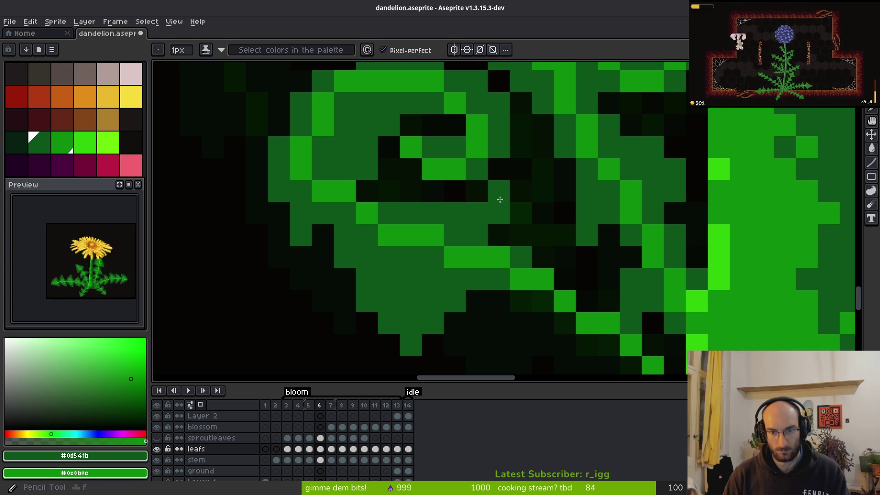
{"action": "left_click", "coordinate": [498, 236]}
{"action": "mouse_move", "coordinate": [520, 193]}
{"action": "left_mouse_down"}
{"action": "mouse_move", "coordinate": [512, 207]}
{"action": "mouse_move", "coordinate": [521, 212]}
{"action": "left_mouse_up"}
{"action": "key", "text": "e"}
{"action": "key", "text": "b"}
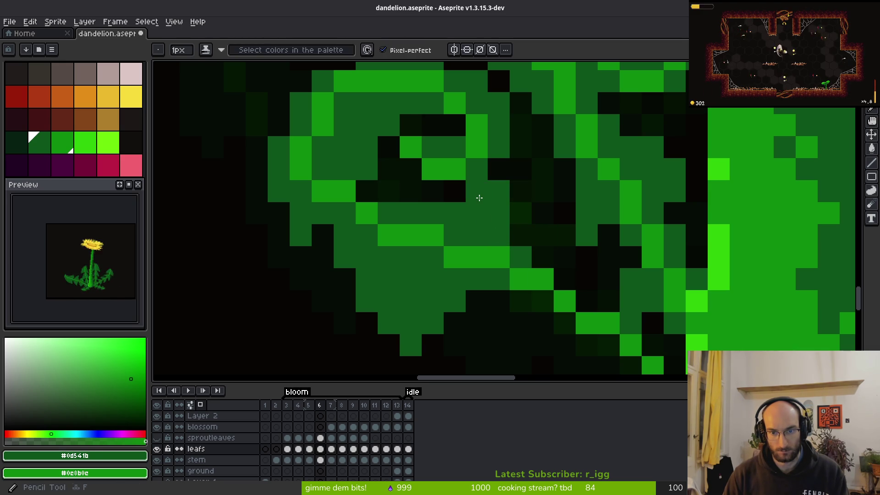
{"action": "scroll", "coordinate": [555, 248], "scroll_direction": "down", "scroll_amount": 4}
Step: Brighten and repaint pixels along the leaf curl with the Pencil
{"action": "scroll", "coordinate": [544, 246], "scroll_direction": "up", "scroll_amount": 4}
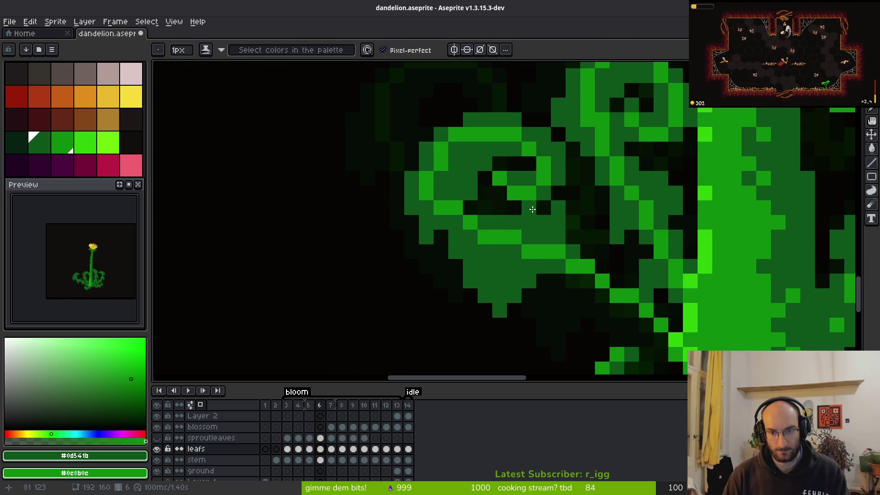
{"action": "scroll", "coordinate": [531, 204], "scroll_direction": "down", "scroll_amount": 4}
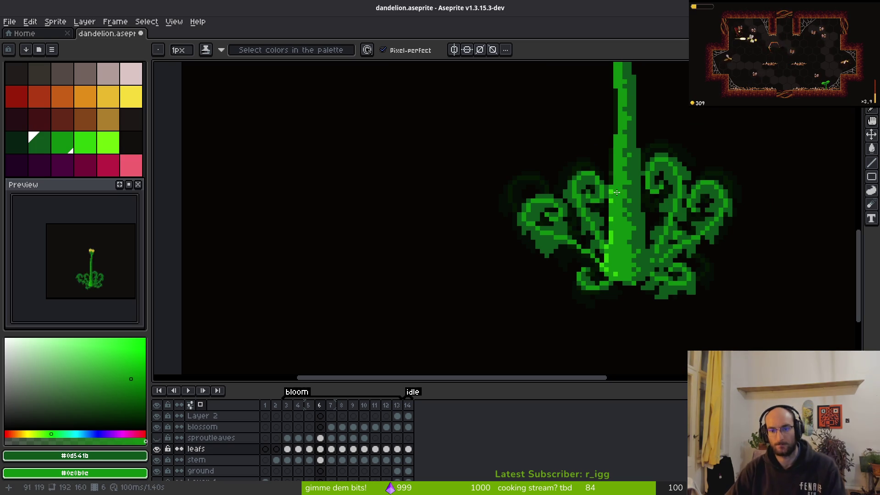
{"action": "scroll", "coordinate": [548, 242], "scroll_direction": "up", "scroll_amount": 4}
{"action": "left_click", "coordinate": [547, 234]}
{"action": "left_click_drag", "start_coordinate": [561, 205], "coordinate": [591, 206]}
{"action": "key", "text": "e"}
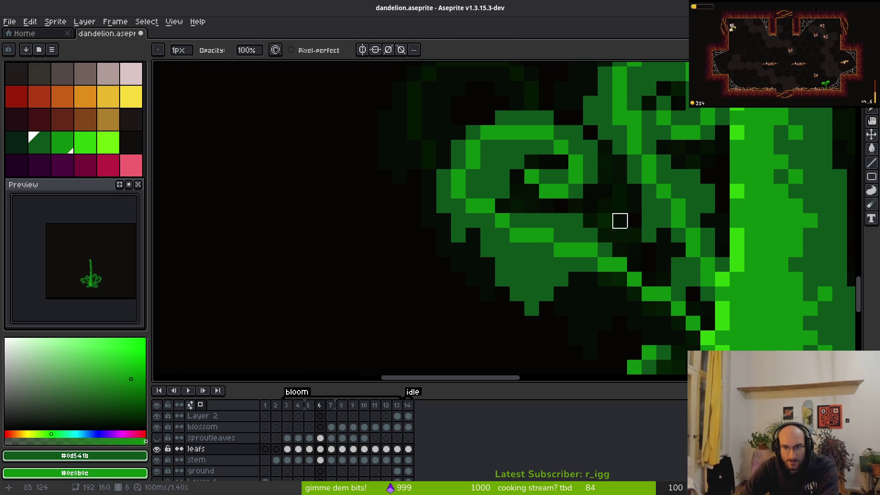
{"action": "key", "text": "b"}
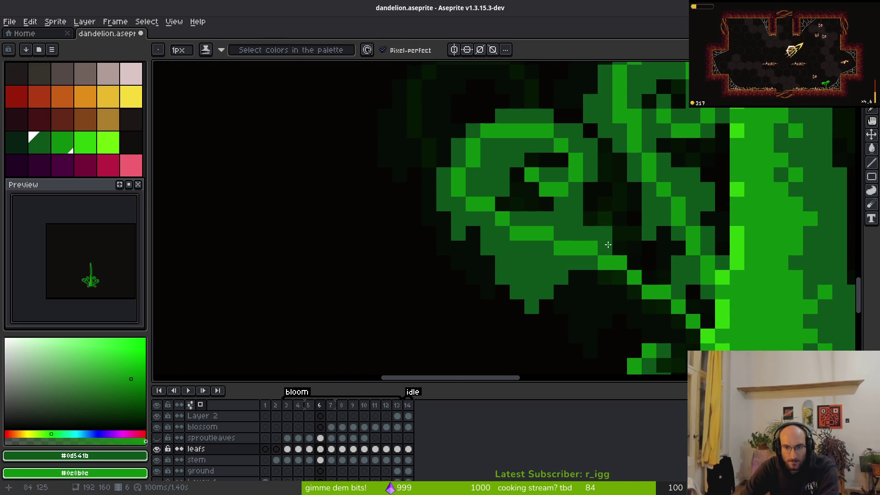
{"action": "scroll", "coordinate": [596, 237], "scroll_direction": "down", "scroll_amount": 3}
{"action": "scroll", "coordinate": [528, 240], "scroll_direction": "down", "scroll_amount": 1}
{"action": "scroll", "coordinate": [521, 238], "scroll_direction": "up", "scroll_amount": 4}
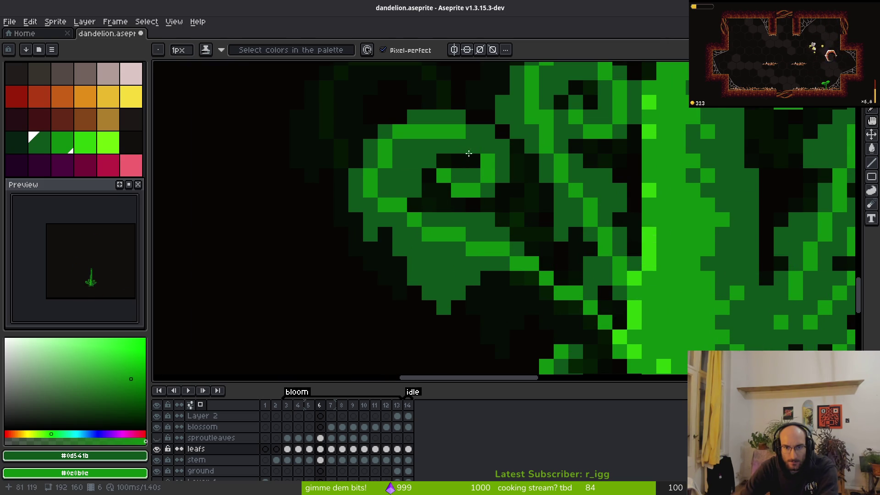
Step: Move the 6×6 inner spiral one pixel up and left, commit it, and patch the curl in green
{"action": "key", "text": "m"}
{"action": "left_click_drag", "start_coordinate": [424, 112], "coordinate": [490, 194]}
{"action": "mouse_move", "coordinate": [499, 142]}
{"action": "left_mouse_down"}
{"action": "mouse_move", "coordinate": [502, 175]}
{"action": "mouse_move", "coordinate": [477, 170]}
{"action": "mouse_move", "coordinate": [476, 151]}
{"action": "left_mouse_up"}
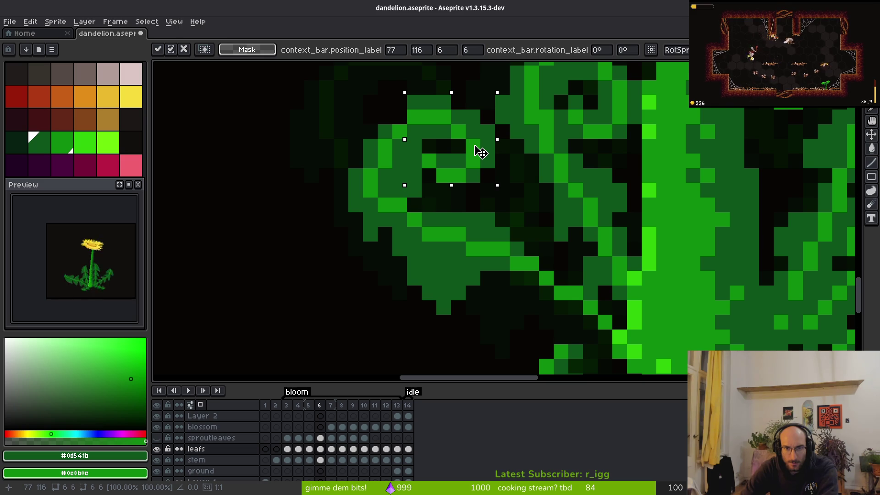
{"action": "key", "text": "b"}
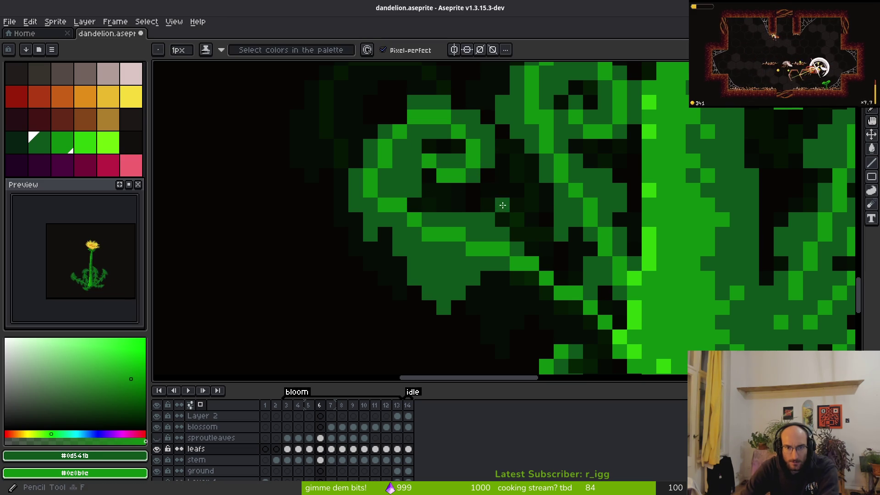
{"action": "left_click_drag", "start_coordinate": [472, 204], "coordinate": [485, 207]}
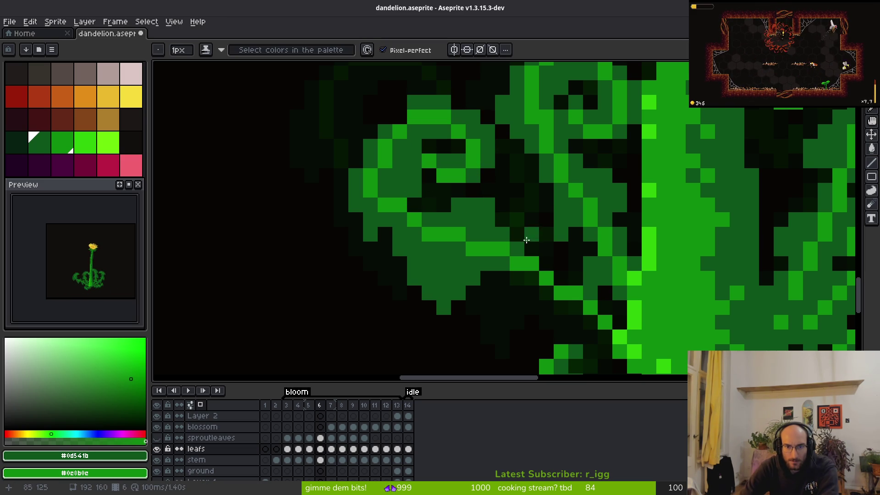
{"action": "scroll", "coordinate": [522, 233], "scroll_direction": "down", "scroll_amount": 3}
{"action": "scroll", "coordinate": [515, 181], "scroll_direction": "up", "scroll_amount": 4}
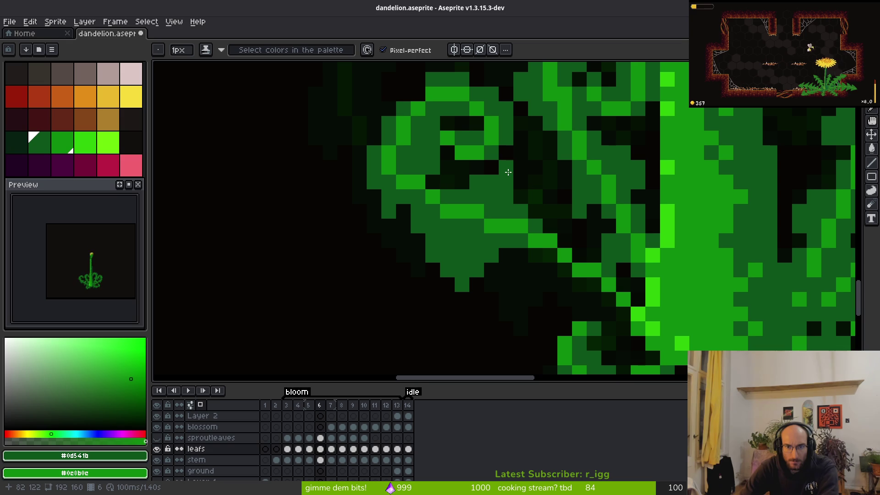
{"action": "scroll", "coordinate": [590, 246], "scroll_direction": "down", "scroll_amount": 3}
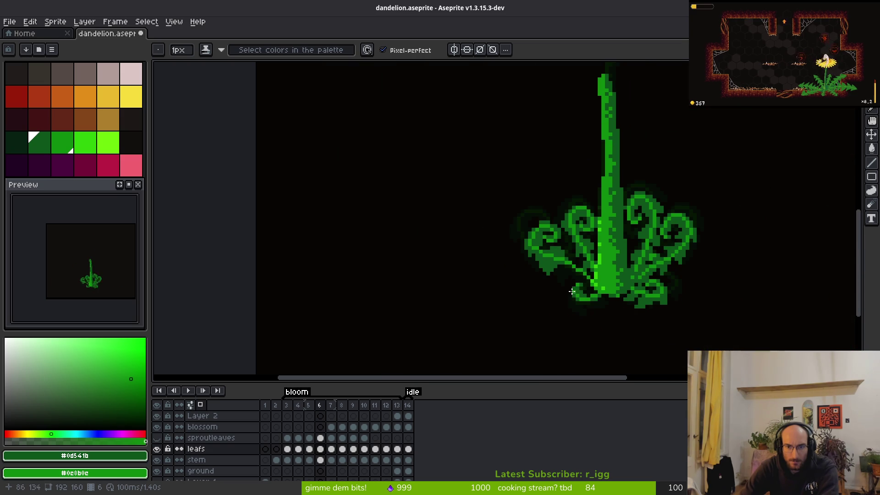
Step: Zoom in on the leaf-stem join and try erasing a stray pixel, then undo it
{"action": "scroll", "coordinate": [573, 293], "scroll_direction": "up", "scroll_amount": 5}
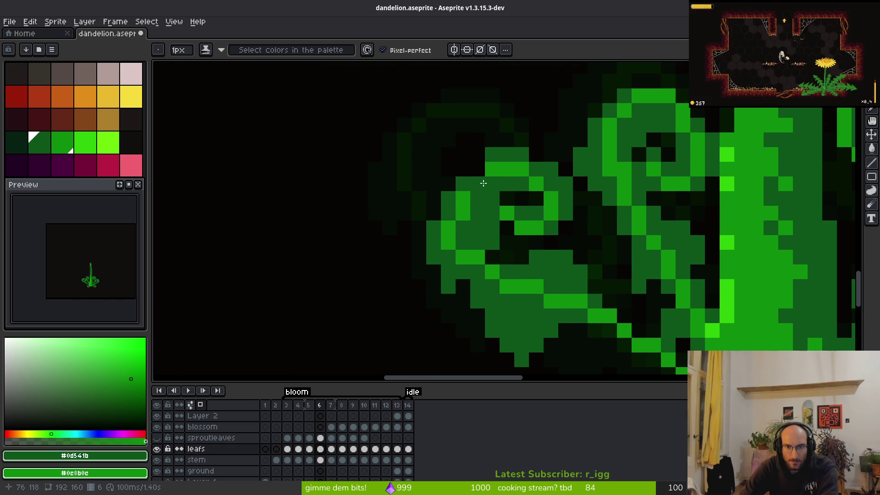
{"action": "scroll", "coordinate": [488, 248], "scroll_direction": "down", "scroll_amount": 2}
{"action": "scroll", "coordinate": [486, 256], "scroll_direction": "up", "scroll_amount": 3}
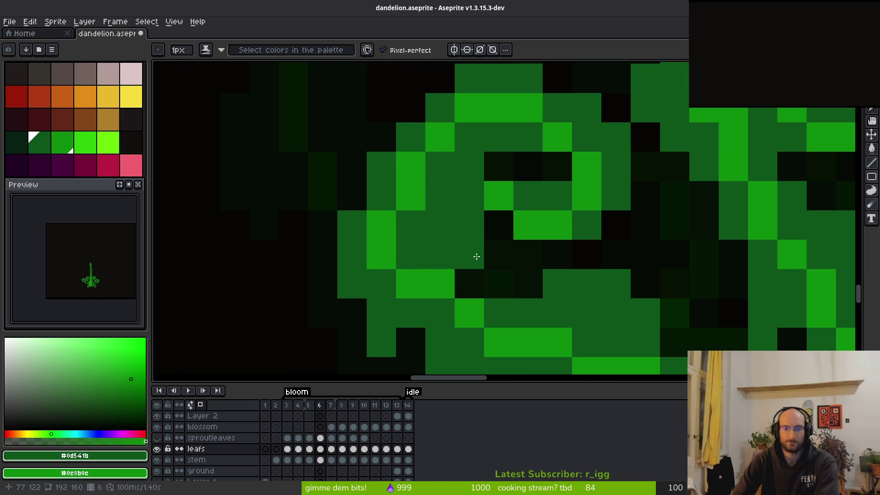
{"action": "scroll", "coordinate": [487, 258], "scroll_direction": "down", "scroll_amount": 3}
{"action": "scroll", "coordinate": [500, 259], "scroll_direction": "up", "scroll_amount": 2}
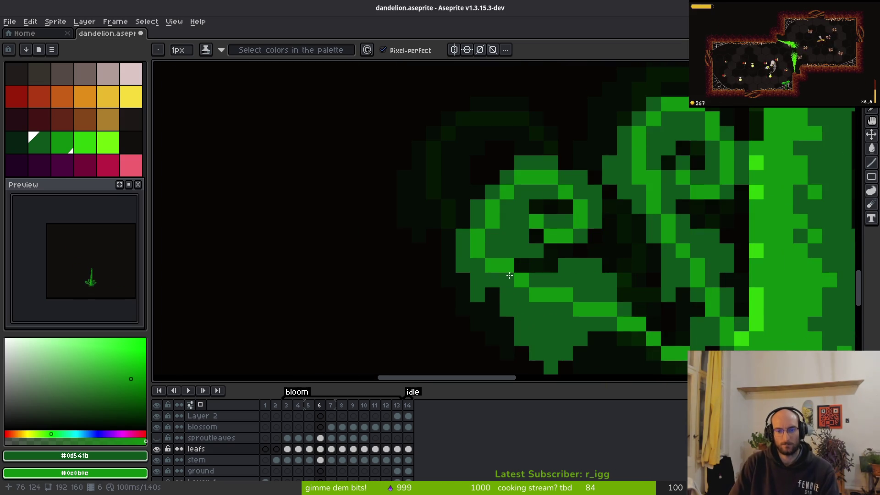
{"action": "scroll", "coordinate": [545, 281], "scroll_direction": "down", "scroll_amount": 2}
{"action": "scroll", "coordinate": [596, 256], "scroll_direction": "up", "scroll_amount": 2}
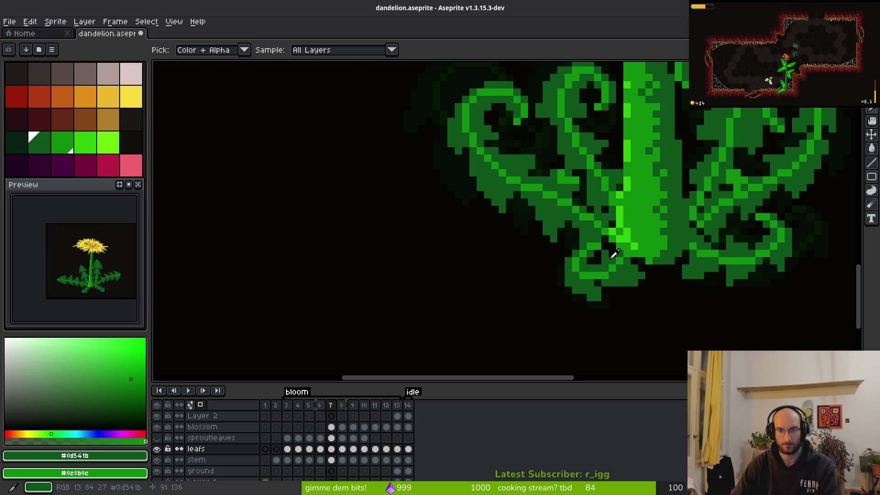
{"action": "scroll", "coordinate": [575, 247], "scroll_direction": "up", "scroll_amount": 2}
{"action": "scroll", "coordinate": [575, 247], "scroll_direction": "up", "scroll_amount": 2}
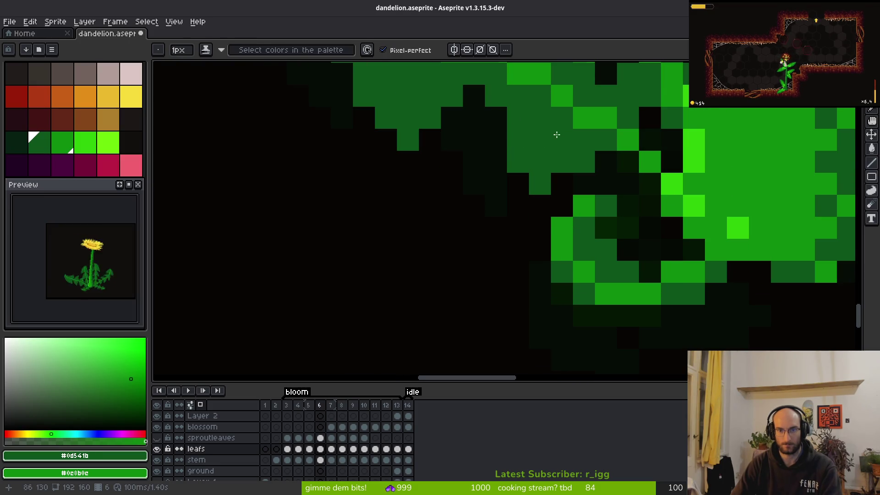
{"action": "scroll", "coordinate": [556, 134], "scroll_direction": "up", "scroll_amount": 2}
{"action": "key", "text": "e"}
{"action": "left_click_drag", "start_coordinate": [591, 254], "coordinate": [613, 278]}
{"action": "key", "text": "ctrl+z"}
{"action": "key", "text": "b"}
Step: Paint dark-green pixels into the gap where the leaf meets the stem
{"action": "scroll", "coordinate": [632, 275], "scroll_direction": "down", "scroll_amount": 3}
{"action": "scroll", "coordinate": [603, 258], "scroll_direction": "up", "scroll_amount": 3}
{"action": "left_click_drag", "start_coordinate": [489, 232], "coordinate": [492, 265]}
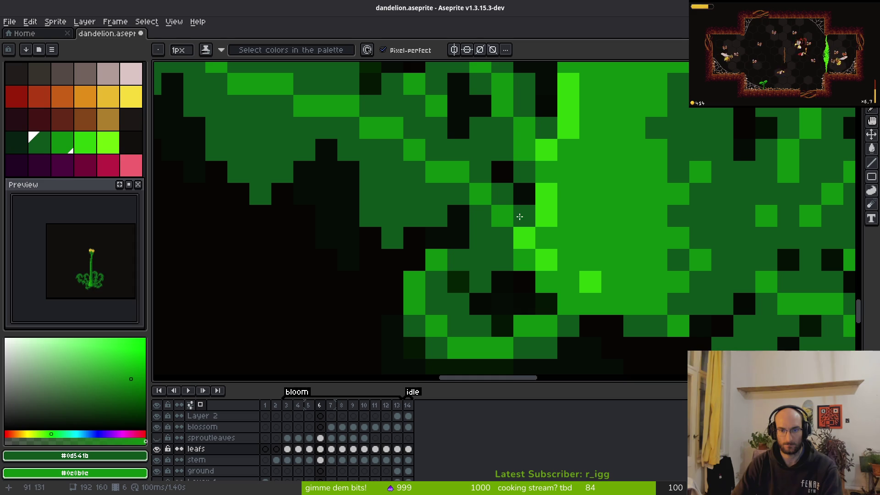
{"action": "scroll", "coordinate": [516, 230], "scroll_direction": "down", "scroll_amount": 2}
{"action": "key", "text": "e"}
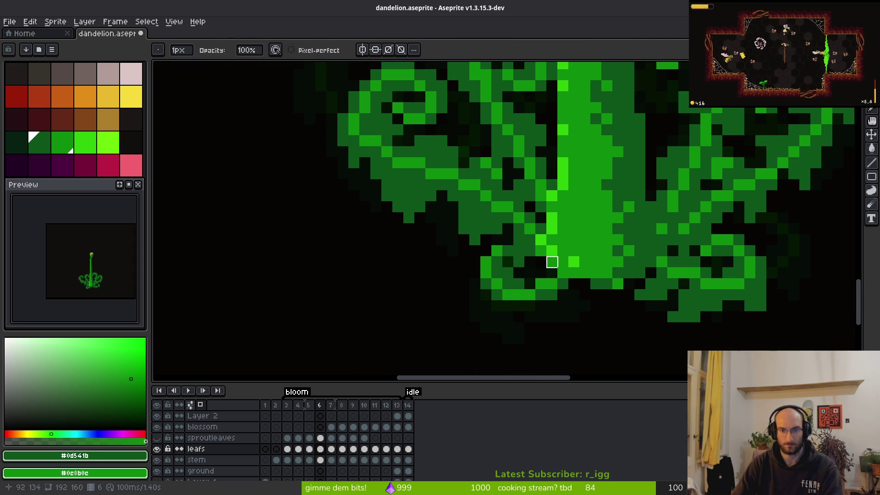
{"action": "scroll", "coordinate": [541, 273], "scroll_direction": "up", "scroll_amount": 2}
{"action": "key", "text": "b"}
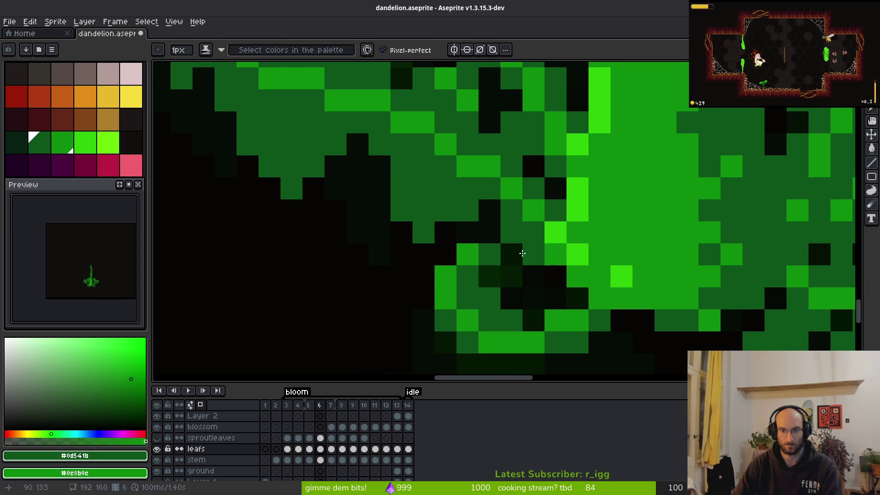
{"action": "key", "text": "b"}
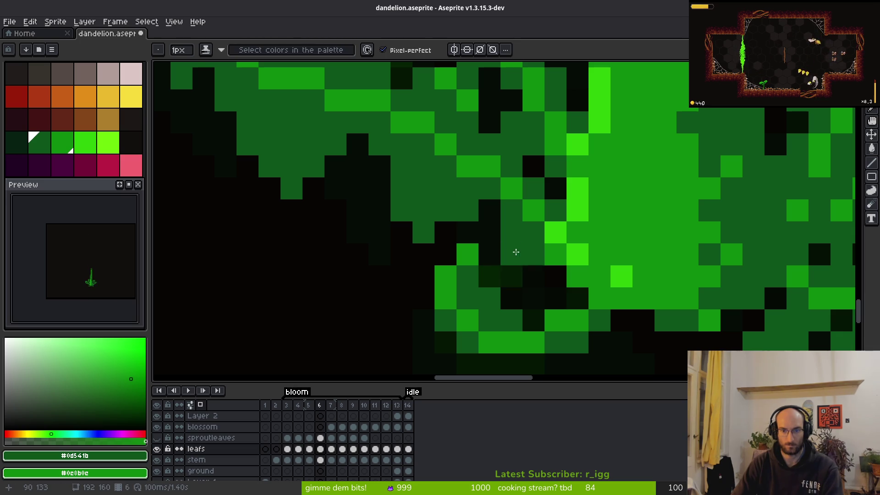
{"action": "scroll", "coordinate": [529, 247], "scroll_direction": "down", "scroll_amount": 3}
{"action": "key", "text": "Left"}
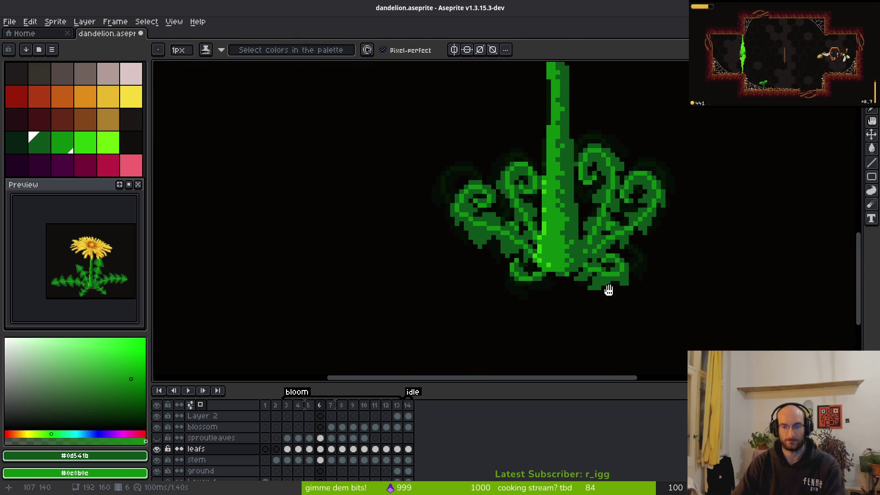
Step: Turn off onion skinning and play the bloom animation from frame 5
{"action": "scroll", "coordinate": [558, 306], "scroll_direction": "down", "scroll_amount": 1}
{"action": "left_click_drag", "start_coordinate": [559, 306], "coordinate": [509, 304]}
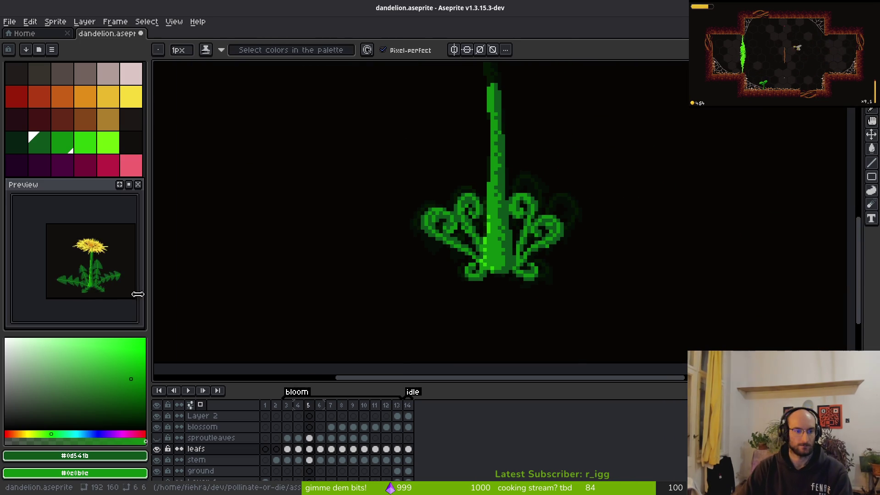
{"action": "scroll", "coordinate": [463, 298], "scroll_direction": "down", "scroll_amount": 3}
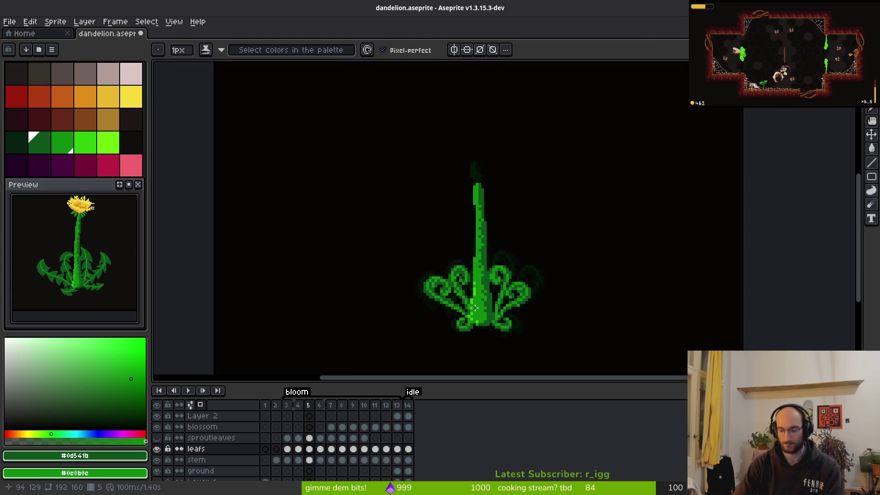
{"action": "key", "text": "F3"}
{"action": "key", "text": "Return"}
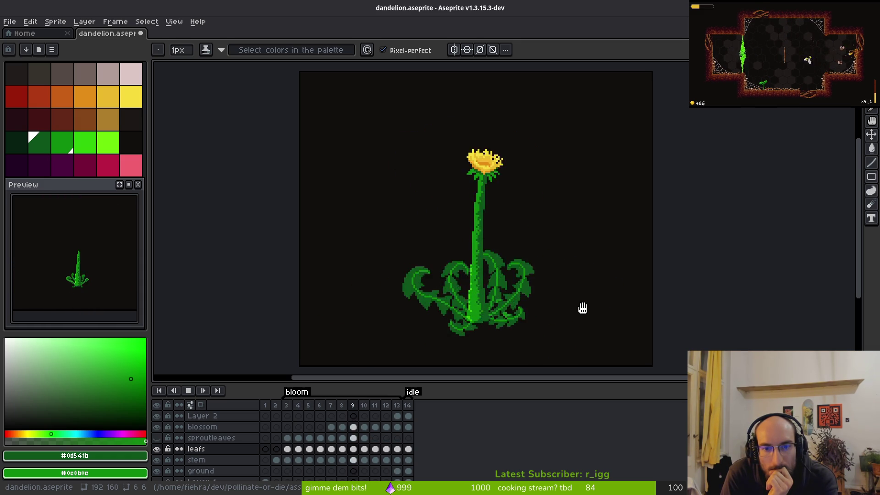
Step: Save dandelion.aseprite after the playthrough
{"action": "scroll", "coordinate": [507, 316], "scroll_direction": "left", "scroll_amount": 1}
{"action": "scroll", "coordinate": [524, 309], "scroll_direction": "left", "scroll_amount": 1}
{"action": "key", "text": "ctrl+s"}
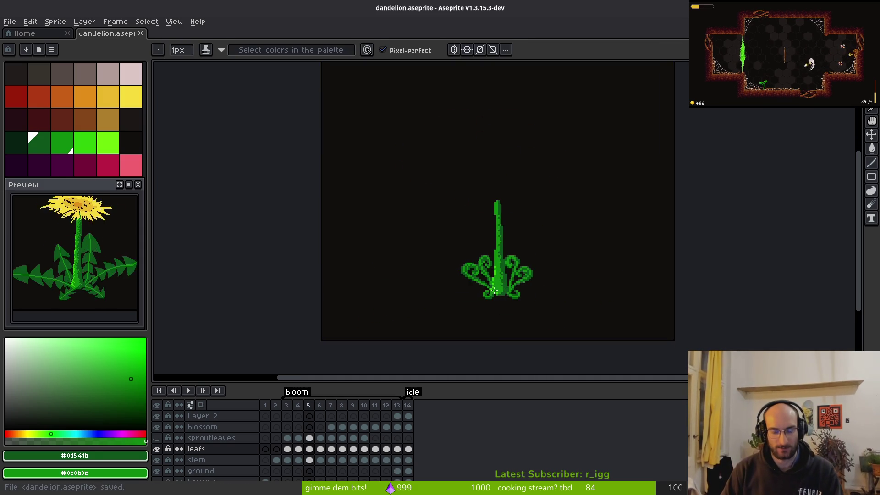
{"action": "scroll", "coordinate": [468, 350], "scroll_direction": "down", "scroll_amount": 3}
{"action": "scroll", "coordinate": [334, 437], "scroll_direction": "down", "scroll_amount": 1}
Step: Step back along the ground layer's cels from frame 13 to frame 2
{"action": "left_click", "coordinate": [397, 461]}
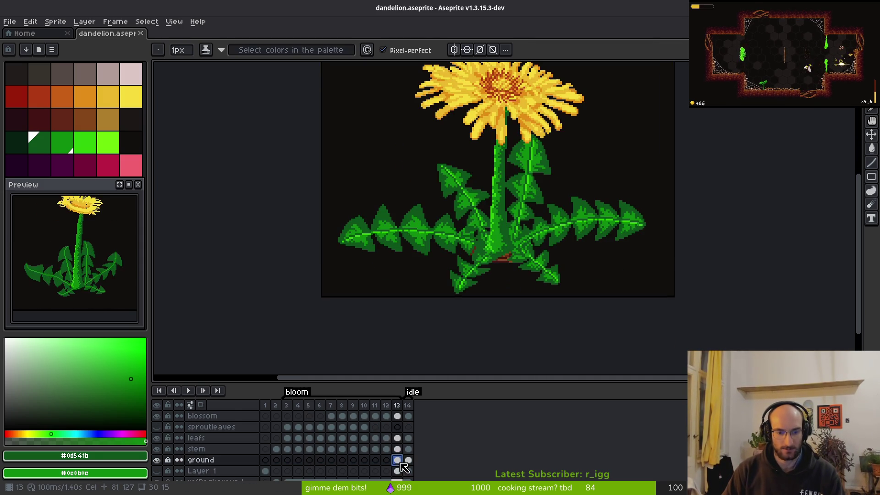
{"action": "left_click", "coordinate": [388, 460]}
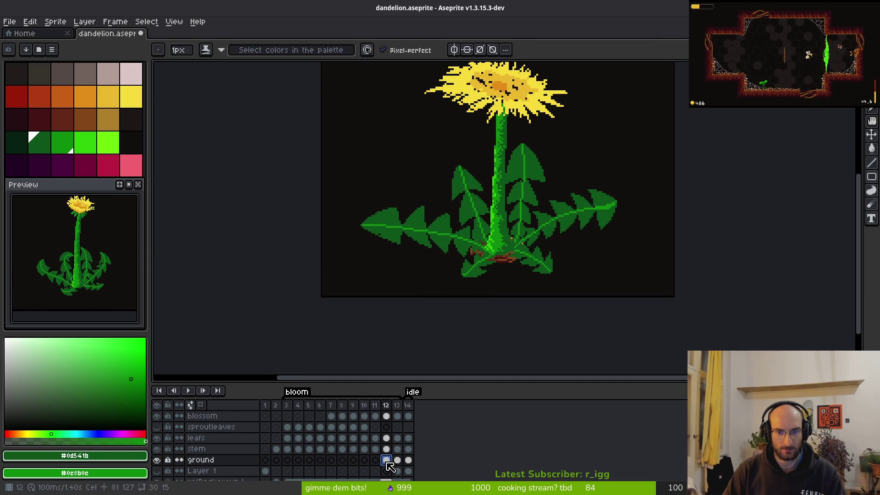
{"action": "left_click", "coordinate": [375, 460]}
{"action": "left_click", "coordinate": [365, 460]}
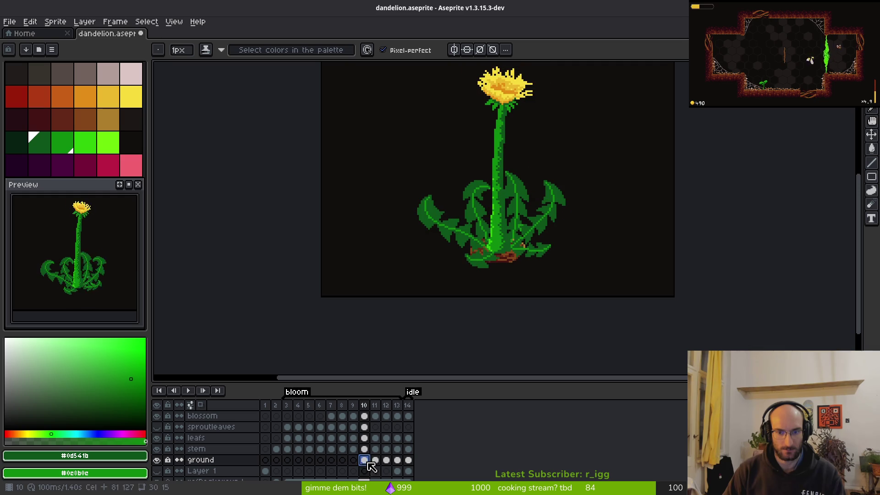
{"action": "left_click", "coordinate": [353, 460]}
{"action": "left_click", "coordinate": [343, 460]}
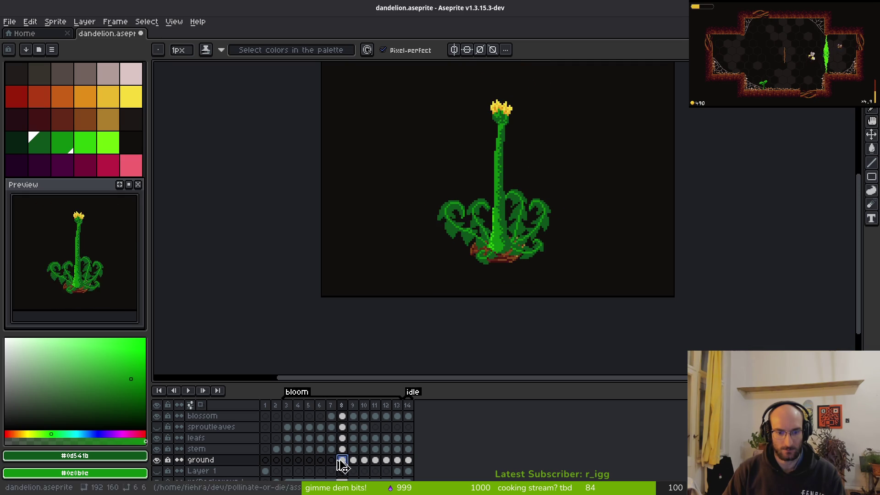
{"action": "left_click", "coordinate": [332, 460]}
{"action": "left_click", "coordinate": [321, 460]}
{"action": "left_click", "coordinate": [310, 459]}
{"action": "left_click", "coordinate": [299, 460]}
{"action": "left_click", "coordinate": [287, 460]}
{"action": "left_click", "coordinate": [277, 459]}
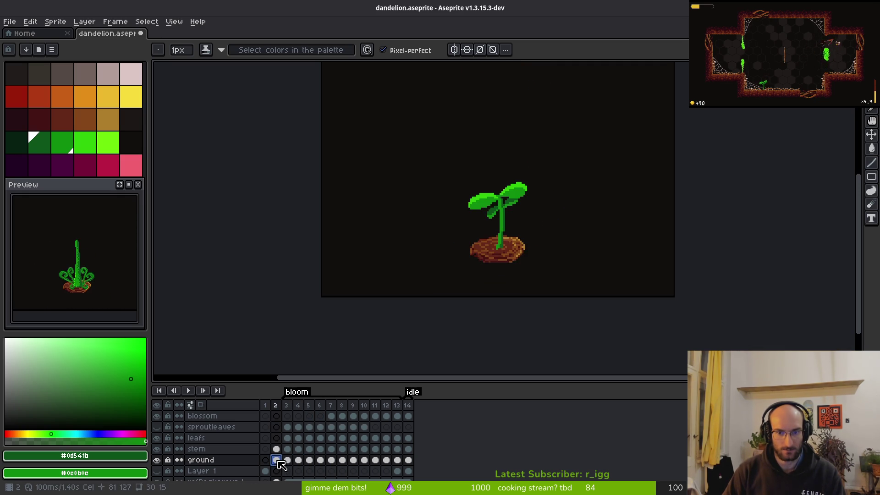
Step: Delete the dirt mound from frame 2 and show frame 3's ground cel
{"action": "key", "text": "Delete"}
{"action": "left_click", "coordinate": [288, 460]}
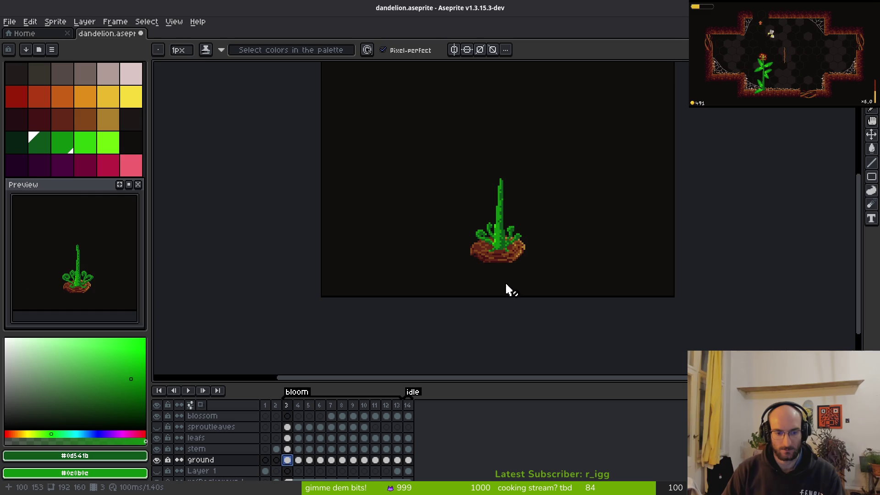
{"action": "scroll", "coordinate": [406, 308], "scroll_direction": "up", "scroll_amount": 2}
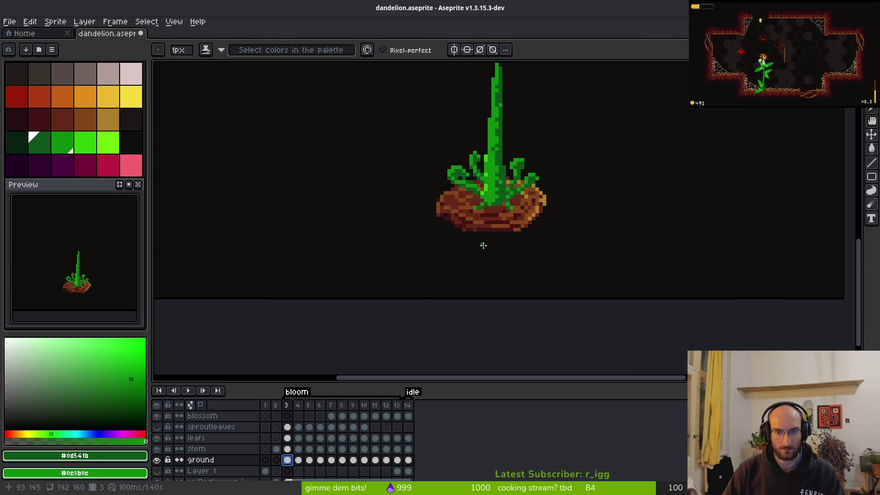
{"action": "scroll", "coordinate": [540, 222], "scroll_direction": "up", "scroll_amount": 4}
{"action": "scroll", "coordinate": [564, 232], "scroll_direction": "down", "scroll_amount": 3}
Step: Marquee frame 3's dirt mound, scale it to about 27×22 pixels, and nudge it right
{"action": "key", "text": "m"}
{"action": "left_click_drag", "start_coordinate": [326, 145], "coordinate": [597, 318]}
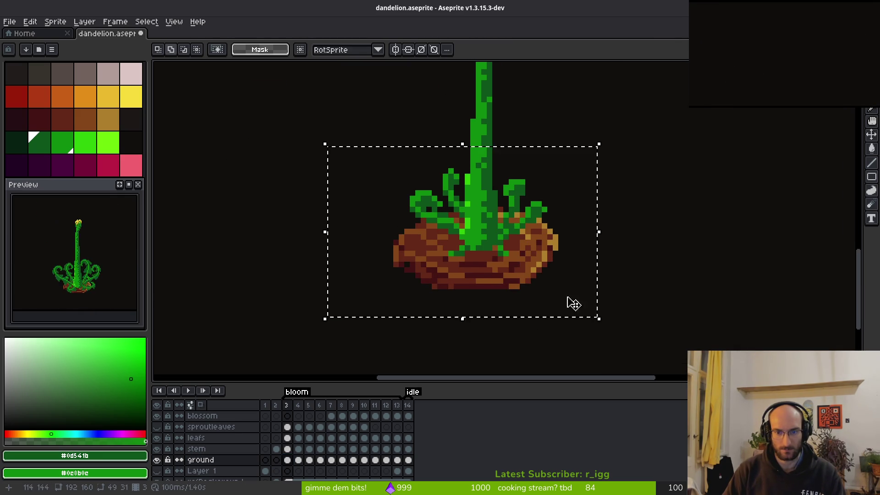
{"action": "left_click", "coordinate": [599, 324]}
{"action": "key", "text": "ctrl+z"}
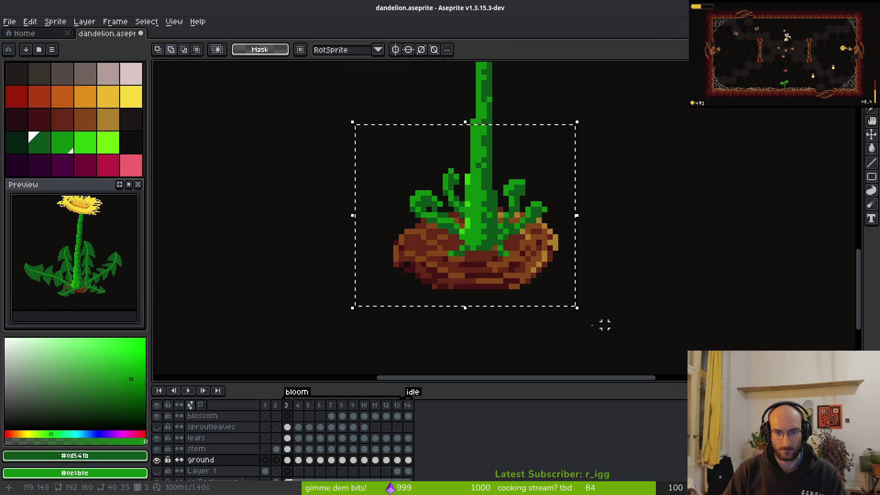
{"action": "left_click_drag", "start_coordinate": [579, 308], "coordinate": [521, 269]}
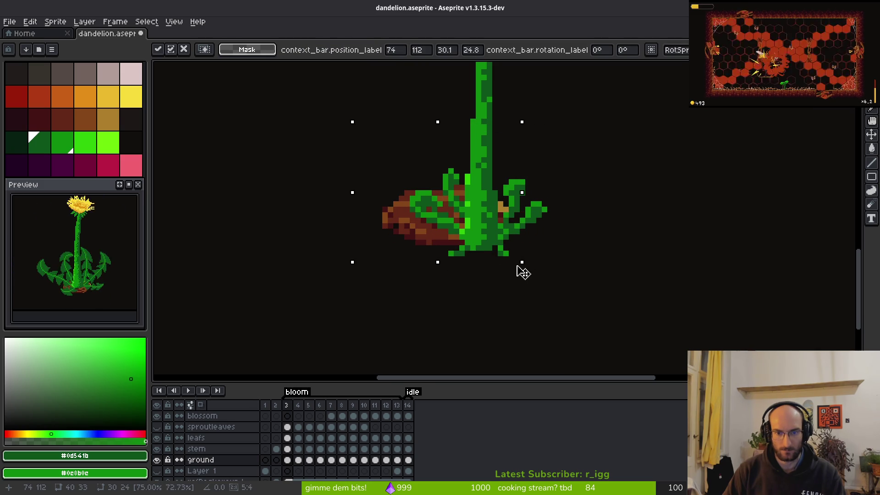
{"action": "mouse_move", "coordinate": [409, 235]}
{"action": "left_mouse_down"}
{"action": "mouse_move", "coordinate": [463, 275]}
{"action": "mouse_move", "coordinate": [451, 268]}
{"action": "left_mouse_up"}
{"action": "mouse_move", "coordinate": [555, 291]}
{"action": "left_mouse_down"}
{"action": "mouse_move", "coordinate": [538, 281]}
{"action": "mouse_move", "coordinate": [543, 287]}
{"action": "left_mouse_up"}
{"action": "left_click_drag", "start_coordinate": [454, 250], "coordinate": [465, 250]}
{"action": "left_click", "coordinate": [479, 282]}
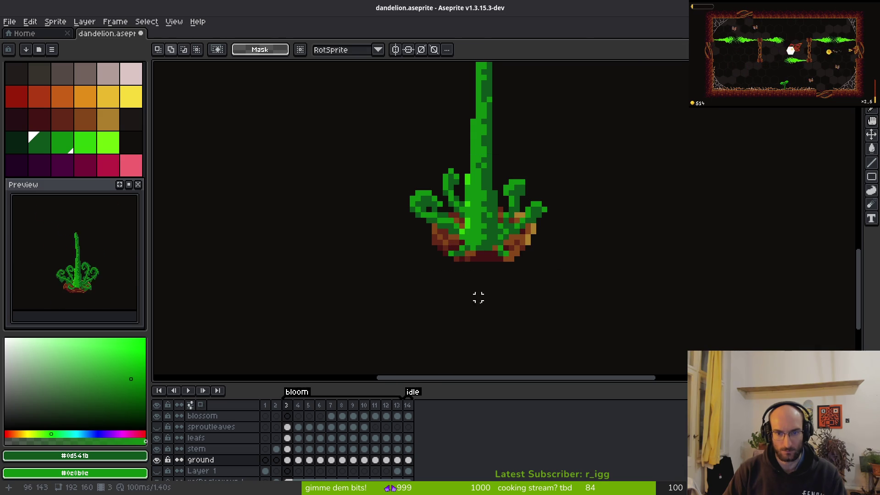
{"action": "key", "text": "period"}
{"action": "left_click_drag", "start_coordinate": [309, 155], "coordinate": [626, 341]}
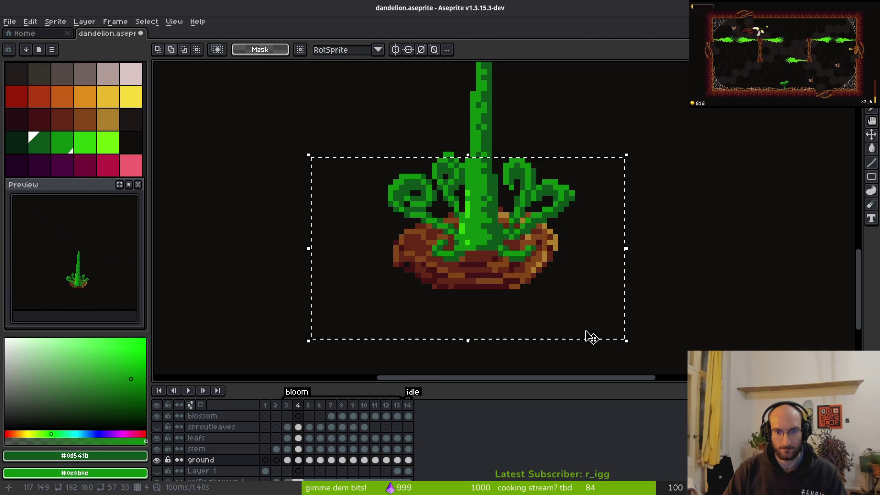
Step: Shrink frame 4's dirt mound to about 37×25 pixels and nudge it right and down
{"action": "left_click", "coordinate": [298, 460]}
{"action": "left_click_drag", "start_coordinate": [374, 180], "coordinate": [584, 309]}
{"action": "key", "text": "ctrl+z"}
{"action": "mouse_move", "coordinate": [338, 149]}
{"action": "left_mouse_down"}
{"action": "mouse_move", "coordinate": [613, 334]}
{"action": "mouse_move", "coordinate": [567, 309]}
{"action": "left_mouse_up"}
{"action": "left_click_drag", "start_coordinate": [411, 231], "coordinate": [436, 241]}
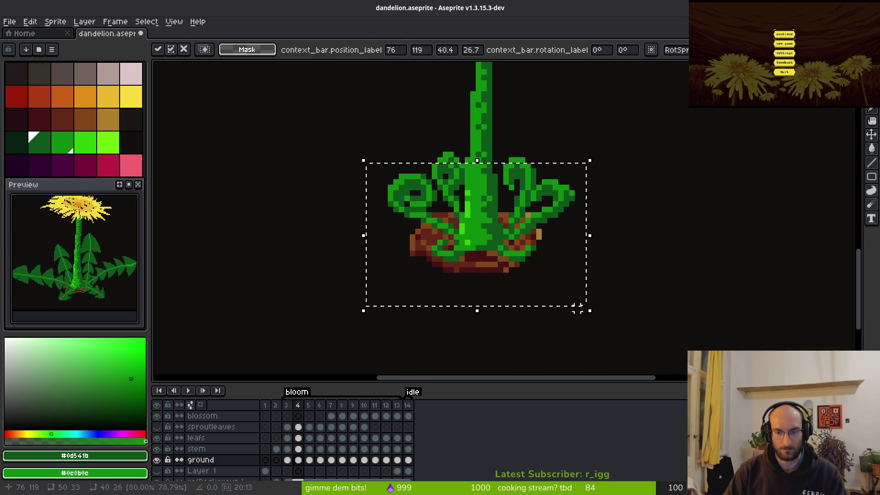
{"action": "mouse_move", "coordinate": [587, 310]}
{"action": "left_mouse_down"}
{"action": "mouse_move", "coordinate": [572, 302]}
{"action": "mouse_move", "coordinate": [564, 312]}
{"action": "left_mouse_up"}
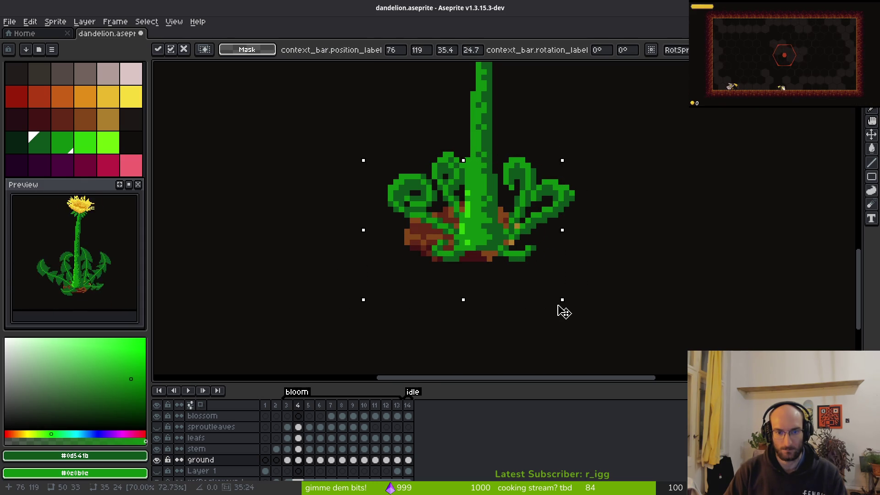
{"action": "left_click_drag", "start_coordinate": [430, 243], "coordinate": [442, 246]}
{"action": "key", "text": "Return"}
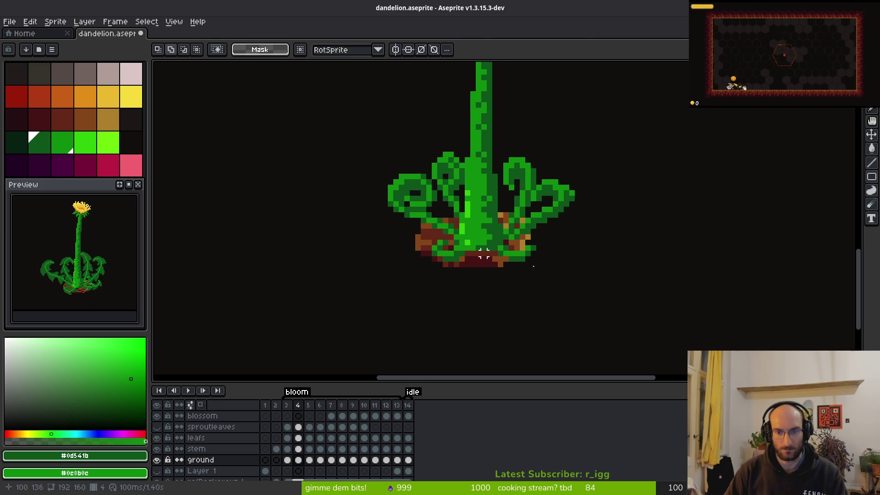
Step: Save dandelion.aseprite and select the plant area in frame 5
{"action": "key", "text": "ctrl+s"}
{"action": "scroll", "coordinate": [533, 259], "scroll_direction": "down", "scroll_amount": 2}
{"action": "key", "text": "comma"}
{"action": "key", "text": "period"}
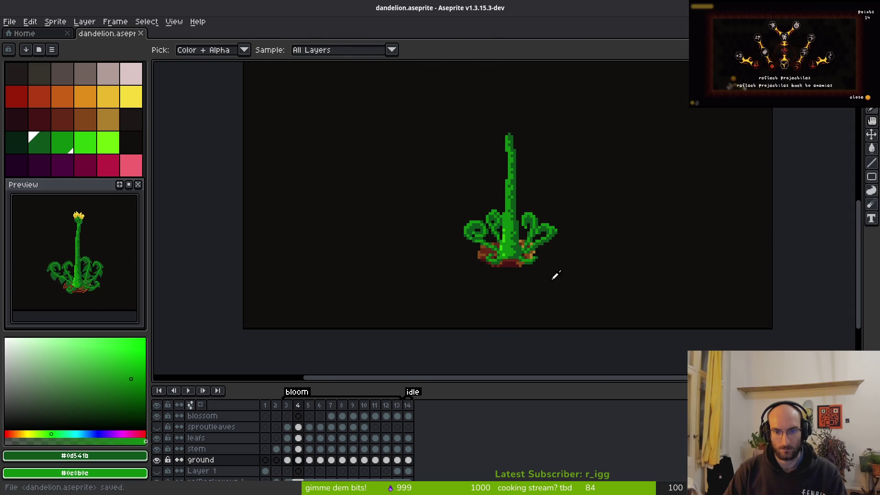
{"action": "key", "text": "period"}
{"action": "scroll", "coordinate": [476, 281], "scroll_direction": "right", "scroll_amount": 2}
{"action": "left_click_drag", "start_coordinate": [329, 190], "coordinate": [542, 307]}
{"action": "scroll", "coordinate": [477, 283], "scroll_direction": "up", "scroll_amount": 3}
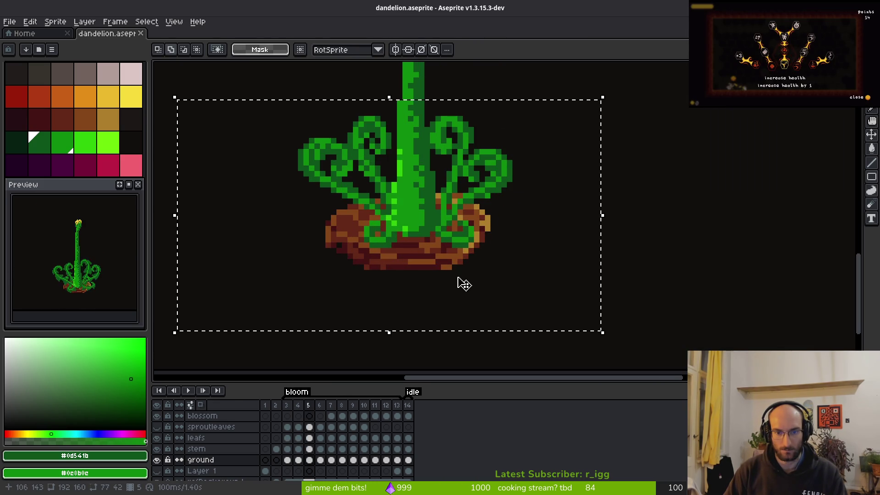
Step: Shrink frame 5's dirt mound to 46×23 pixels and move it left and down
{"action": "mouse_move", "coordinate": [187, 338]}
{"action": "left_mouse_down"}
{"action": "mouse_move", "coordinate": [232, 318]}
{"action": "mouse_move", "coordinate": [208, 337]}
{"action": "left_mouse_up"}
{"action": "left_click", "coordinate": [344, 277]}
{"action": "left_click_drag", "start_coordinate": [295, 168], "coordinate": [579, 309]}
{"action": "mouse_move", "coordinate": [293, 313]}
{"action": "left_mouse_down"}
{"action": "mouse_move", "coordinate": [315, 311]}
{"action": "mouse_move", "coordinate": [330, 288]}
{"action": "mouse_move", "coordinate": [348, 288]}
{"action": "left_mouse_up"}
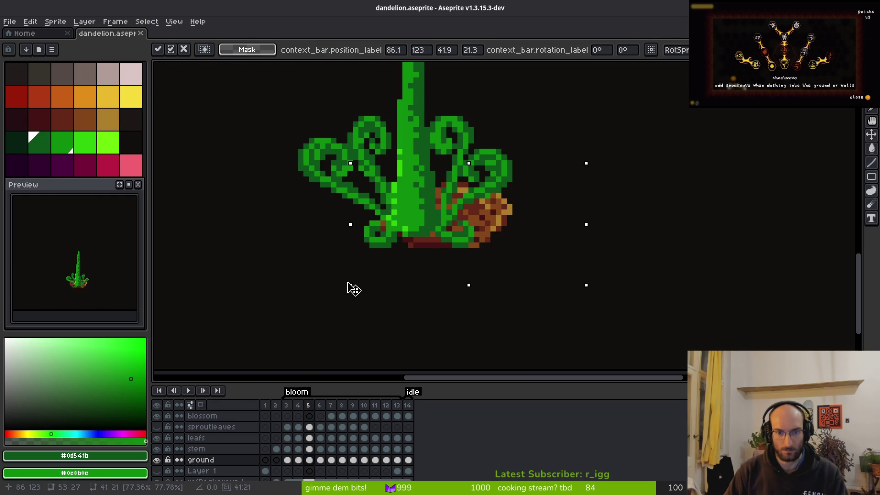
{"action": "mouse_move", "coordinate": [489, 221]}
{"action": "left_mouse_down"}
{"action": "mouse_move", "coordinate": [441, 230]}
{"action": "mouse_move", "coordinate": [449, 226]}
{"action": "left_mouse_up"}
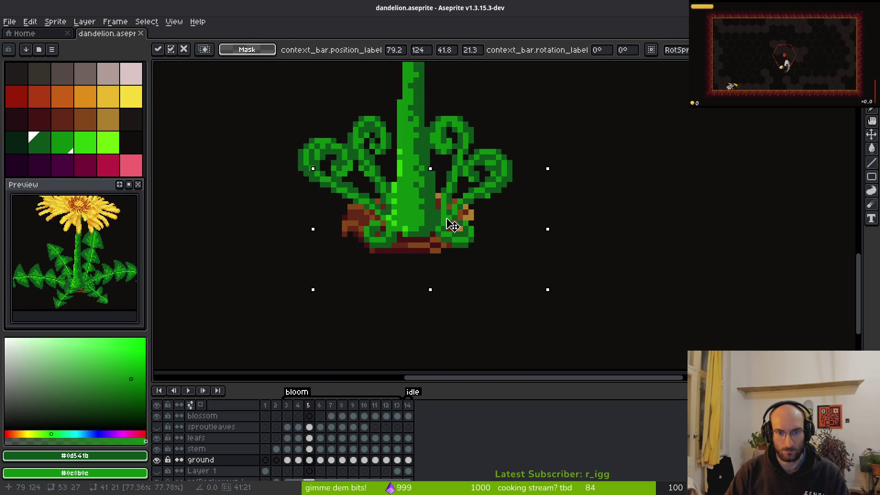
{"action": "scroll", "coordinate": [365, 234], "scroll_direction": "up", "scroll_amount": 5}
Step: Touch up the mound's edge with dark brown #431414 and mid brown #632718 pixels
{"action": "key", "text": "b"}
{"action": "left_click", "coordinate": [357, 207], "text": "alt"}
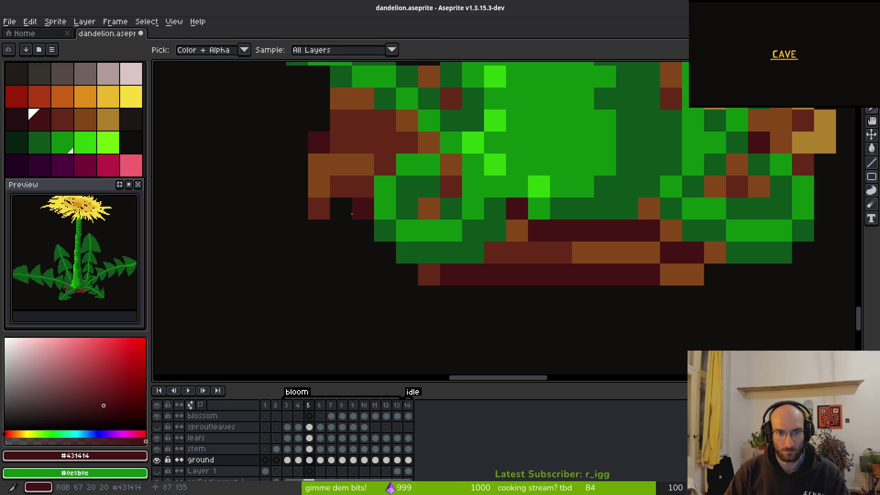
{"action": "left_click", "coordinate": [353, 228]}
{"action": "left_click", "coordinate": [330, 166]}
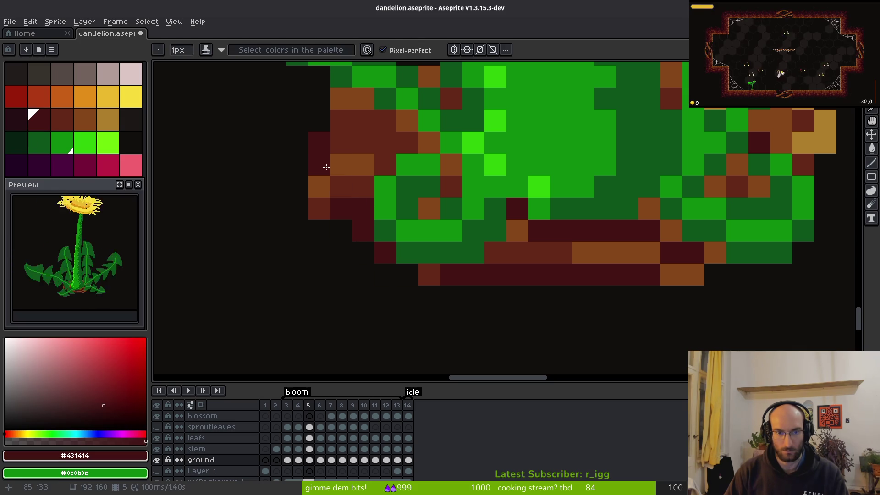
{"action": "left_click", "coordinate": [341, 182], "text": "alt"}
{"action": "left_click", "coordinate": [326, 172]}
{"action": "scroll", "coordinate": [395, 261], "scroll_direction": "down", "scroll_amount": 3}
{"action": "scroll", "coordinate": [346, 226], "scroll_direction": "up", "scroll_amount": 2}
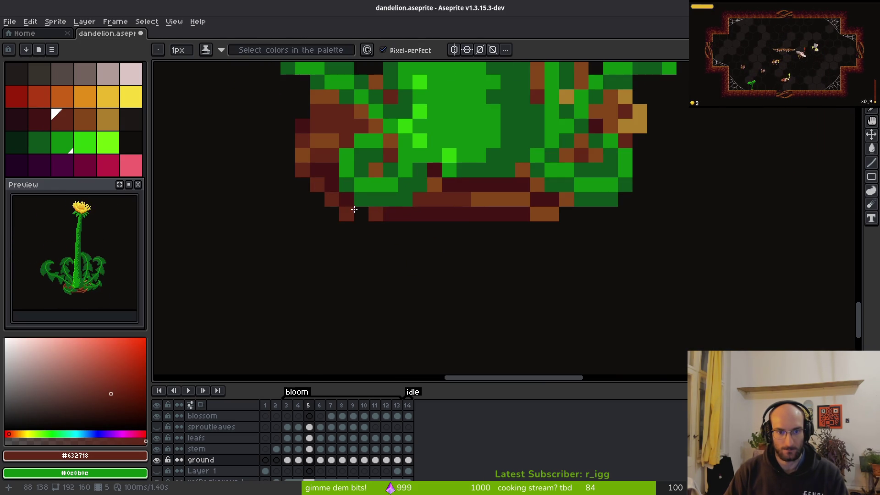
{"action": "scroll", "coordinate": [466, 239], "scroll_direction": "down", "scroll_amount": 4}
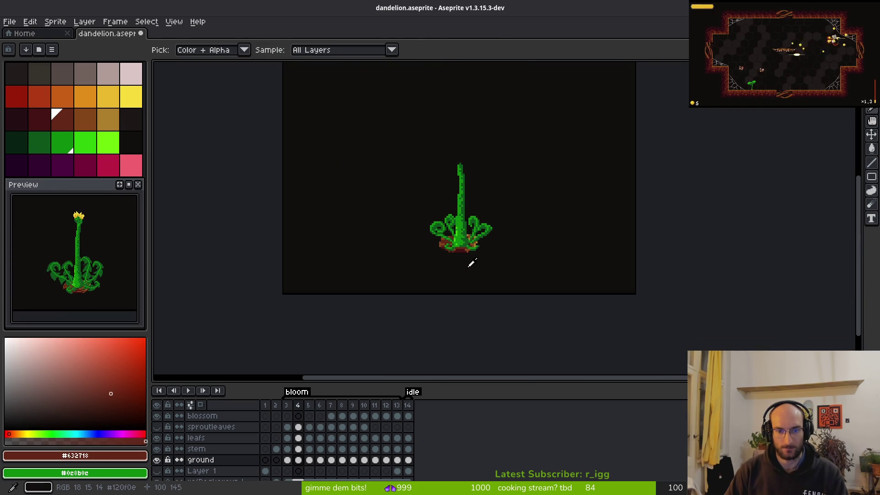
{"action": "key", "text": "Right"}
{"action": "key", "text": "Right"}
{"action": "key", "text": "Right"}
{"action": "key", "text": "Right"}
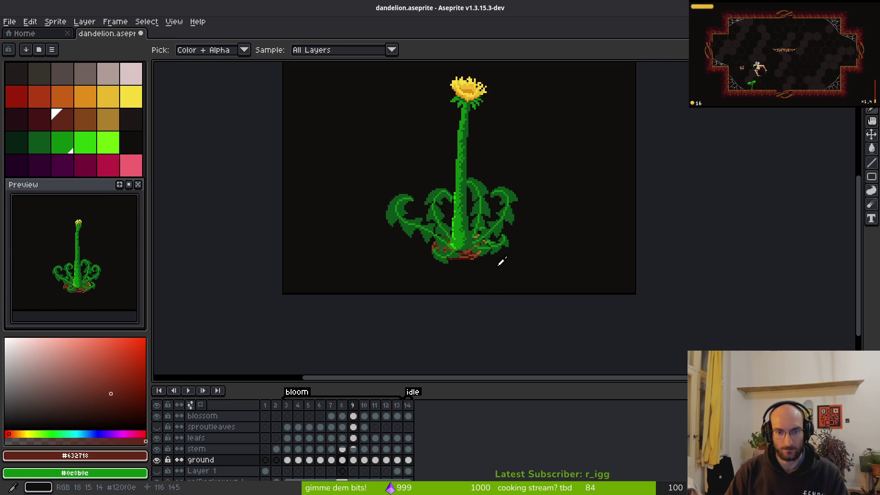
{"action": "key", "text": "Left"}
{"action": "key", "text": "Left"}
{"action": "key", "text": "Left"}
{"action": "key", "text": "Right"}
Step: Shrink frame 6's dirt mound to 46×31 pixels and move it into place
{"action": "key", "text": "m"}
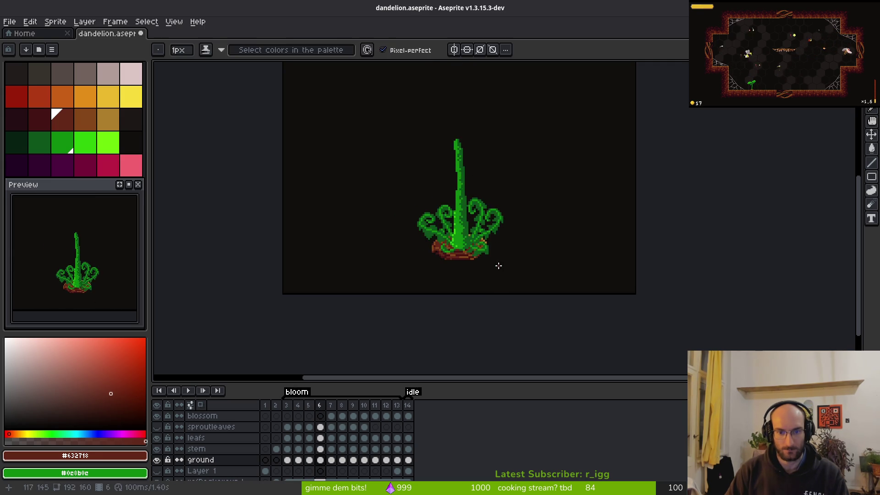
{"action": "scroll", "coordinate": [498, 262], "scroll_direction": "up", "scroll_amount": 3}
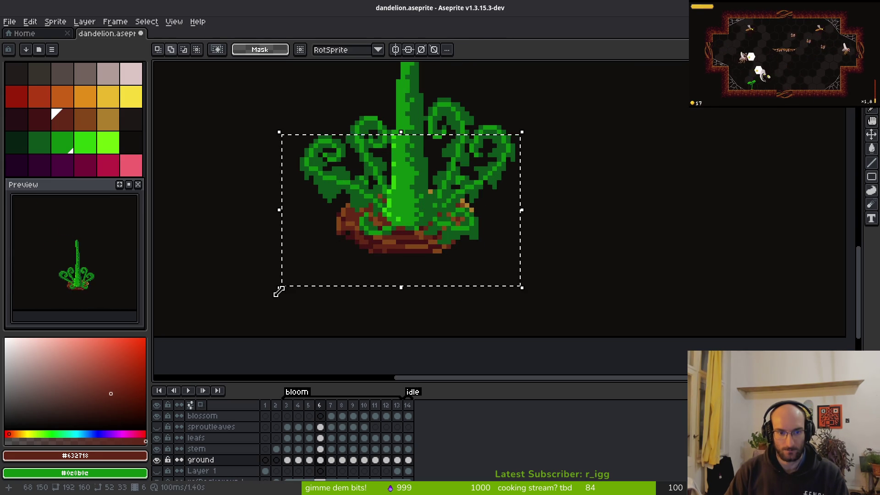
{"action": "left_click_drag", "start_coordinate": [278, 288], "coordinate": [306, 280]}
{"action": "left_click_drag", "start_coordinate": [424, 259], "coordinate": [405, 247]}
{"action": "key", "text": "ctrl+d"}
Step: Shrink frame 7's dirt mound and nudge it one pixel left
{"action": "key", "text": "Right"}
{"action": "key", "text": "ctrl+shift+d"}
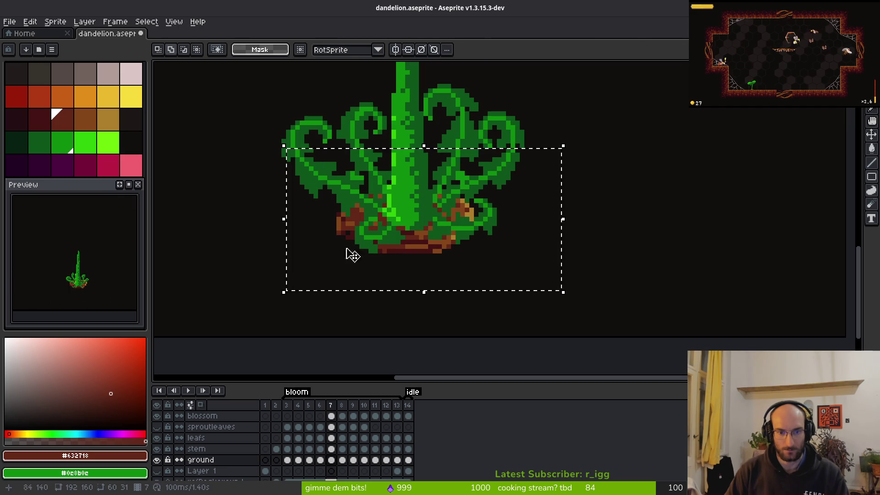
{"action": "mouse_move", "coordinate": [285, 289]}
{"action": "left_mouse_down"}
{"action": "mouse_move", "coordinate": [298, 296]}
{"action": "mouse_move", "coordinate": [292, 286]}
{"action": "left_mouse_up"}
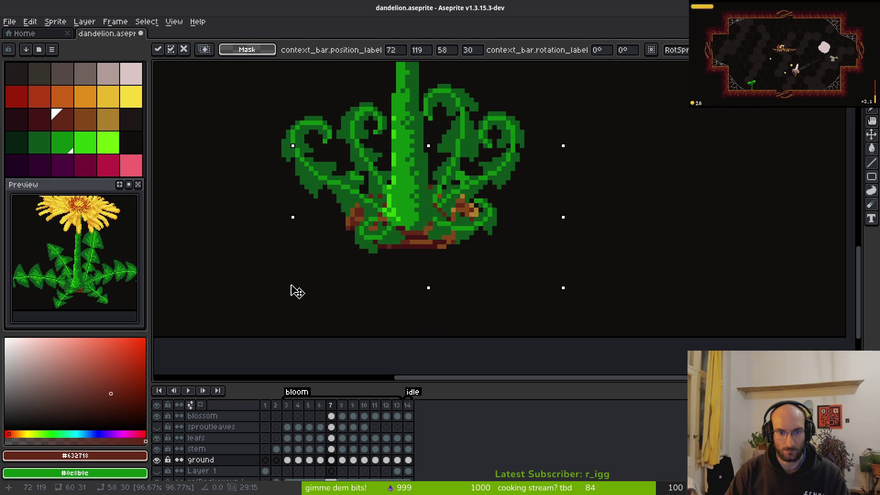
{"action": "left_click_drag", "start_coordinate": [407, 238], "coordinate": [407, 240]}
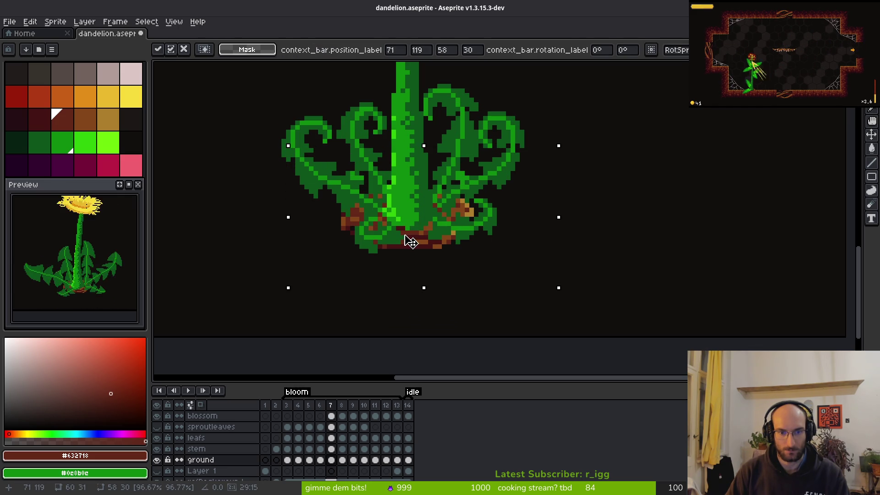
{"action": "key", "text": "ctrl+d"}
Step: Scale frame 8's dirt mound to about 54×24 pixels and nudge it into position
{"action": "key", "text": "period"}
{"action": "key", "text": "i"}
{"action": "key", "text": "period"}
{"action": "key", "text": "comma"}
{"action": "key", "text": "m"}
{"action": "mouse_move", "coordinate": [300, 161]}
{"action": "left_mouse_down"}
{"action": "mouse_move", "coordinate": [399, 222]}
{"action": "mouse_move", "coordinate": [554, 279]}
{"action": "left_mouse_up"}
{"action": "left_click_drag", "start_coordinate": [424, 250], "coordinate": [426, 250]}
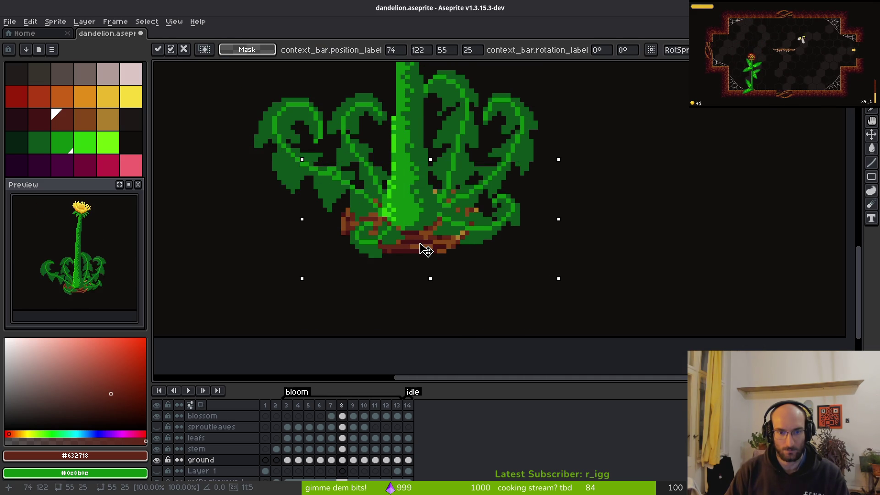
{"action": "key", "text": "Left"}
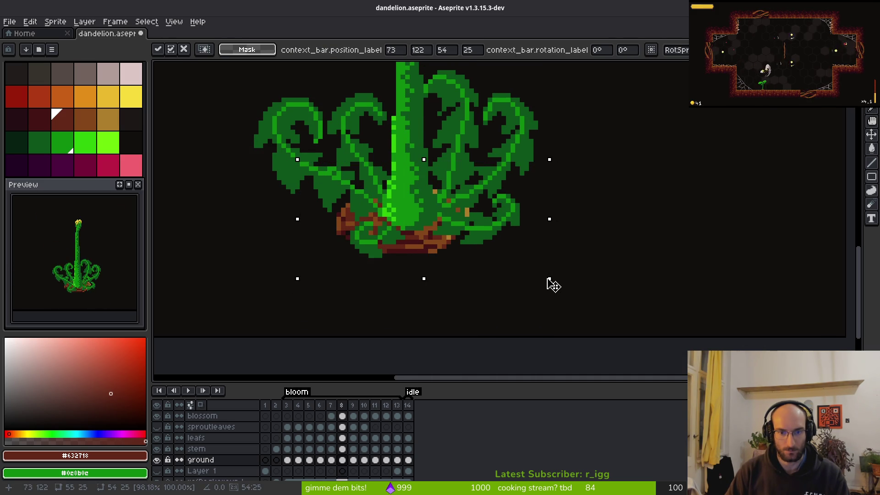
{"action": "left_click_drag", "start_coordinate": [555, 280], "coordinate": [552, 277]}
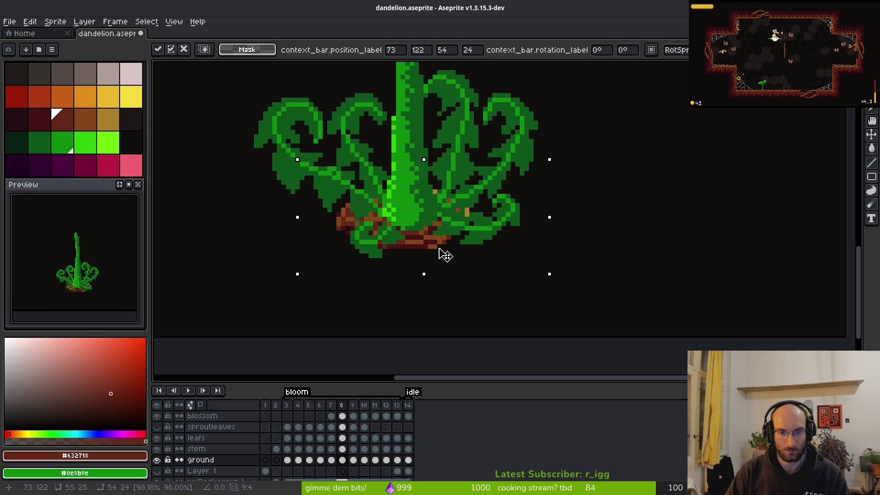
{"action": "key", "text": "i"}
{"action": "key", "text": "period"}
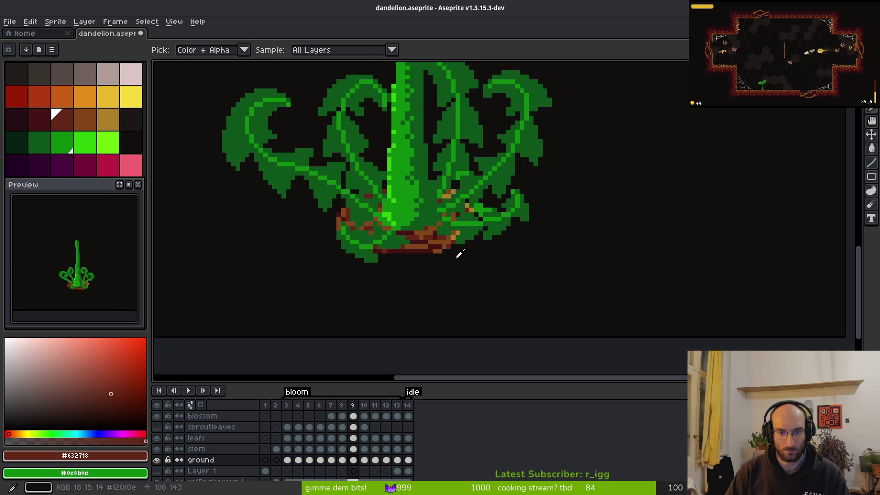
{"action": "key", "text": "period"}
{"action": "key", "text": "period"}
{"action": "key", "text": "period"}
{"action": "scroll", "coordinate": [474, 267], "scroll_direction": "down", "scroll_amount": 2}
Step: Darken the ground pixels at the dandelion's base in frame 9 with the Pencil
{"action": "left_click_drag", "start_coordinate": [474, 266], "coordinate": [467, 267]}
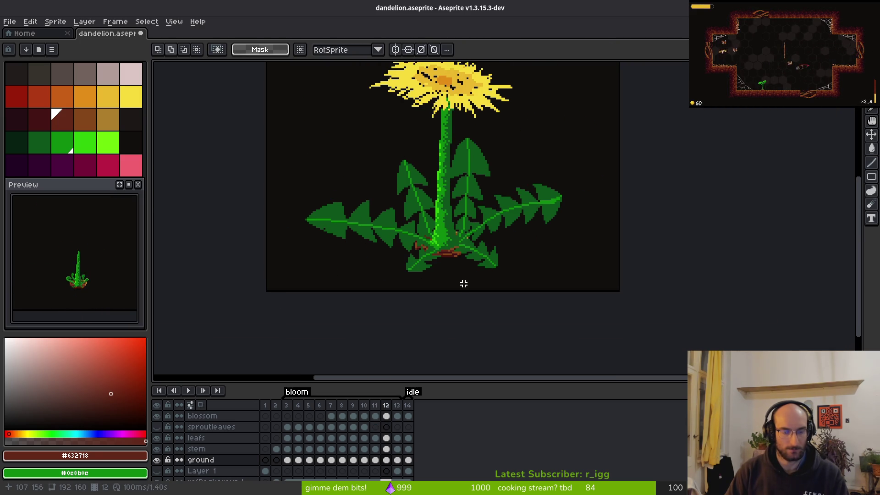
{"action": "key", "text": "comma"}
{"action": "key", "text": "comma"}
{"action": "key", "text": "period"}
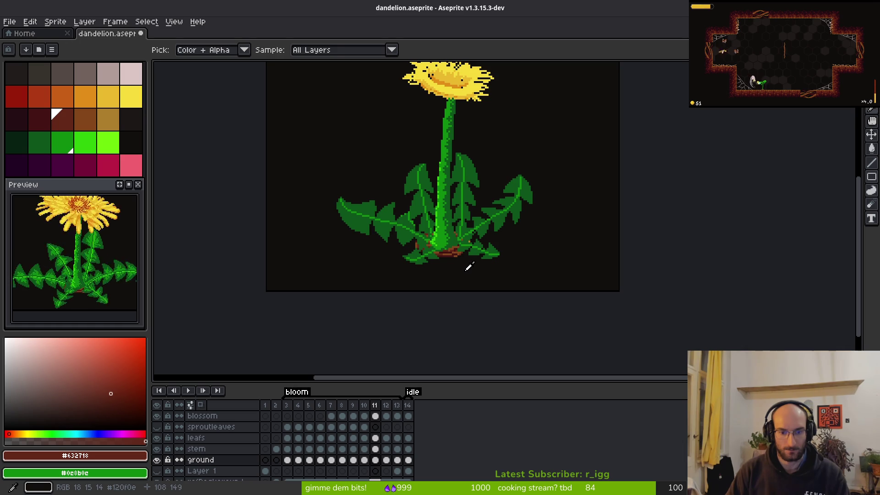
{"action": "key", "text": "comma"}
{"action": "key", "text": "comma"}
{"action": "scroll", "coordinate": [459, 268], "scroll_direction": "up", "scroll_amount": 2}
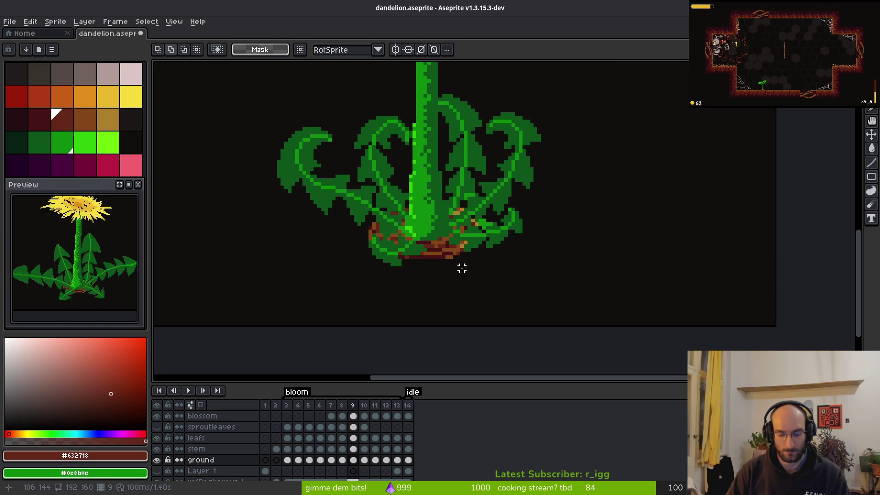
{"action": "key", "text": "e"}
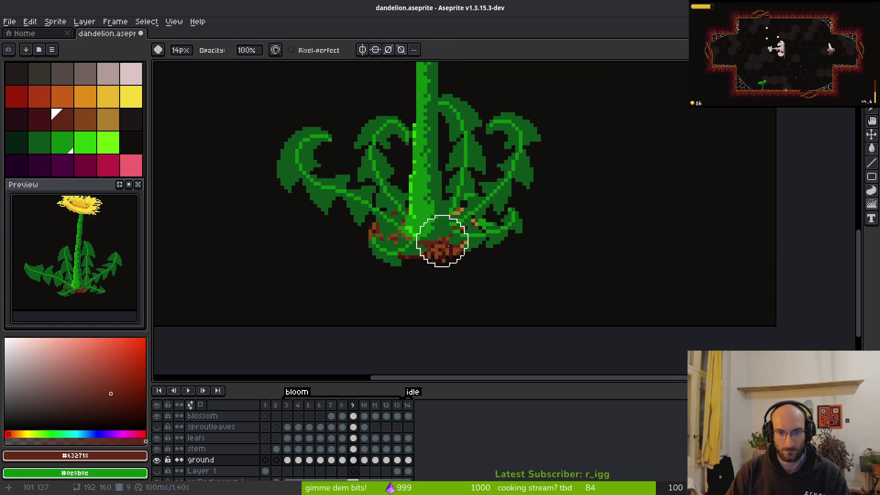
{"action": "key", "text": "f"}
{"action": "scroll", "coordinate": [458, 250], "scroll_direction": "up", "scroll_amount": 3}
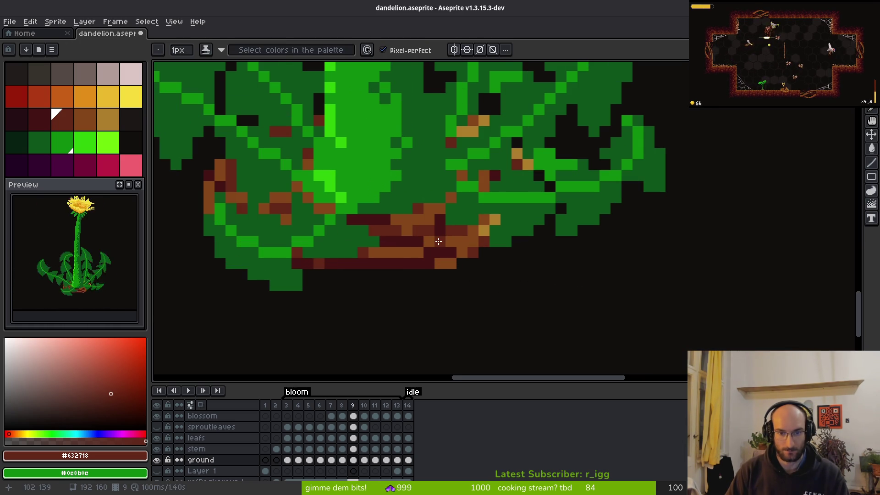
{"action": "scroll", "coordinate": [413, 242], "scroll_direction": "left", "scroll_amount": 2}
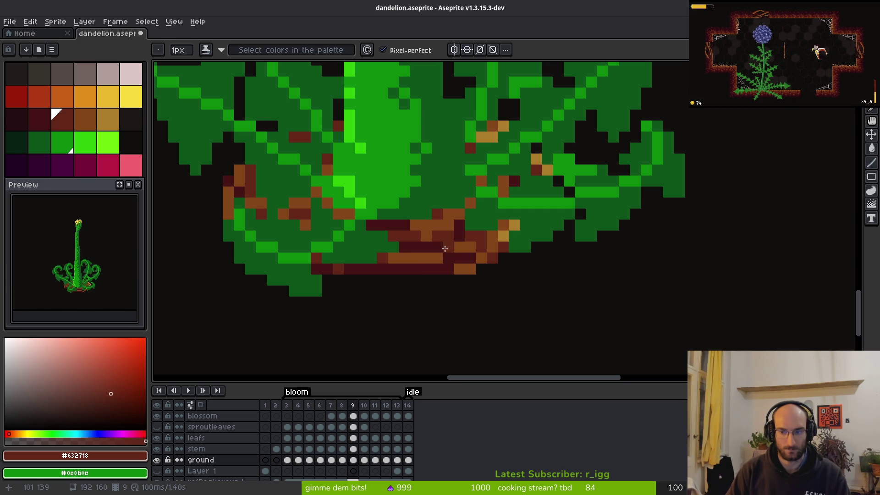
{"action": "key", "text": "e"}
{"action": "mouse_move", "coordinate": [415, 247]}
{"action": "left_mouse_down"}
{"action": "mouse_move", "coordinate": [482, 214]}
{"action": "mouse_move", "coordinate": [504, 247]}
{"action": "left_mouse_up"}
{"action": "scroll", "coordinate": [470, 270], "scroll_direction": "down", "scroll_amount": 3}
Step: Repaint frame 10's ground pixels in dark brown #632718
{"action": "key", "text": "Right"}
{"action": "scroll", "coordinate": [509, 275], "scroll_direction": "up", "scroll_amount": 1}
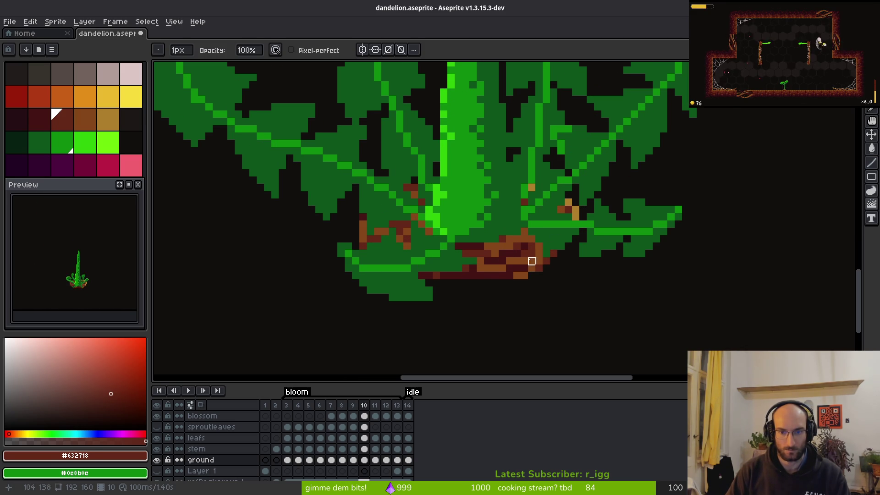
{"action": "left_click_drag", "start_coordinate": [524, 275], "coordinate": [465, 283]}
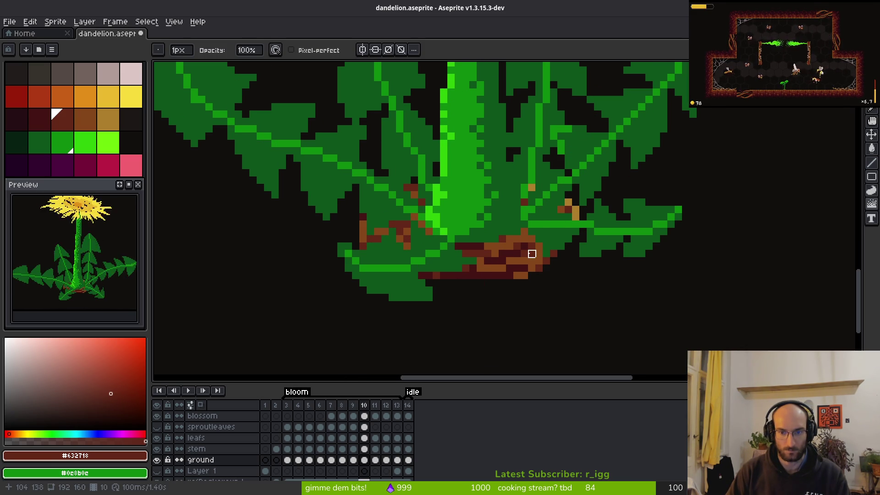
{"action": "scroll", "coordinate": [554, 269], "scroll_direction": "up", "scroll_amount": 2}
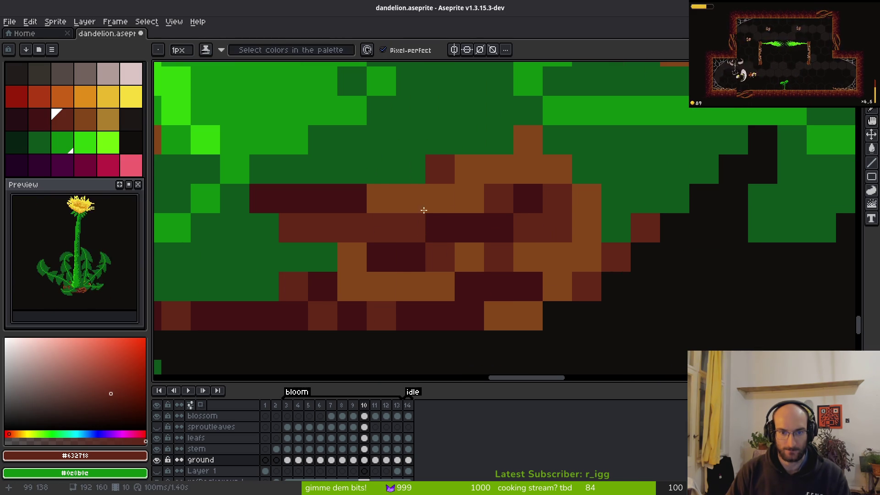
Step: In frame 11, darken orange ground pixels with dark brown and maroon #431414
{"action": "scroll", "coordinate": [545, 252], "scroll_direction": "down", "scroll_amount": 5}
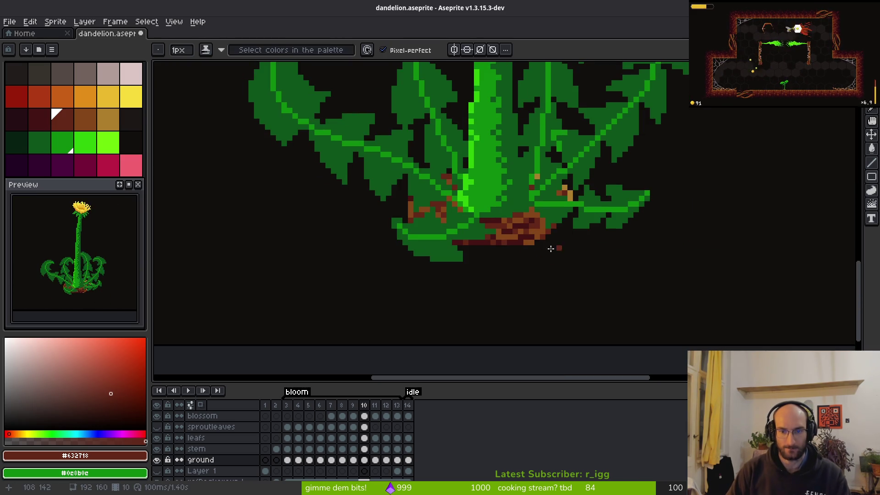
{"action": "scroll", "coordinate": [562, 248], "scroll_direction": "up", "scroll_amount": 1}
{"action": "scroll", "coordinate": [607, 263], "scroll_direction": "down", "scroll_amount": 3}
{"action": "key", "text": "Right"}
{"action": "scroll", "coordinate": [524, 272], "scroll_direction": "up", "scroll_amount": 1}
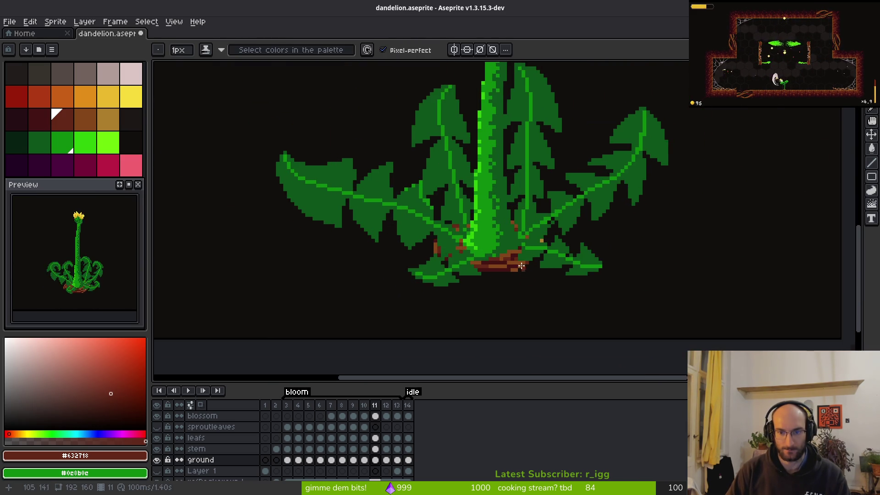
{"action": "scroll", "coordinate": [524, 272], "scroll_direction": "up", "scroll_amount": 2}
{"action": "scroll", "coordinate": [527, 256], "scroll_direction": "down", "scroll_amount": 1}
{"action": "scroll", "coordinate": [428, 267], "scroll_direction": "up", "scroll_amount": 1}
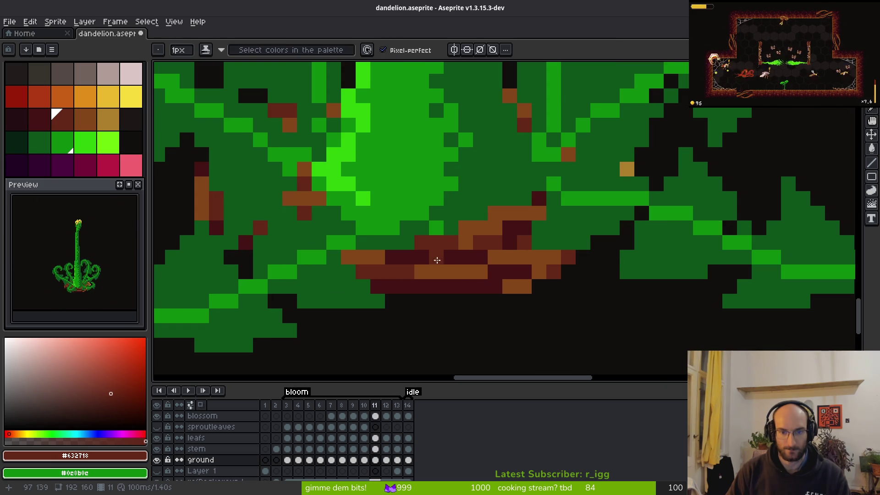
{"action": "left_click_drag", "start_coordinate": [470, 270], "coordinate": [436, 271]}
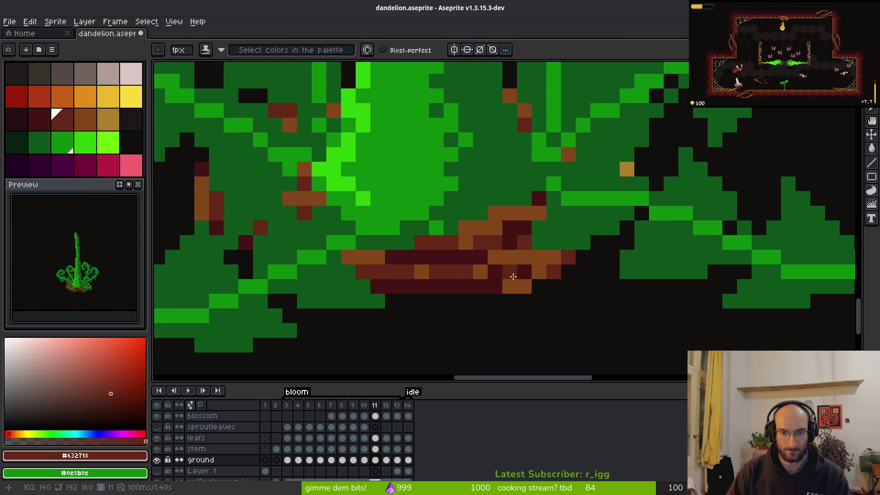
{"action": "left_click", "coordinate": [539, 266], "text": "alt"}
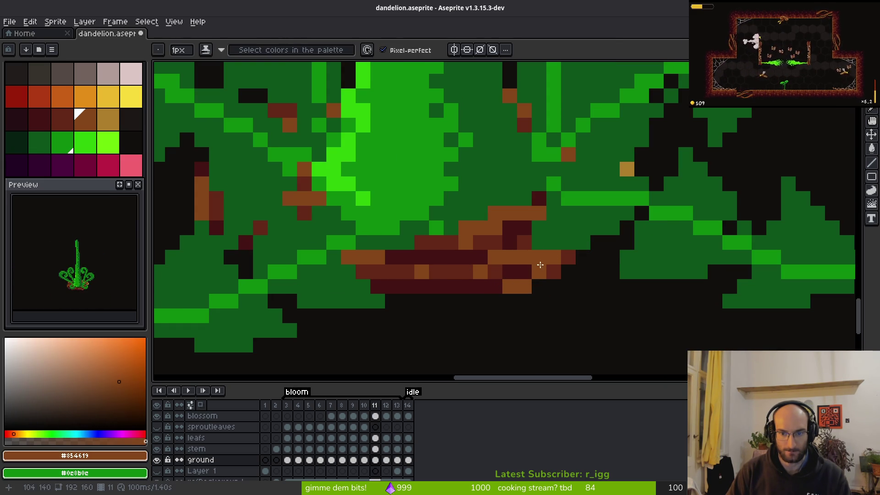
{"action": "left_click", "coordinate": [518, 272], "text": "alt"}
{"action": "left_click_drag", "start_coordinate": [510, 272], "coordinate": [539, 271]}
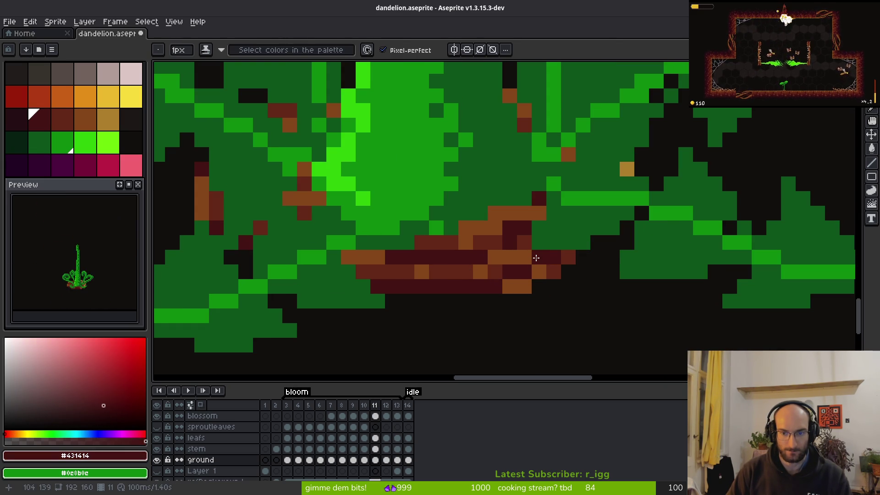
Step: Reshade more ground pixels with #632718, #431414 and orange-brown #854619
{"action": "left_click", "coordinate": [554, 269], "text": "alt"}
{"action": "left_click", "coordinate": [523, 262]}
{"action": "left_click", "coordinate": [417, 272]}
{"action": "left_click", "coordinate": [444, 277], "text": "alt"}
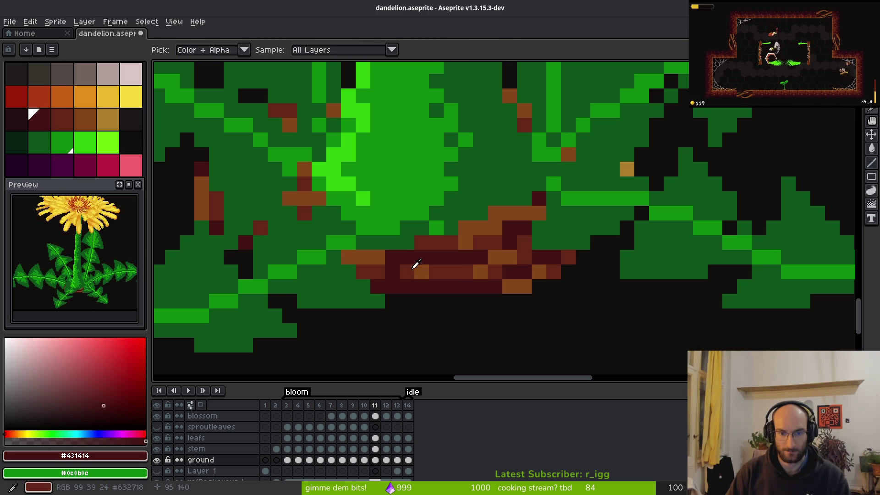
{"action": "left_click", "coordinate": [406, 272]}
{"action": "left_click", "coordinate": [383, 288], "text": "alt"}
{"action": "left_click", "coordinate": [393, 287]}
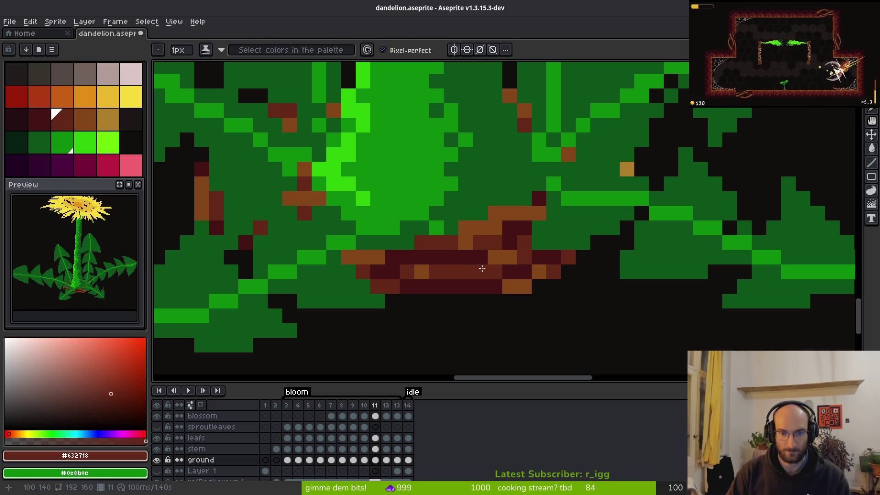
{"action": "left_click", "coordinate": [506, 219], "text": "alt"}
{"action": "left_click", "coordinate": [432, 260]}
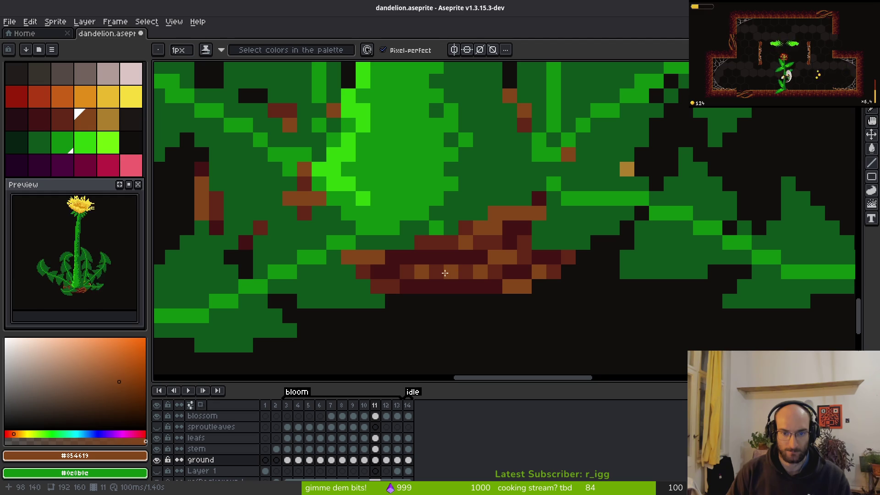
{"action": "scroll", "coordinate": [597, 298], "scroll_direction": "down", "scroll_amount": 2}
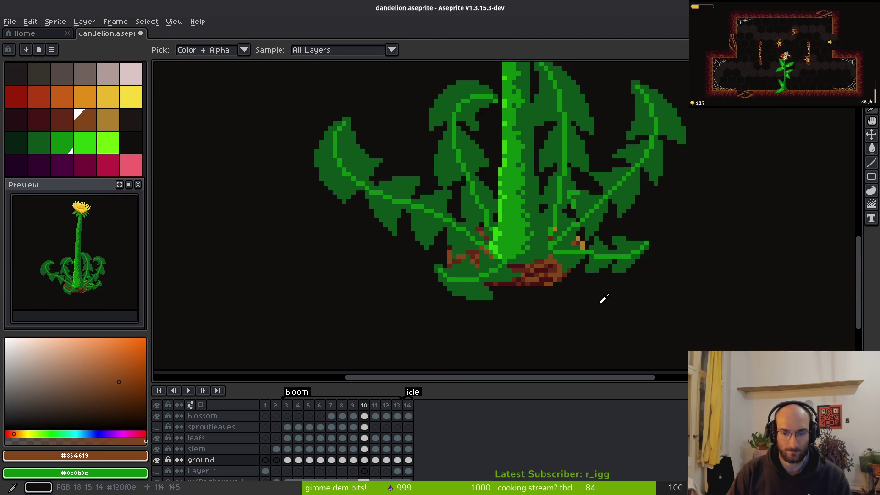
Step: Step through the dandelion frames to land on the full bloom at frame 13
{"action": "key", "text": "comma"}
{"action": "scroll", "coordinate": [599, 303], "scroll_direction": "down", "scroll_amount": 2}
{"action": "key", "text": "period"}
{"action": "key", "text": "period"}
{"action": "key", "text": "comma"}
{"action": "key", "text": "comma"}
{"action": "key", "text": "period"}
{"action": "key", "text": "period"}
{"action": "key", "text": "period"}
{"action": "left_click_drag", "start_coordinate": [601, 302], "coordinate": [531, 286]}
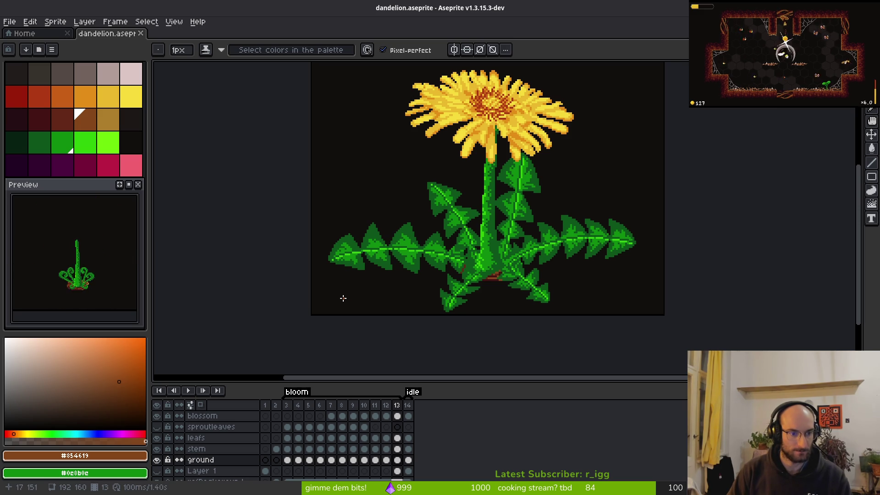
{"action": "scroll", "coordinate": [431, 268], "scroll_direction": "down", "scroll_amount": 2}
Step: Save dandelion.aseprite and hide the refBackground layer
{"action": "key", "text": "ctrl+s"}
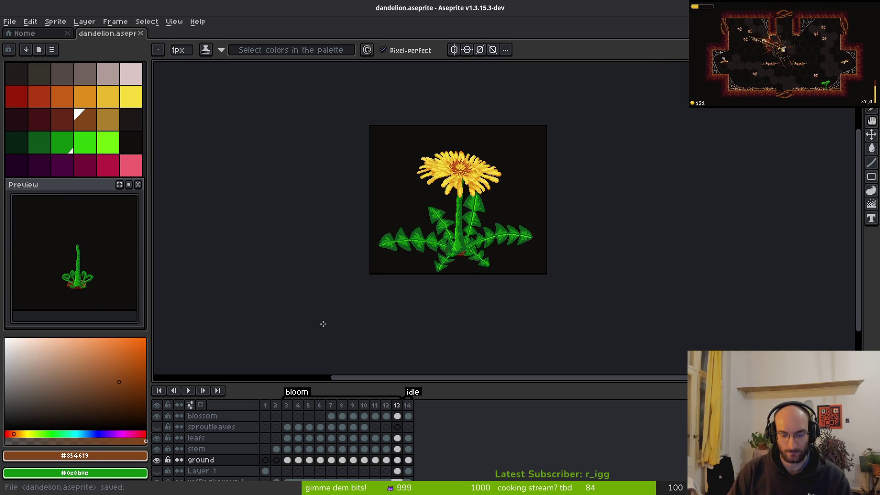
{"action": "scroll", "coordinate": [171, 443], "scroll_direction": "down", "scroll_amount": 1}
{"action": "left_click", "coordinate": [156, 464]}
{"action": "mouse_move", "coordinate": [506, 282]}
{"action": "left_mouse_down"}
{"action": "mouse_move", "coordinate": [496, 291]}
{"action": "mouse_move", "coordinate": [521, 305]}
{"action": "left_mouse_up"}
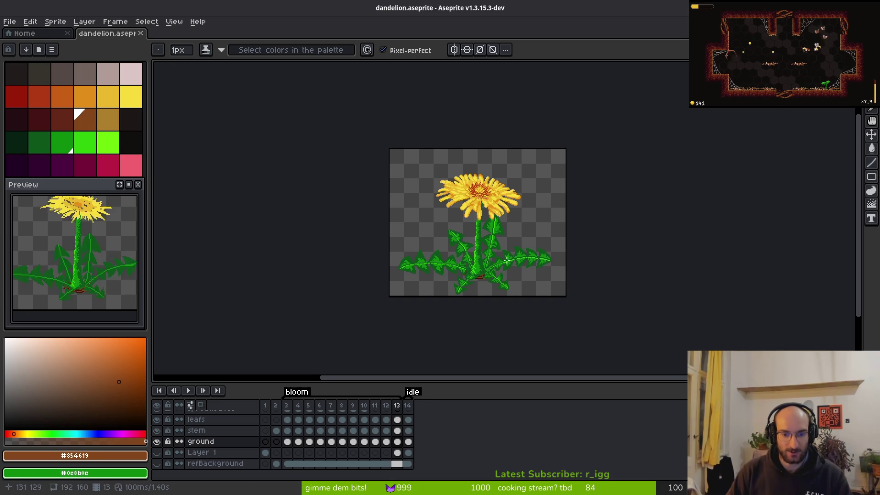
Step: Open clover.aseprite from pollinate-or-die/assets/aseprite in a new tab
{"action": "key", "text": "ctrl+o"}
{"action": "key", "text": "Escape"}
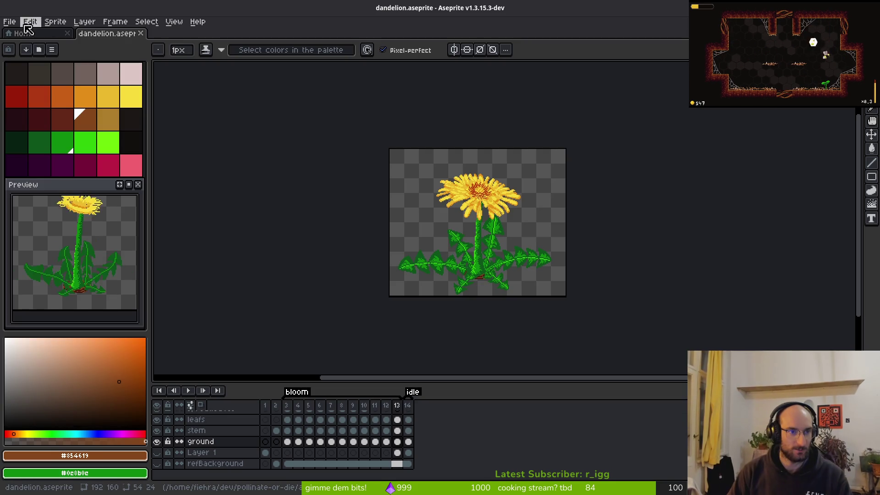
{"action": "left_click", "coordinate": [9, 21]}
{"action": "left_click", "coordinate": [14, 44]}
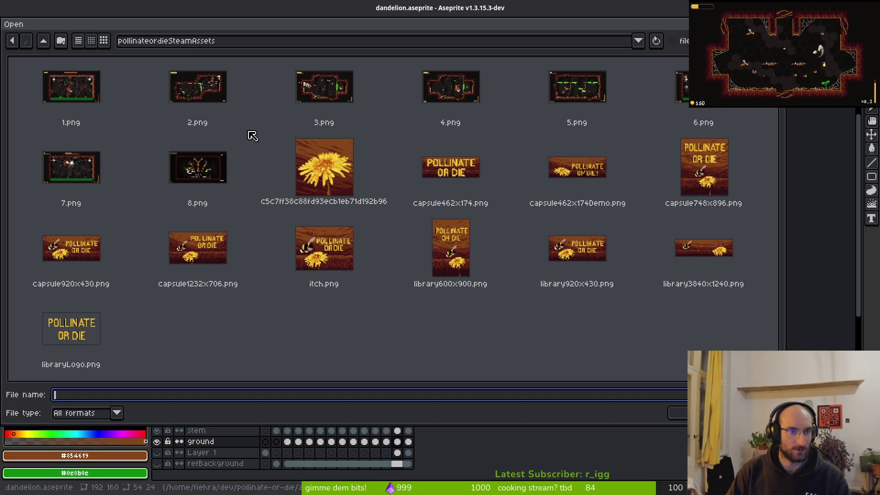
{"action": "left_click", "coordinate": [43, 43]}
{"action": "left_click", "coordinate": [43, 42]}
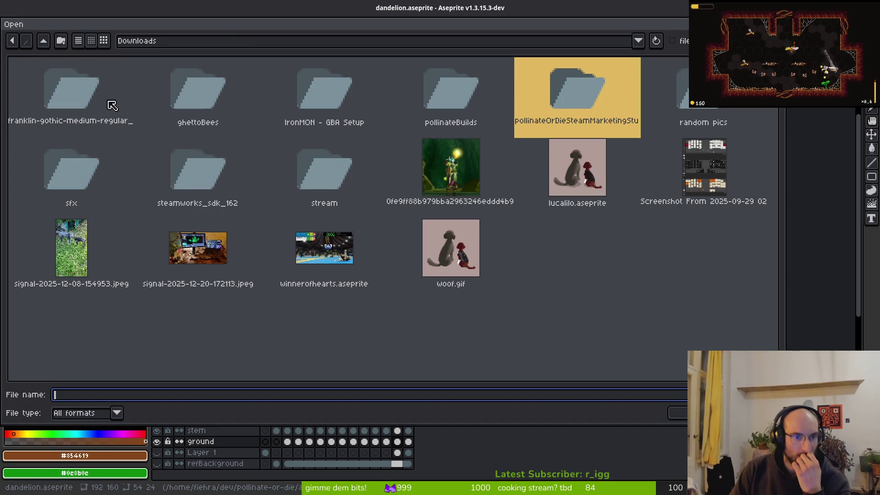
{"action": "left_click", "coordinate": [44, 42]}
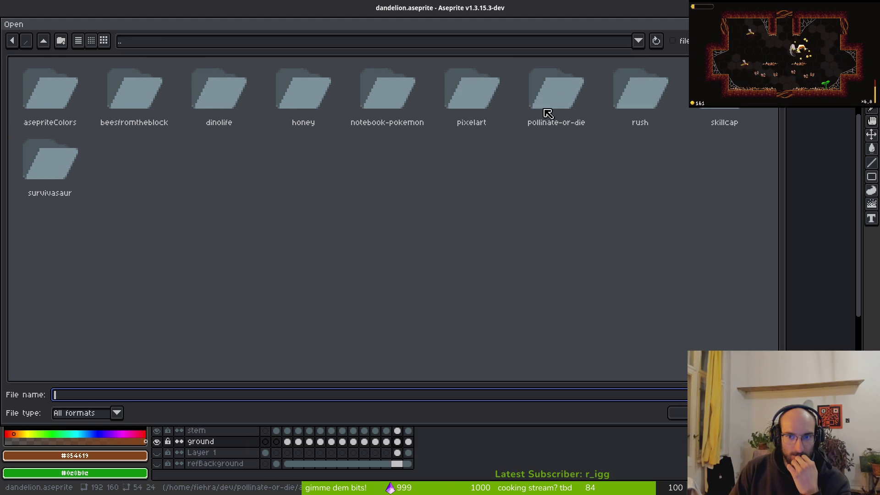
{"action": "double_click", "coordinate": [532, 124]}
{"action": "double_click", "coordinate": [104, 95]}
{"action": "double_click", "coordinate": [112, 90]}
{"action": "double_click", "coordinate": [218, 289]}
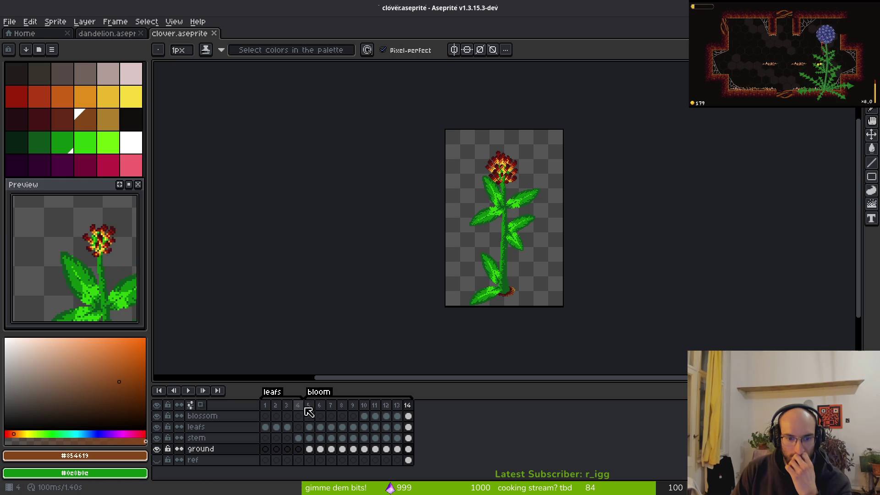
Step: Select clover frames 5–8, then the dandelion's bloom frames 3 to 13
{"action": "mouse_move", "coordinate": [308, 406]}
{"action": "left_mouse_down"}
{"action": "mouse_move", "coordinate": [423, 406]}
{"action": "mouse_move", "coordinate": [330, 404]}
{"action": "mouse_move", "coordinate": [408, 405]}
{"action": "left_mouse_up"}
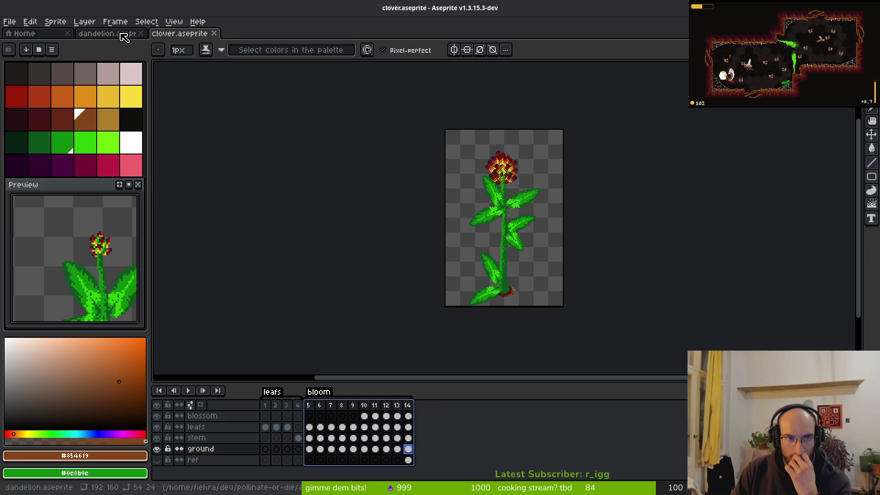
{"action": "left_click", "coordinate": [115, 33]}
{"action": "left_click_drag", "start_coordinate": [287, 407], "coordinate": [399, 411]}
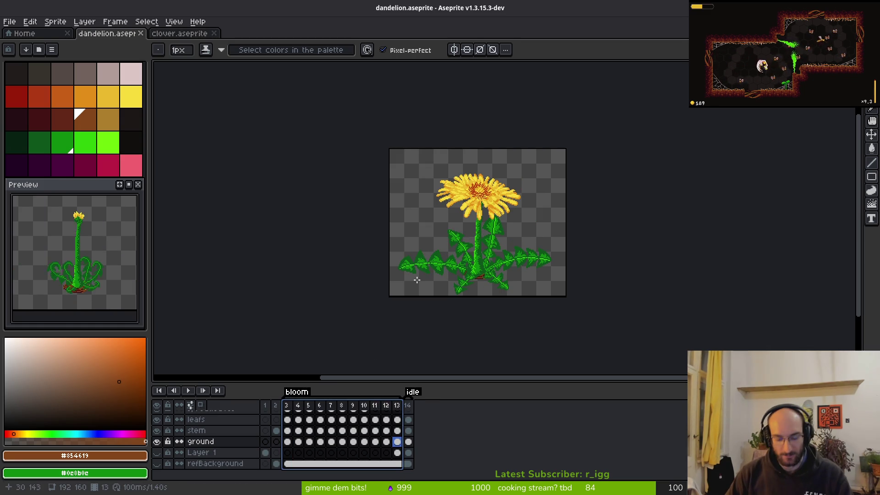
Step: Generate a sprite sheet from the selected dandelion frames and set up its output file
{"action": "key", "text": "ctrl+e"}
{"action": "scroll", "coordinate": [559, 262], "scroll_direction": "down", "scroll_amount": 3}
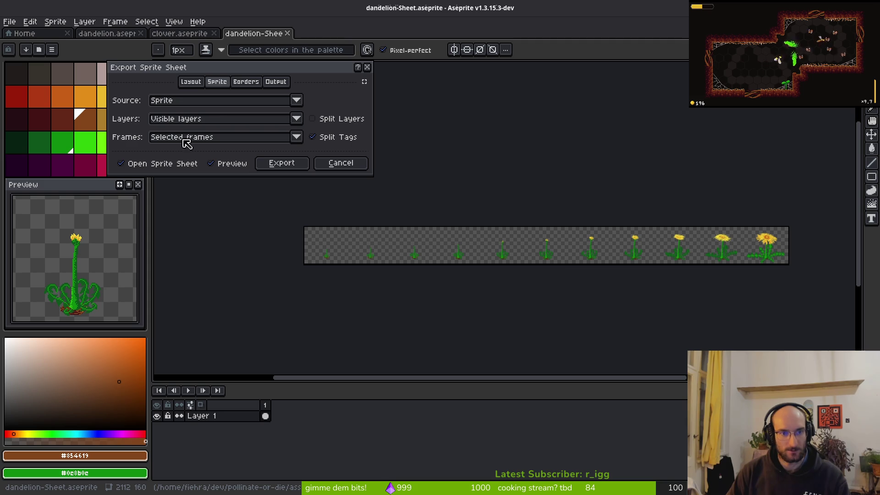
{"action": "left_click", "coordinate": [282, 163]}
{"action": "key", "text": "ctrl+alt+shift+s"}
{"action": "left_click", "coordinate": [217, 40]}
{"action": "left_click", "coordinate": [217, 40]}
{"action": "left_click", "coordinate": [217, 40]}
{"action": "left_click", "coordinate": [239, 56]}
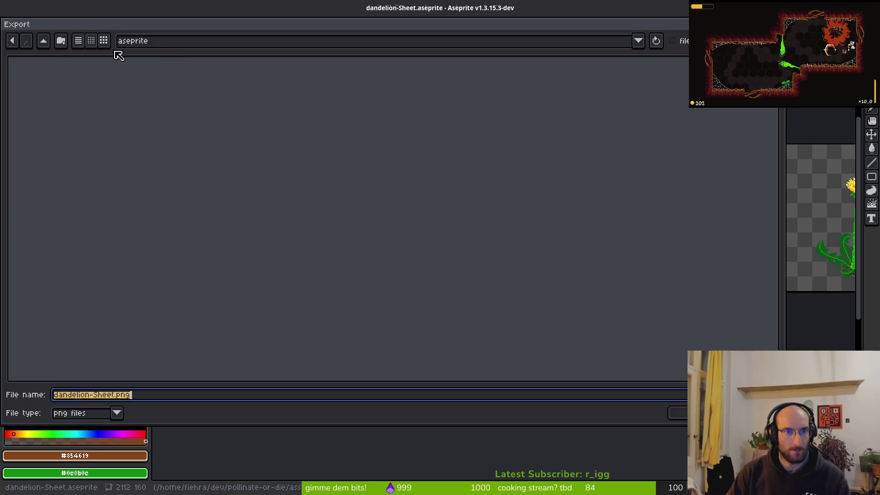
Step: Export the sheet over dandelion.png in art/objects, confirming the overwrite
{"action": "left_click", "coordinate": [44, 41]}
{"action": "left_click", "coordinate": [42, 94]}
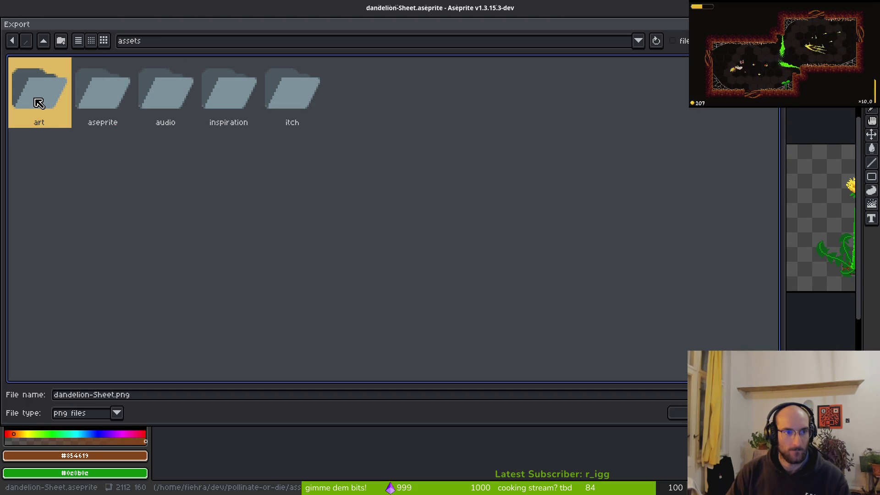
{"action": "double_click", "coordinate": [39, 103]}
{"action": "left_click", "coordinate": [230, 94]}
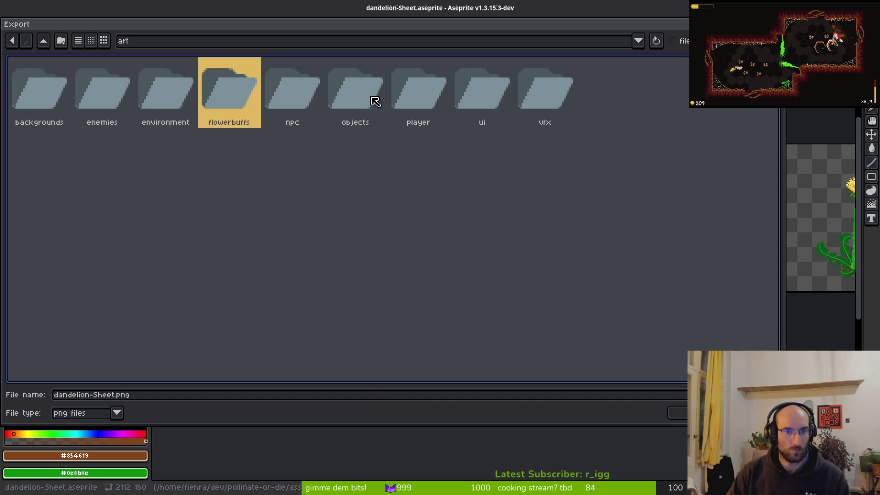
{"action": "double_click", "coordinate": [184, 117]}
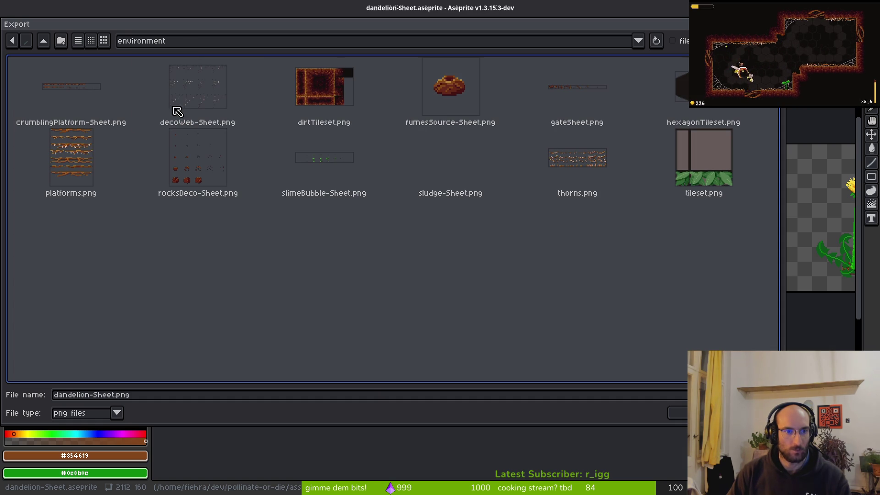
{"action": "left_click", "coordinate": [43, 42]}
{"action": "double_click", "coordinate": [370, 98]}
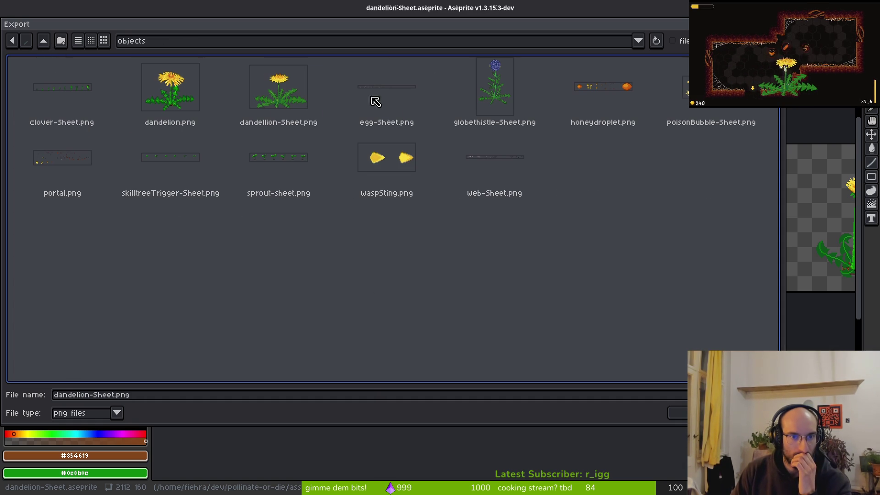
{"action": "left_click", "coordinate": [192, 117]}
{"action": "key", "text": "Return"}
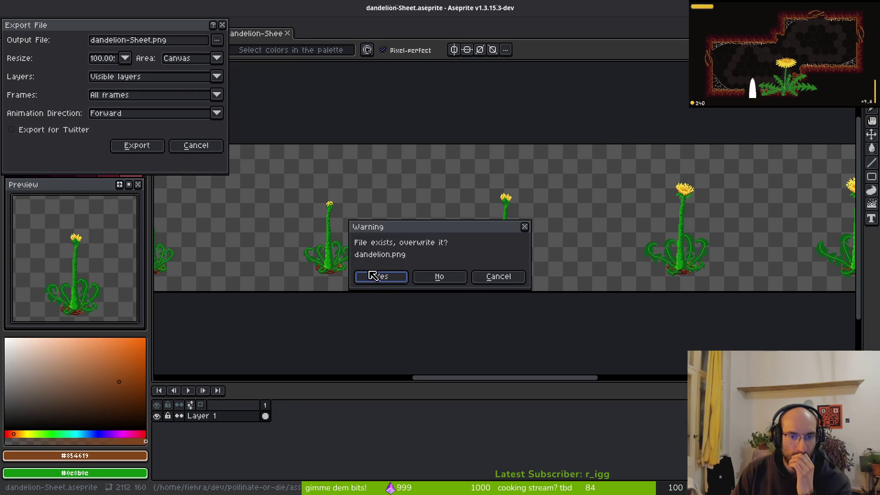
{"action": "left_click", "coordinate": [380, 277]}
{"action": "left_click", "coordinate": [137, 148]}
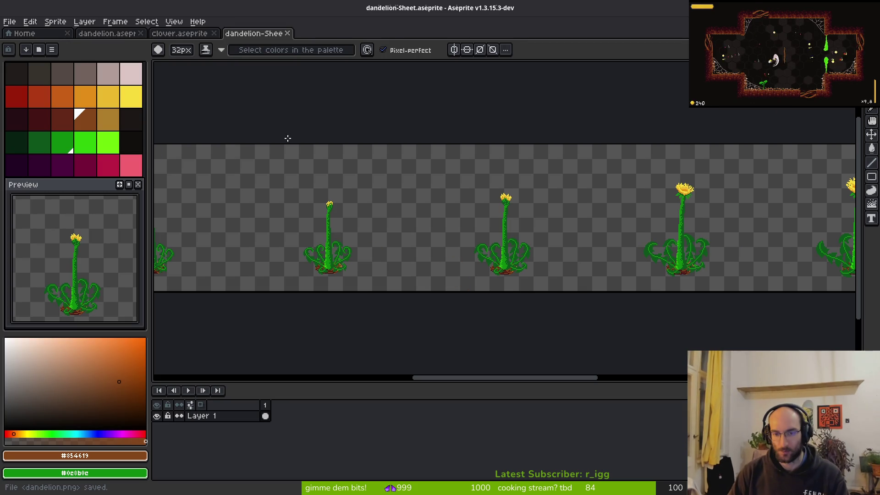
Step: Switch to Godot and quick-open dandelion.tscn by searching 'and'
{"action": "key", "text": "i"}
{"action": "key", "text": "super+f"}
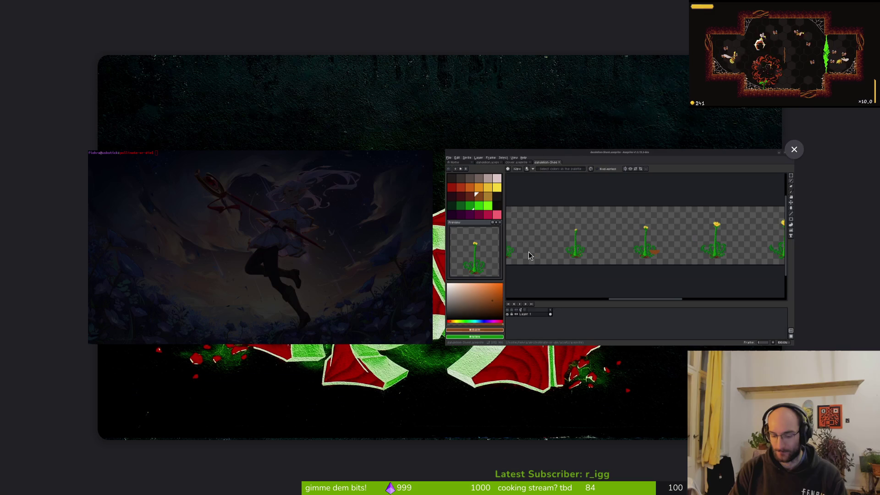
{"action": "key", "text": "super+f"}
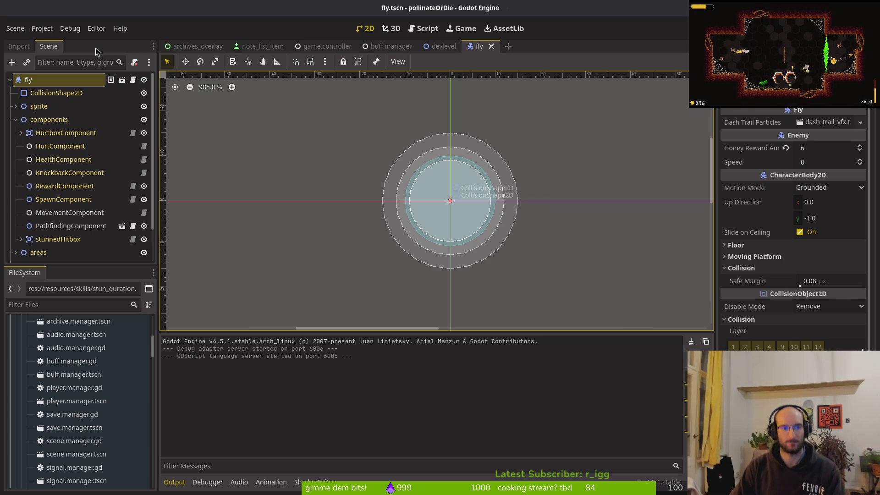
{"action": "key", "text": "alt+shift+o"}
{"action": "type", "text": "and"}
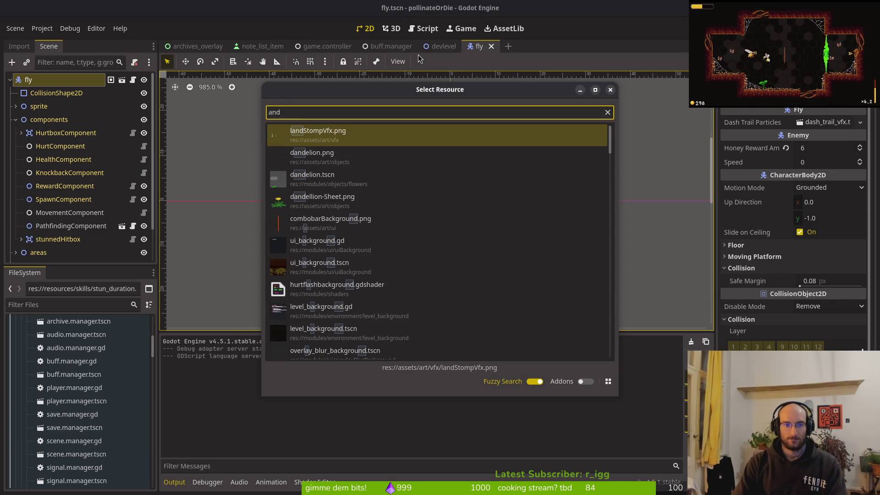
{"action": "key", "text": "Down"}
{"action": "key", "text": "Down"}
{"action": "key", "text": "Return"}
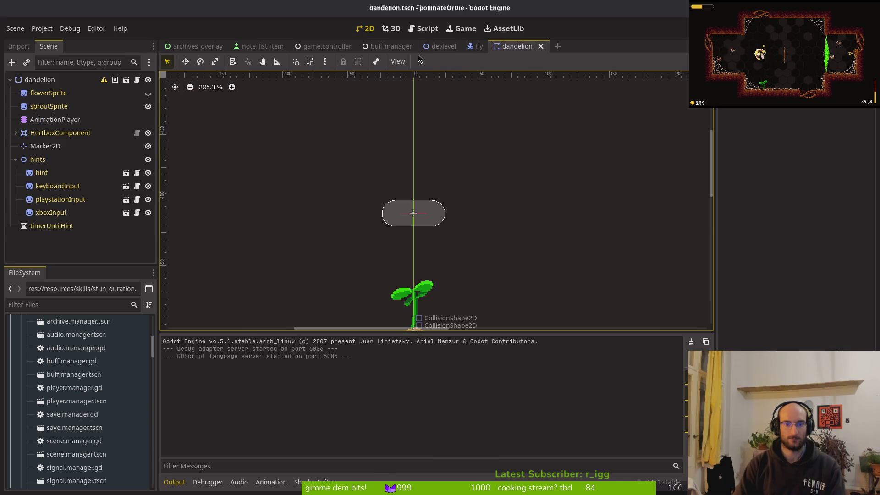
Step: Select the AnimationPlayer and view the bloom animation's tracks
{"action": "left_click", "coordinate": [55, 120]}
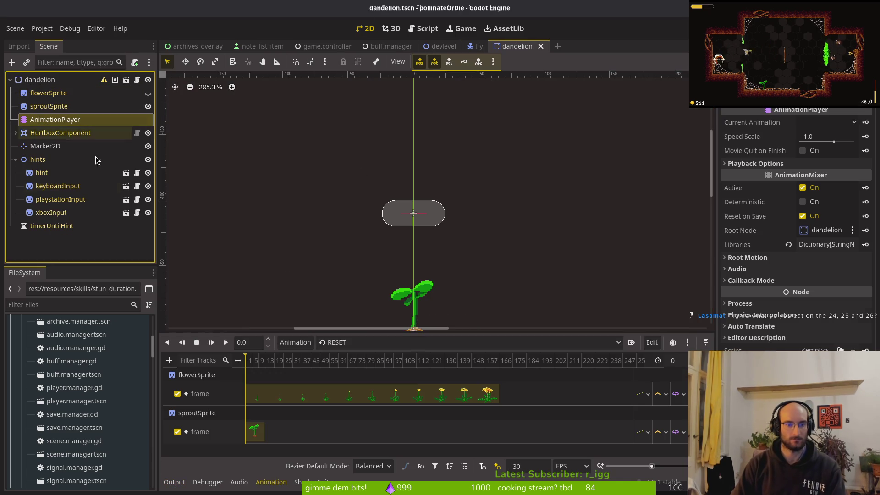
{"action": "left_click", "coordinate": [367, 343]}
{"action": "left_click", "coordinate": [372, 370]}
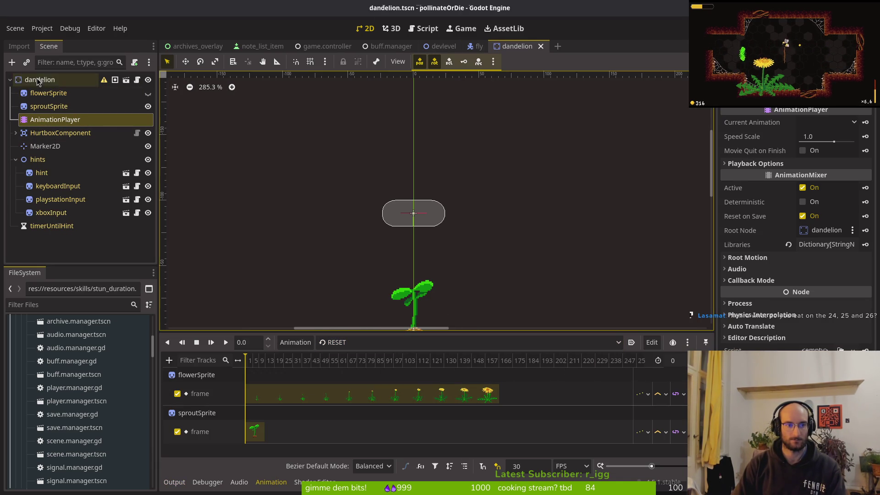
Step: Make flowerSprite visible and review its frame properties in the Inspector
{"action": "left_click", "coordinate": [49, 106]}
{"action": "left_click", "coordinate": [148, 94]}
{"action": "left_click", "coordinate": [48, 93]}
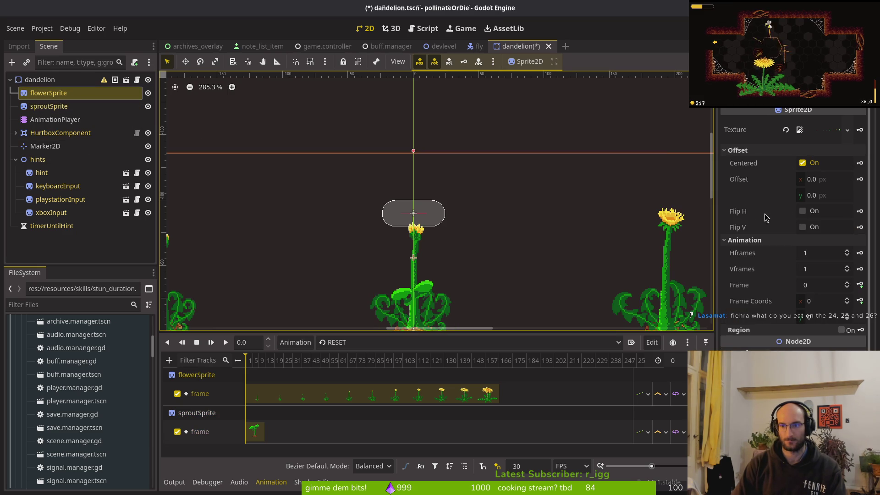
{"action": "left_click", "coordinate": [821, 269]}
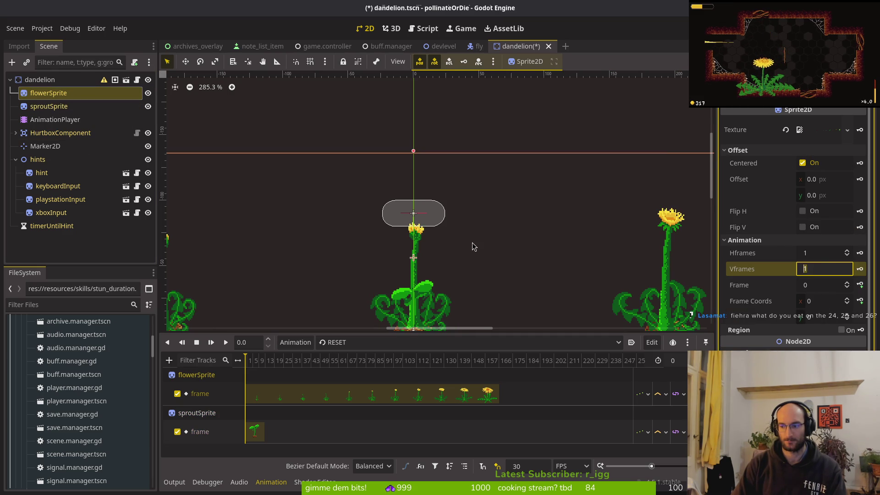
{"action": "scroll", "coordinate": [474, 243], "scroll_direction": "down", "scroll_amount": 2}
{"action": "scroll", "coordinate": [481, 213], "scroll_direction": "down", "scroll_amount": 2}
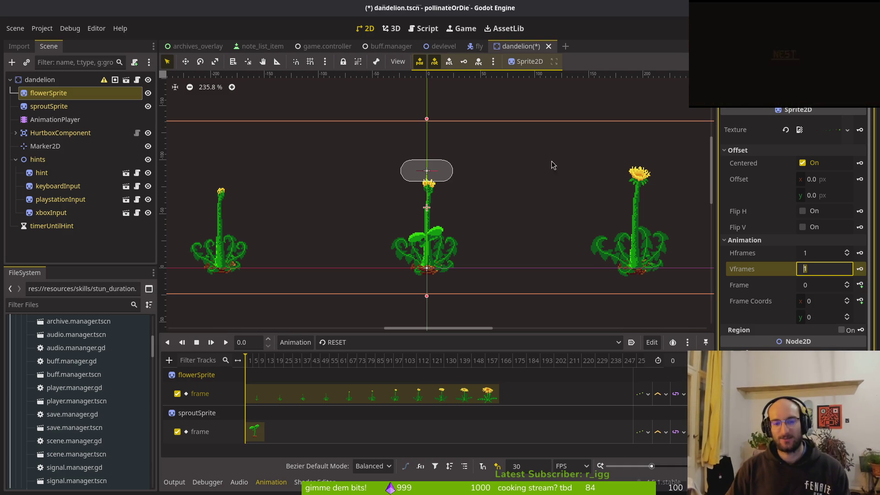
{"action": "scroll", "coordinate": [455, 207], "scroll_direction": "down", "scroll_amount": 3}
{"action": "scroll", "coordinate": [455, 207], "scroll_direction": "right", "scroll_amount": 2}
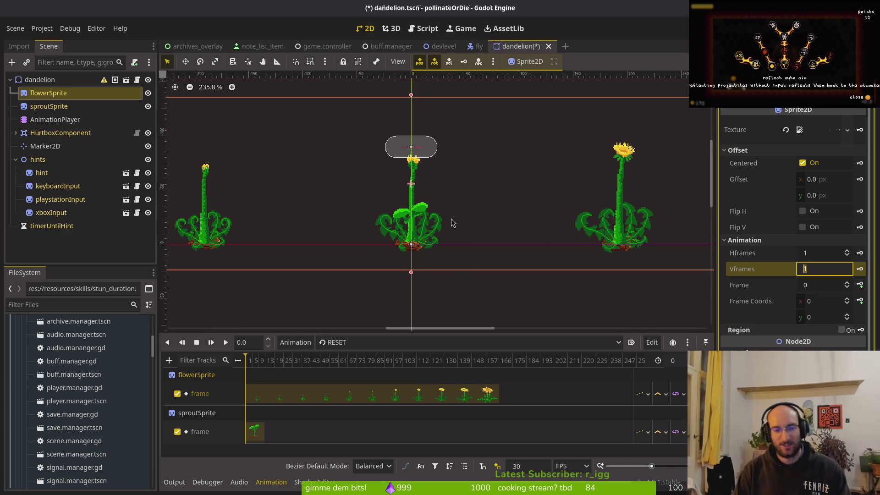
{"action": "scroll", "coordinate": [509, 236], "scroll_direction": "down", "scroll_amount": 3}
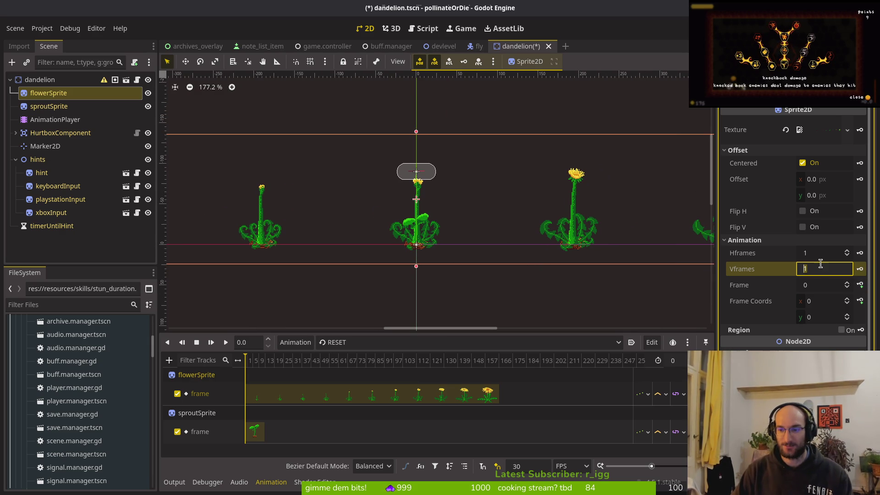
Step: In Aseprite's dandelion.aseprite tab, select the bloom frames to count them, ending on frame 13
{"action": "key", "text": "alt+Tab"}
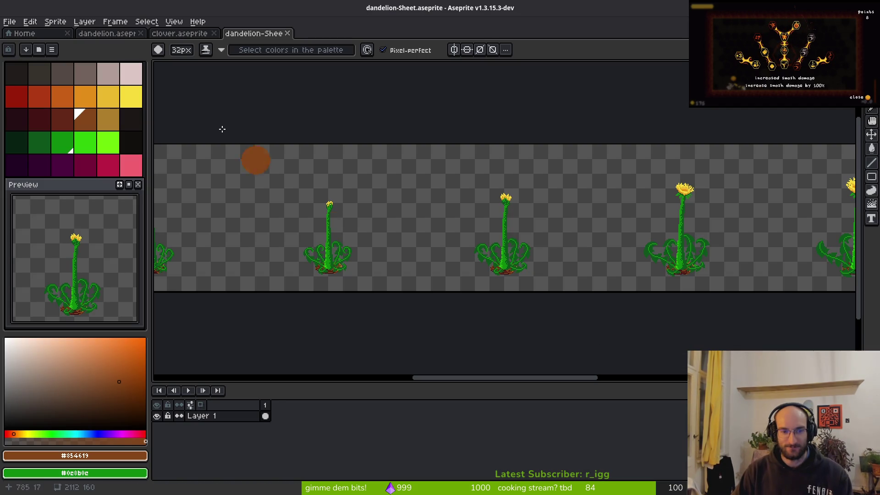
{"action": "left_click", "coordinate": [179, 33]}
{"action": "left_click", "coordinate": [107, 33]}
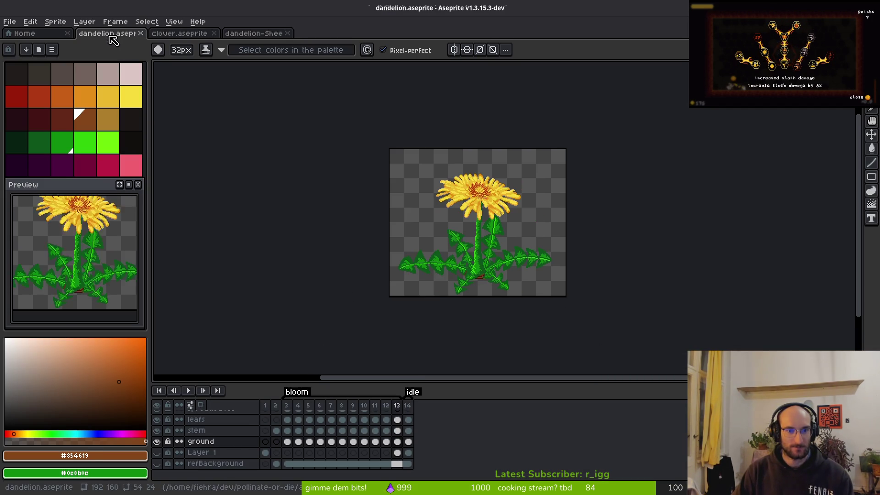
{"action": "left_click_drag", "start_coordinate": [294, 406], "coordinate": [397, 407]}
{"action": "left_click", "coordinate": [397, 405]}
Step: Set flowerSprite's Hframes to 11 and save the dandelion scene
{"action": "key", "text": "alt+Tab"}
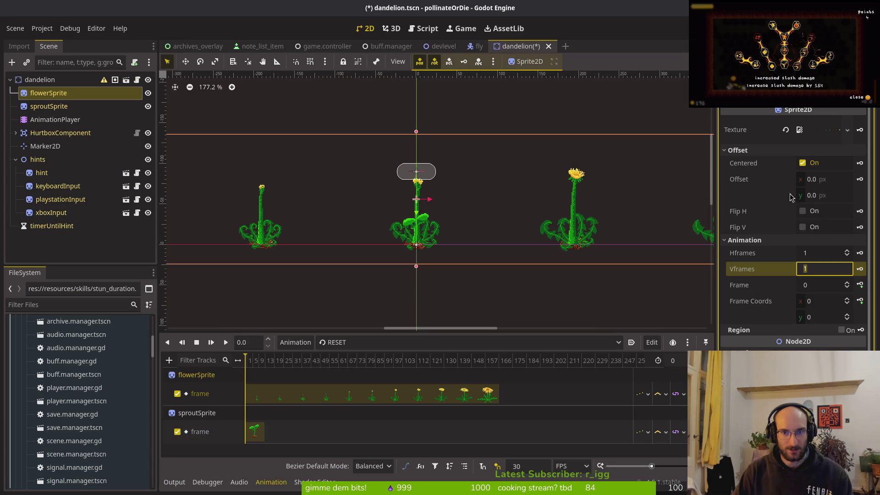
{"action": "left_click", "coordinate": [813, 254]}
{"action": "type", "text": "11"}
{"action": "key", "text": "Return"}
{"action": "key", "text": "ctrl+s"}
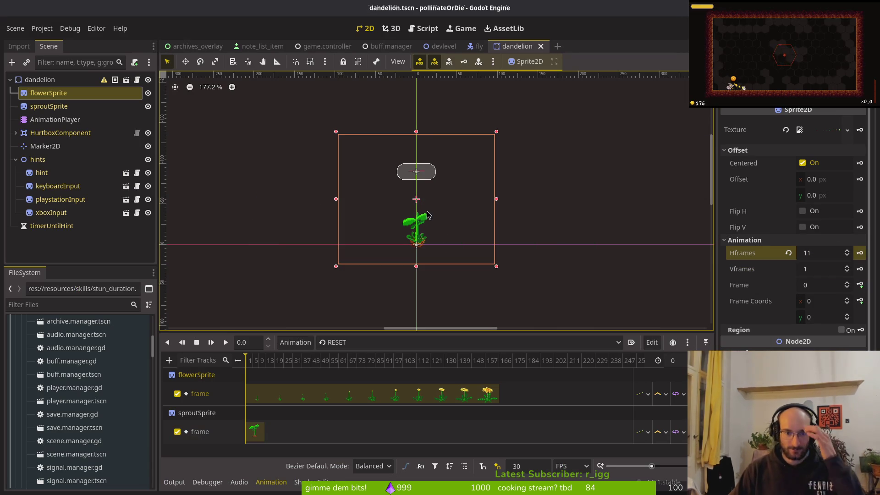
{"action": "scroll", "coordinate": [431, 223], "scroll_direction": "up", "scroll_amount": 3}
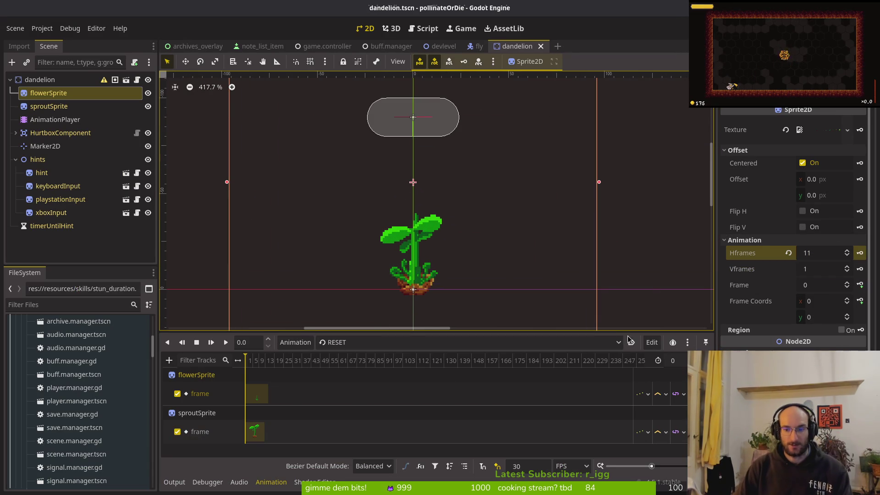
{"action": "key", "text": "ctrl+s"}
Step: Set the RESET animation's flowerSprite frame key value to 10
{"action": "left_click", "coordinate": [424, 343]}
{"action": "left_click", "coordinate": [330, 356]}
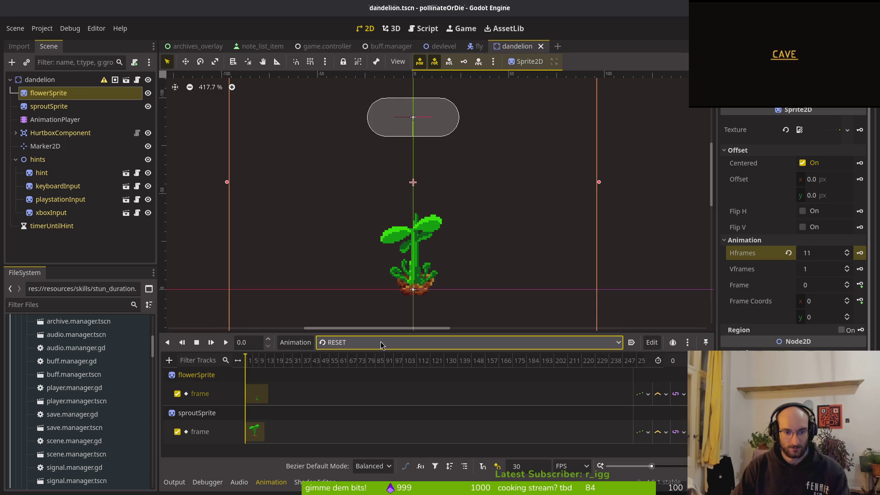
{"action": "left_click", "coordinate": [256, 396]}
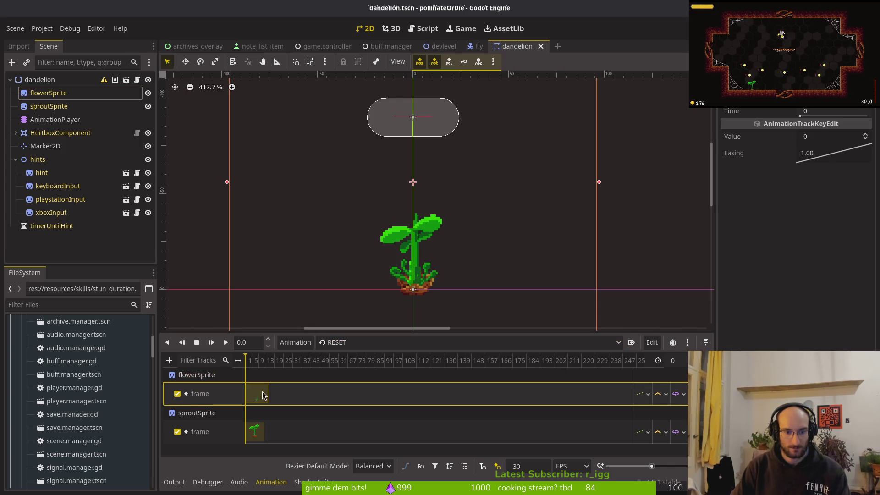
{"action": "left_click", "coordinate": [836, 138]}
{"action": "type", "text": "10"}
{"action": "key", "text": "Return"}
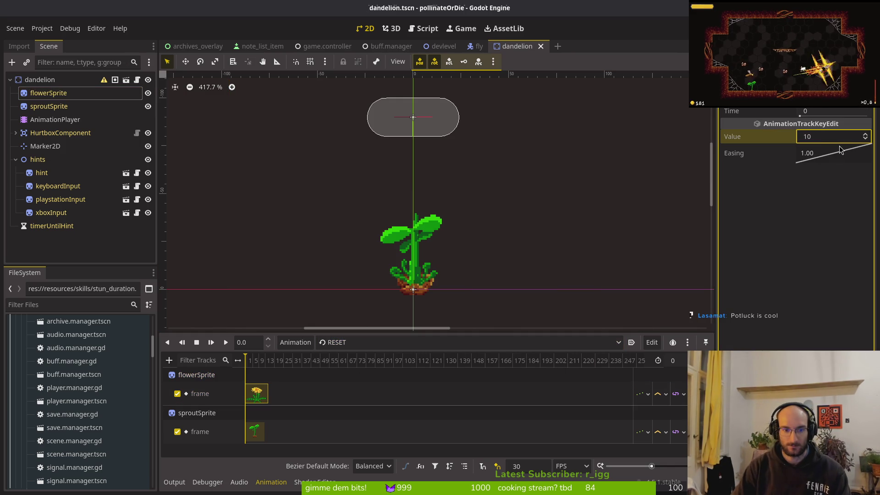
{"action": "left_click", "coordinate": [350, 349]}
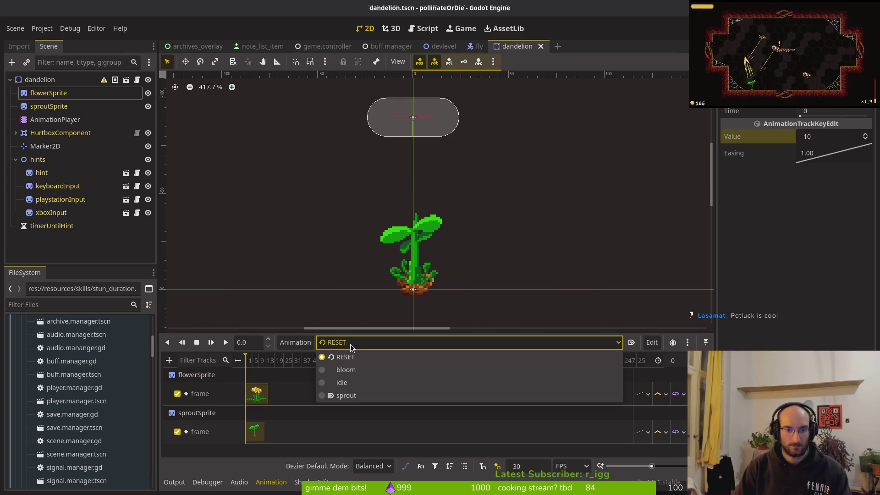
Step: Switch to the bloom animation and set its length to 11
{"action": "left_click", "coordinate": [355, 373]}
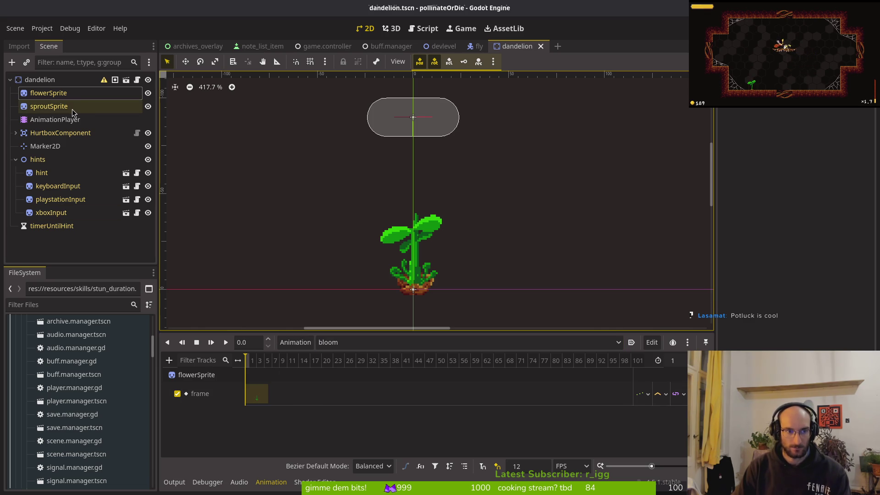
{"action": "left_click", "coordinate": [55, 94]}
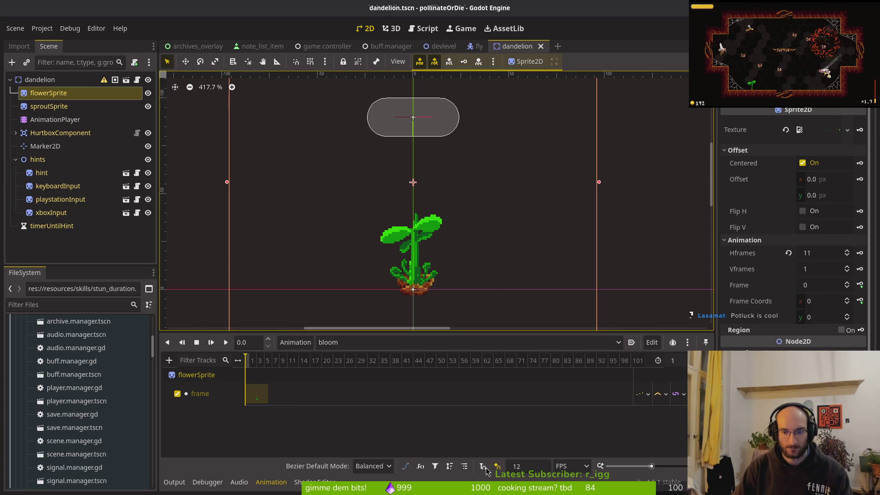
{"action": "scroll", "coordinate": [286, 366], "scroll_direction": "up", "scroll_amount": 3}
{"action": "scroll", "coordinate": [286, 366], "scroll_direction": "up", "scroll_amount": 2}
{"action": "left_click", "coordinate": [674, 360]}
{"action": "type", "text": "1"}
{"action": "key", "text": "Return"}
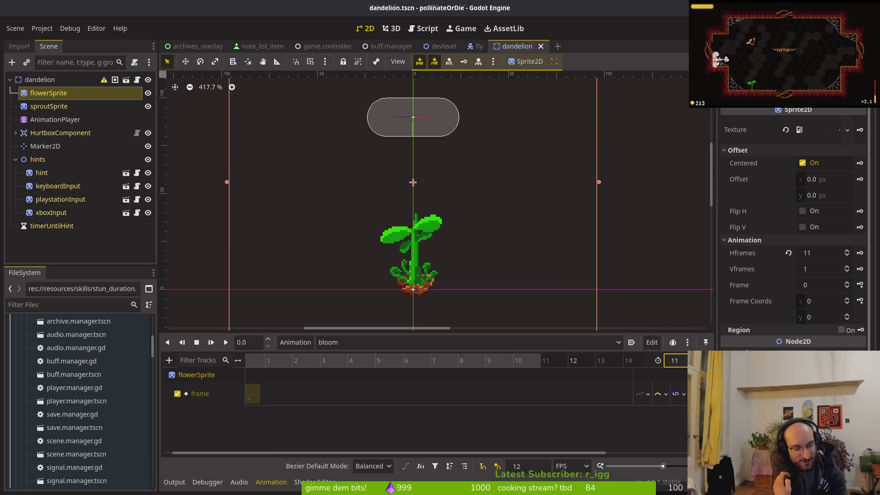
{"action": "left_click", "coordinate": [330, 257]}
Step: Key flowerSprite's frame on successive steps from 0 through 10 and save the scene
{"action": "left_click", "coordinate": [276, 361]}
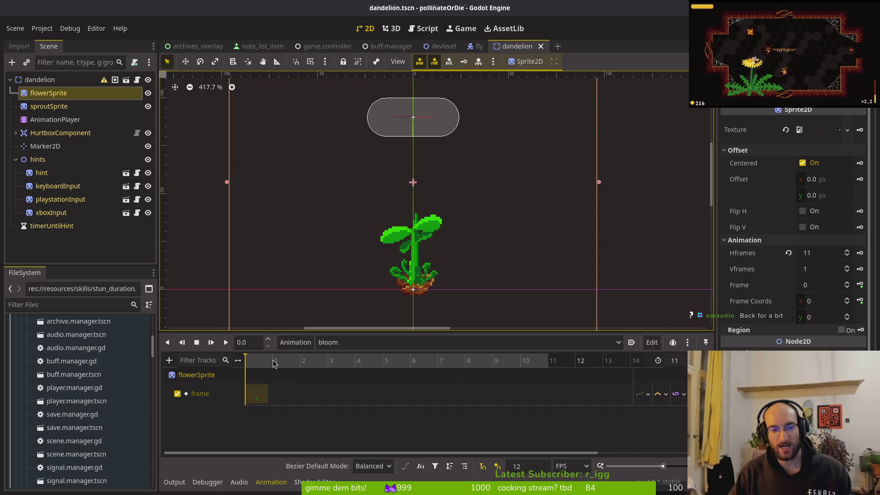
{"action": "left_click", "coordinate": [848, 283]}
{"action": "left_click", "coordinate": [860, 285]}
{"action": "left_click", "coordinate": [861, 285]}
{"action": "left_click", "coordinate": [861, 286]}
{"action": "left_click", "coordinate": [860, 285]}
{"action": "left_click", "coordinate": [860, 285]}
{"action": "left_click", "coordinate": [860, 285]}
{"action": "left_click", "coordinate": [861, 285]}
{"action": "left_click", "coordinate": [861, 285]}
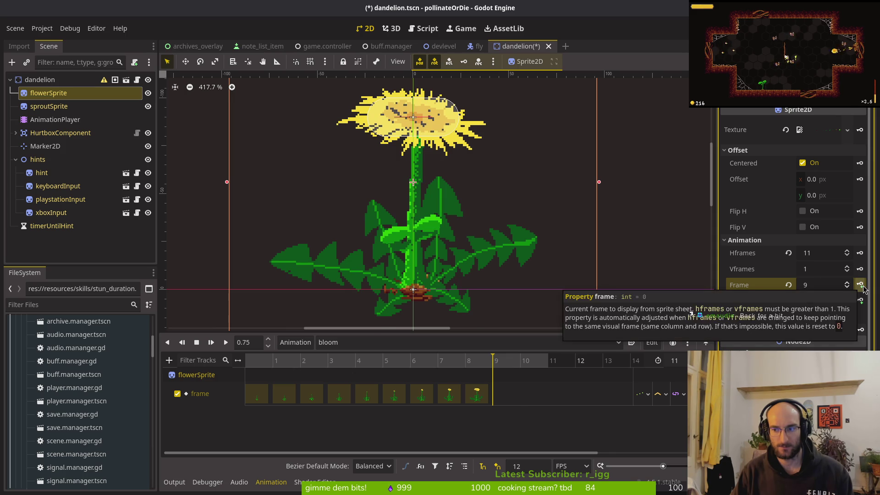
{"action": "left_click", "coordinate": [861, 285]}
{"action": "left_click", "coordinate": [861, 285]}
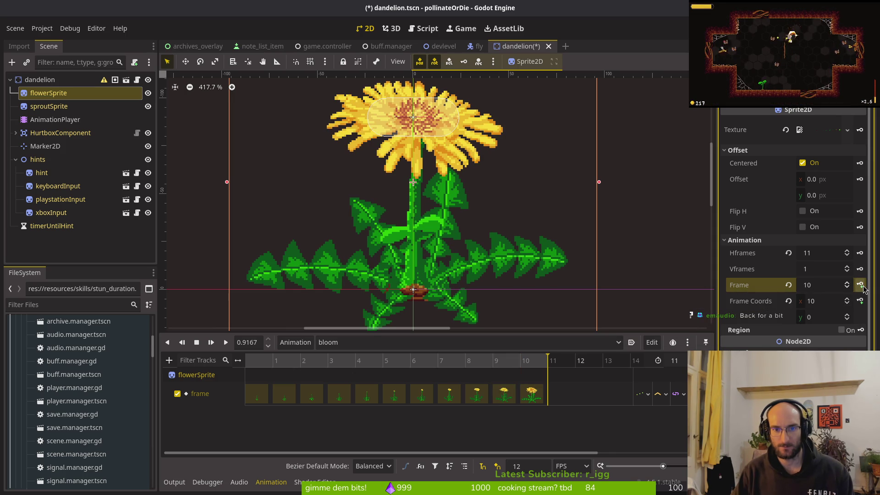
{"action": "key", "text": "ctrl+s"}
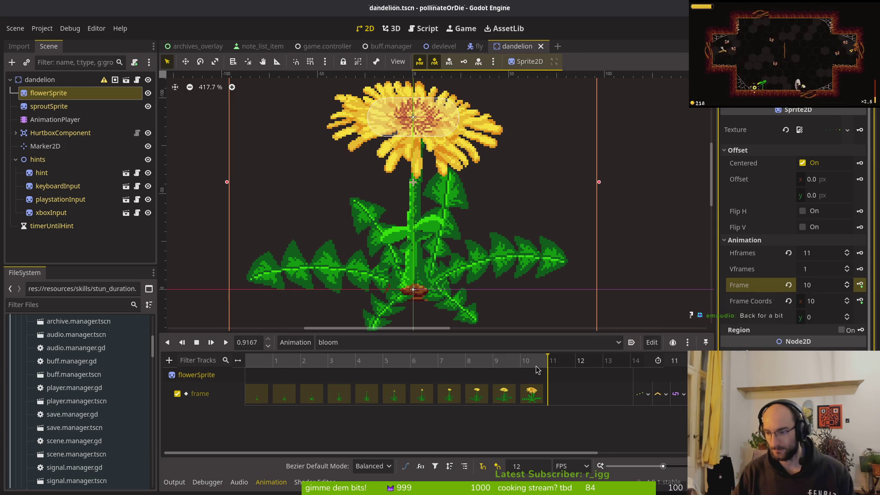
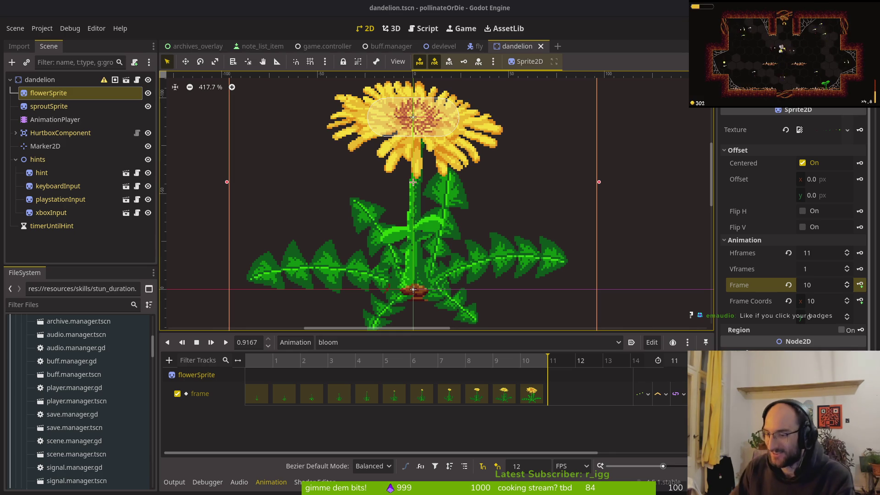
Step: Set the dandelion AnimationPlayer to the idle animation and save the scene
{"action": "scroll", "coordinate": [414, 252], "scroll_direction": "down", "scroll_amount": 1}
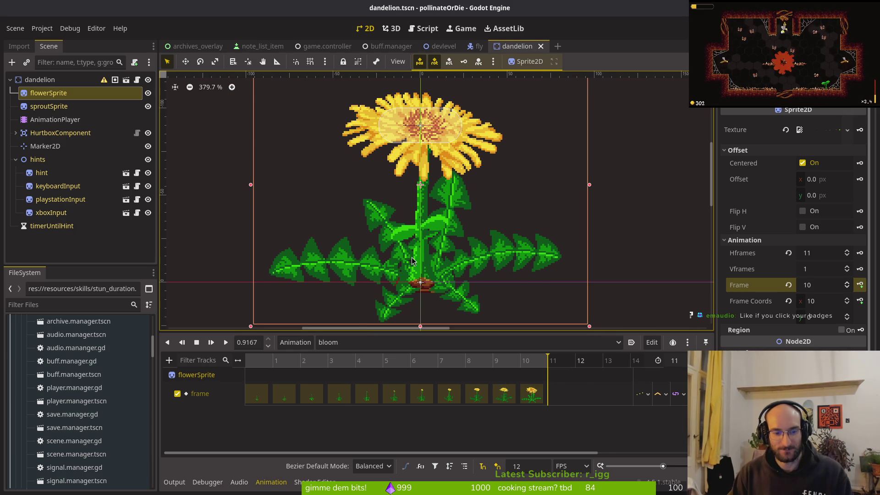
{"action": "left_click", "coordinate": [350, 345]}
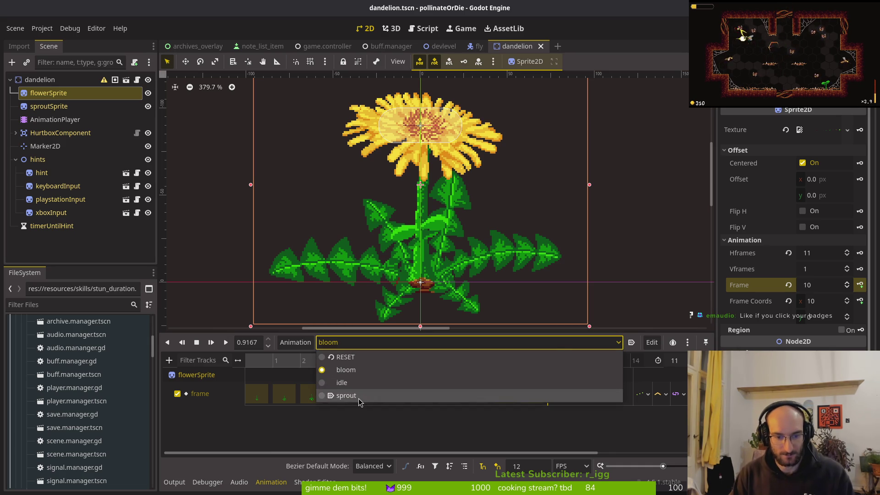
{"action": "left_click", "coordinate": [346, 395]}
{"action": "left_click", "coordinate": [356, 343]}
{"action": "left_click", "coordinate": [358, 382]}
{"action": "key", "text": "ctrl+s"}
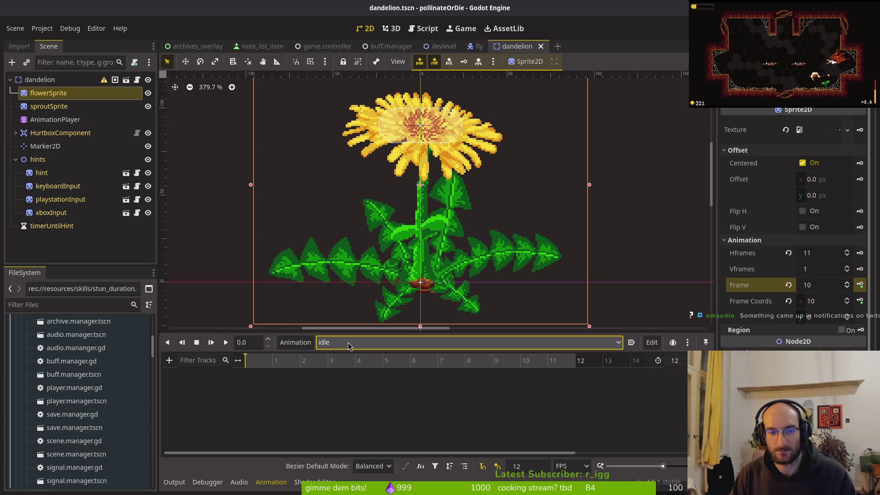
{"action": "key", "text": "ctrl+s"}
Step: Quick-open clover.tscn, set its AnimationPlayer to idle, and run the game with F5
{"action": "key", "text": "shift+alt+o"}
{"action": "type", "text": "clovert"}
{"action": "key", "text": "Return"}
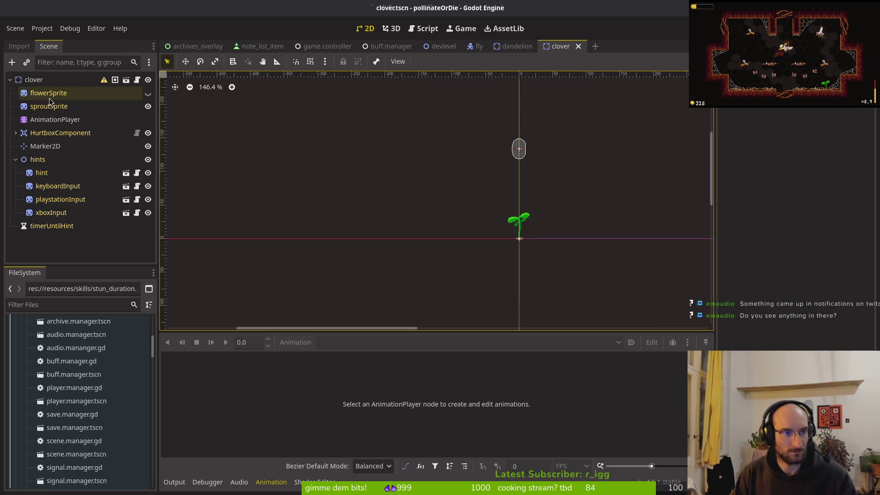
{"action": "left_click", "coordinate": [55, 119]}
{"action": "left_click", "coordinate": [348, 343]}
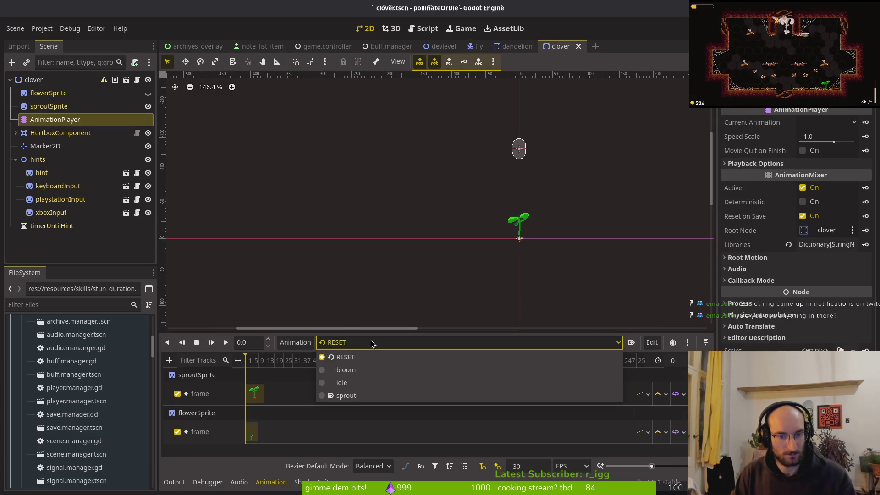
{"action": "left_click", "coordinate": [361, 382]}
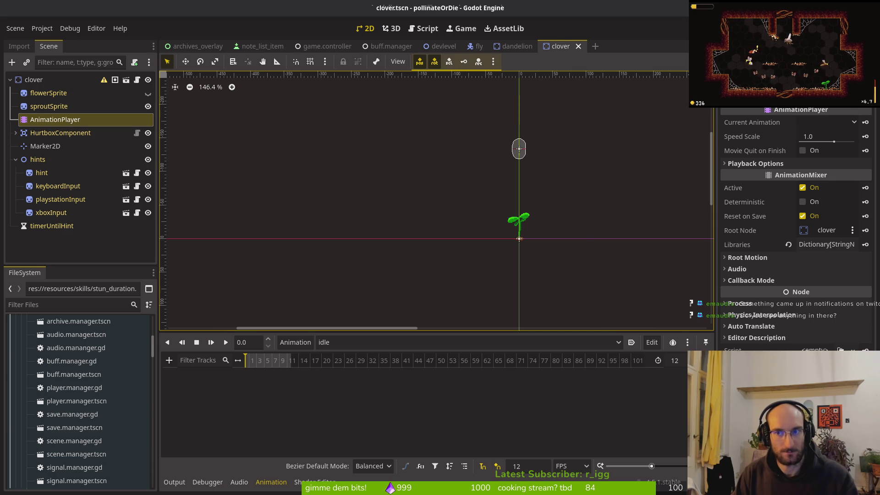
{"action": "key", "text": "F5"}
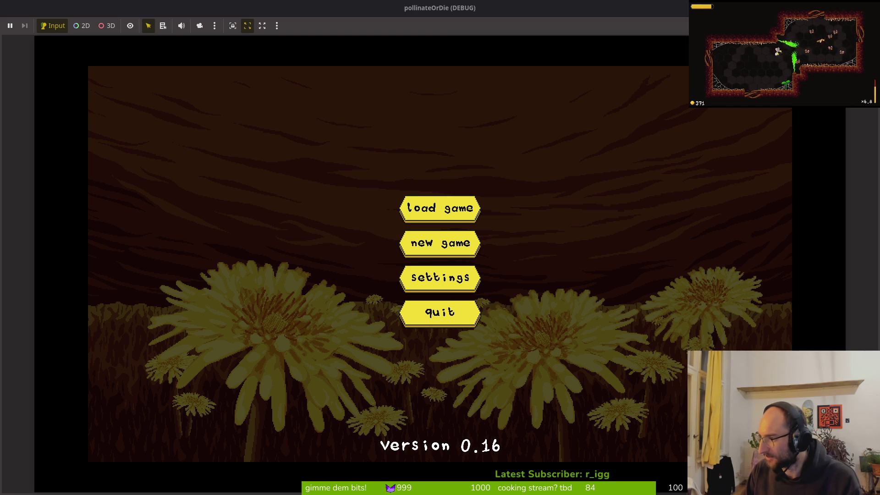
Step: Restart and maximize the game, fly through the middle door to the dandelion, then return to the editor
{"action": "left_click", "coordinate": [485, 113]}
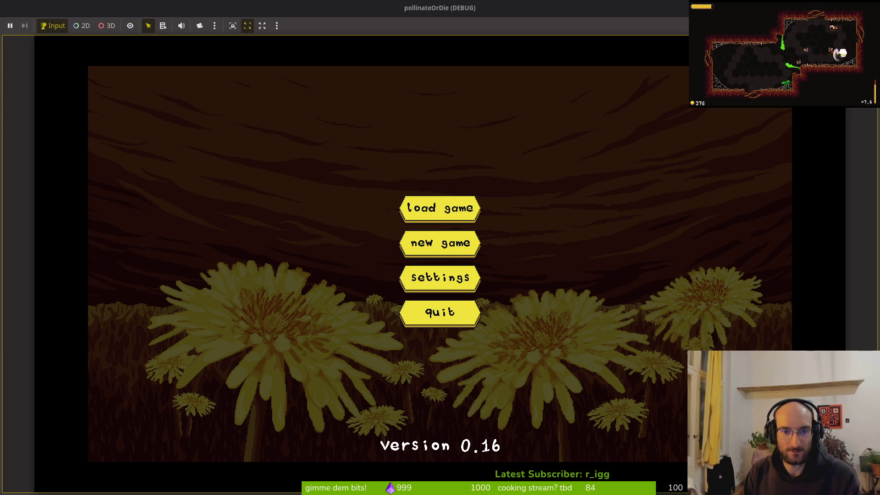
{"action": "key", "text": "F5"}
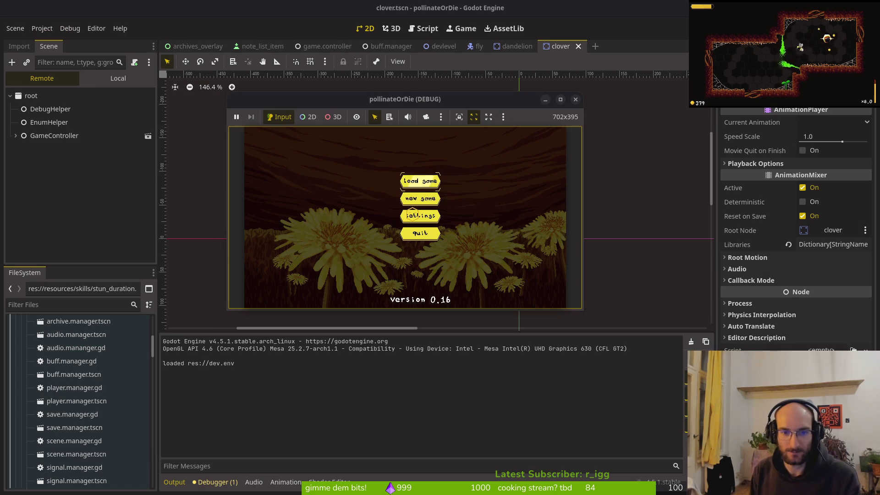
{"action": "double_click", "coordinate": [324, 102]}
{"action": "key", "text": "Up"}
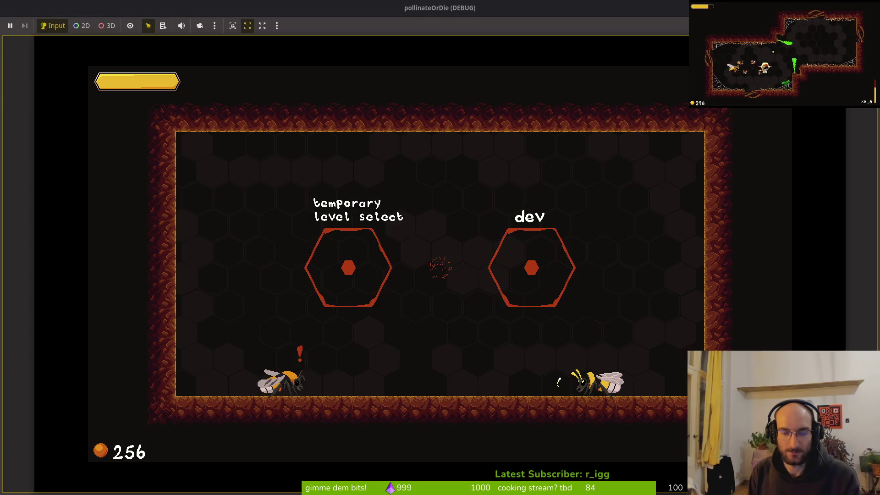
{"action": "key", "text": "Left"}
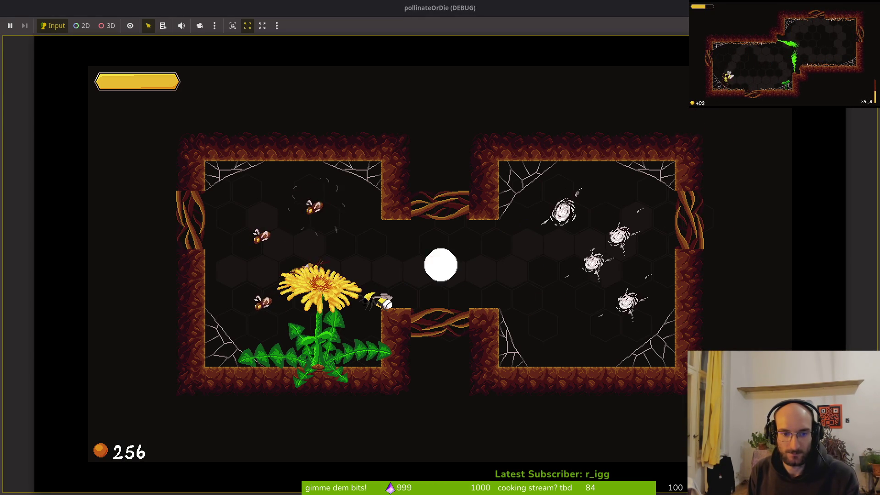
{"action": "key", "text": "alt+Tab"}
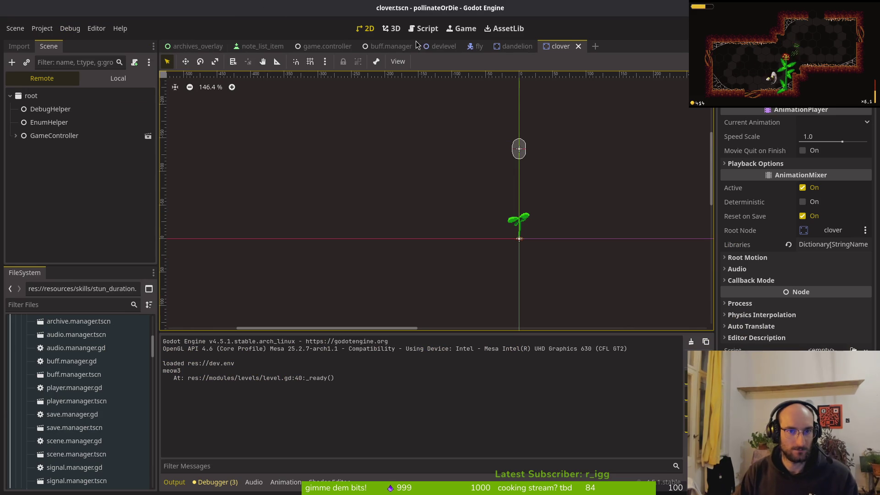
{"action": "left_click", "coordinate": [515, 46]}
Step: Hide the flowerSprite node in the dandelion scene so only the sprout shows
{"action": "left_click", "coordinate": [118, 78]}
{"action": "left_click", "coordinate": [132, 108]}
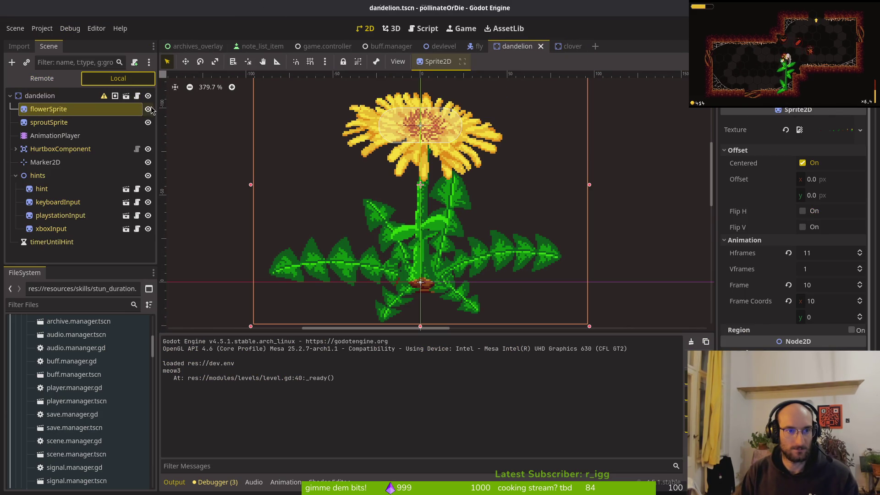
{"action": "left_click", "coordinate": [148, 109]}
{"action": "key", "text": "alt+Tab"}
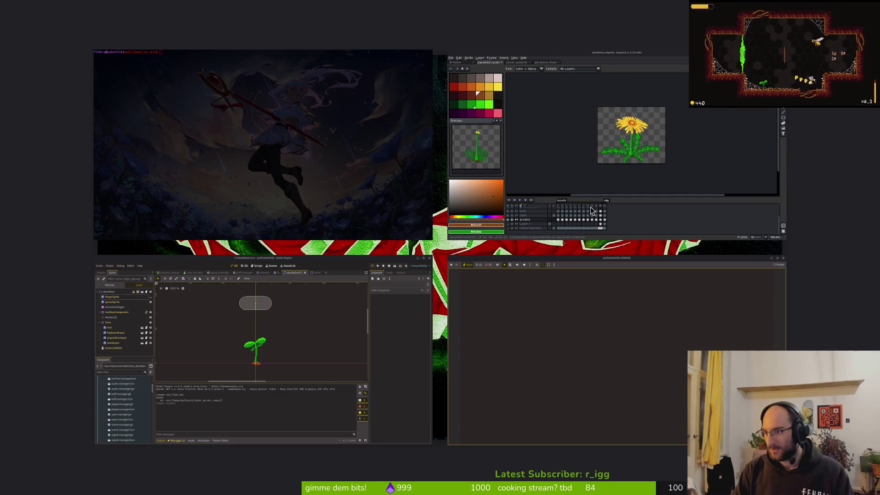
Step: Open the project in Neovim and find and open smash.gd with Telescope
{"action": "key", "text": "super+1"}
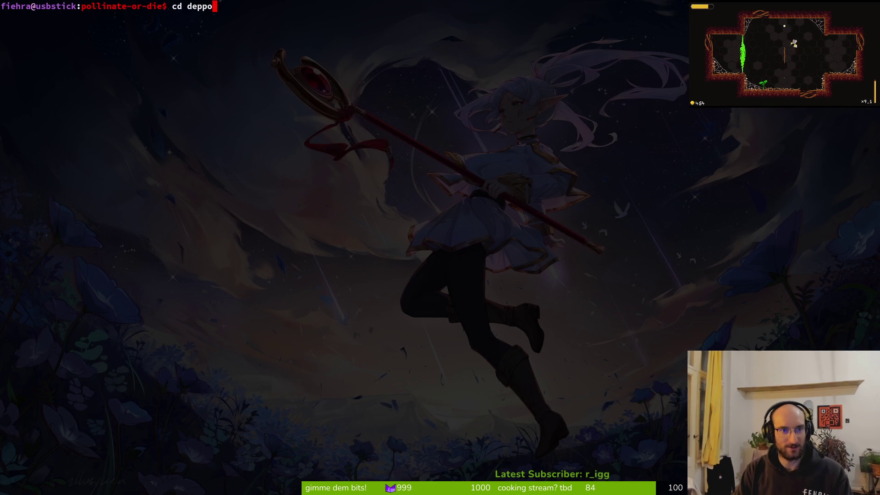
{"action": "key", "text": "Return"}
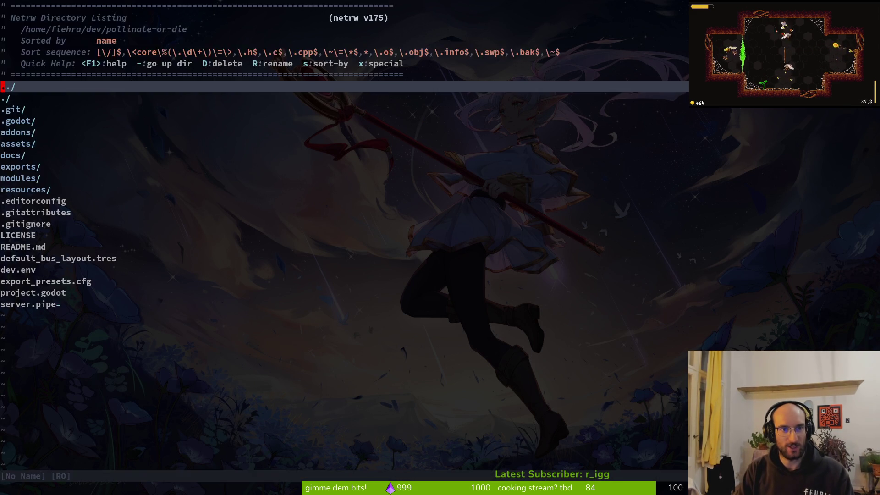
{"action": "key", "text": "space"}
{"action": "key", "text": "f"}
{"action": "key", "text": "f"}
{"action": "type", "text": "smash"}
{"action": "key", "text": "Up"}
{"action": "key", "text": "Up"}
{"action": "key", "text": "Up"}
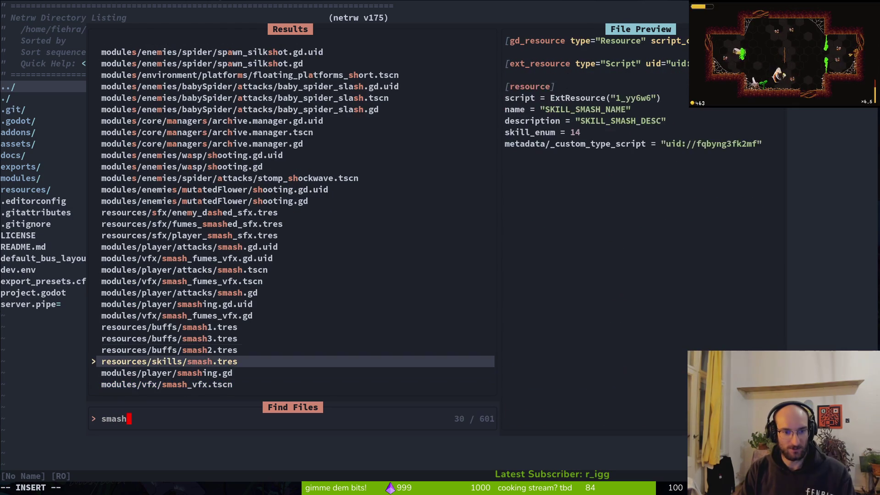
{"action": "key", "text": "Return"}
Step: Change the knockback value on line 85 from 800 to 400 and save with :w
{"action": "key", "text": "shift+g"}
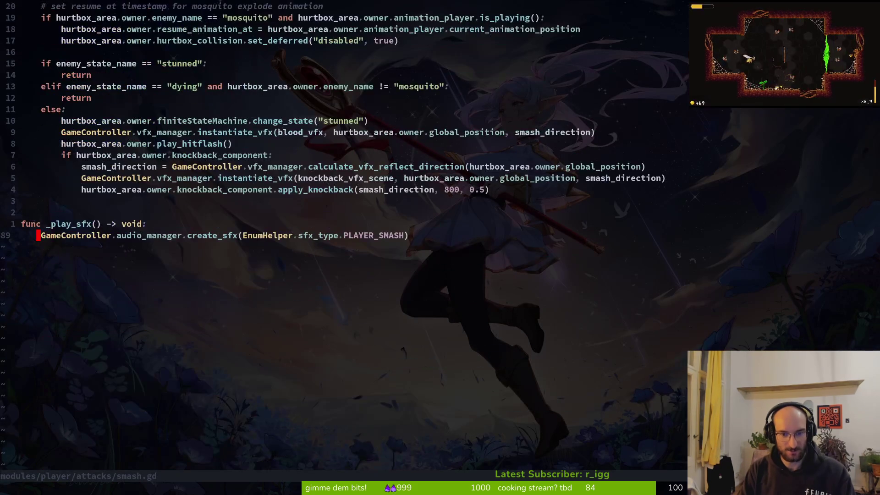
{"action": "key", "text": "k"}
{"action": "key", "text": "k"}
{"action": "key", "text": "k"}
{"action": "key", "text": "w"}
{"action": "key", "text": "w"}
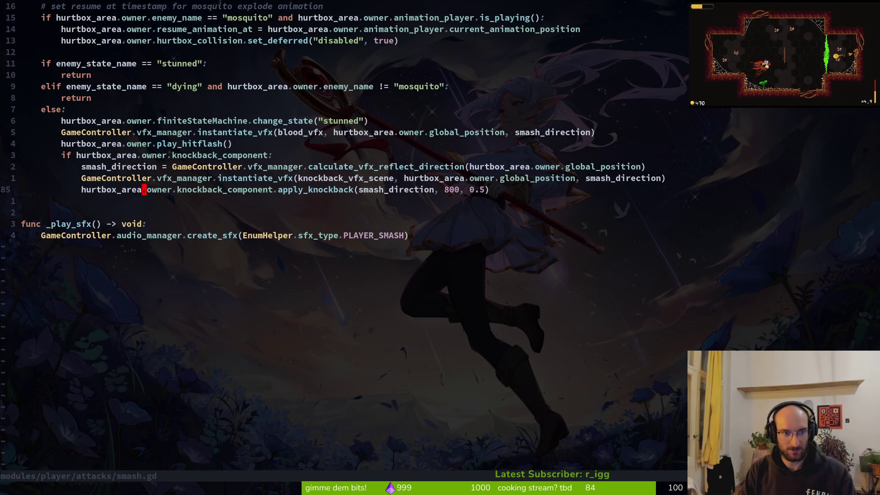
{"action": "key", "text": "w"}
{"action": "key", "text": "w"}
{"action": "key", "text": "w"}
{"action": "type", "text": "ciw400"}
{"action": "key", "text": "Escape"}
{"action": "type", "text": ":w"}
{"action": "key", "text": "alt+Tab"}
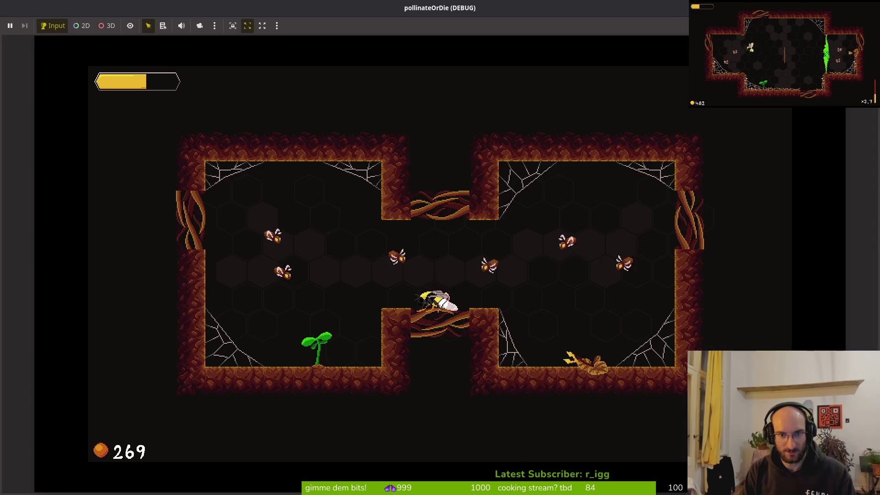
Step: Fly the bee to the enemies near the plant and slash them, including the white insect
{"action": "key", "text": "w"}
{"action": "key", "text": "a"}
{"action": "key", "text": "space"}
{"action": "key", "text": "a"}
{"action": "key", "text": "s"}
{"action": "key", "text": "space"}
{"action": "key", "text": "space"}
{"action": "key", "text": "w"}
{"action": "key", "text": "space"}
{"action": "key", "text": "s"}
Step: Clear the remaining insects around the corridor, collect the two pollen orbs, and return to Godot
{"action": "key", "text": "space"}
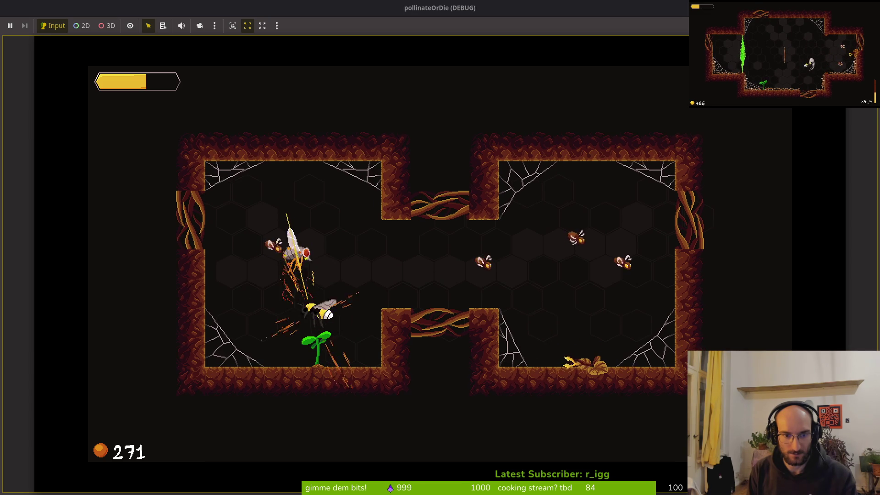
{"action": "key", "text": "d"}
{"action": "key", "text": "space"}
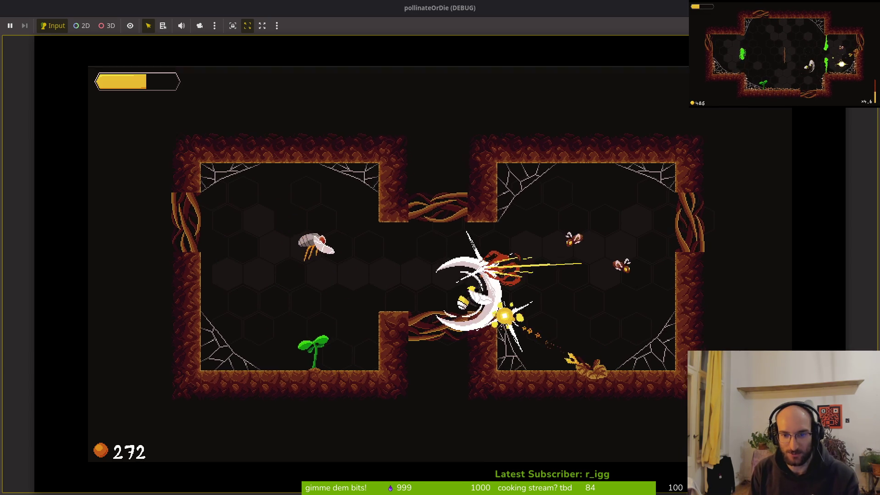
{"action": "key", "text": "a"}
{"action": "key", "text": "space"}
{"action": "key", "text": "a"}
{"action": "key", "text": "space"}
{"action": "key", "text": "d"}
{"action": "key", "text": "d"}
{"action": "key", "text": "space"}
{"action": "key", "text": "space"}
{"action": "key", "text": "a"}
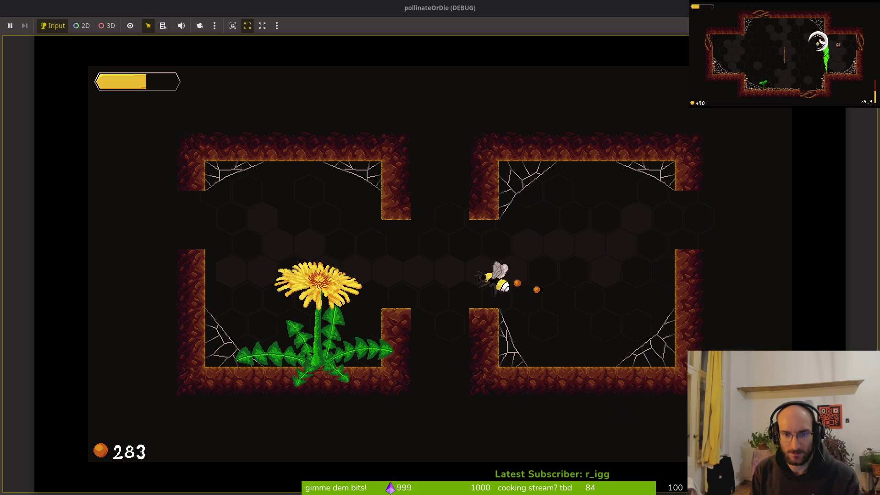
{"action": "key", "text": "d"}
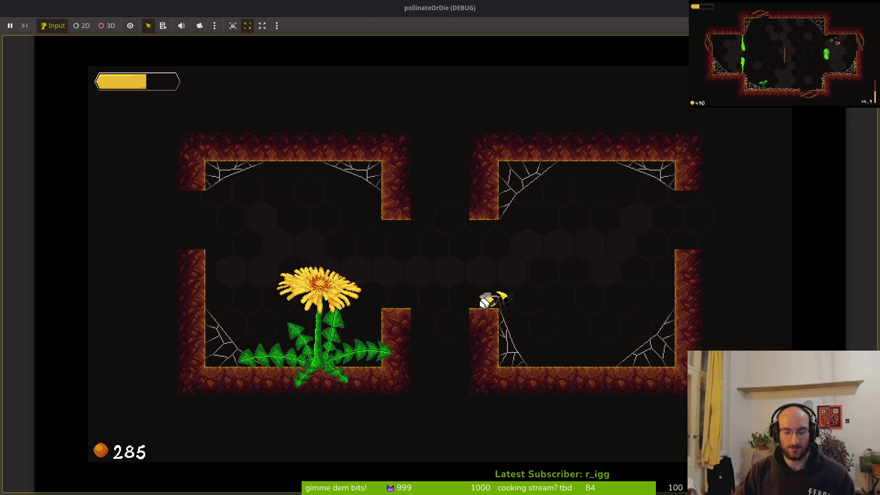
{"action": "key", "text": "alt+Tab"}
{"action": "key", "text": "alt+Tab"}
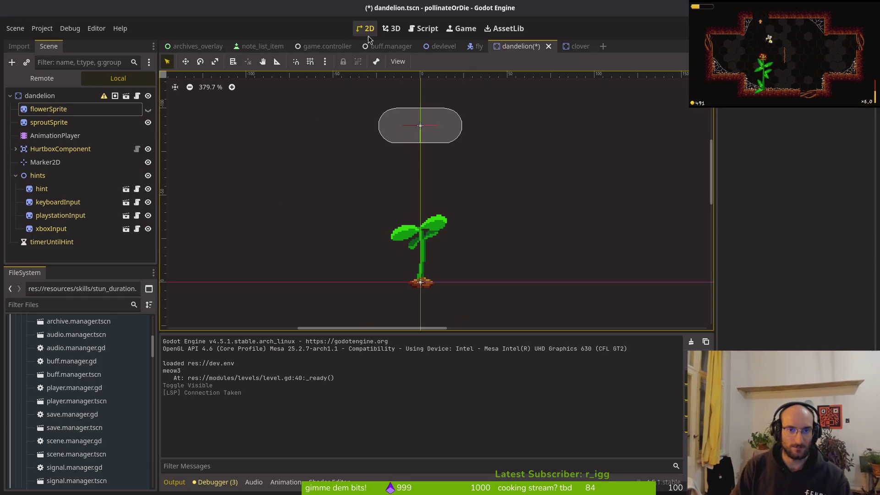
Step: Save the dandelion scene, then set the clover RESET animation's flowerSprite frame key to 0
{"action": "key", "text": "ctrl+s"}
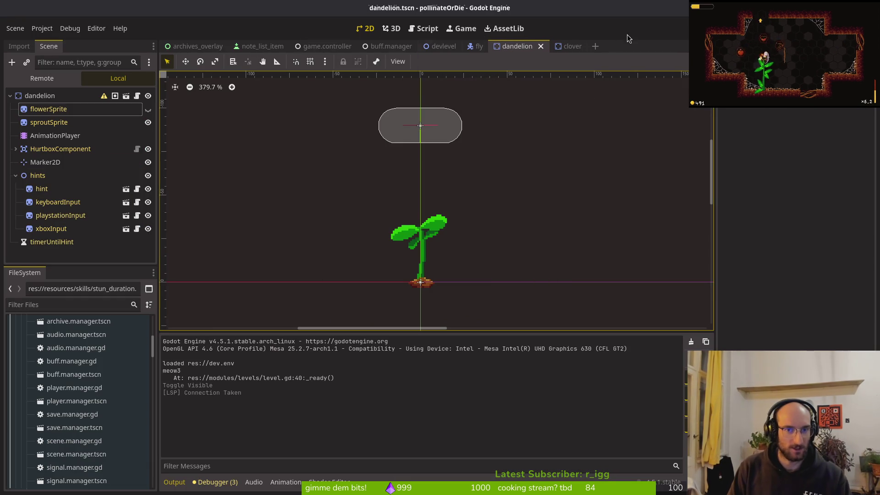
{"action": "key", "text": "ctrl+Tab"}
{"action": "left_click", "coordinate": [355, 344]}
{"action": "left_click", "coordinate": [346, 357]}
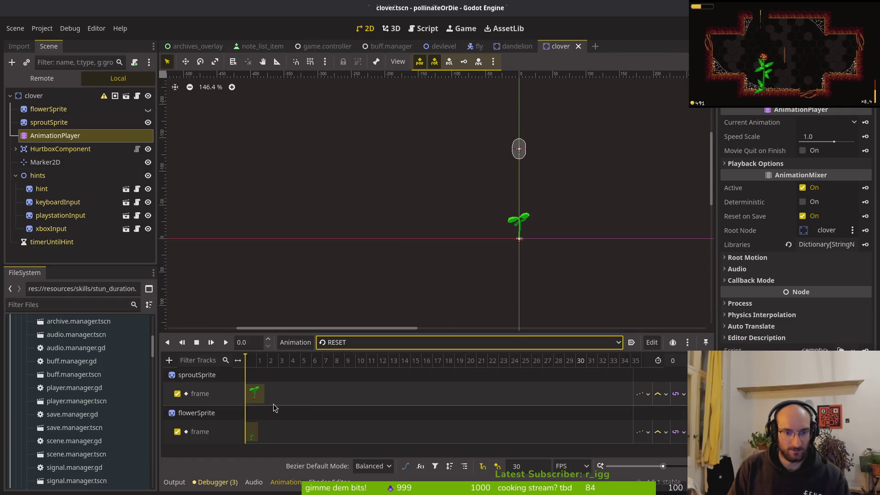
{"action": "left_click", "coordinate": [255, 441]}
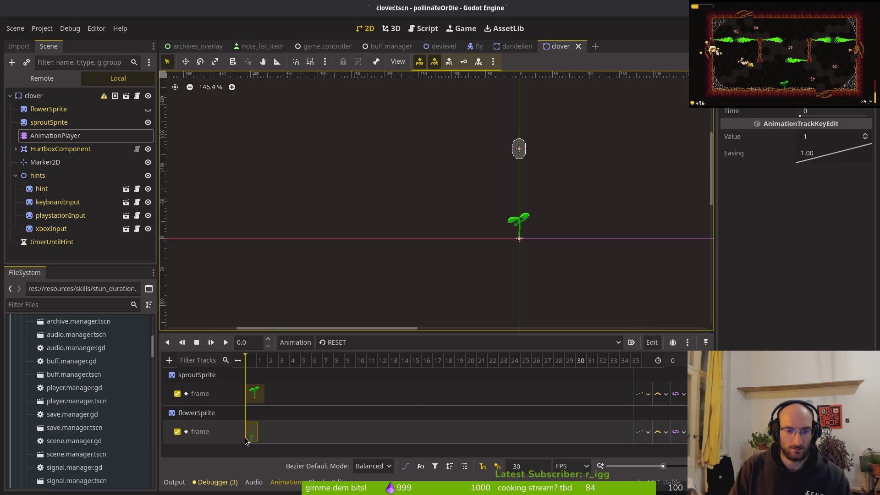
{"action": "left_click", "coordinate": [839, 138]}
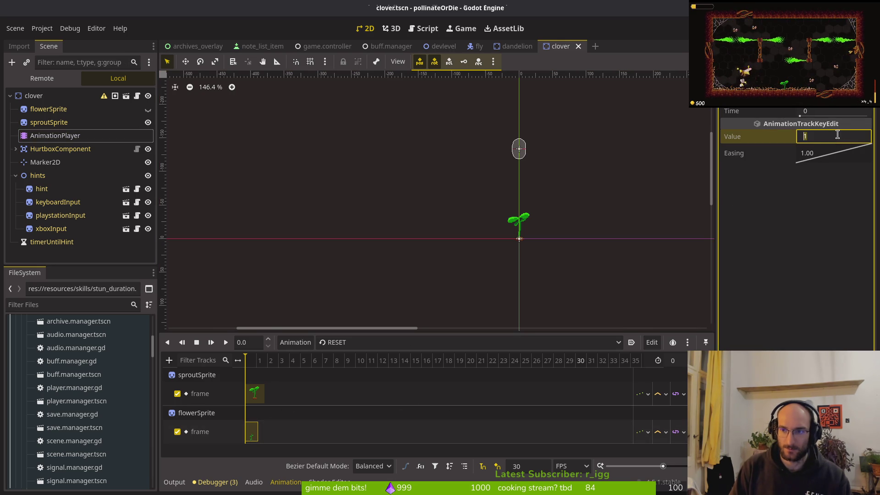
{"action": "type", "text": "0"}
{"action": "key", "text": "Return"}
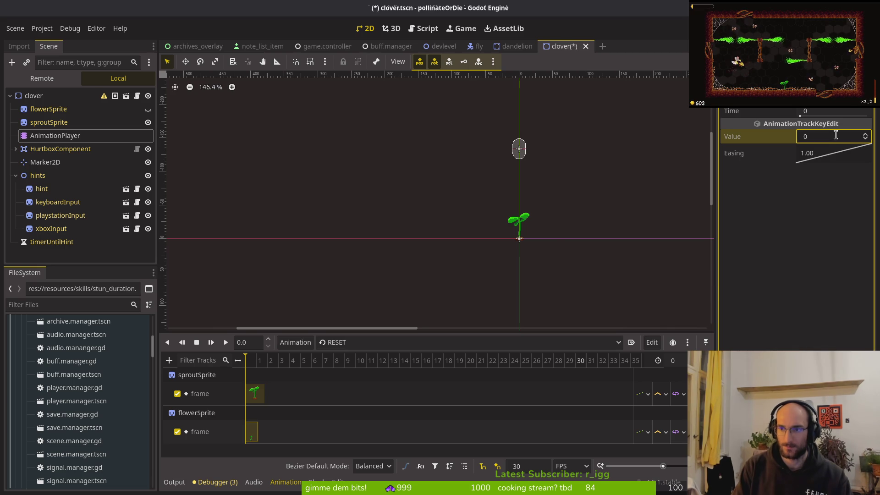
Step: Set the dandelion RESET animation's flowerSprite frame key to 0, save, and run with F5
{"action": "left_click", "coordinate": [509, 46]}
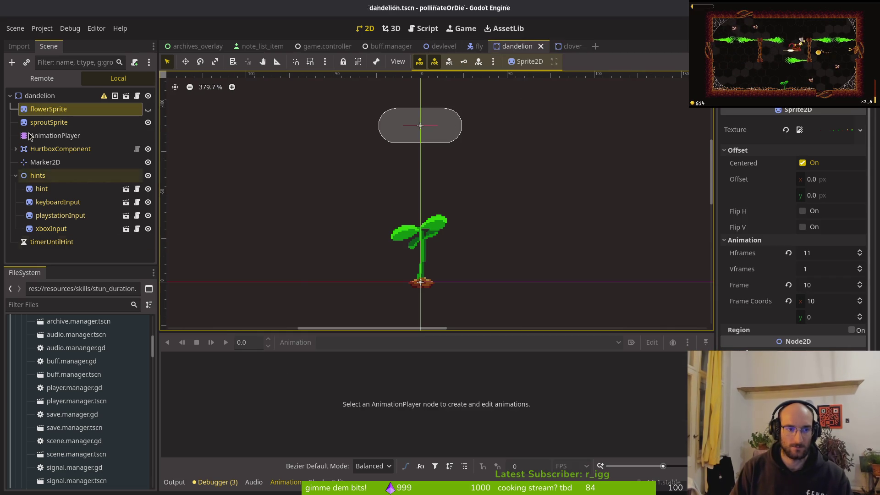
{"action": "left_click", "coordinate": [51, 137]}
{"action": "left_click", "coordinate": [346, 345]}
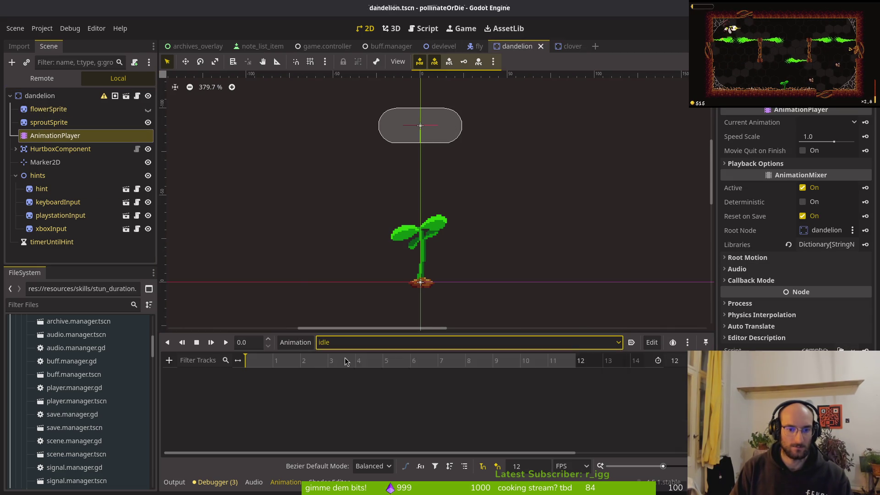
{"action": "left_click", "coordinate": [340, 357]}
{"action": "left_click", "coordinate": [255, 431]}
{"action": "left_click", "coordinate": [830, 136]}
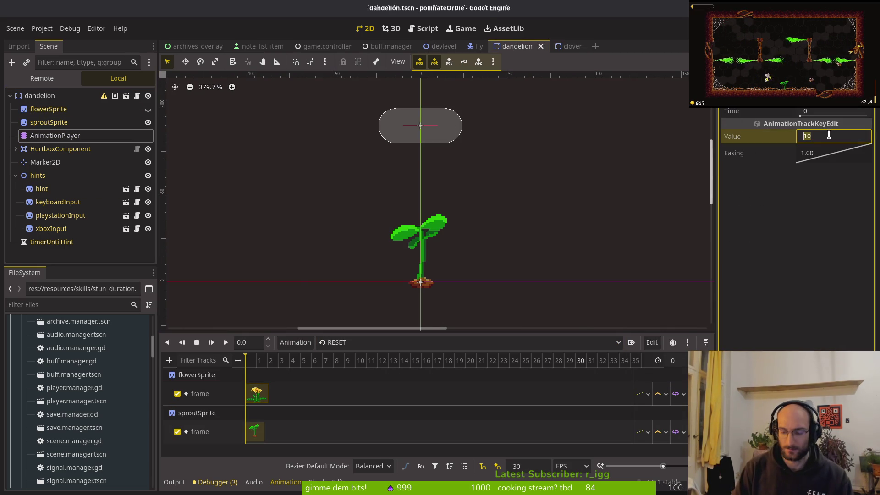
{"action": "key", "text": "BackSpace"}
{"action": "key", "text": "Return"}
{"action": "key", "text": "ctrl+s"}
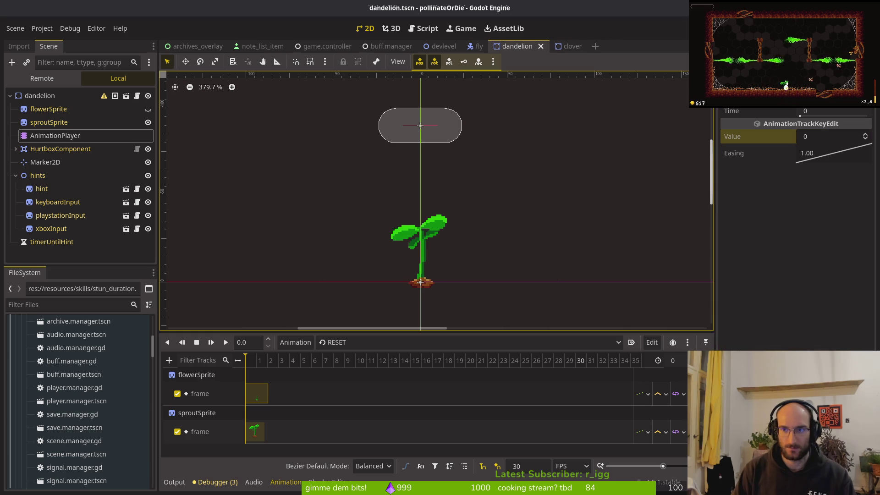
{"action": "key", "text": "F5"}
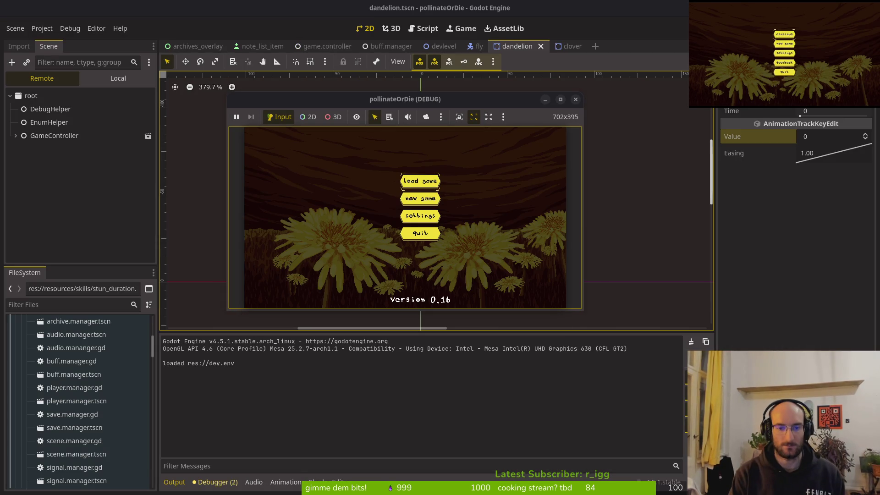
Step: Start the game, close and relaunch it, and maximise the game window
{"action": "key", "text": "Return"}
{"action": "left_click_drag", "start_coordinate": [473, 99], "coordinate": [477, 77]}
{"action": "left_click", "coordinate": [581, 78]}
{"action": "key", "text": "F5"}
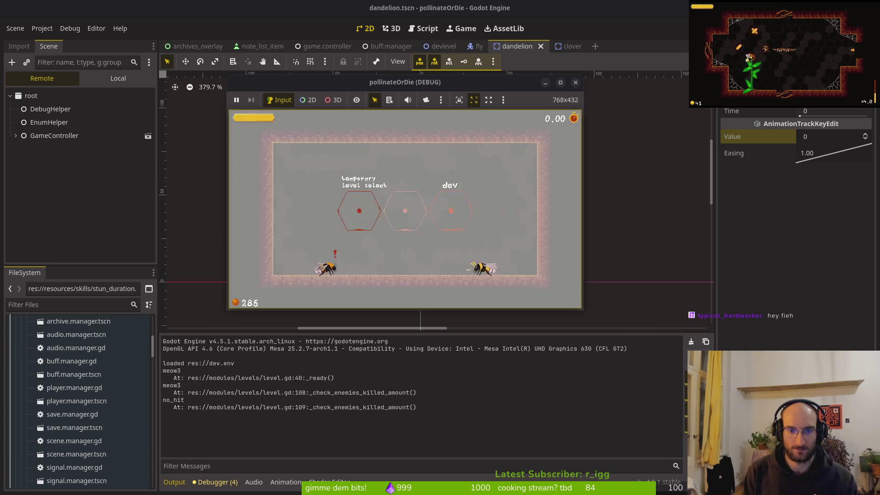
{"action": "key", "text": "super+Up"}
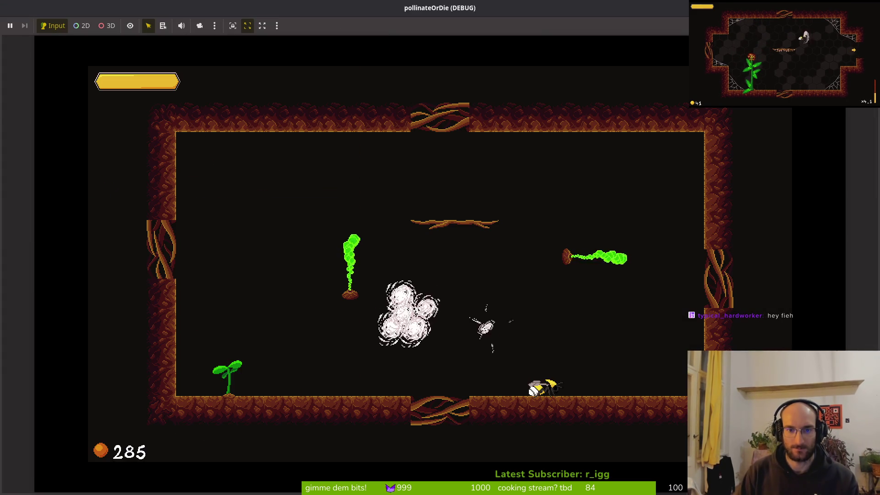
Step: Fly the bee around the first room and pollinate the plant so the dandelion blooms
{"action": "key", "text": "Left"}
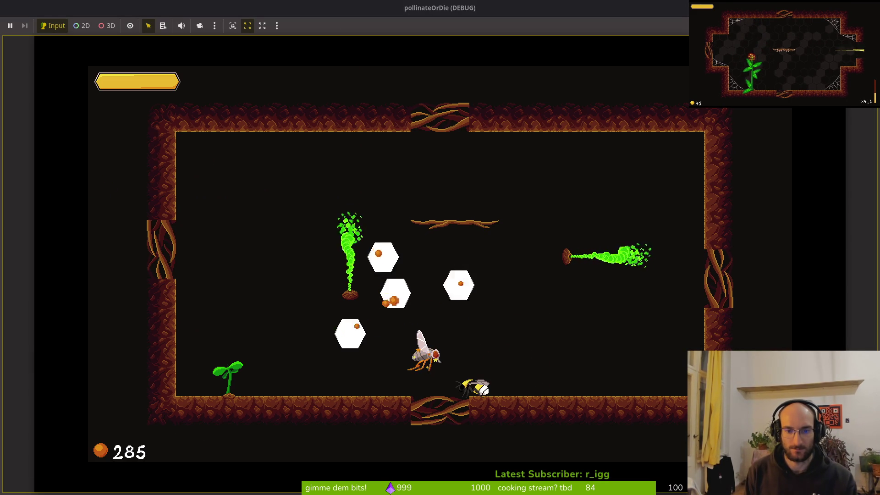
{"action": "key", "text": "Left"}
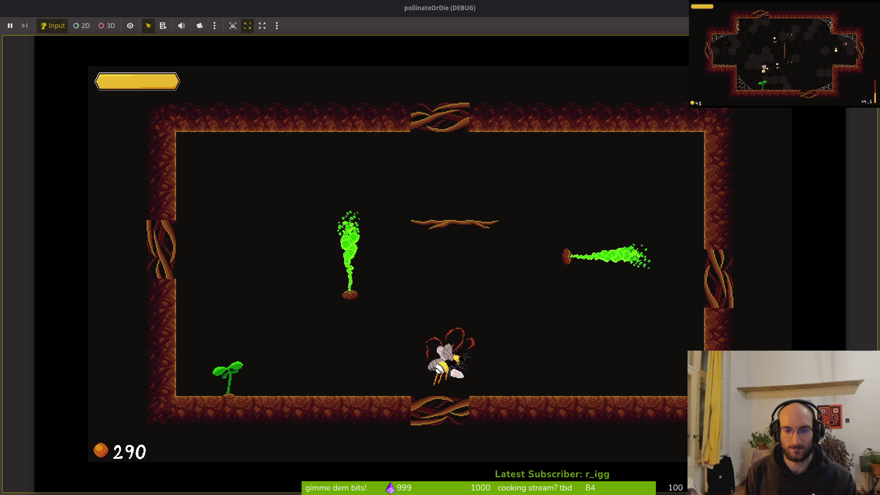
{"action": "key", "text": "Left"}
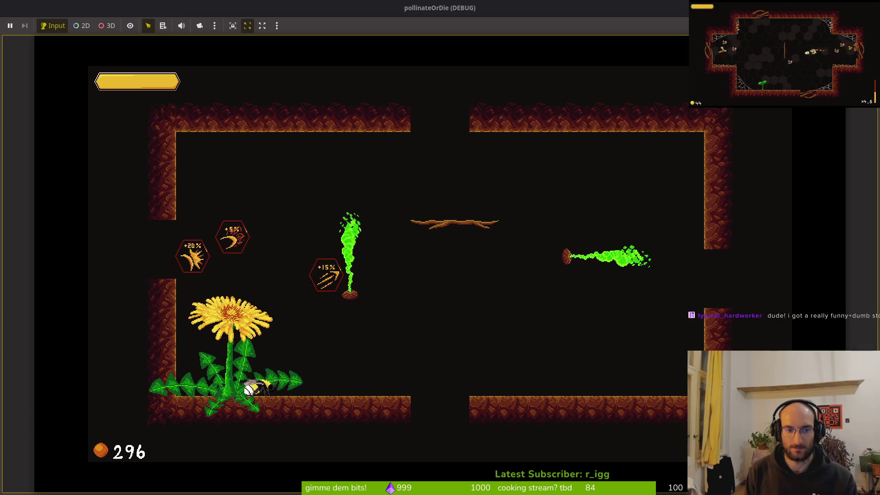
{"action": "key", "text": "Up"}
{"action": "key", "text": "Right"}
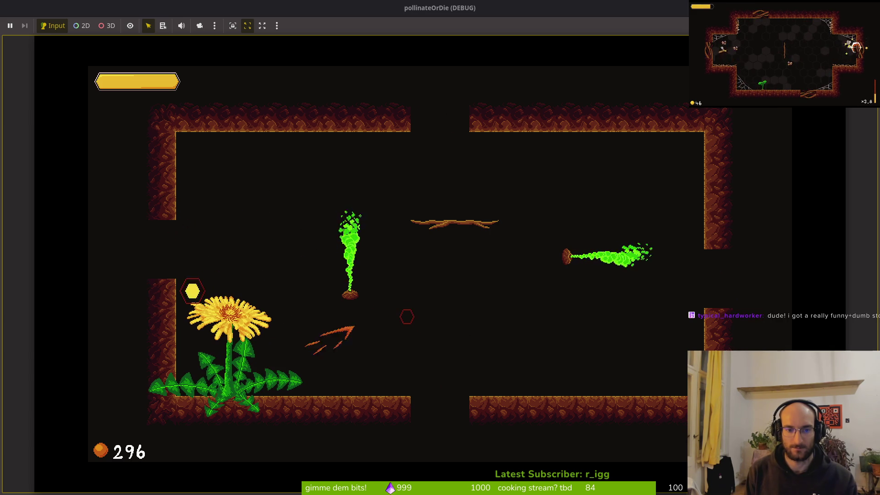
{"action": "key", "text": "Left"}
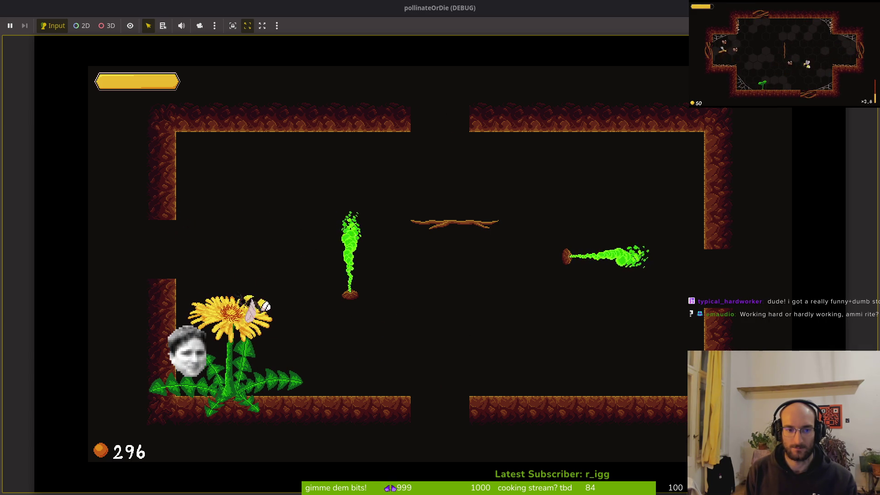
{"action": "key", "text": "Left"}
{"action": "key", "text": "Down"}
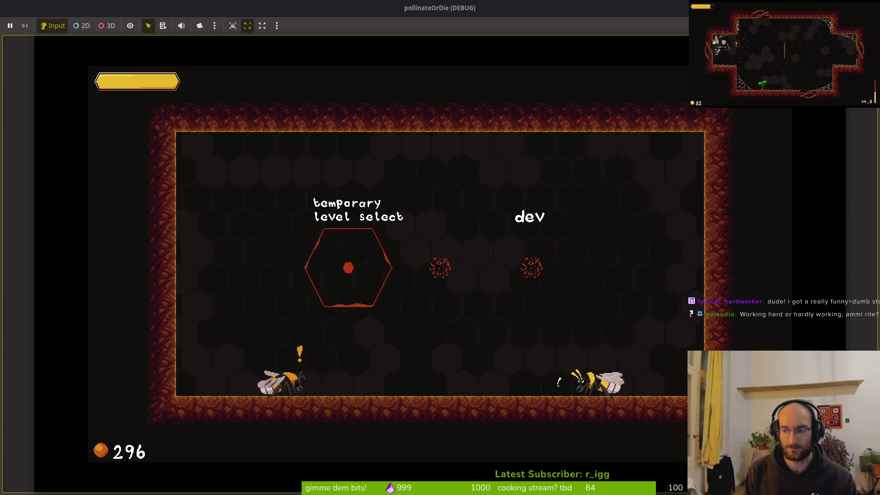
{"action": "key", "text": "Down"}
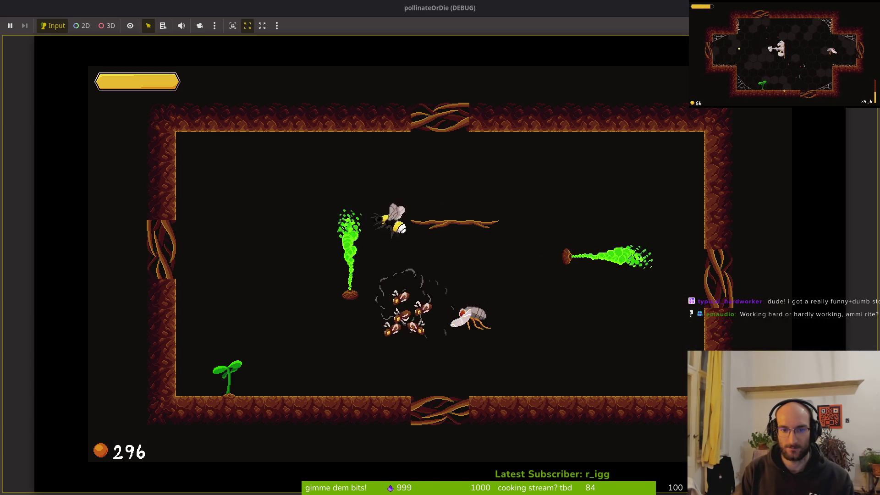
{"action": "key", "text": "Down"}
{"action": "key", "text": "Up"}
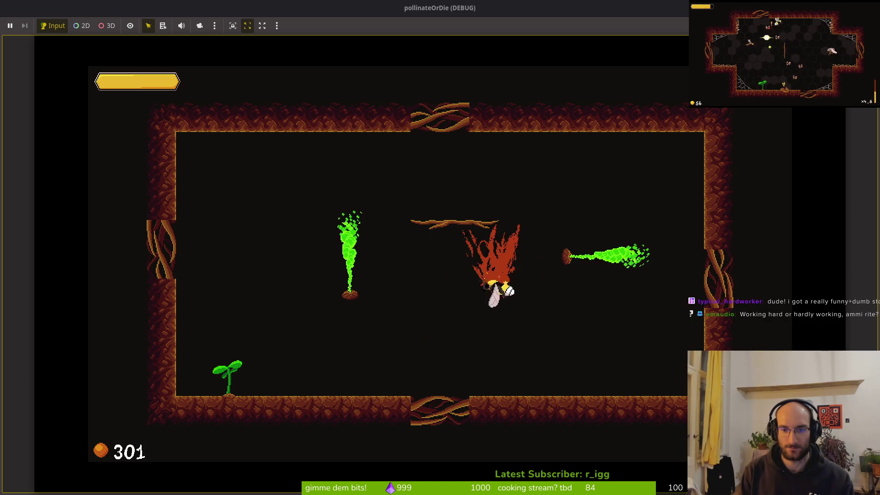
{"action": "key", "text": "Down"}
{"action": "key", "text": "Left"}
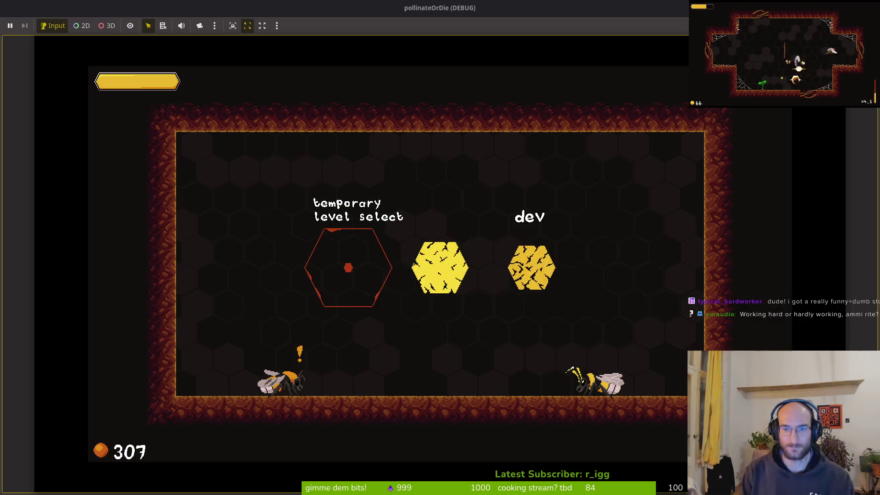
Step: Enter the cave level, pollinate its plant, fight the enemy swarm, and collect the upgrade hex
{"action": "key", "text": "Up"}
{"action": "key", "text": "Left"}
{"action": "key", "text": "Down"}
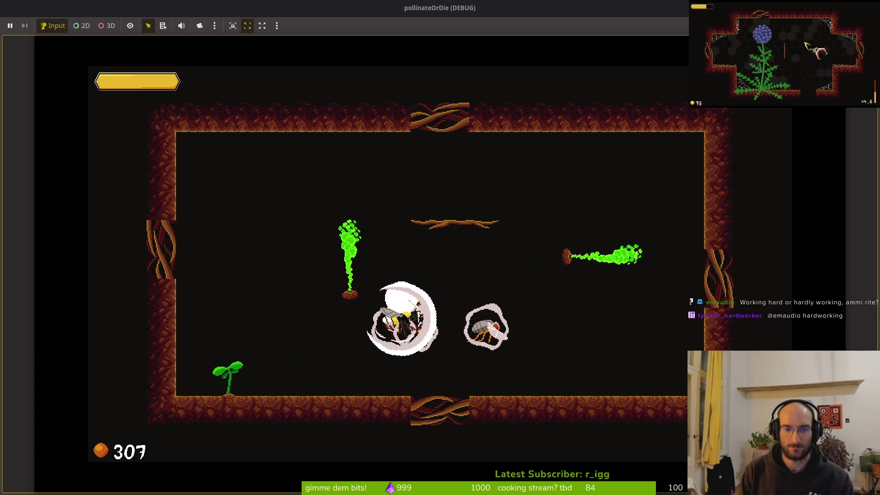
{"action": "key", "text": "Right"}
{"action": "key", "text": "Up"}
{"action": "key", "text": "Left"}
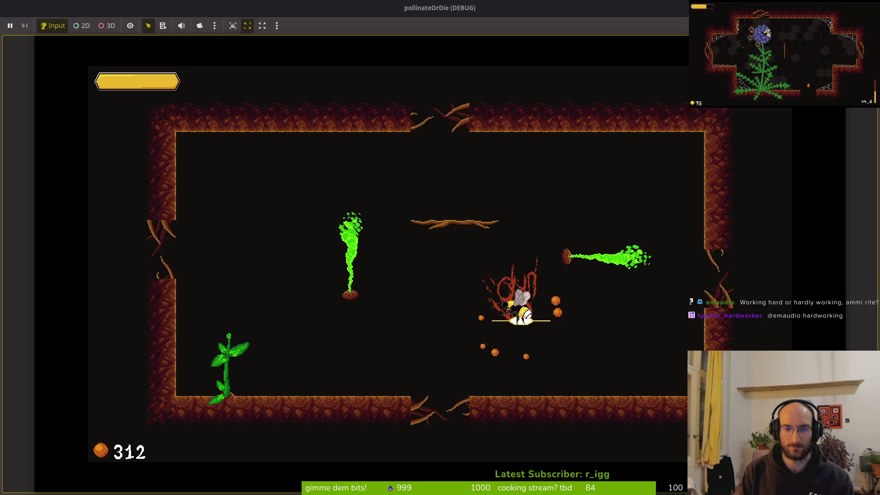
{"action": "key", "text": "Down"}
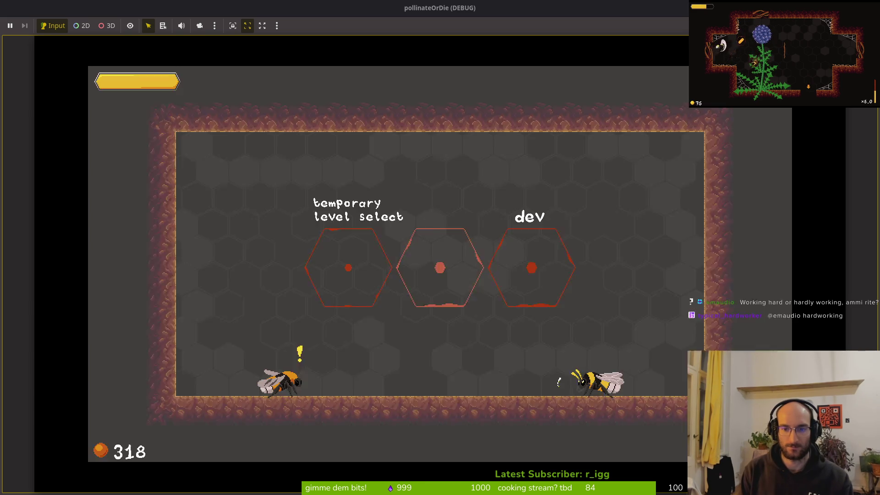
{"action": "key", "text": "Up"}
{"action": "key", "text": "Right"}
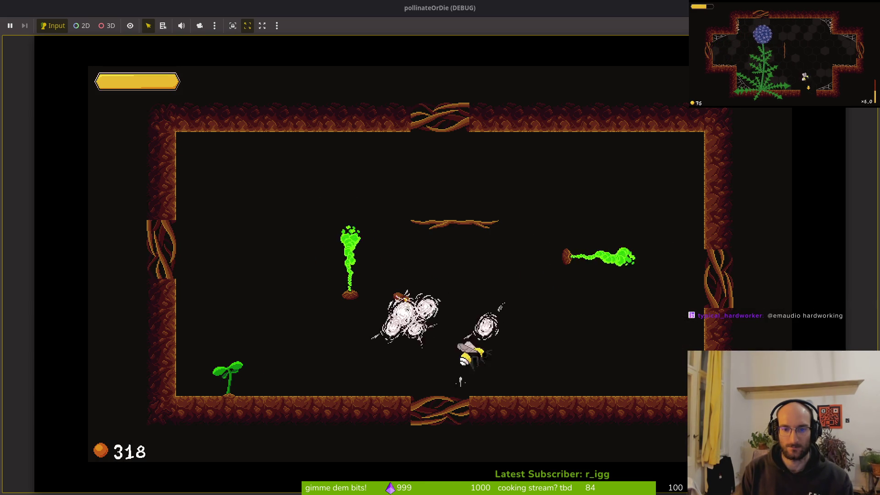
{"action": "key", "text": "Left"}
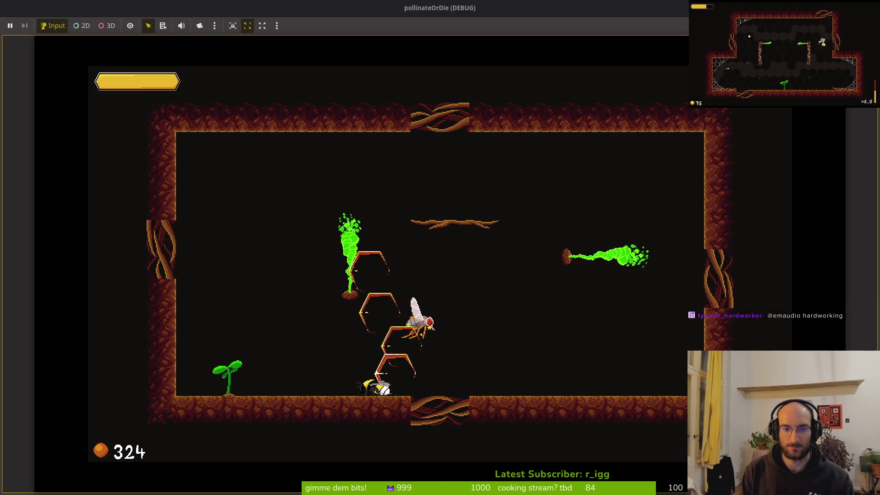
{"action": "key", "text": "Left"}
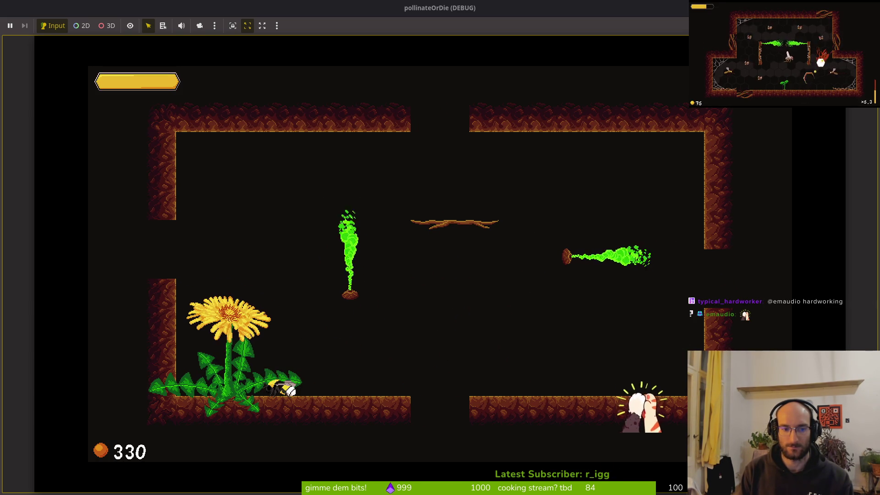
{"action": "key", "text": "Up"}
{"action": "key", "text": "Down"}
{"action": "key", "text": "Left"}
Step: Drop into the cobweb room and fight off the moths along the lower floor
{"action": "key", "text": "Up"}
{"action": "key", "text": "Right"}
{"action": "key", "text": "Down"}
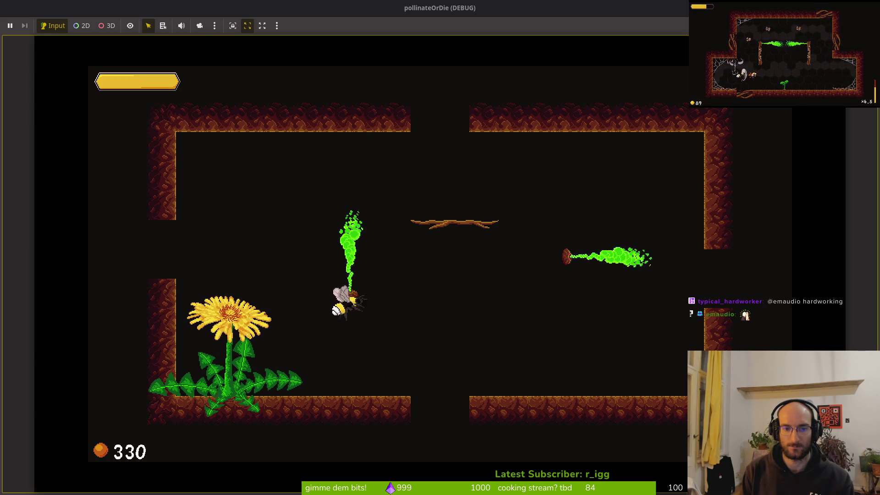
{"action": "key", "text": "Up"}
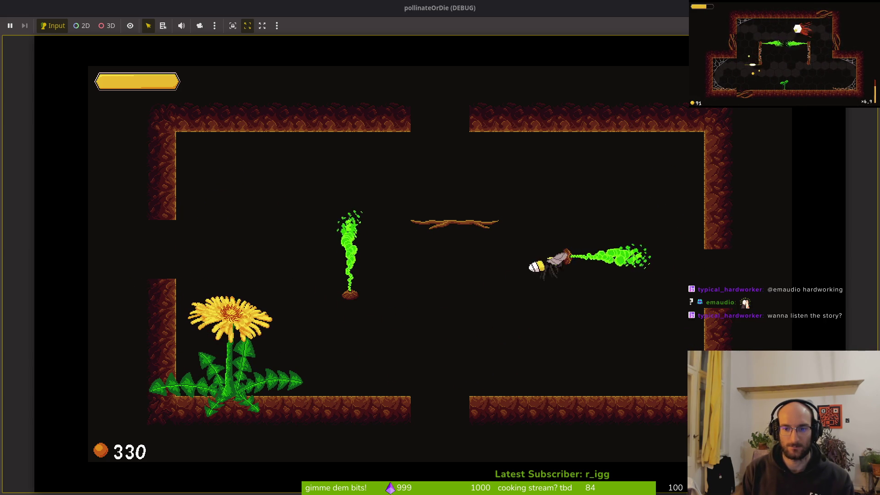
{"action": "key", "text": "Left"}
{"action": "key", "text": "Down"}
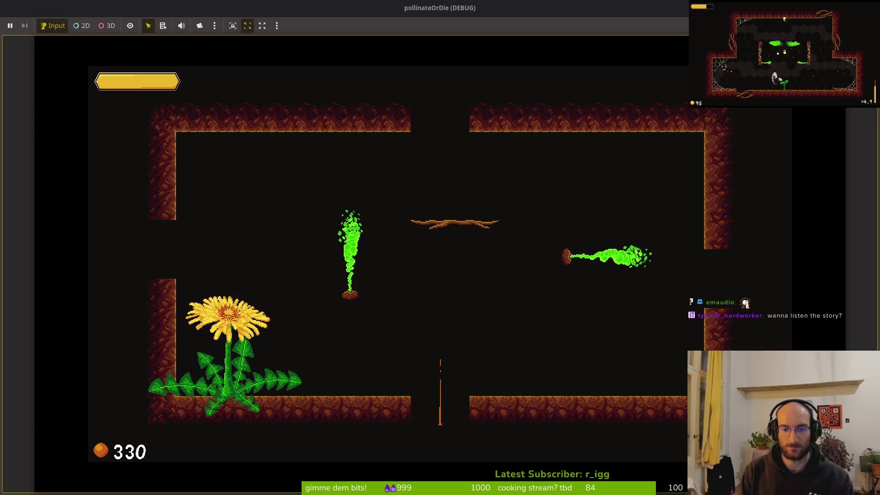
{"action": "key", "text": "Down"}
{"action": "key", "text": "Left"}
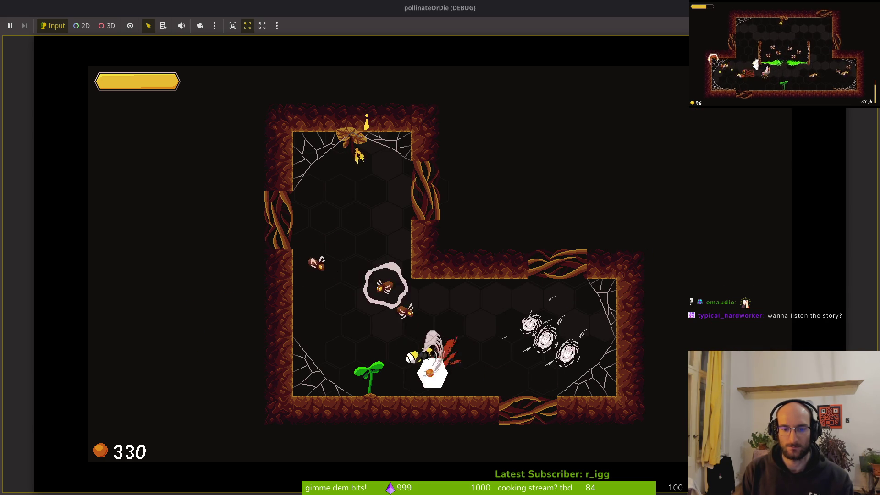
{"action": "key", "text": "Right"}
{"action": "key", "text": "Left"}
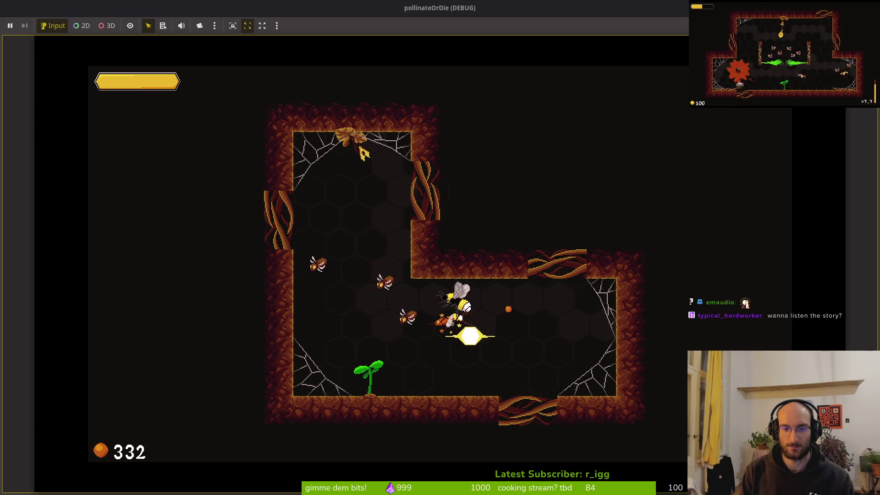
{"action": "key", "text": "Left"}
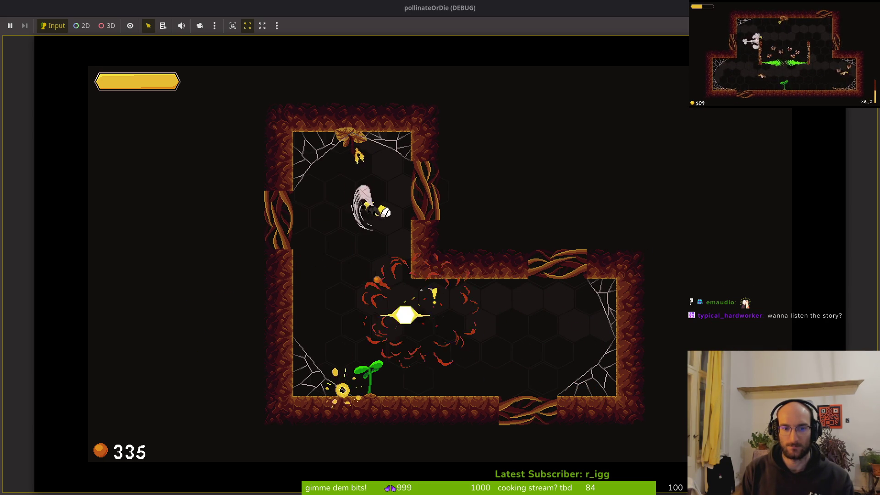
{"action": "key", "text": "Right"}
{"action": "key", "text": "Left"}
{"action": "key", "text": "Right"}
{"action": "key", "text": "Left"}
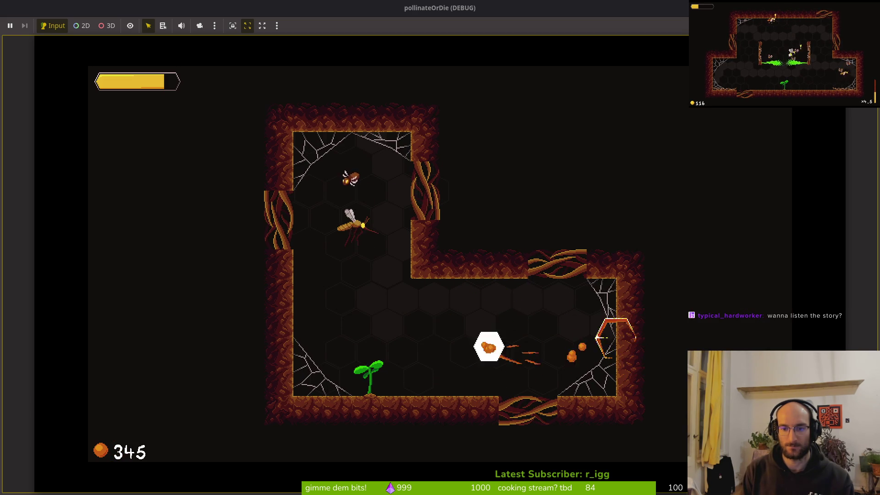
Step: Bloom the top-room flower, take the upgrade, and stop the game with F8
{"action": "key", "text": "Up"}
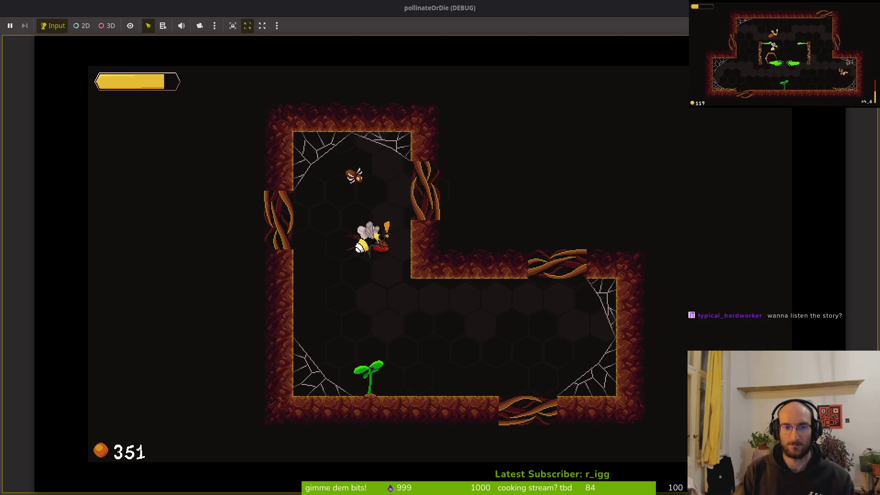
{"action": "key", "text": "Down"}
{"action": "key", "text": "Up"}
{"action": "key", "text": "Down"}
{"action": "key", "text": "Up"}
{"action": "key", "text": "Down"}
{"action": "key", "text": "F8"}
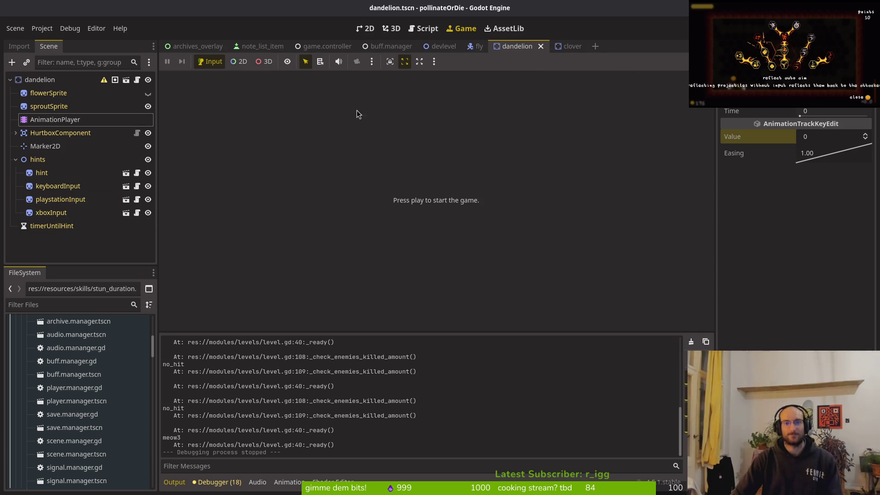
Step: Collapse the hints node in the dandelion Scene dock, hiding its four child nodes
{"action": "left_click", "coordinate": [16, 159]}
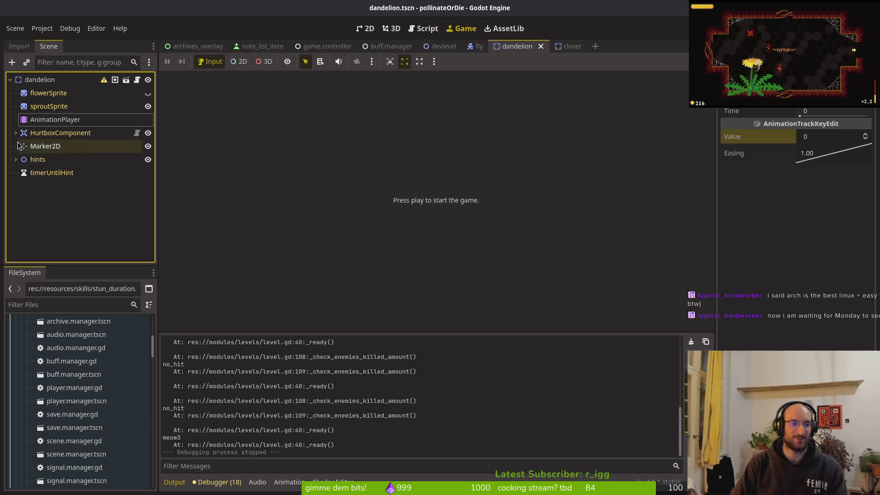
{"action": "key", "text": "alt+Tab"}
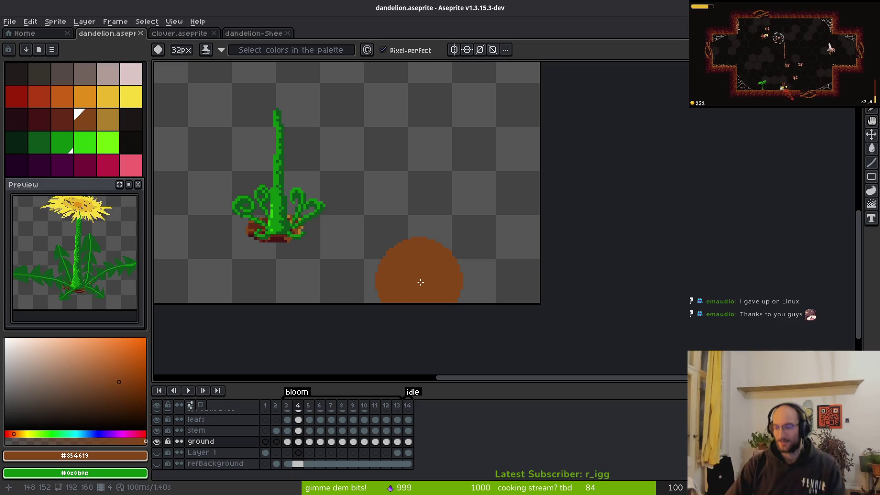
Step: Shrink the brush to 1px and pick the leaf green #0c8b0c from the sprite
{"action": "key", "text": "minus"}
{"action": "key", "text": "minus"}
{"action": "key", "text": "minus"}
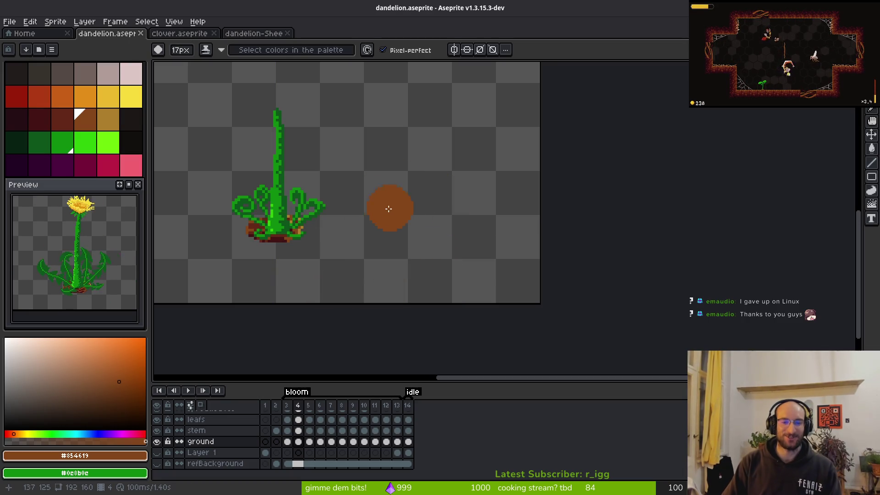
{"action": "scroll", "coordinate": [277, 206], "scroll_direction": "up", "scroll_amount": 4}
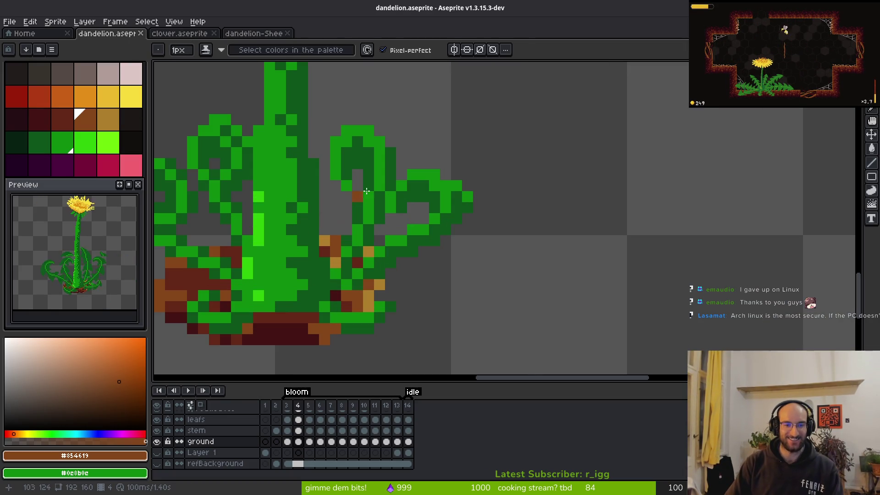
{"action": "left_click", "coordinate": [339, 149], "text": "alt"}
{"action": "scroll", "coordinate": [422, 206], "scroll_direction": "down", "scroll_amount": 3}
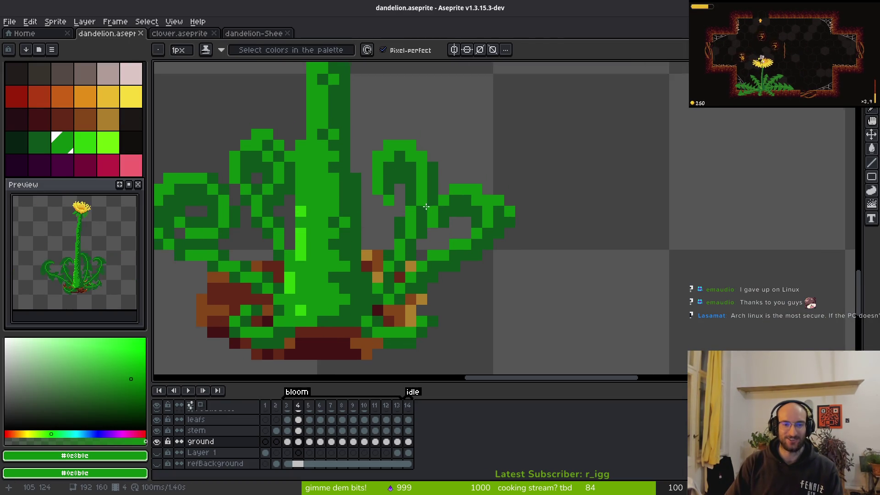
{"action": "scroll", "coordinate": [478, 213], "scroll_direction": "up", "scroll_amount": 2}
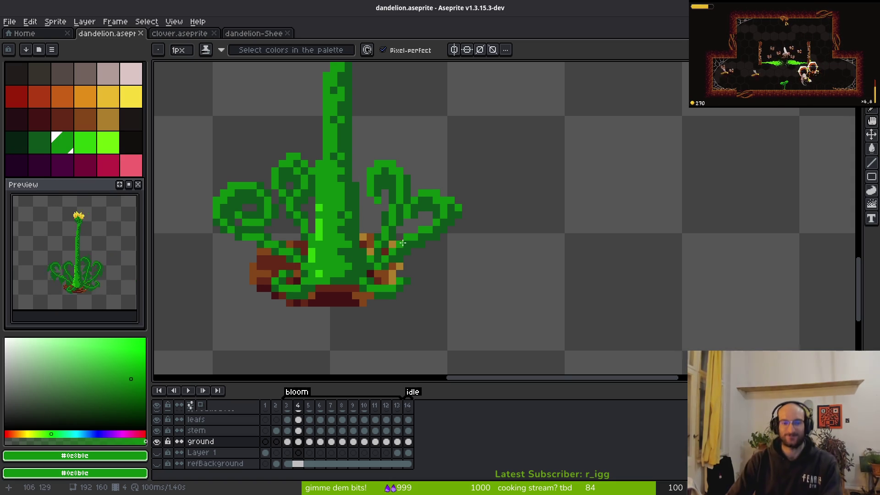
Step: Step through the animation frames to frame 12 of the ground layer
{"action": "scroll", "coordinate": [403, 248], "scroll_direction": "down", "scroll_amount": 1}
{"action": "key", "text": "Right"}
{"action": "key", "text": "Left"}
{"action": "key", "text": "Right"}
{"action": "key", "text": "alt"}
{"action": "key", "text": "Right"}
{"action": "key", "text": "Right"}
{"action": "key", "text": "Right"}
{"action": "scroll", "coordinate": [408, 252], "scroll_direction": "up", "scroll_amount": 2}
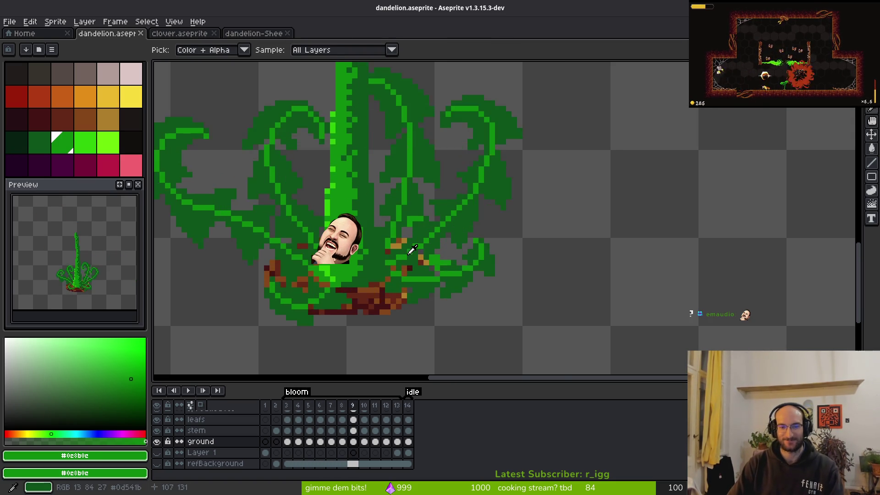
{"action": "scroll", "coordinate": [412, 250], "scroll_direction": "up", "scroll_amount": 1}
{"action": "key", "text": "Right"}
{"action": "key", "text": "Right"}
{"action": "key", "text": "Right"}
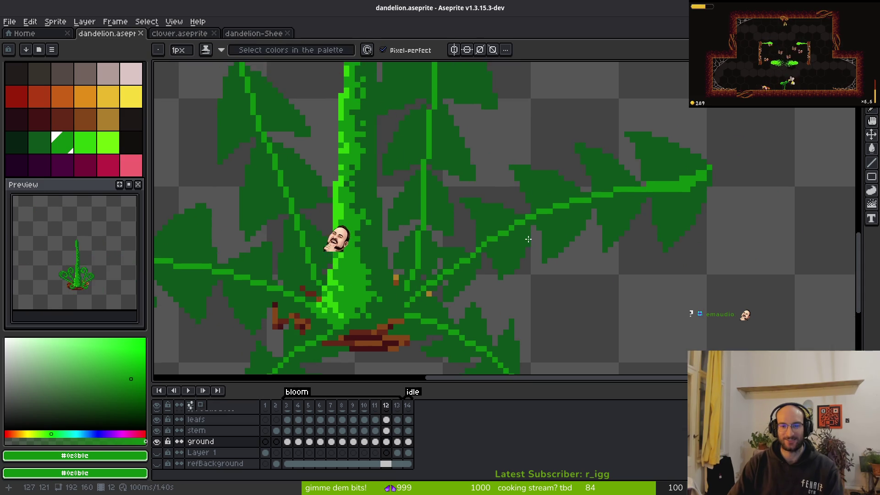
{"action": "scroll", "coordinate": [529, 239], "scroll_direction": "down", "scroll_amount": 2}
{"action": "left_click", "coordinate": [387, 443]}
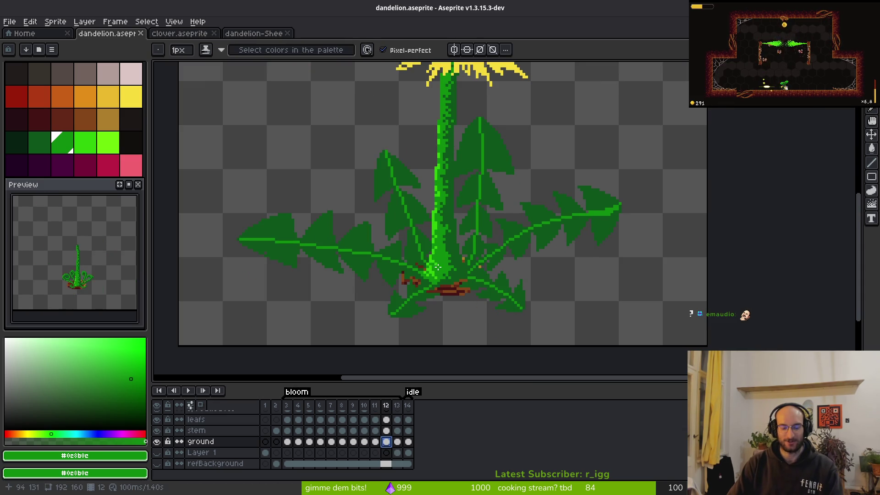
Step: Lasso a freehand selection around the whole dandelion plant
{"action": "key", "text": "q"}
{"action": "mouse_move", "coordinate": [552, 125]}
{"action": "left_mouse_down"}
{"action": "mouse_move", "coordinate": [285, 141]}
{"action": "mouse_move", "coordinate": [204, 203]}
{"action": "mouse_move", "coordinate": [254, 283]}
{"action": "left_mouse_up"}
{"action": "scroll", "coordinate": [205, 203], "scroll_direction": "down", "scroll_amount": 2}
{"action": "left_click_drag", "start_coordinate": [347, 187], "coordinate": [335, 197]}
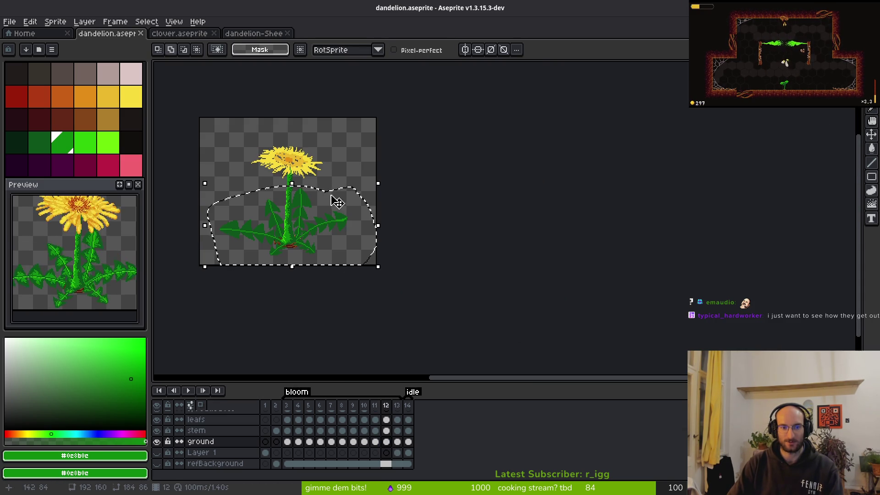
{"action": "scroll", "coordinate": [360, 271], "scroll_direction": "up", "scroll_amount": 5}
Step: Pick the brighter green as replacement colour and select frames 2–11 of the leafs layer
{"action": "key", "text": "i"}
{"action": "key", "text": "q"}
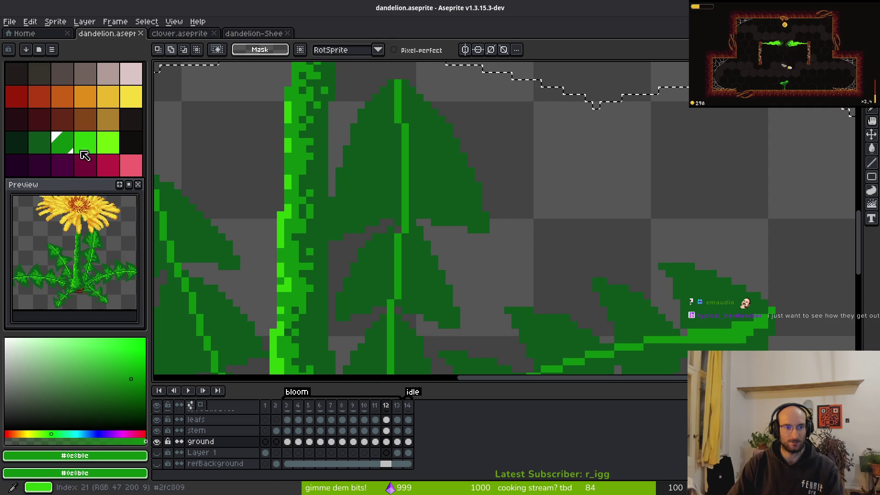
{"action": "scroll", "coordinate": [516, 247], "scroll_direction": "down", "scroll_amount": 3}
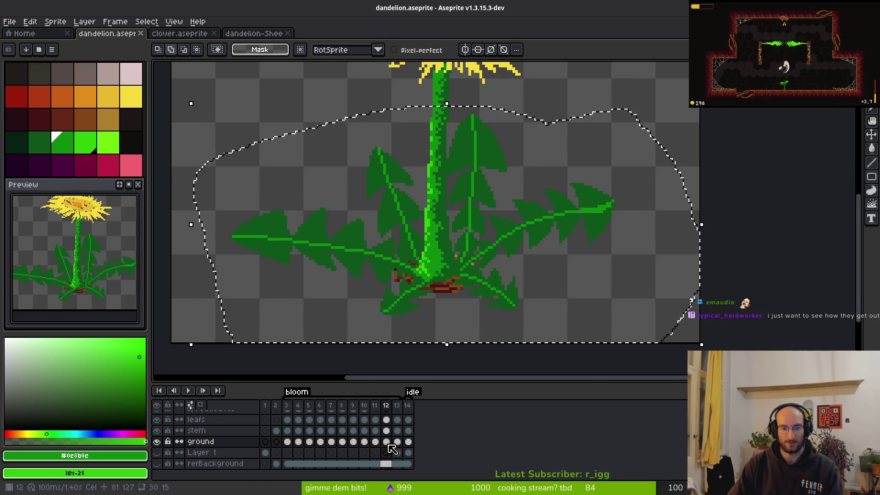
{"action": "left_click_drag", "start_coordinate": [376, 441], "coordinate": [287, 441]}
{"action": "left_click_drag", "start_coordinate": [370, 230], "coordinate": [384, 230]}
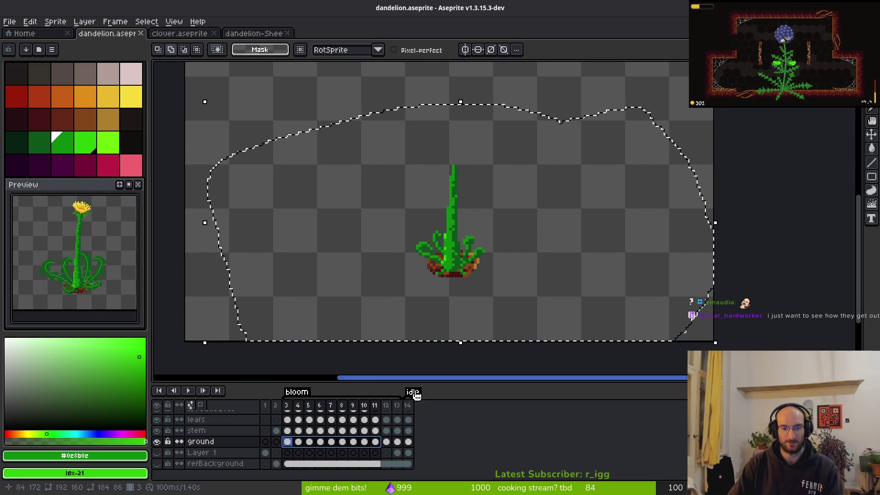
{"action": "scroll", "coordinate": [381, 438], "scroll_direction": "up", "scroll_amount": 1}
{"action": "left_click_drag", "start_coordinate": [375, 432], "coordinate": [276, 433]}
{"action": "left_click_drag", "start_coordinate": [458, 261], "coordinate": [479, 266]}
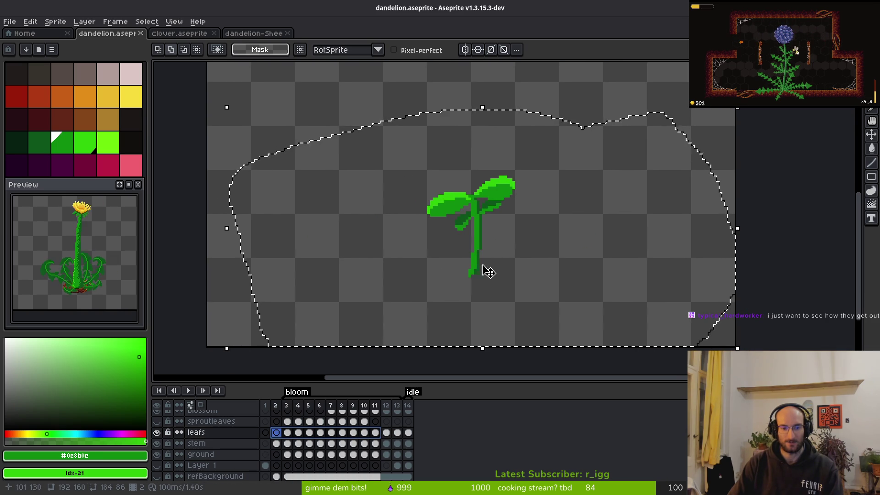
{"action": "key", "text": "Return"}
{"action": "left_click_drag", "start_coordinate": [527, 276], "coordinate": [456, 258]}
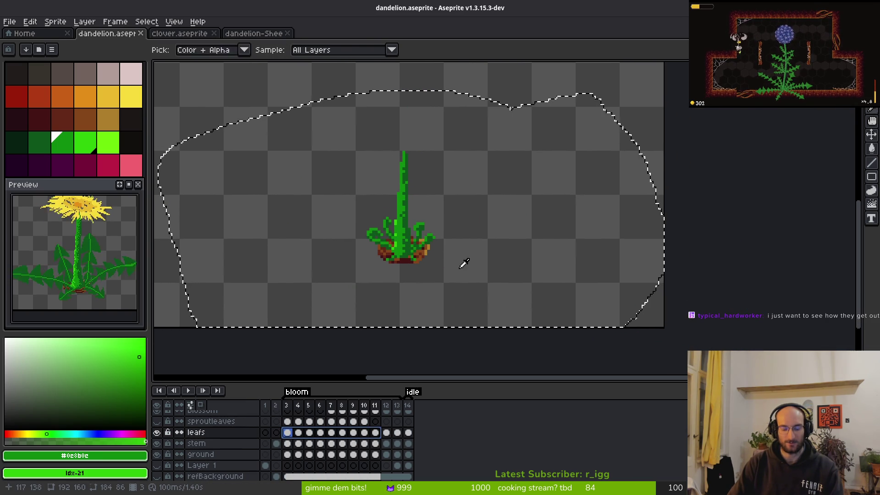
Step: Replace #0c8b0c with the brighter green, then review the leaves frame by frame
{"action": "key", "text": "shift+r"}
{"action": "left_click", "coordinate": [758, 108]}
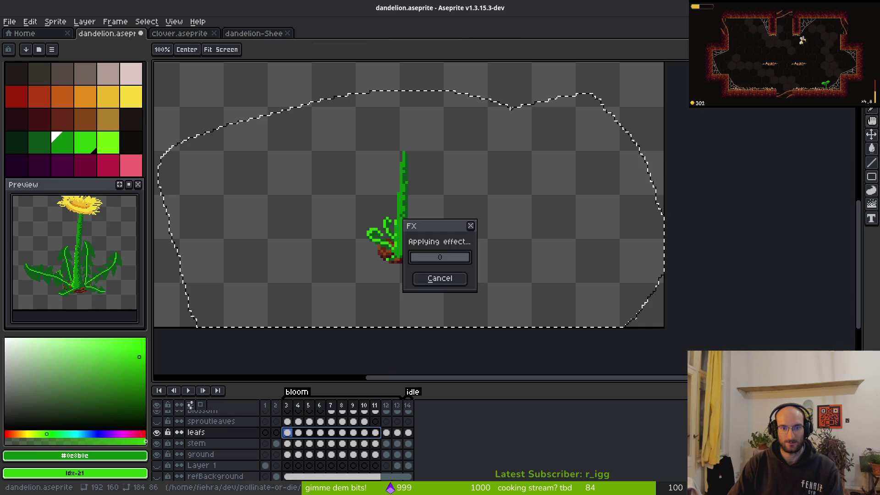
{"action": "left_click", "coordinate": [388, 436]}
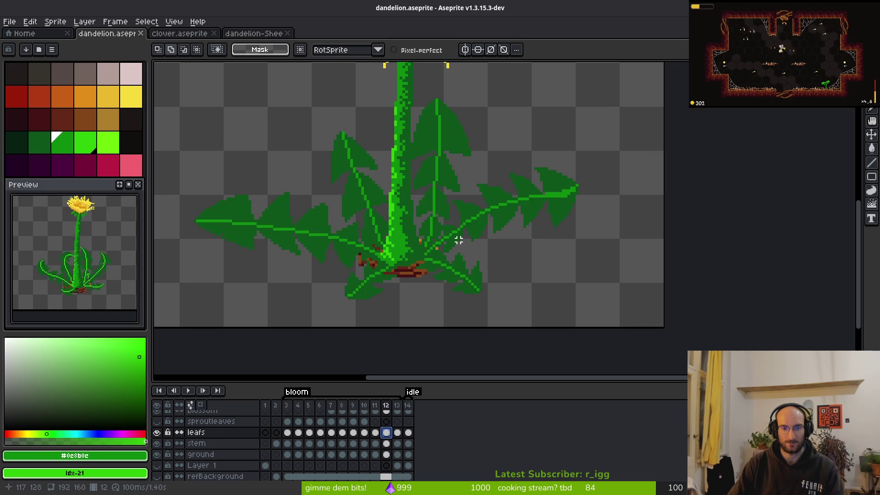
{"action": "key", "text": "i"}
{"action": "key", "text": "Left"}
{"action": "key", "text": "Left"}
{"action": "key", "text": "Left"}
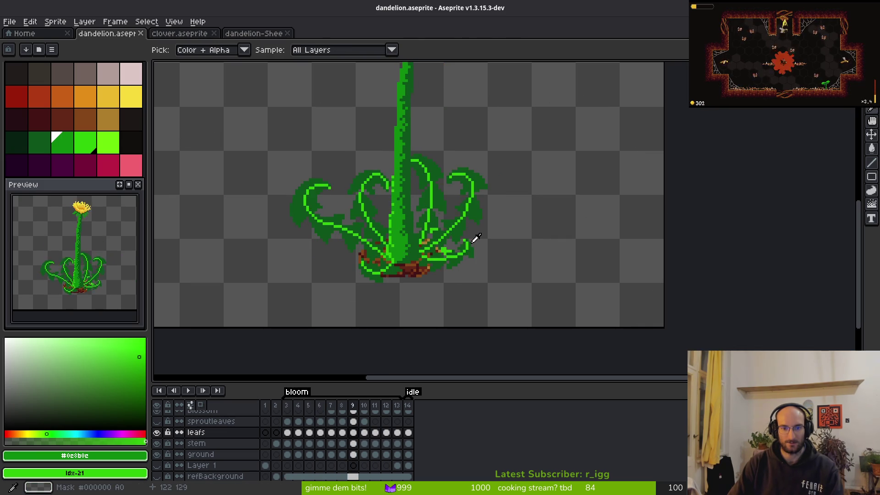
{"action": "key", "text": "Right"}
{"action": "key", "text": "Right"}
{"action": "key", "text": "Right"}
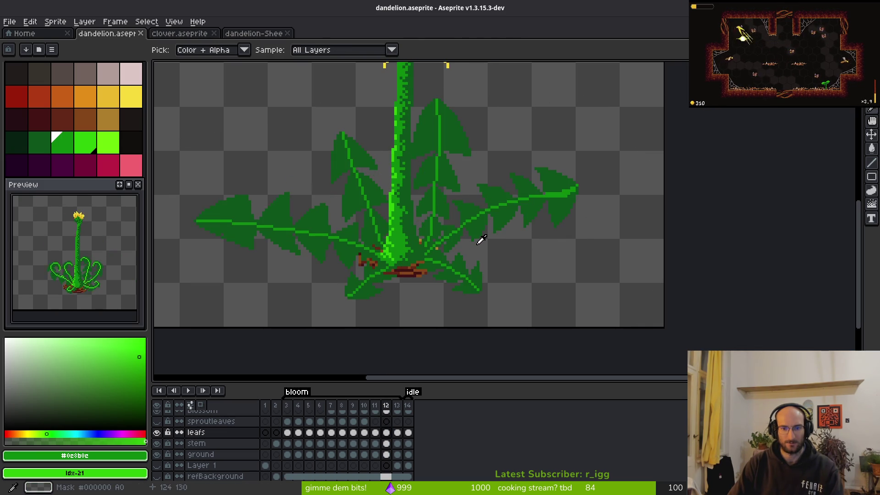
{"action": "key", "text": "Left"}
{"action": "key", "text": "Left"}
{"action": "key", "text": "Left"}
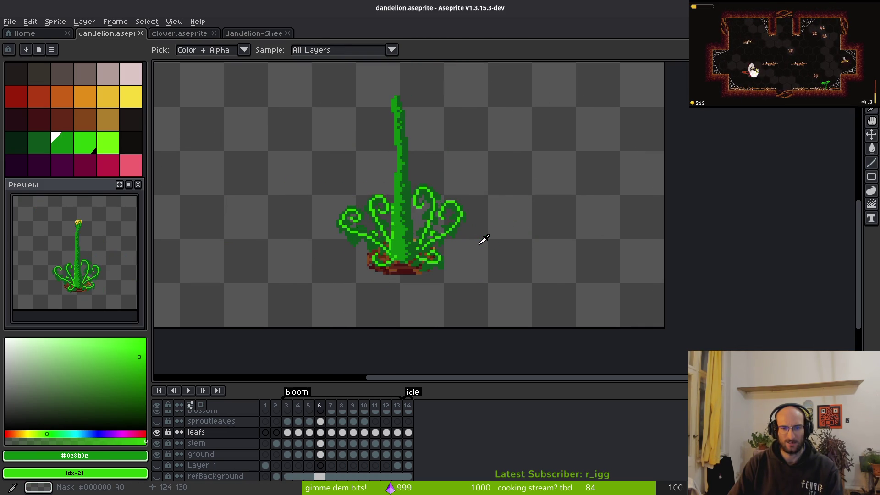
Step: Undo back to the previous selection and jump to full-bloom frame 12
{"action": "key", "text": "m"}
{"action": "scroll", "coordinate": [478, 246], "scroll_direction": "down", "scroll_amount": 2}
{"action": "key", "text": "ctrl+z"}
{"action": "key", "text": "ctrl+z"}
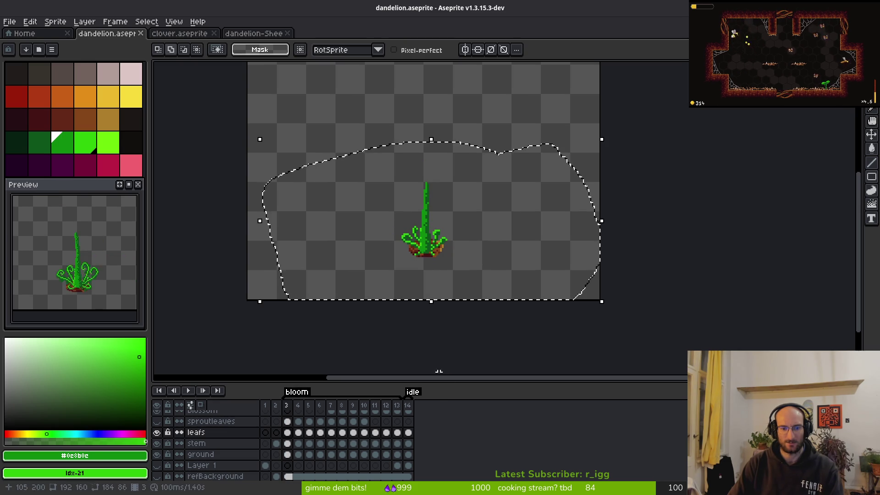
{"action": "key", "text": "ctrl+z"}
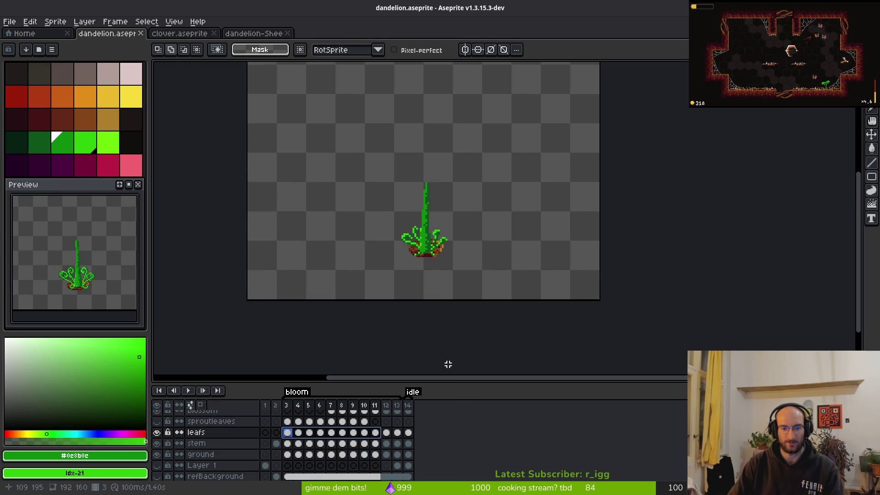
{"action": "left_click", "coordinate": [390, 434]}
Step: Replace #0c8b0c with palette index 21 on frame 12 and save dandelion.aseprite
{"action": "key", "text": "shift+r"}
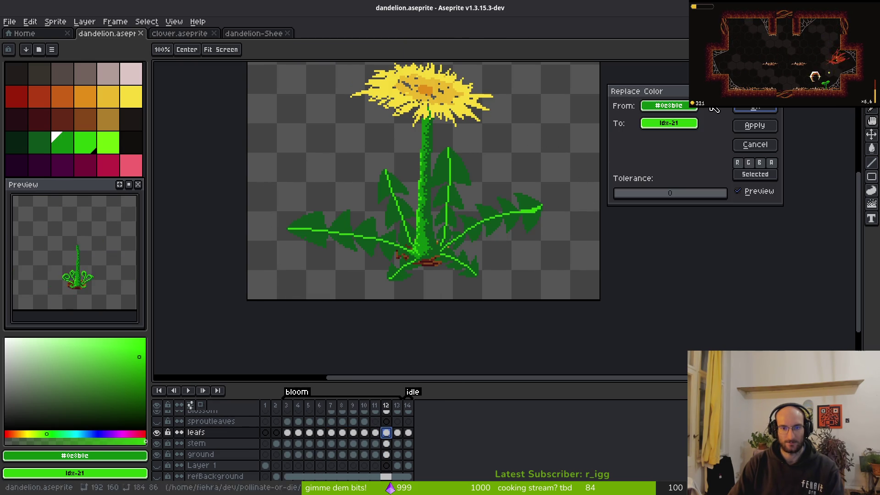
{"action": "left_click", "coordinate": [761, 112]}
{"action": "key", "text": "ctrl+s"}
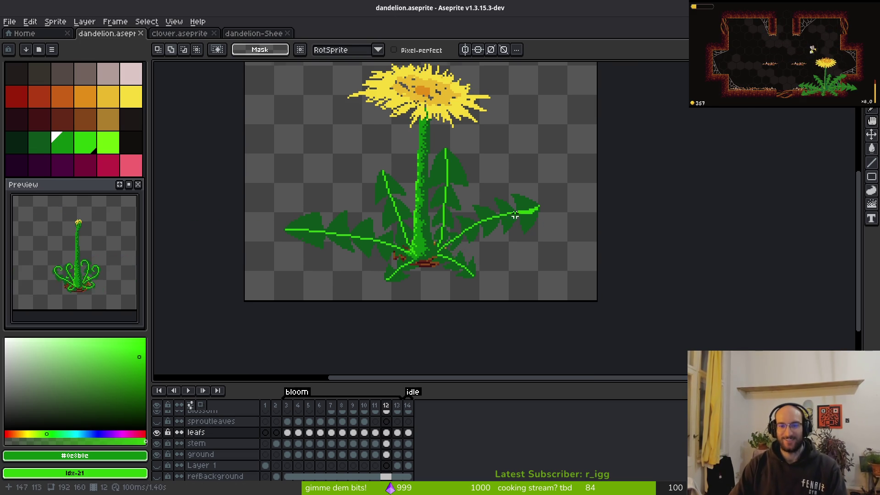
Step: Play the animation to review the bright-green leaf veins
{"action": "scroll", "coordinate": [493, 246], "scroll_direction": "up", "scroll_amount": 7}
{"action": "key", "text": "e"}
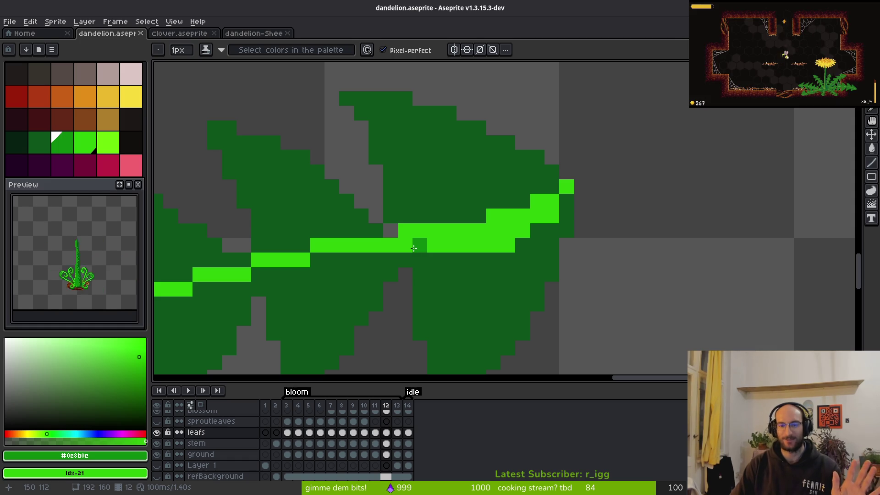
{"action": "scroll", "coordinate": [417, 234], "scroll_direction": "down", "scroll_amount": 2}
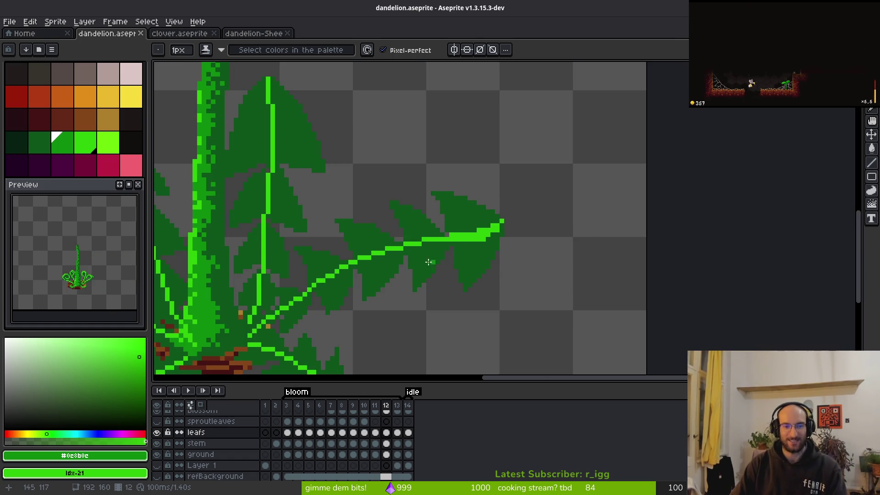
{"action": "scroll", "coordinate": [433, 262], "scroll_direction": "down", "scroll_amount": 1}
{"action": "key", "text": "Return"}
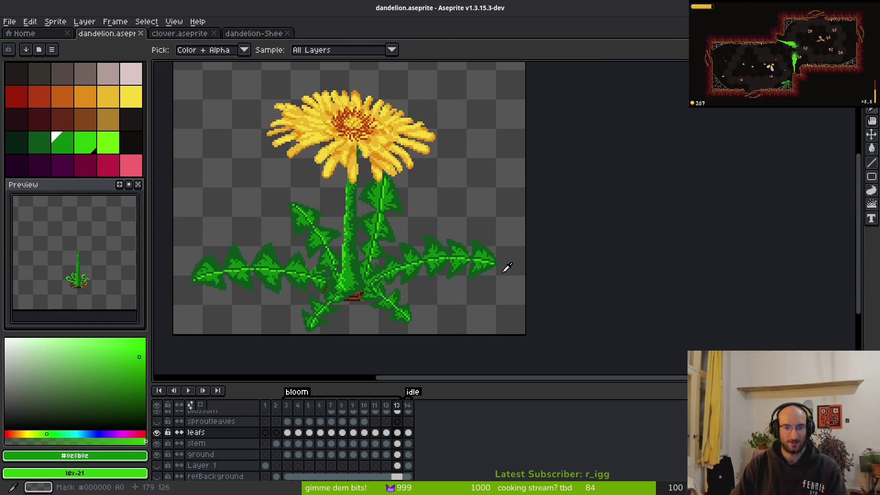
Step: Stop playback and sample the bright vein green as the foreground colour
{"action": "key", "text": "Return"}
{"action": "scroll", "coordinate": [491, 257], "scroll_direction": "up", "scroll_amount": 3}
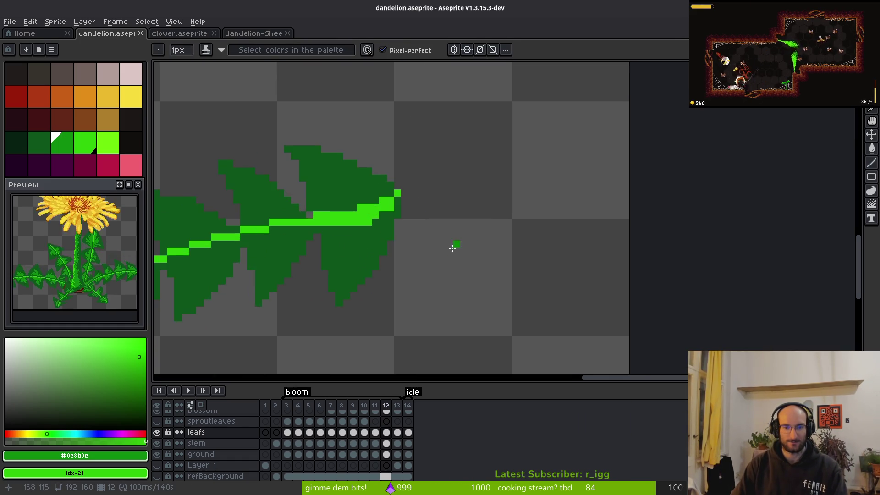
{"action": "scroll", "coordinate": [491, 254], "scroll_direction": "down", "scroll_amount": 2}
{"action": "key", "text": "alt"}
{"action": "scroll", "coordinate": [516, 305], "scroll_direction": "up", "scroll_amount": 1}
{"action": "scroll", "coordinate": [472, 269], "scroll_direction": "up", "scroll_amount": 2}
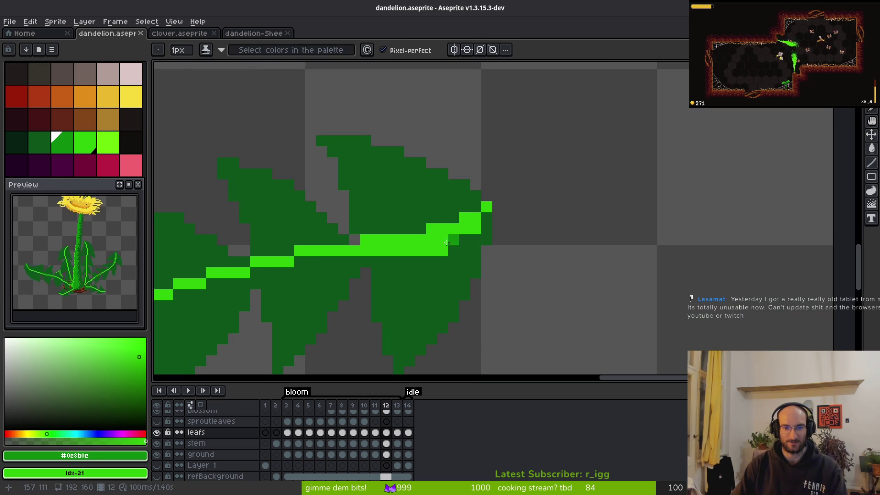
{"action": "scroll", "coordinate": [483, 219], "scroll_direction": "down", "scroll_amount": 3}
{"action": "key", "text": "alt"}
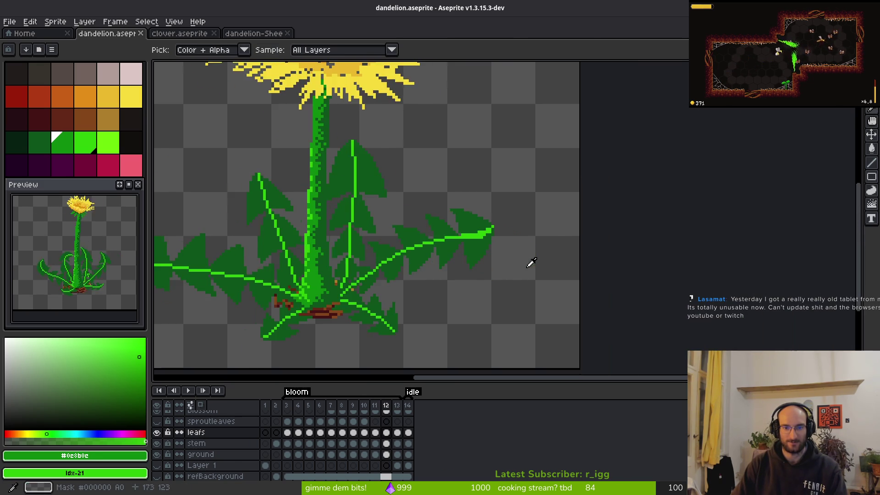
{"action": "scroll", "coordinate": [494, 252], "scroll_direction": "up", "scroll_amount": 2}
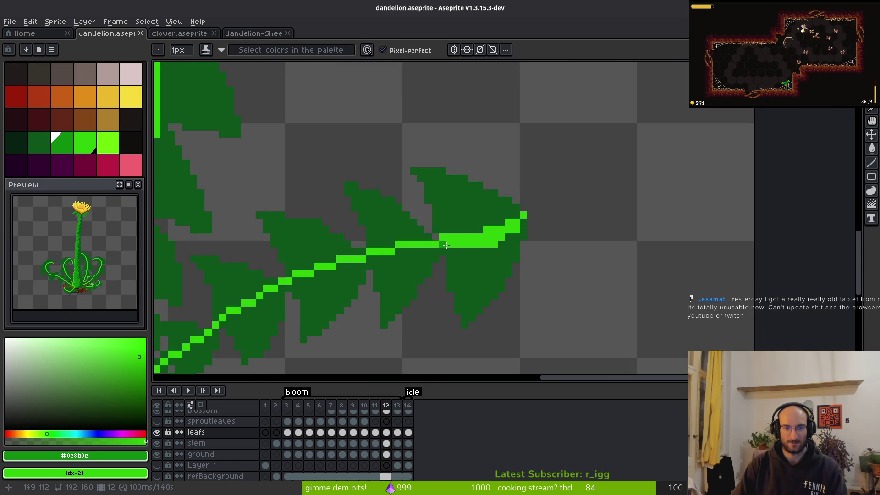
{"action": "scroll", "coordinate": [462, 245], "scroll_direction": "up", "scroll_amount": 2}
{"action": "key", "text": "alt"}
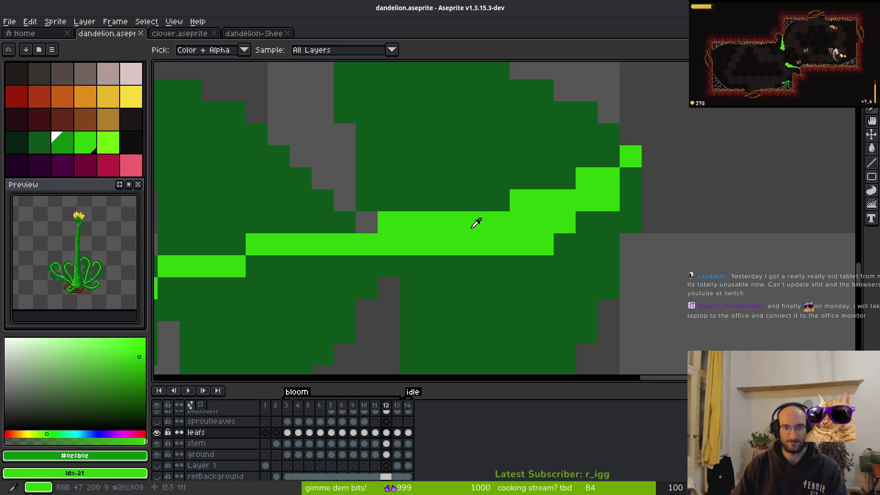
{"action": "left_click", "coordinate": [453, 213], "text": "alt"}
Step: Set dark leaf green as the background colour, test vein pixels on the right leaf, then undo them
{"action": "left_click", "coordinate": [404, 194]}
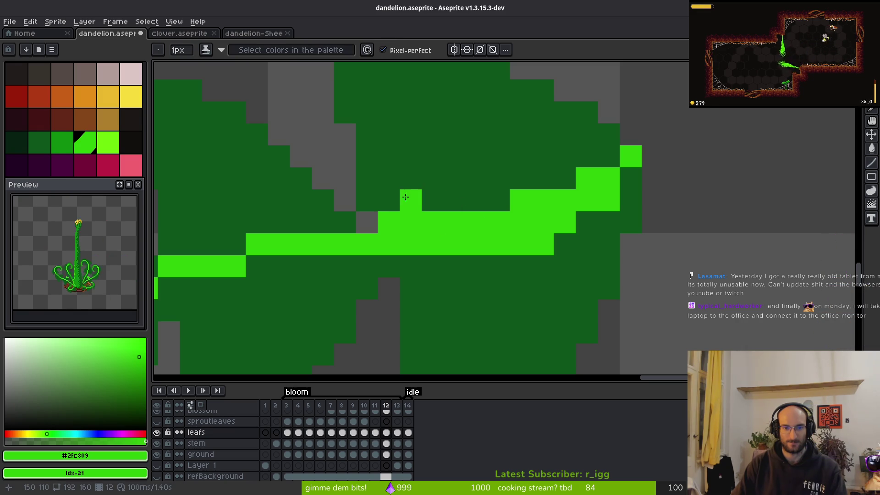
{"action": "right_click", "coordinate": [405, 201], "text": "alt"}
{"action": "mouse_move", "coordinate": [404, 195]}
{"action": "left_mouse_down"}
{"action": "mouse_move", "coordinate": [452, 233]}
{"action": "mouse_move", "coordinate": [461, 222]}
{"action": "left_mouse_up"}
{"action": "mouse_move", "coordinate": [426, 244]}
{"action": "left_mouse_down"}
{"action": "mouse_move", "coordinate": [550, 245]}
{"action": "mouse_move", "coordinate": [569, 223]}
{"action": "left_mouse_up"}
{"action": "left_click", "coordinate": [582, 224]}
{"action": "key", "text": "ctrl+z"}
{"action": "key", "text": "ctrl+z"}
{"action": "scroll", "coordinate": [584, 256], "scroll_direction": "down", "scroll_amount": 5}
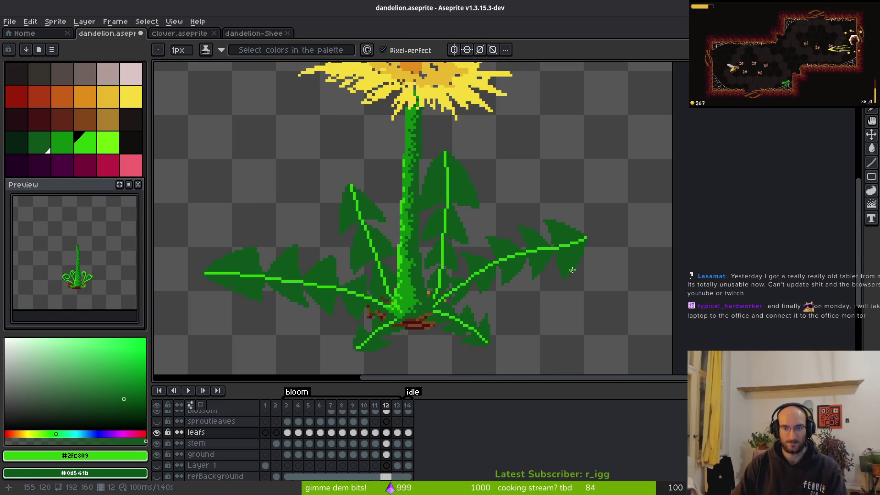
{"action": "scroll", "coordinate": [568, 291], "scroll_direction": "up", "scroll_amount": 3}
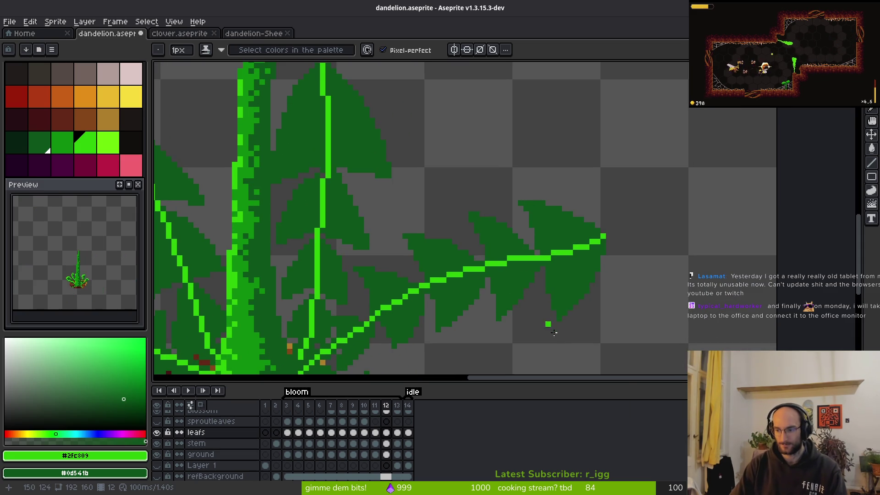
{"action": "left_click_drag", "start_coordinate": [543, 324], "coordinate": [517, 301]}
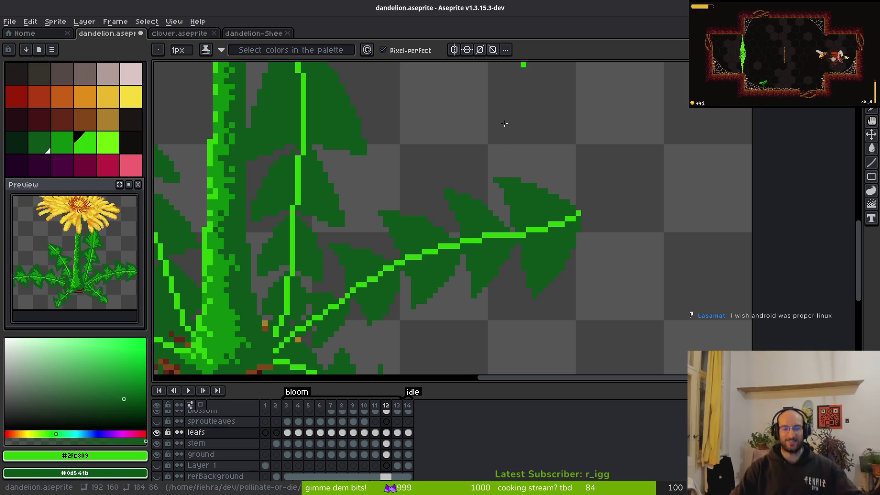
Step: Place a bright green pixel on the leaf and sample the stem's mid green
{"action": "scroll", "coordinate": [438, 305], "scroll_direction": "down", "scroll_amount": 4}
{"action": "scroll", "coordinate": [439, 306], "scroll_direction": "up", "scroll_amount": 2}
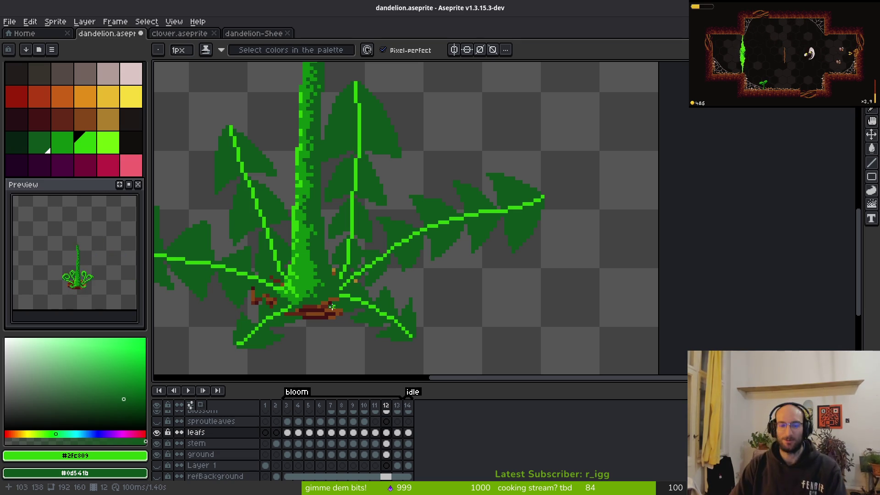
{"action": "scroll", "coordinate": [398, 218], "scroll_direction": "up", "scroll_amount": 4}
{"action": "left_click", "coordinate": [528, 248]}
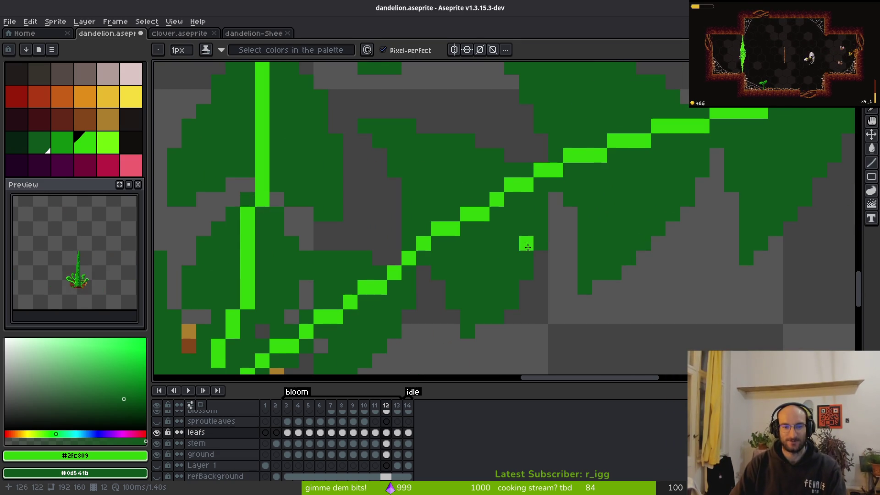
{"action": "scroll", "coordinate": [418, 284], "scroll_direction": "down", "scroll_amount": 5}
{"action": "scroll", "coordinate": [585, 220], "scroll_direction": "up", "scroll_amount": 4}
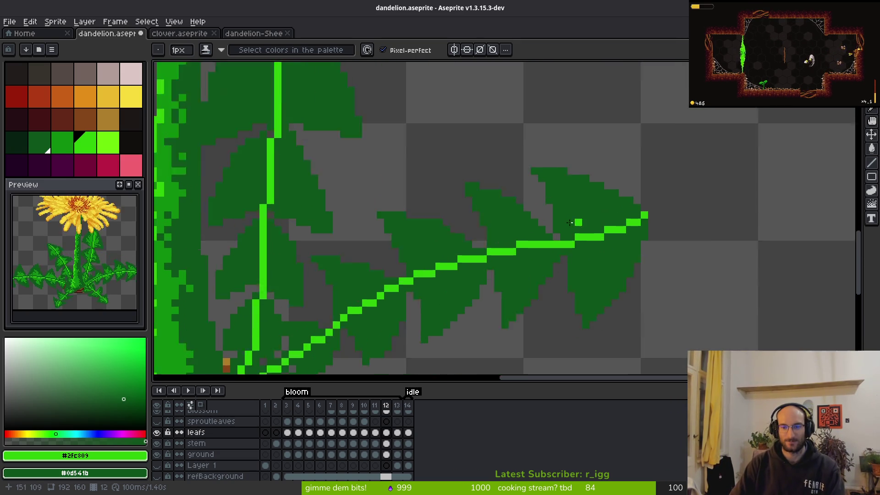
{"action": "scroll", "coordinate": [401, 267], "scroll_direction": "down", "scroll_amount": 4}
{"action": "left_click", "coordinate": [210, 275], "text": "alt"}
Step: Peek at frame 13, return to frame 12, and paint a mid-green stroke across the tip lobe
{"action": "scroll", "coordinate": [543, 230], "scroll_direction": "up", "scroll_amount": 4}
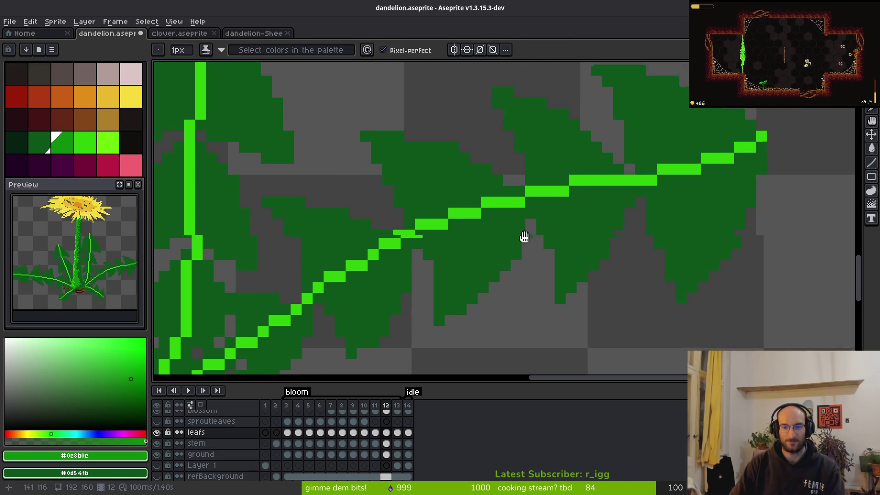
{"action": "key", "text": "Right"}
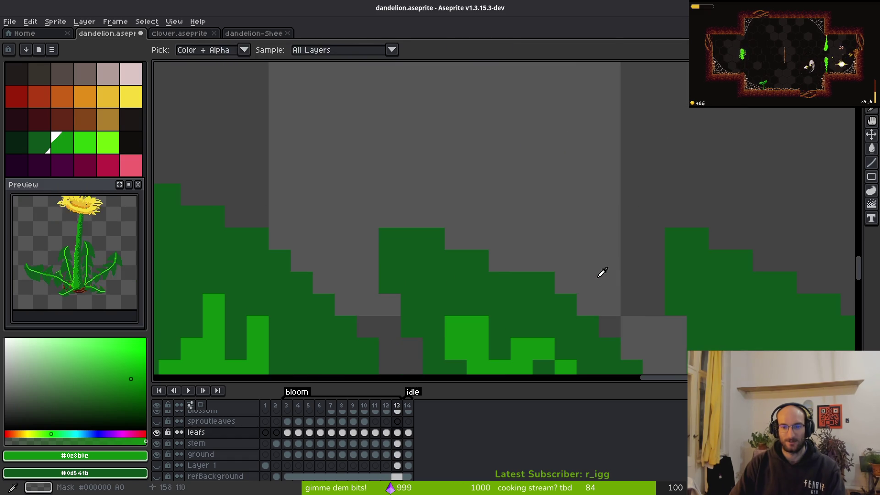
{"action": "scroll", "coordinate": [544, 229], "scroll_direction": "down", "scroll_amount": 2}
{"action": "scroll", "coordinate": [544, 228], "scroll_direction": "down", "scroll_amount": 2}
{"action": "key", "text": "Left"}
{"action": "scroll", "coordinate": [582, 266], "scroll_direction": "up", "scroll_amount": 3}
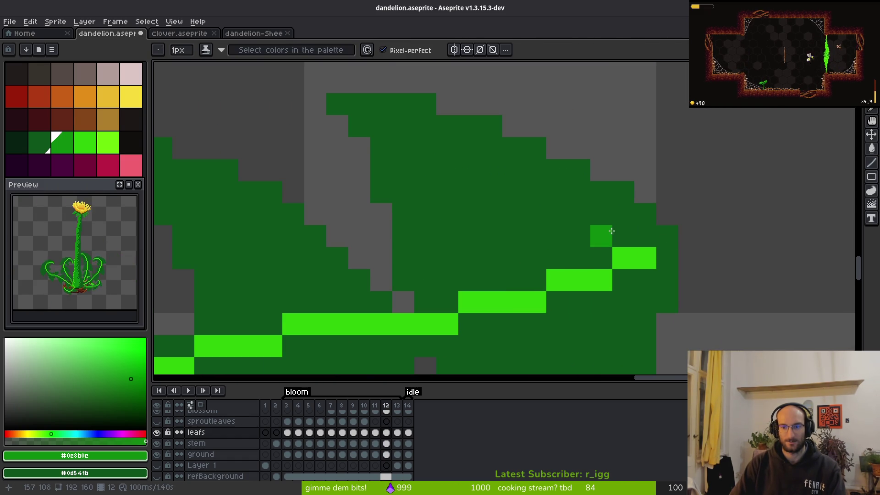
{"action": "mouse_move", "coordinate": [609, 240]}
{"action": "left_mouse_down"}
{"action": "mouse_move", "coordinate": [513, 214]}
{"action": "mouse_move", "coordinate": [447, 236]}
{"action": "mouse_move", "coordinate": [448, 280]}
{"action": "mouse_move", "coordinate": [482, 270]}
{"action": "mouse_move", "coordinate": [523, 275]}
{"action": "mouse_move", "coordinate": [515, 169]}
{"action": "left_mouse_up"}
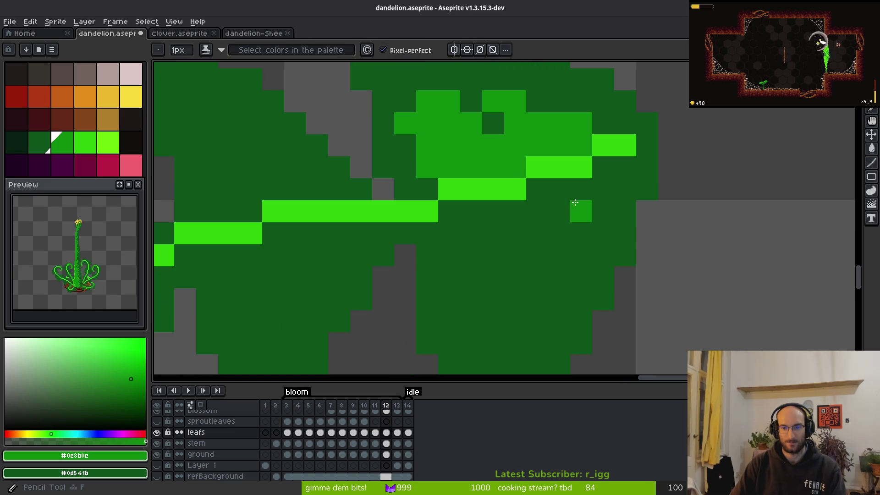
Step: Shade the tip lobe with a mid-green stroke and scattered highlight pixels beside the vein
{"action": "mouse_move", "coordinate": [600, 164]}
{"action": "left_mouse_down"}
{"action": "mouse_move", "coordinate": [537, 234]}
{"action": "mouse_move", "coordinate": [528, 215]}
{"action": "mouse_move", "coordinate": [472, 281]}
{"action": "mouse_move", "coordinate": [478, 220]}
{"action": "mouse_move", "coordinate": [548, 191]}
{"action": "left_mouse_up"}
{"action": "left_click", "coordinate": [459, 214]}
{"action": "scroll", "coordinate": [458, 214], "scroll_direction": "down", "scroll_amount": 1}
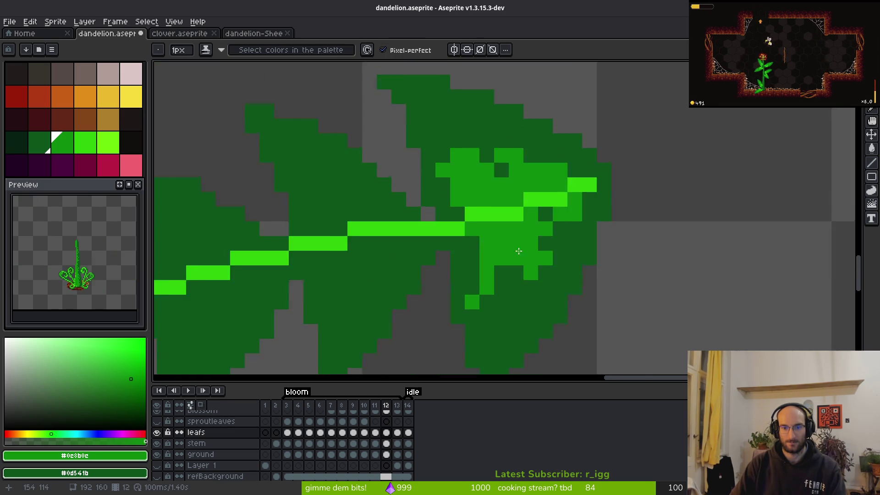
{"action": "left_click", "coordinate": [479, 228]}
{"action": "left_click_drag", "start_coordinate": [486, 229], "coordinate": [484, 240]}
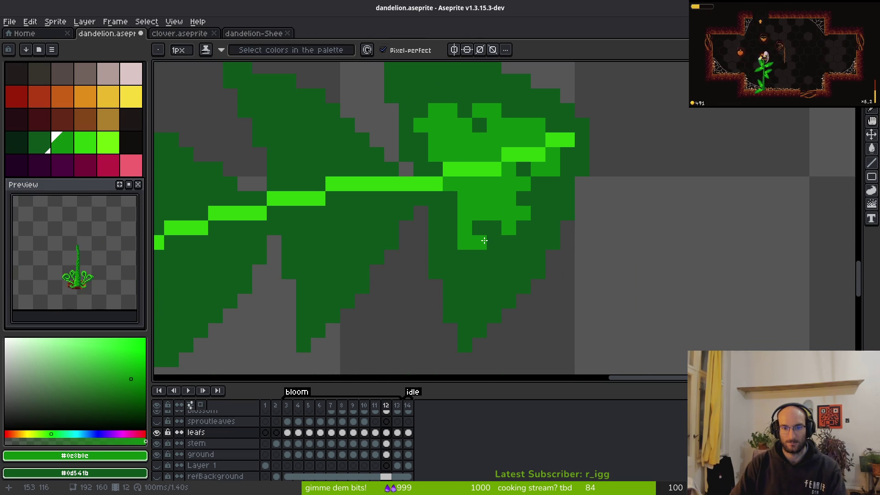
{"action": "left_click", "coordinate": [465, 272]}
{"action": "left_click", "coordinate": [495, 243]}
{"action": "scroll", "coordinate": [490, 243], "scroll_direction": "down", "scroll_amount": 1}
{"action": "scroll", "coordinate": [504, 238], "scroll_direction": "down", "scroll_amount": 2}
{"action": "scroll", "coordinate": [514, 227], "scroll_direction": "up", "scroll_amount": 2}
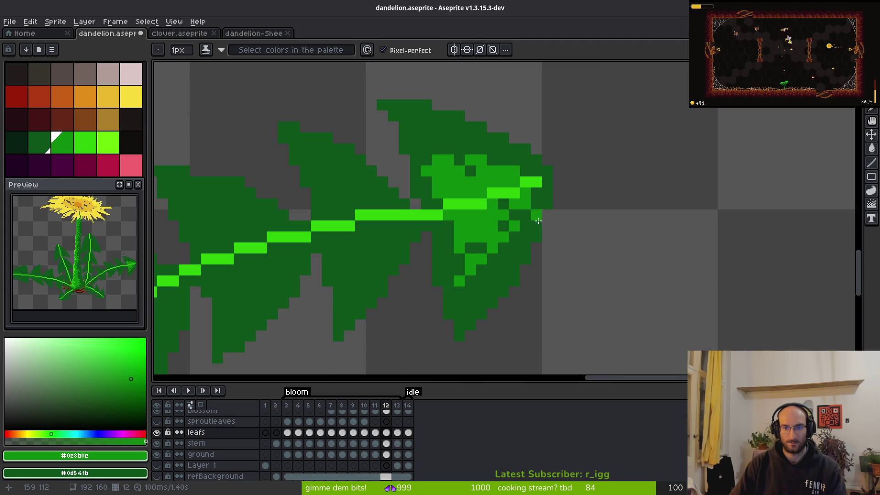
{"action": "scroll", "coordinate": [530, 218], "scroll_direction": "down", "scroll_amount": 3}
{"action": "scroll", "coordinate": [529, 261], "scroll_direction": "up", "scroll_amount": 4}
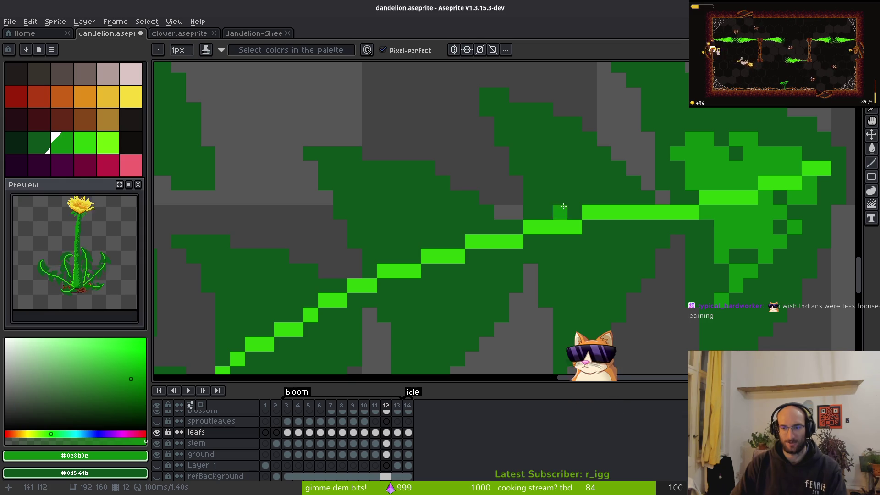
Step: Add diagonal mid-green highlights and six dotted pixels on the next lobe
{"action": "left_click_drag", "start_coordinate": [619, 197], "coordinate": [571, 159]}
{"action": "left_click", "coordinate": [560, 196]}
{"action": "left_click", "coordinate": [546, 177]}
{"action": "left_click", "coordinate": [560, 183]}
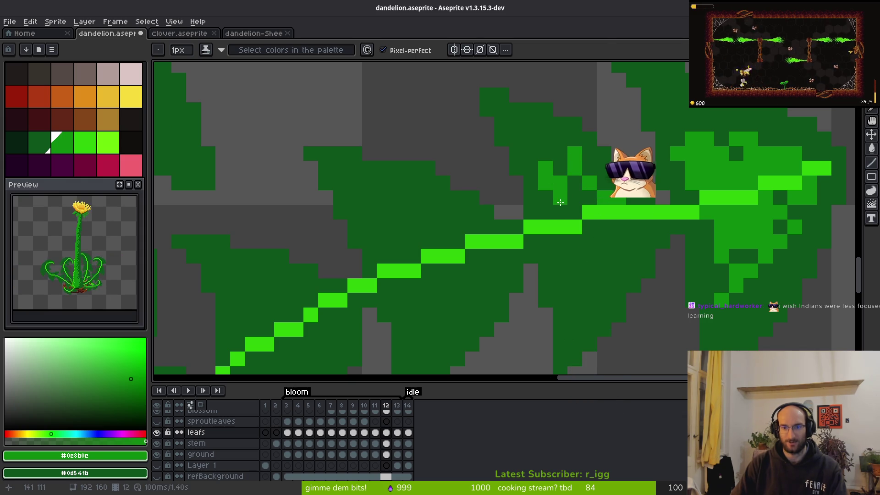
{"action": "left_click", "coordinate": [546, 212]}
{"action": "left_click", "coordinate": [575, 197]}
{"action": "left_click", "coordinate": [574, 212]}
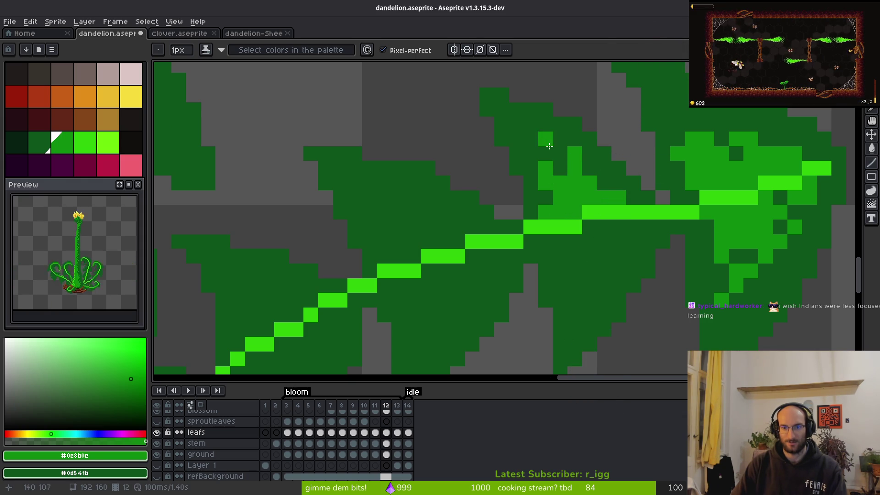
{"action": "left_click_drag", "start_coordinate": [530, 125], "coordinate": [554, 156]}
{"action": "scroll", "coordinate": [589, 176], "scroll_direction": "down", "scroll_amount": 3}
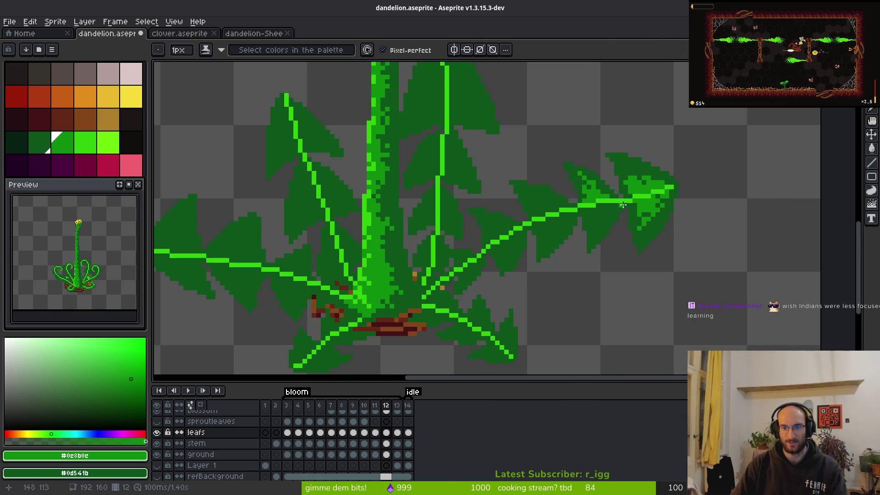
Step: Toggle the leafs layer's visibility twice to compare the shading with and without it
{"action": "scroll", "coordinate": [563, 173], "scroll_direction": "up", "scroll_amount": 3}
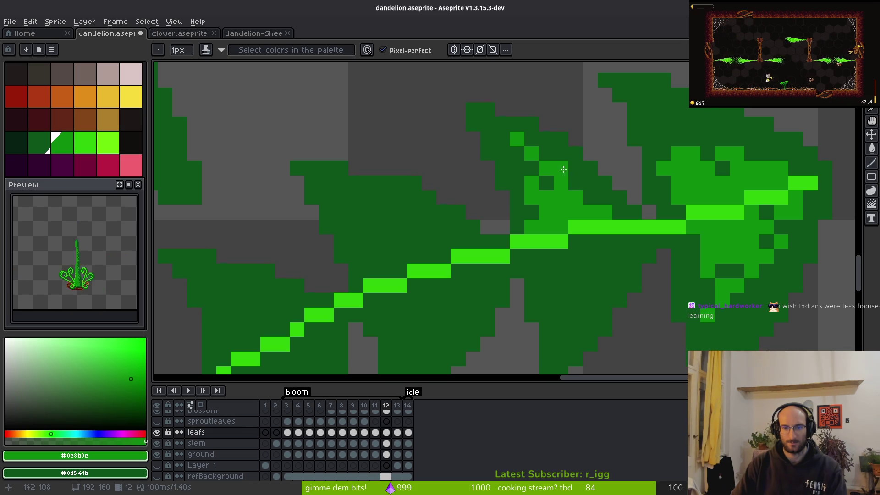
{"action": "left_click", "coordinate": [157, 432]}
{"action": "left_click", "coordinate": [157, 432]}
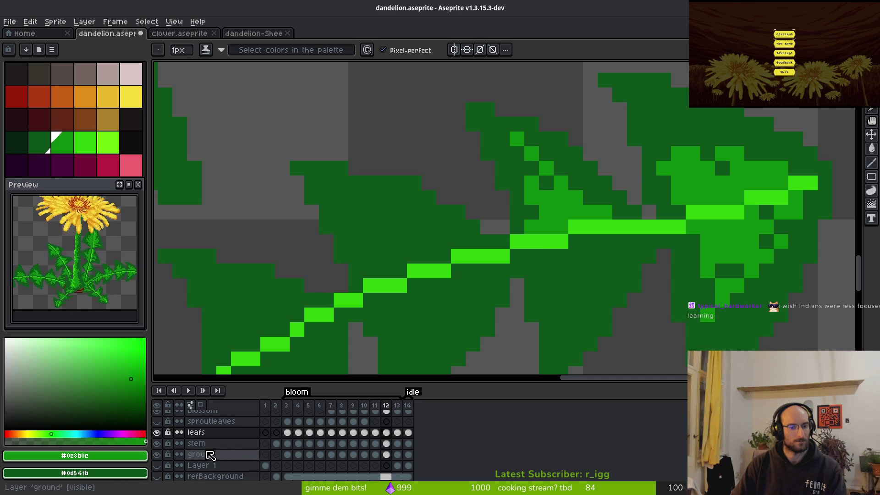
{"action": "left_click", "coordinate": [156, 432]}
{"action": "left_click", "coordinate": [157, 433]}
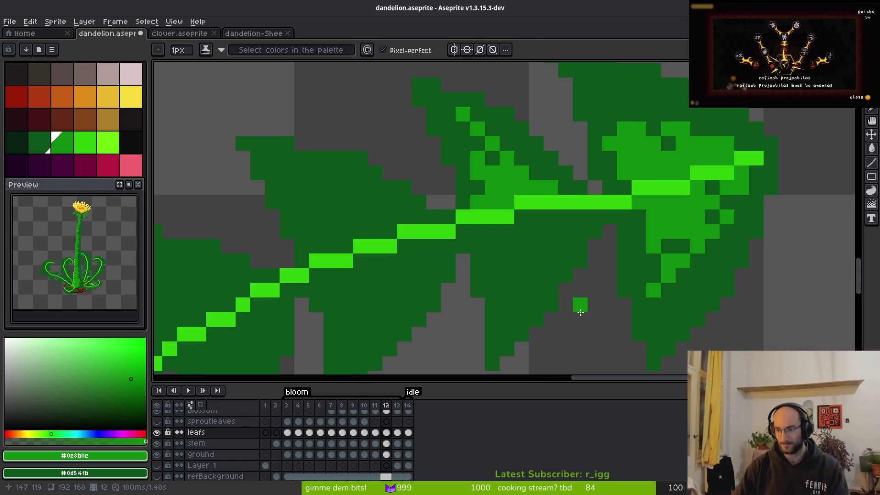
Step: Paint mid-green highlight strokes across the right leaf's outer lobes, extending lower down
{"action": "scroll", "coordinate": [546, 224], "scroll_direction": "up", "scroll_amount": 2}
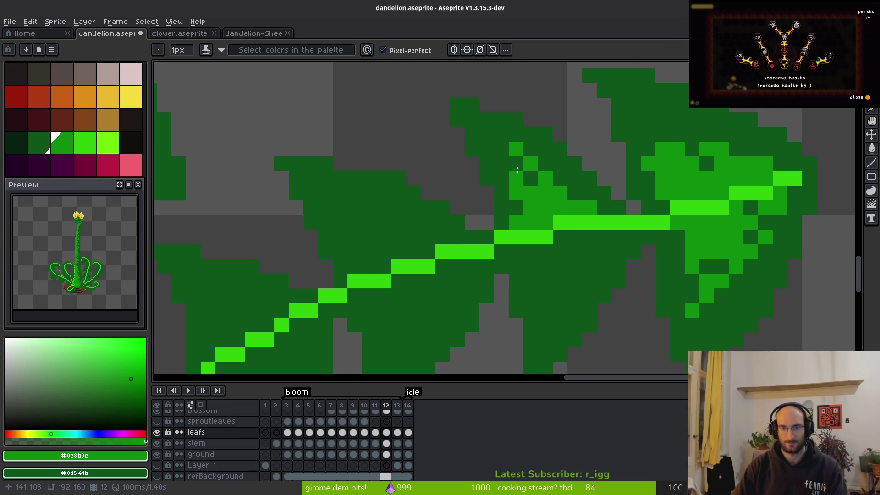
{"action": "left_click_drag", "start_coordinate": [510, 150], "coordinate": [485, 133]}
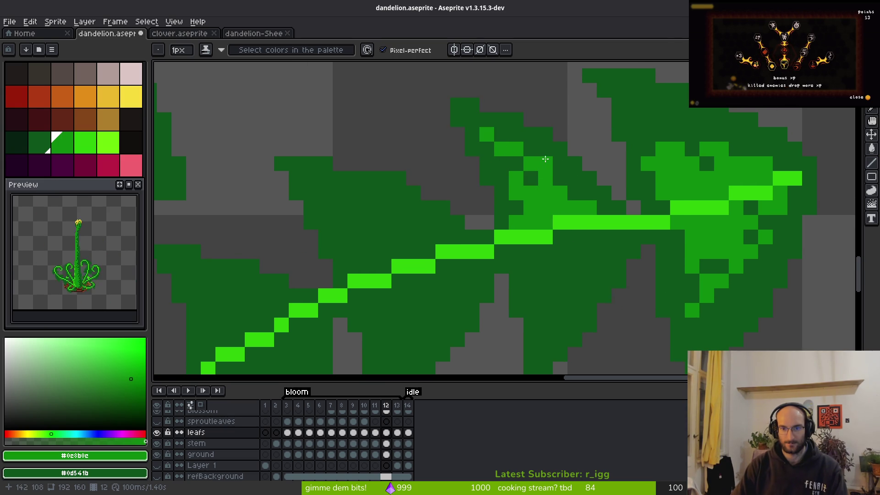
{"action": "left_click_drag", "start_coordinate": [543, 164], "coordinate": [586, 187]}
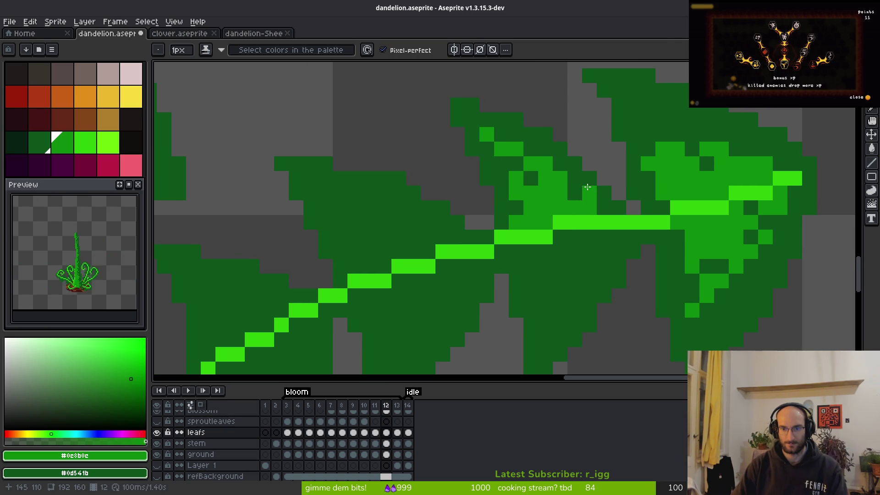
{"action": "scroll", "coordinate": [591, 266], "scroll_direction": "down", "scroll_amount": 4}
{"action": "scroll", "coordinate": [572, 206], "scroll_direction": "up", "scroll_amount": 5}
{"action": "left_click", "coordinate": [583, 172]}
{"action": "left_click_drag", "start_coordinate": [541, 195], "coordinate": [563, 218]}
{"action": "mouse_move", "coordinate": [496, 239]}
{"action": "left_mouse_down"}
{"action": "mouse_move", "coordinate": [518, 240]}
{"action": "mouse_move", "coordinate": [518, 261]}
{"action": "mouse_move", "coordinate": [542, 243]}
{"action": "left_mouse_up"}
{"action": "mouse_move", "coordinate": [540, 284]}
{"action": "left_mouse_down"}
{"action": "mouse_move", "coordinate": [542, 261]}
{"action": "mouse_move", "coordinate": [474, 282]}
{"action": "left_mouse_up"}
Step: Turn stray highlight pixels back to dark green and touch up the lobe highlight shape
{"action": "right_click", "coordinate": [536, 241]}
{"action": "right_click", "coordinate": [536, 263]}
{"action": "left_click_drag", "start_coordinate": [474, 238], "coordinate": [521, 177]}
{"action": "right_click", "coordinate": [496, 217]}
{"action": "right_click", "coordinate": [471, 258]}
{"action": "left_click", "coordinate": [497, 216]}
{"action": "left_click", "coordinate": [541, 243]}
{"action": "right_click", "coordinate": [541, 243]}
{"action": "right_click", "coordinate": [493, 240]}
Step: Refine the lower lobe's speckled mid-green highlights, adding and reverting individual pixels
{"action": "left_click", "coordinate": [520, 280]}
{"action": "scroll", "coordinate": [518, 286], "scroll_direction": "down", "scroll_amount": 1}
{"action": "right_click", "coordinate": [511, 298]}
{"action": "mouse_move", "coordinate": [512, 257]}
{"action": "left_mouse_down"}
{"action": "mouse_move", "coordinate": [510, 283]}
{"action": "mouse_move", "coordinate": [488, 299]}
{"action": "left_mouse_up"}
{"action": "left_click", "coordinate": [532, 234]}
{"action": "right_click", "coordinate": [532, 234]}
{"action": "left_click", "coordinate": [534, 271]}
{"action": "scroll", "coordinate": [556, 271], "scroll_direction": "down", "scroll_amount": 4}
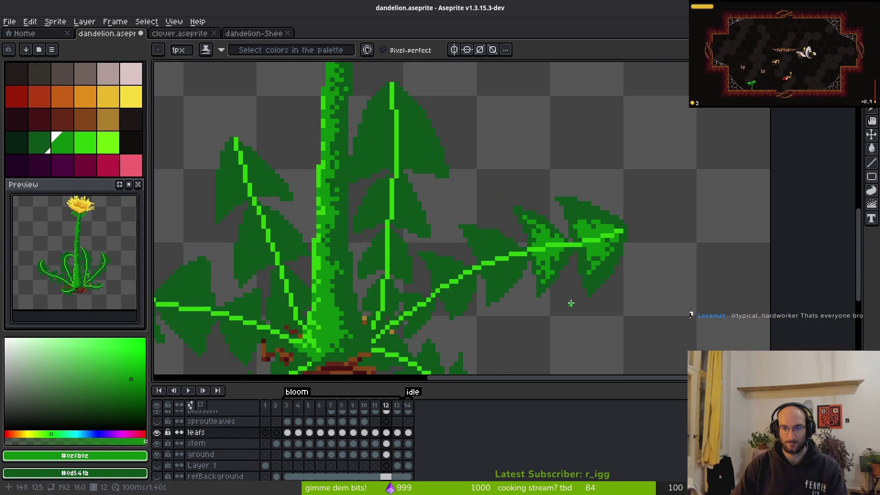
{"action": "scroll", "coordinate": [570, 308], "scroll_direction": "up", "scroll_amount": 3}
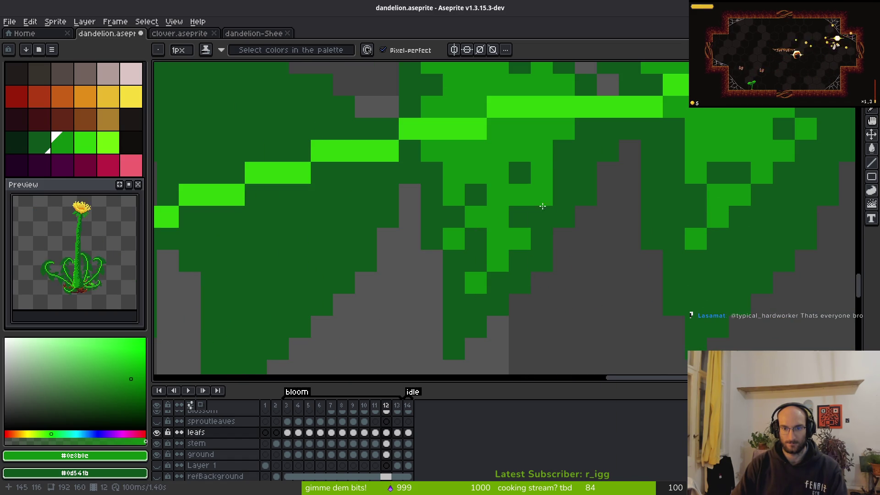
{"action": "scroll", "coordinate": [573, 275], "scroll_direction": "down", "scroll_amount": 6}
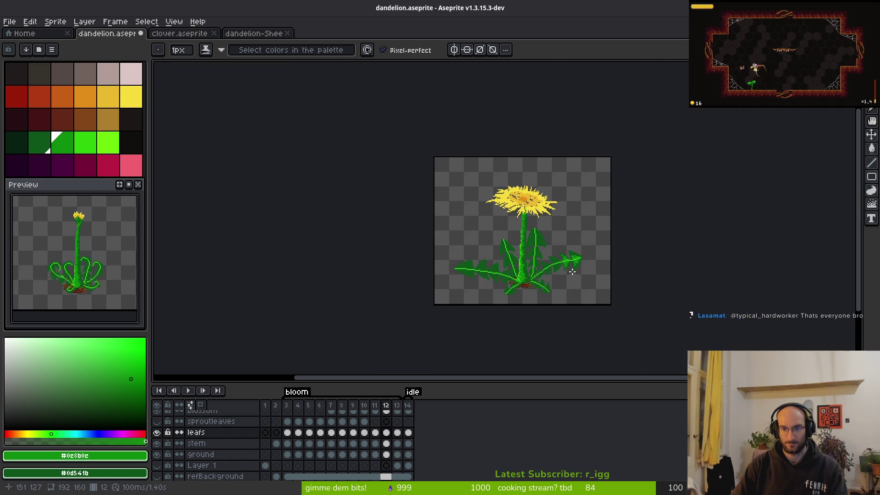
Step: Retouch the right leaf's lobe pixels, darkening a diagonal run and adjusting single pixels
{"action": "scroll", "coordinate": [574, 274], "scroll_direction": "up", "scroll_amount": 6}
{"action": "scroll", "coordinate": [536, 238], "scroll_direction": "up", "scroll_amount": 2}
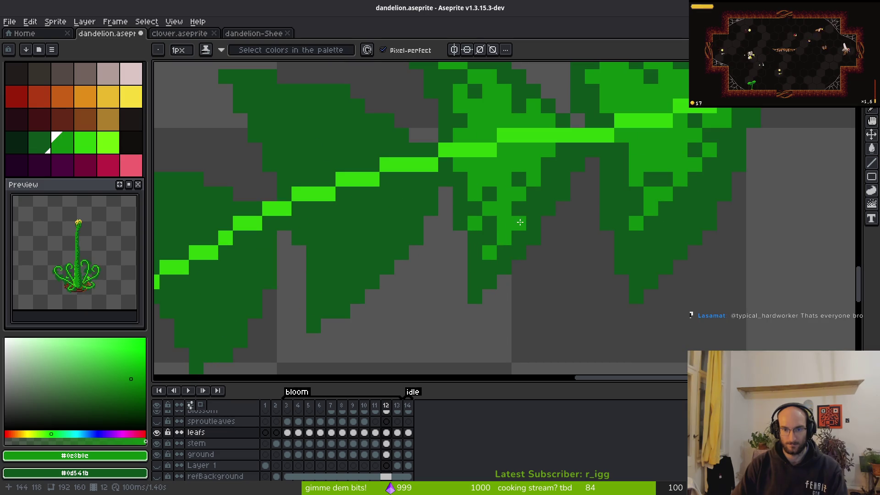
{"action": "left_click_drag", "start_coordinate": [521, 221], "coordinate": [489, 253]}
{"action": "left_click", "coordinate": [504, 252]}
{"action": "right_click", "coordinate": [475, 223]}
{"action": "left_click", "coordinate": [475, 223]}
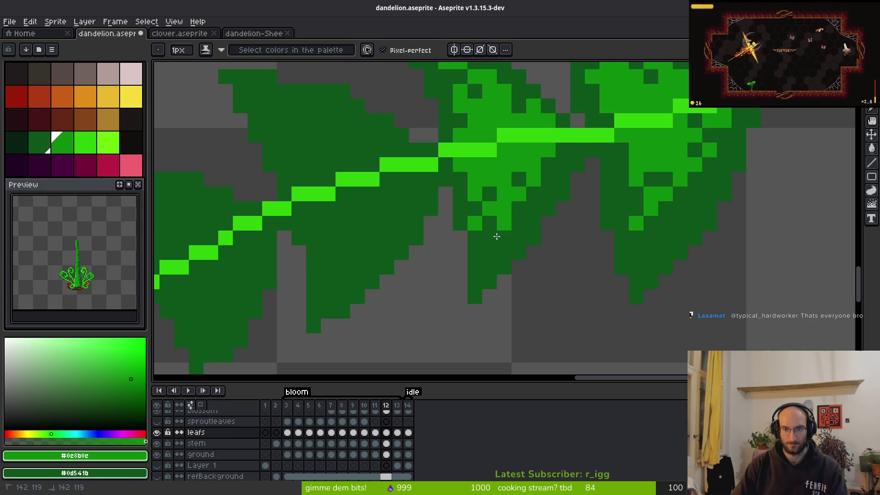
{"action": "right_click", "coordinate": [505, 224]}
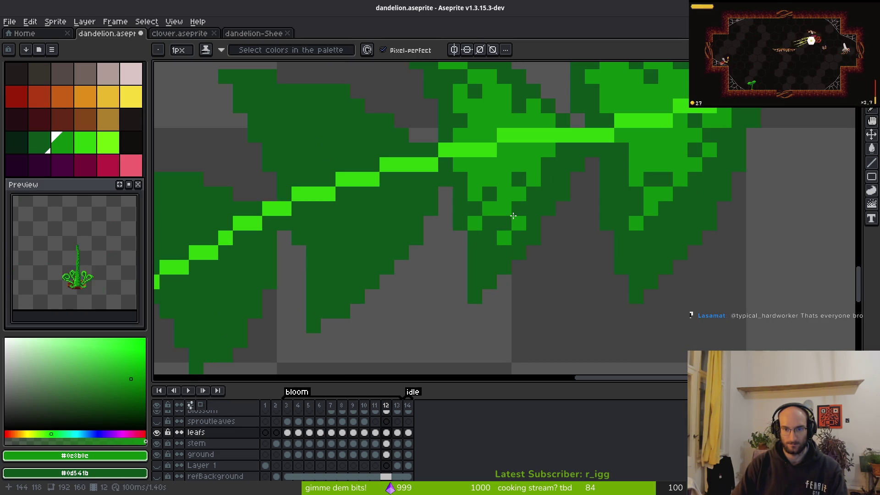
{"action": "left_click", "coordinate": [514, 214]}
{"action": "right_click", "coordinate": [512, 217]}
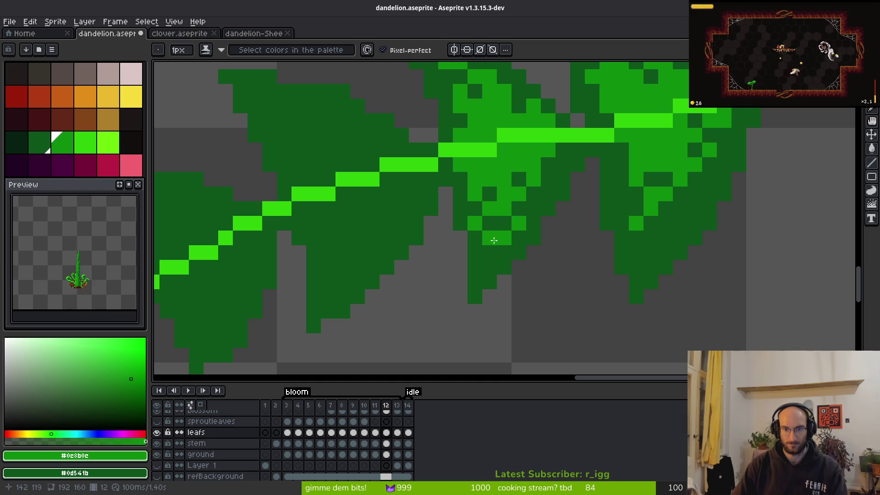
Step: Paint lighter green highlights near the upright central leaf's tip
{"action": "scroll", "coordinate": [567, 274], "scroll_direction": "down", "scroll_amount": 5}
{"action": "scroll", "coordinate": [568, 274], "scroll_direction": "up", "scroll_amount": 5}
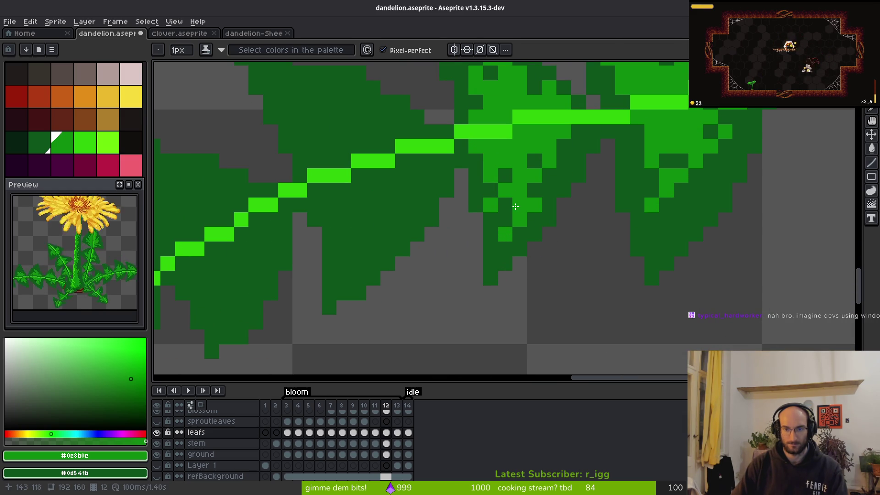
{"action": "scroll", "coordinate": [571, 262], "scroll_direction": "down", "scroll_amount": 5}
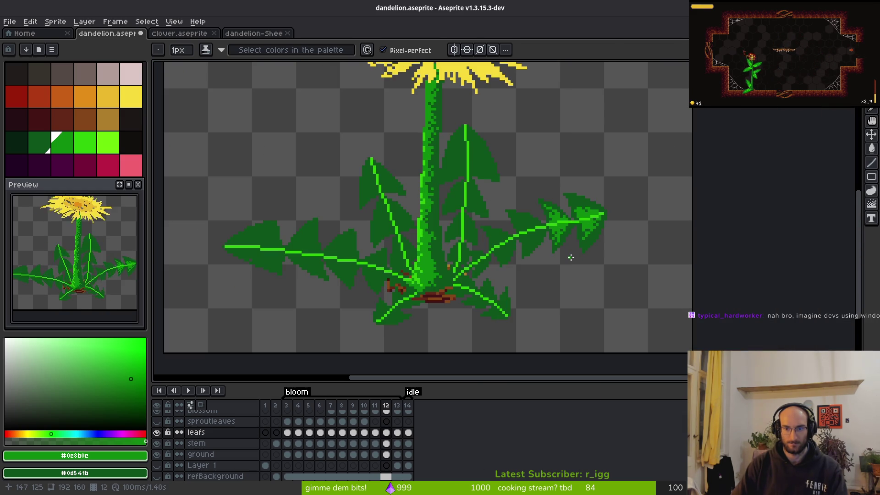
{"action": "scroll", "coordinate": [566, 249], "scroll_direction": "up", "scroll_amount": 3}
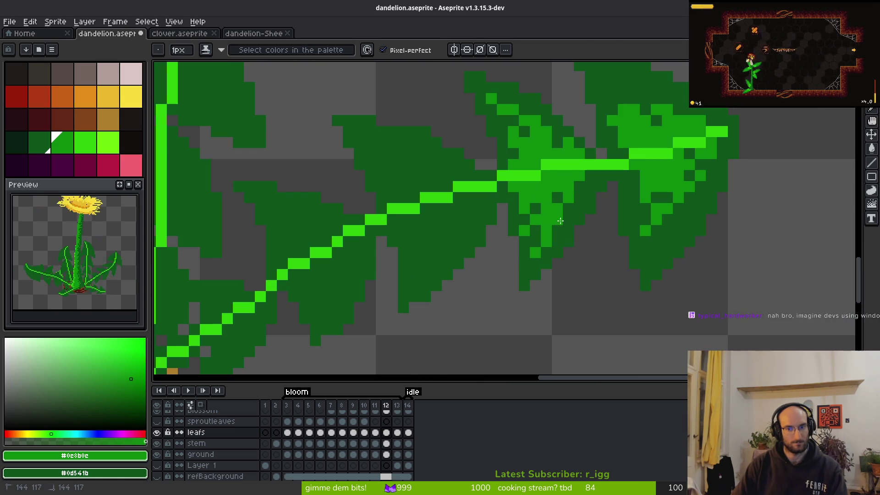
{"action": "scroll", "coordinate": [557, 239], "scroll_direction": "down", "scroll_amount": 3}
{"action": "scroll", "coordinate": [564, 265], "scroll_direction": "down", "scroll_amount": 1}
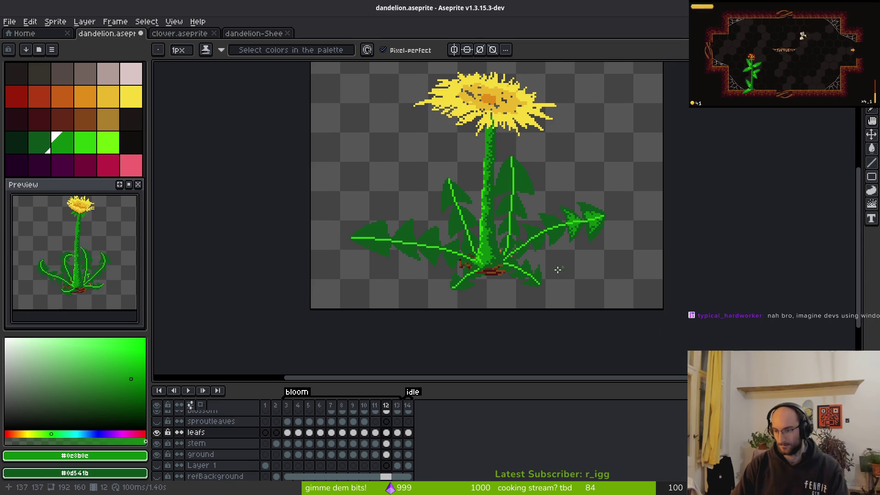
{"action": "scroll", "coordinate": [564, 265], "scroll_direction": "left", "scroll_amount": 2}
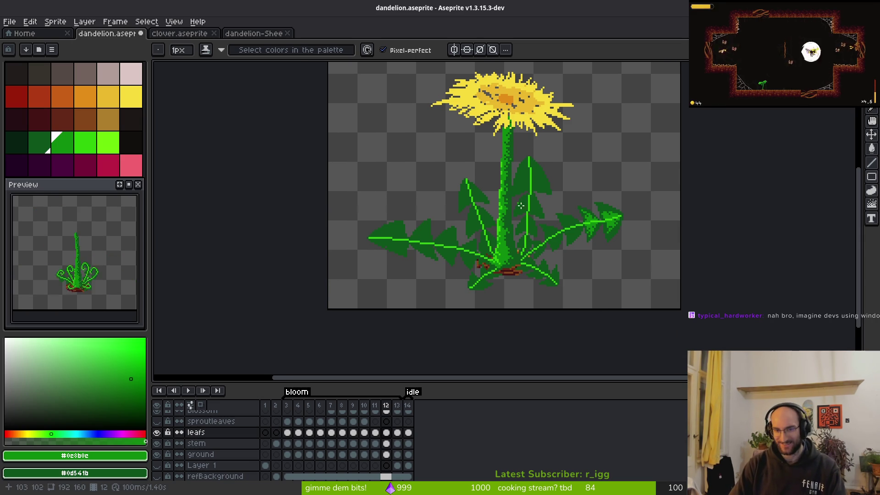
{"action": "left_click_drag", "start_coordinate": [543, 188], "coordinate": [554, 197]}
{"action": "left_click_drag", "start_coordinate": [593, 244], "coordinate": [572, 227]}
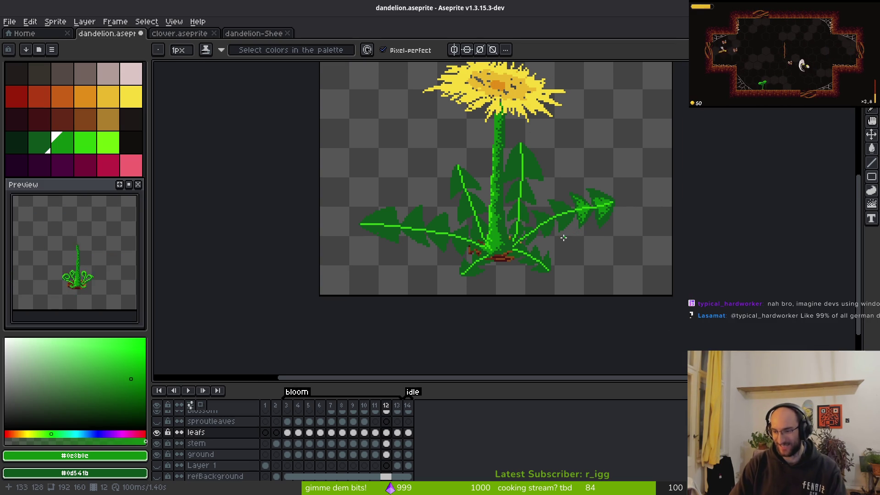
{"action": "scroll", "coordinate": [523, 158], "scroll_direction": "up", "scroll_amount": 8}
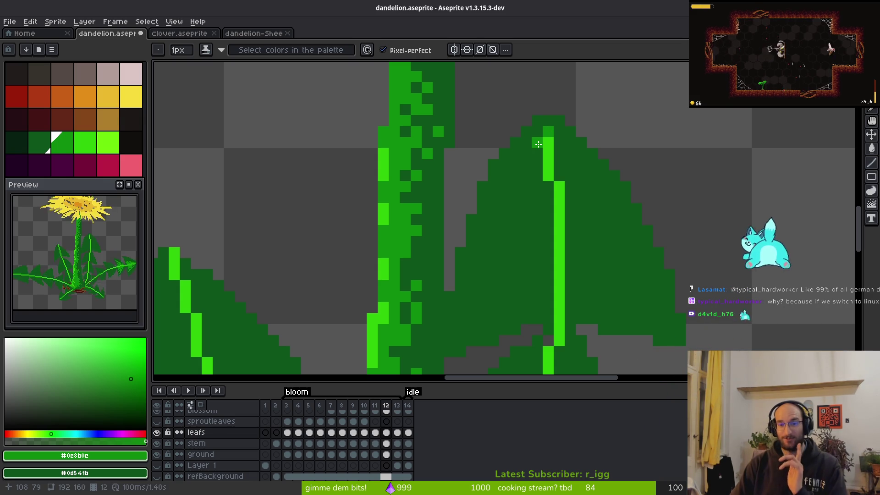
{"action": "mouse_move", "coordinate": [537, 142]}
{"action": "left_mouse_down"}
{"action": "mouse_move", "coordinate": [537, 166]}
{"action": "mouse_move", "coordinate": [565, 158]}
{"action": "mouse_move", "coordinate": [571, 175]}
{"action": "left_mouse_up"}
{"action": "mouse_move", "coordinate": [592, 220]}
{"action": "left_mouse_down"}
{"action": "mouse_move", "coordinate": [570, 186]}
{"action": "mouse_move", "coordinate": [569, 197]}
{"action": "left_mouse_up"}
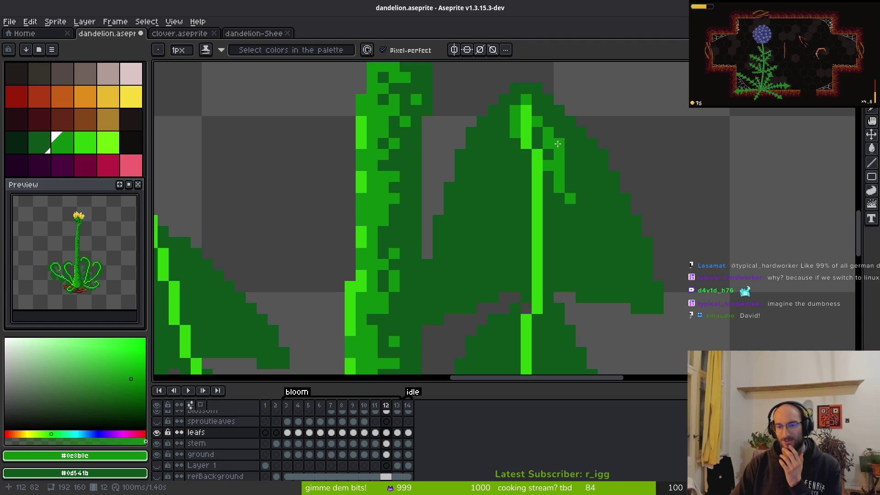
Step: Add light-green diagonal highlight strokes along the upright leaf toward its edge
{"action": "mouse_move", "coordinate": [580, 188]}
{"action": "left_mouse_down"}
{"action": "mouse_move", "coordinate": [509, 165]}
{"action": "mouse_move", "coordinate": [532, 225]}
{"action": "left_mouse_up"}
{"action": "left_click", "coordinate": [530, 213]}
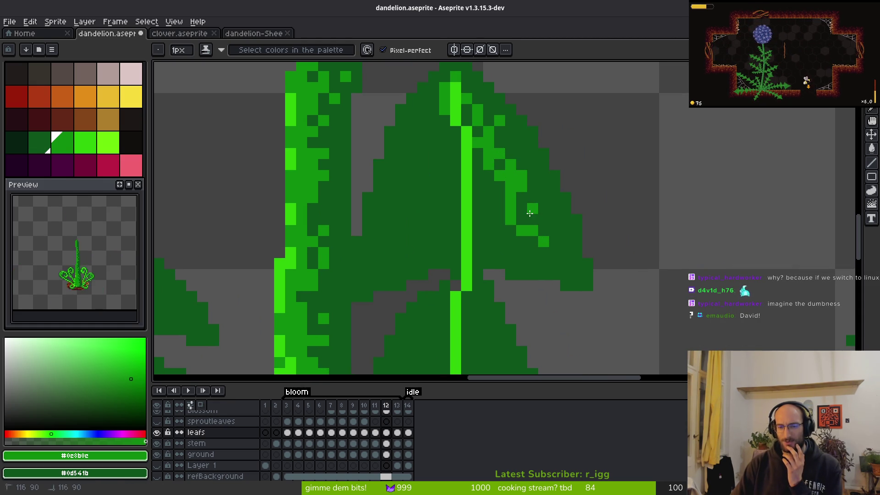
{"action": "mouse_move", "coordinate": [520, 210]}
{"action": "left_mouse_down"}
{"action": "mouse_move", "coordinate": [543, 232]}
{"action": "mouse_move", "coordinate": [489, 204]}
{"action": "mouse_move", "coordinate": [483, 233]}
{"action": "left_mouse_up"}
{"action": "left_click_drag", "start_coordinate": [429, 128], "coordinate": [427, 149]}
{"action": "mouse_move", "coordinate": [394, 249]}
{"action": "left_mouse_down"}
{"action": "mouse_move", "coordinate": [451, 230]}
{"action": "mouse_move", "coordinate": [447, 249]}
{"action": "left_mouse_up"}
Step: Bucket-fill both sides of the upright leaf's vein with mid green, then check adjacent frames
{"action": "key", "text": "g"}
{"action": "left_click", "coordinate": [433, 204]}
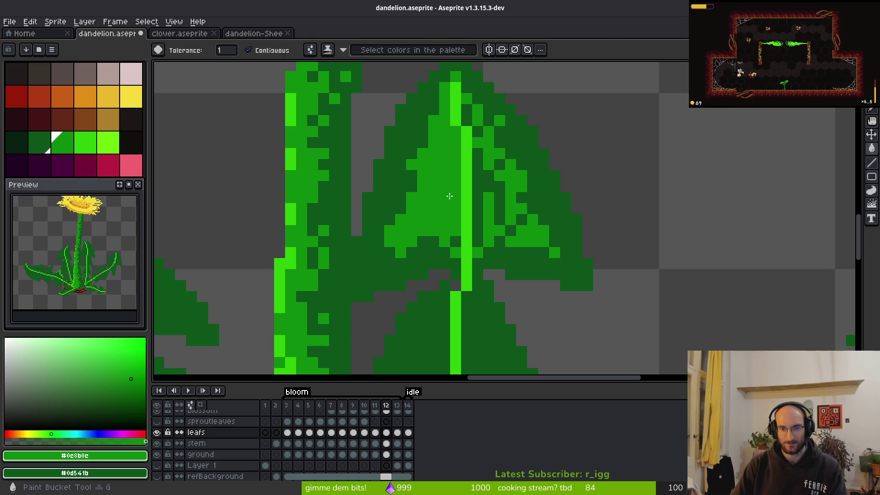
{"action": "left_click", "coordinate": [479, 183]}
{"action": "scroll", "coordinate": [510, 230], "scroll_direction": "down", "scroll_amount": 5}
{"action": "scroll", "coordinate": [495, 243], "scroll_direction": "up", "scroll_amount": 5}
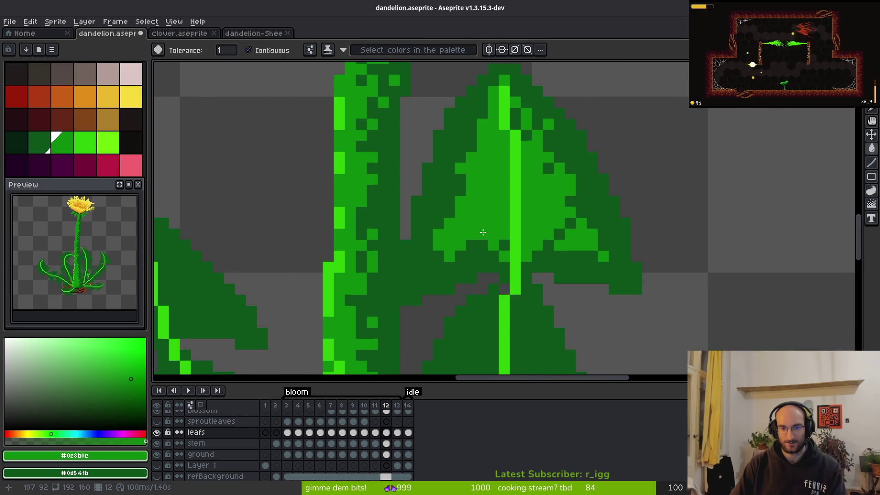
{"action": "scroll", "coordinate": [486, 243], "scroll_direction": "down", "scroll_amount": 4}
{"action": "key", "text": "i"}
{"action": "key", "text": "Right"}
{"action": "scroll", "coordinate": [555, 247], "scroll_direction": "down", "scroll_amount": 2}
{"action": "key", "text": "Left"}
Step: With the Pencil, set one upper leaf pixel dark green and one medium green
{"action": "key", "text": "b"}
{"action": "scroll", "coordinate": [507, 220], "scroll_direction": "up", "scroll_amount": 6}
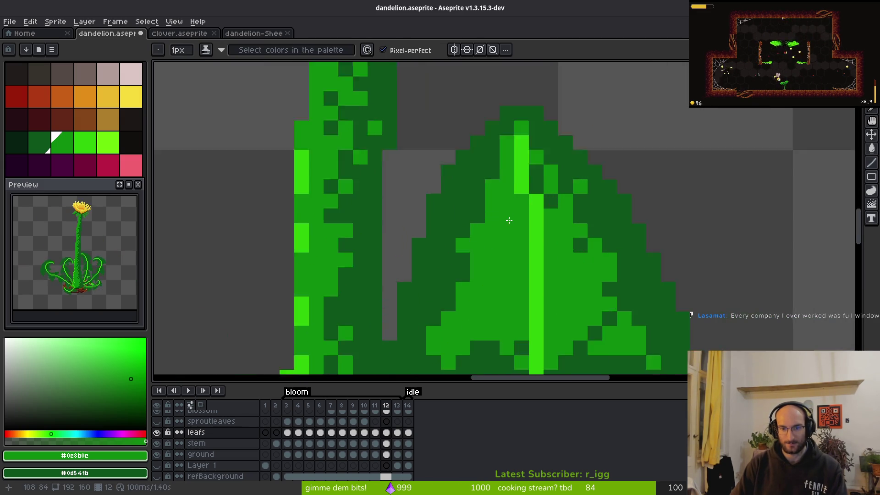
{"action": "mouse_move", "coordinate": [483, 265]}
{"action": "left_mouse_down"}
{"action": "mouse_move", "coordinate": [427, 114]}
{"action": "mouse_move", "coordinate": [449, 125]}
{"action": "mouse_move", "coordinate": [442, 168]}
{"action": "left_mouse_up"}
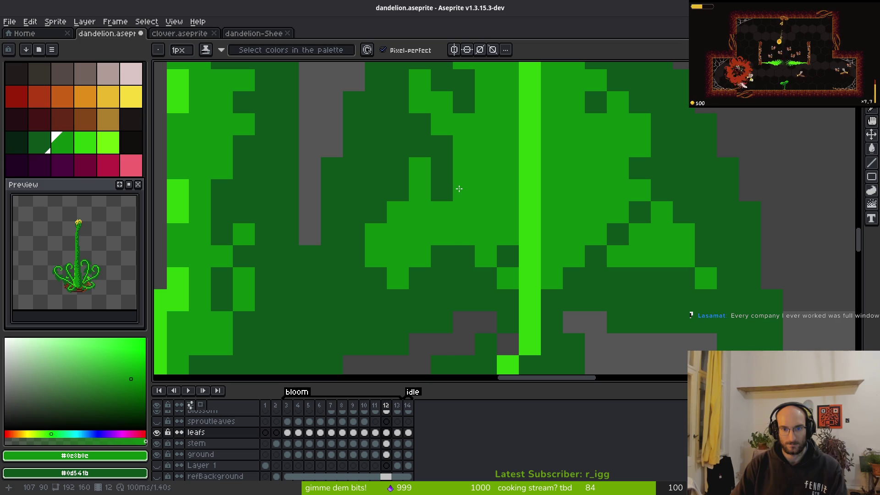
{"action": "right_click", "coordinate": [459, 188]}
{"action": "left_click", "coordinate": [442, 190]}
{"action": "left_click_drag", "start_coordinate": [572, 208], "coordinate": [514, 197]}
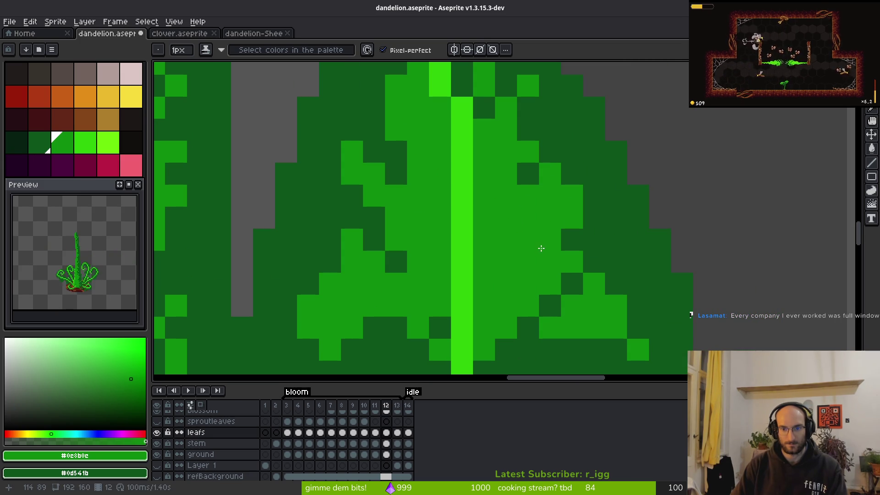
{"action": "scroll", "coordinate": [531, 263], "scroll_direction": "down", "scroll_amount": 3}
{"action": "scroll", "coordinate": [607, 288], "scroll_direction": "up", "scroll_amount": 2}
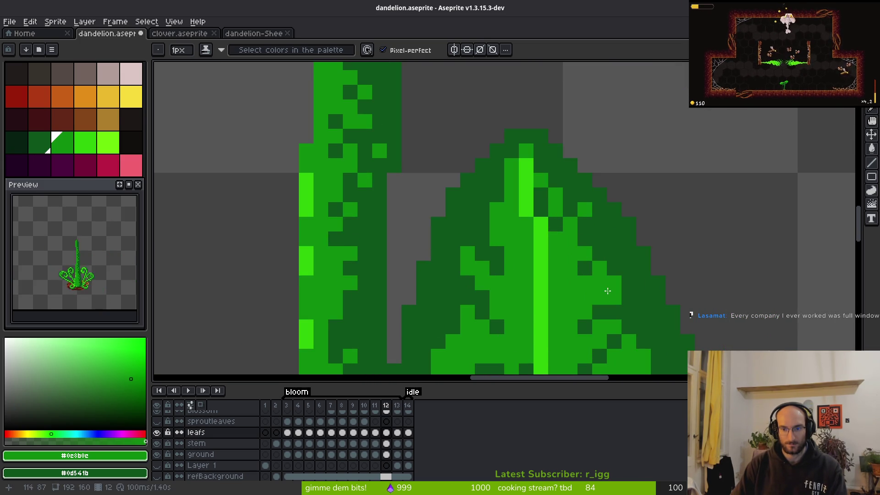
{"action": "scroll", "coordinate": [646, 303], "scroll_direction": "down", "scroll_amount": 3}
{"action": "left_click_drag", "start_coordinate": [587, 283], "coordinate": [541, 205]}
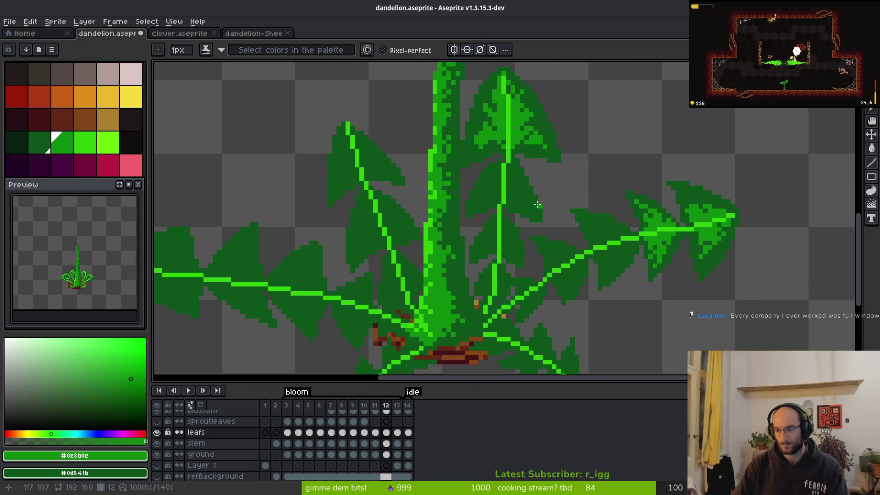
{"action": "scroll", "coordinate": [508, 201], "scroll_direction": "up", "scroll_amount": 2}
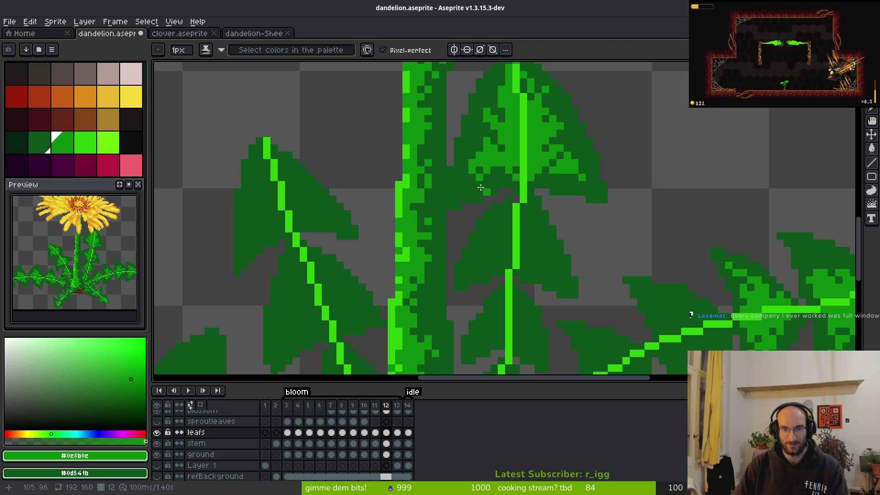
{"action": "scroll", "coordinate": [488, 177], "scroll_direction": "down", "scroll_amount": 3}
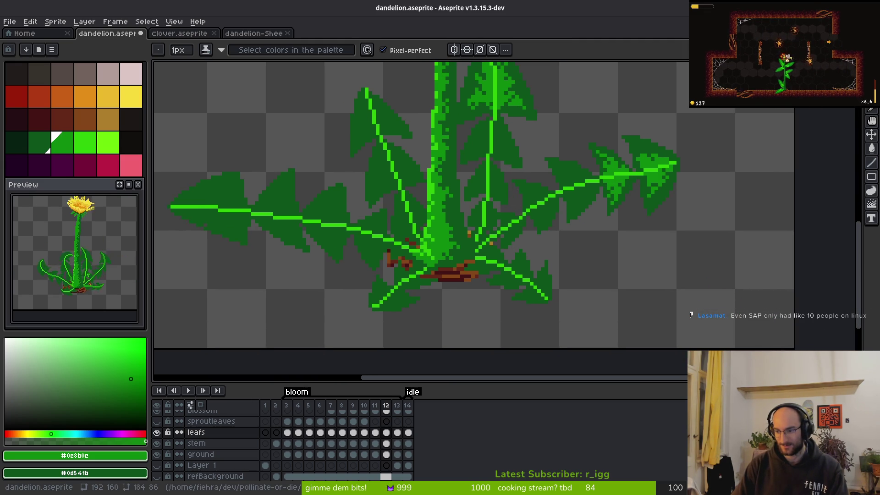
{"action": "scroll", "coordinate": [537, 243], "scroll_direction": "down", "scroll_amount": 2}
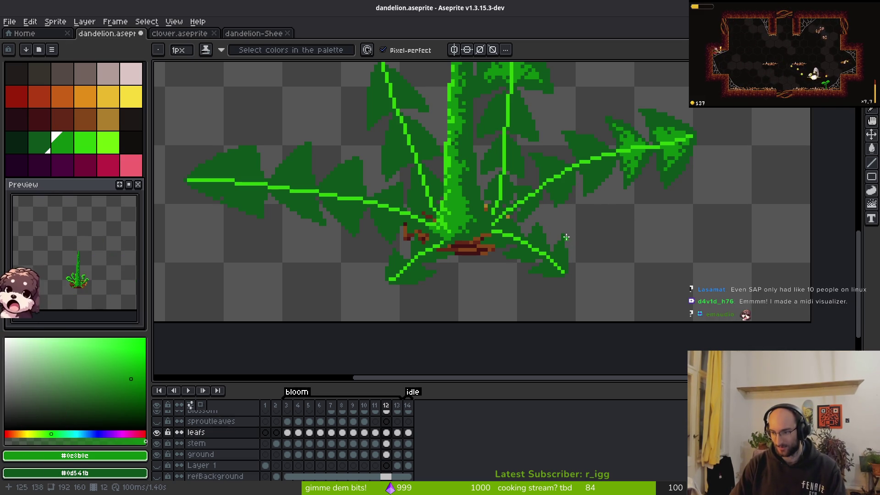
{"action": "scroll", "coordinate": [534, 212], "scroll_direction": "down", "scroll_amount": 2}
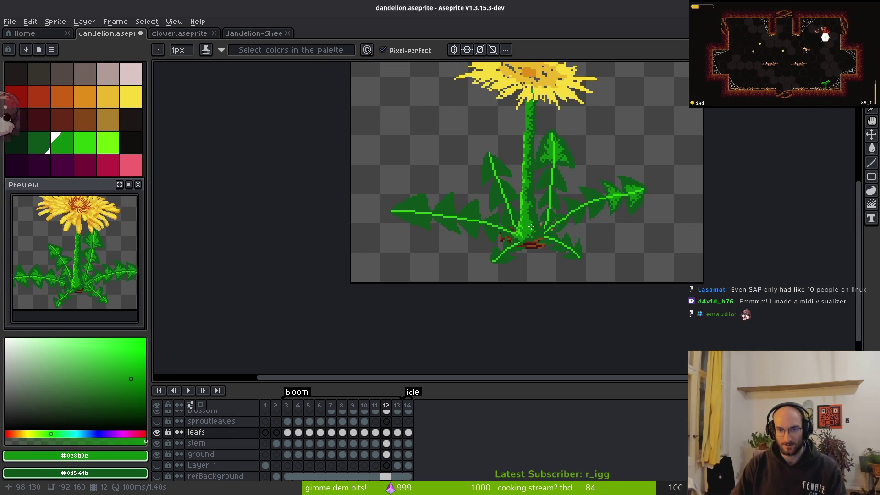
{"action": "scroll", "coordinate": [527, 227], "scroll_direction": "up", "scroll_amount": 5}
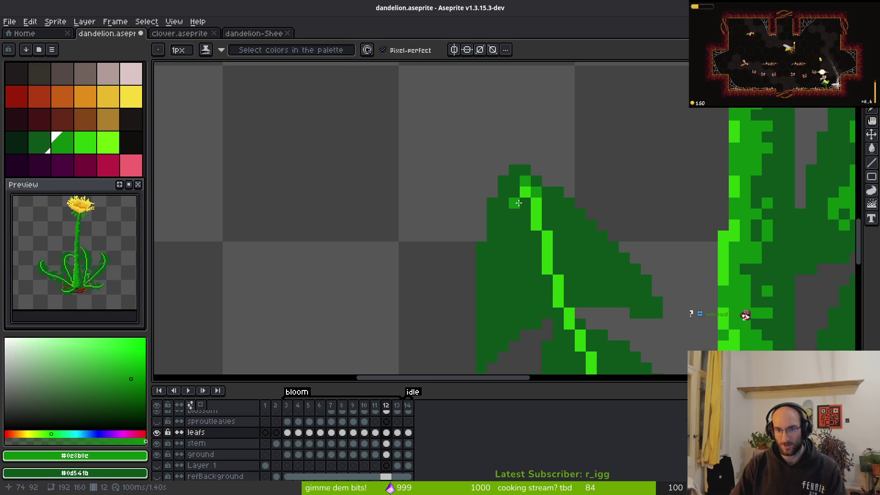
{"action": "scroll", "coordinate": [532, 214], "scroll_direction": "down", "scroll_amount": 1}
{"action": "scroll", "coordinate": [532, 214], "scroll_direction": "up", "scroll_amount": 1}
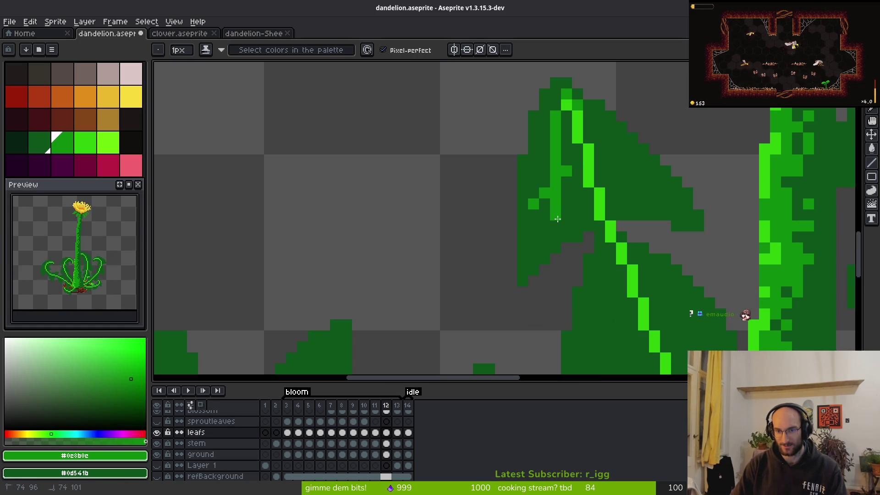
Step: Shade the second upright leaf's tip lighter green and bucket-fill the area beside its vein
{"action": "mouse_move", "coordinate": [626, 183]}
{"action": "left_mouse_down"}
{"action": "mouse_move", "coordinate": [635, 195]}
{"action": "mouse_move", "coordinate": [656, 189]}
{"action": "left_mouse_up"}
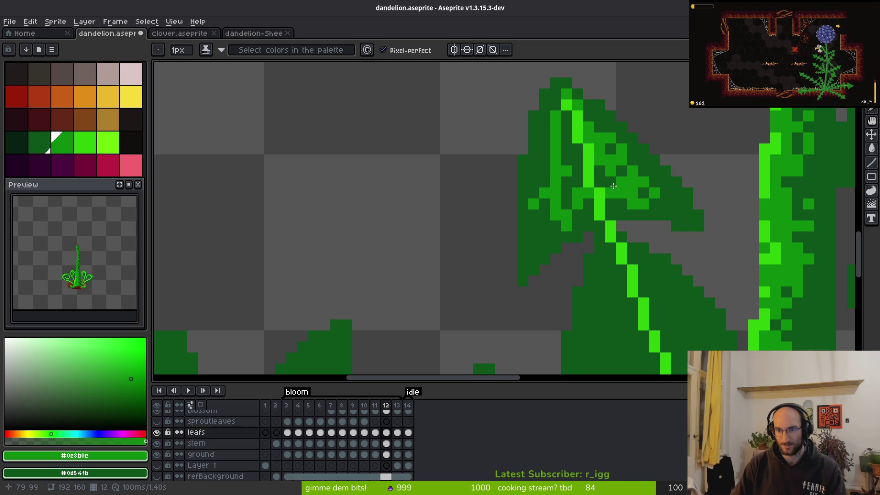
{"action": "key", "text": "g"}
{"action": "left_click", "coordinate": [601, 178]}
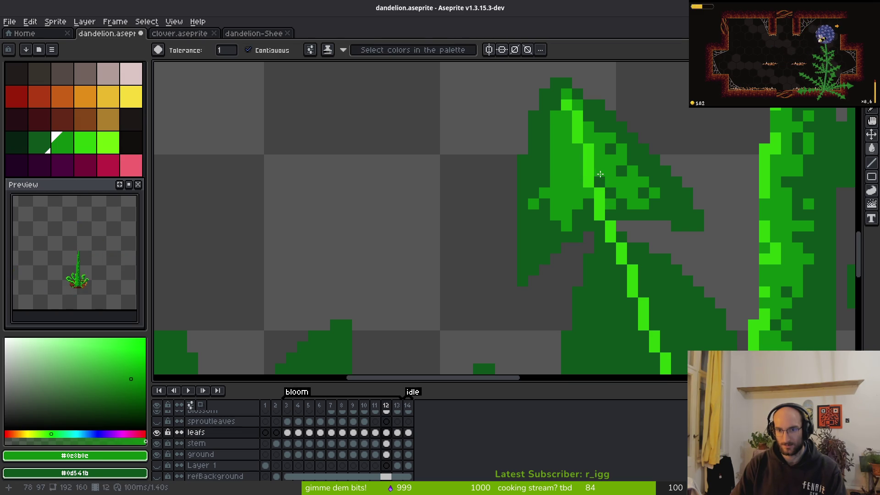
{"action": "scroll", "coordinate": [624, 170], "scroll_direction": "down", "scroll_amount": 5}
{"action": "scroll", "coordinate": [631, 171], "scroll_direction": "up", "scroll_amount": 3}
Step: Review the whole plant and save dandelion.aseprite
{"action": "key", "text": "b"}
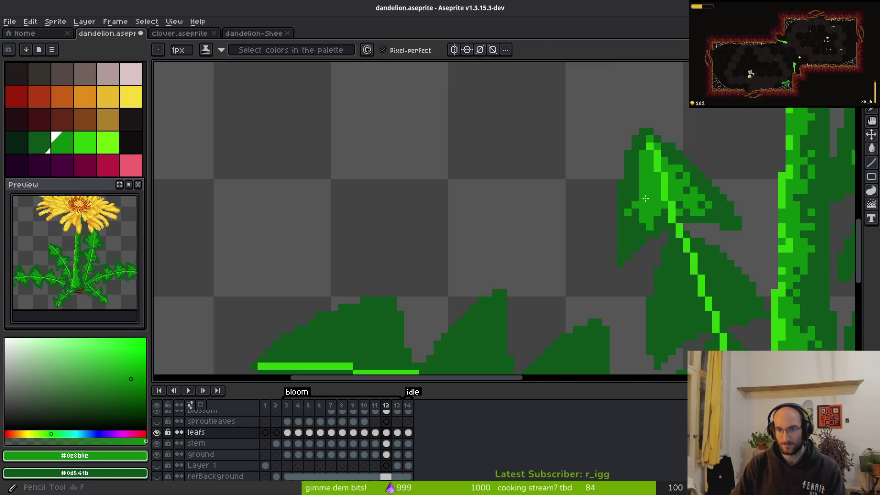
{"action": "scroll", "coordinate": [670, 199], "scroll_direction": "down", "scroll_amount": 2}
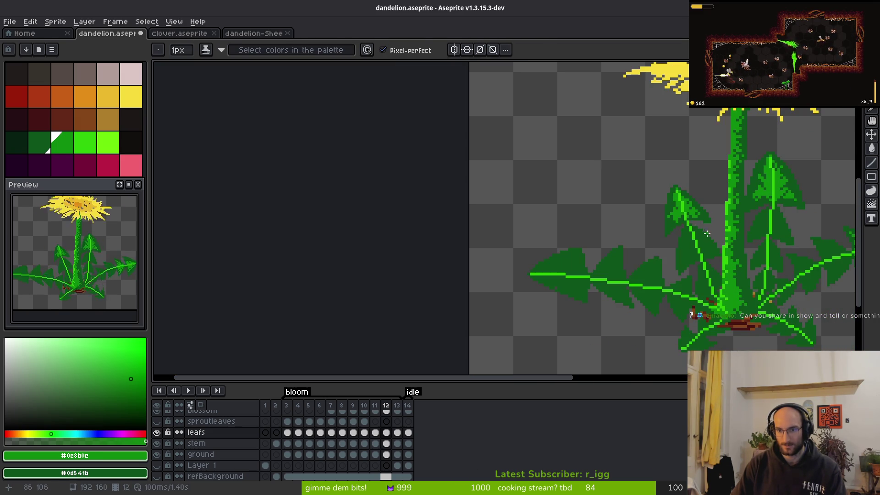
{"action": "scroll", "coordinate": [697, 226], "scroll_direction": "up", "scroll_amount": 3}
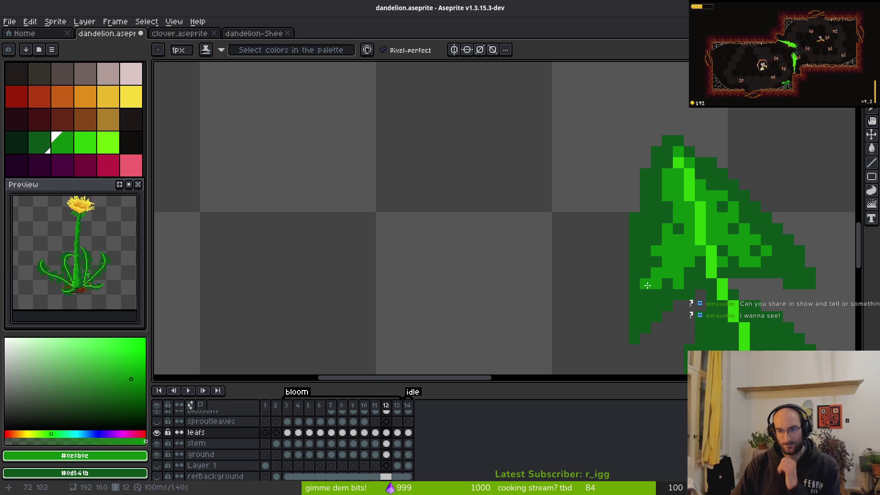
{"action": "scroll", "coordinate": [729, 327], "scroll_direction": "down", "scroll_amount": 2}
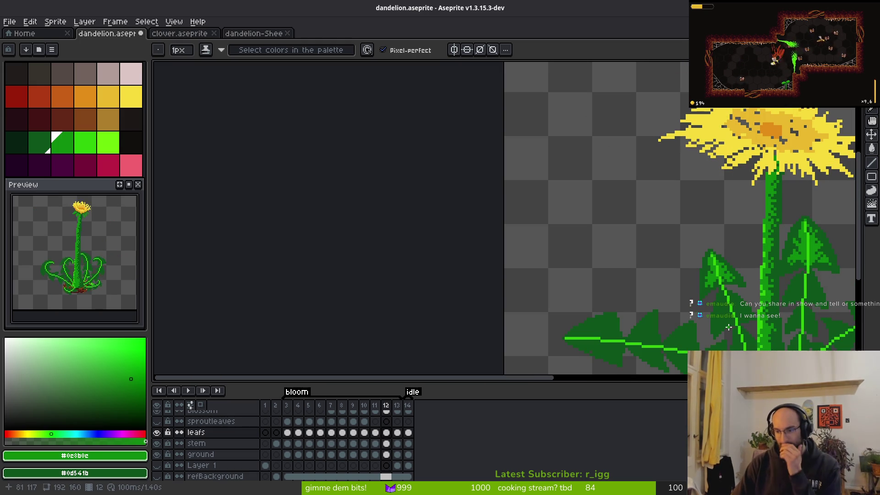
{"action": "mouse_move", "coordinate": [698, 320]}
{"action": "left_mouse_down"}
{"action": "mouse_move", "coordinate": [618, 285]}
{"action": "mouse_move", "coordinate": [547, 282]}
{"action": "left_mouse_up"}
{"action": "key", "text": "ctrl+s"}
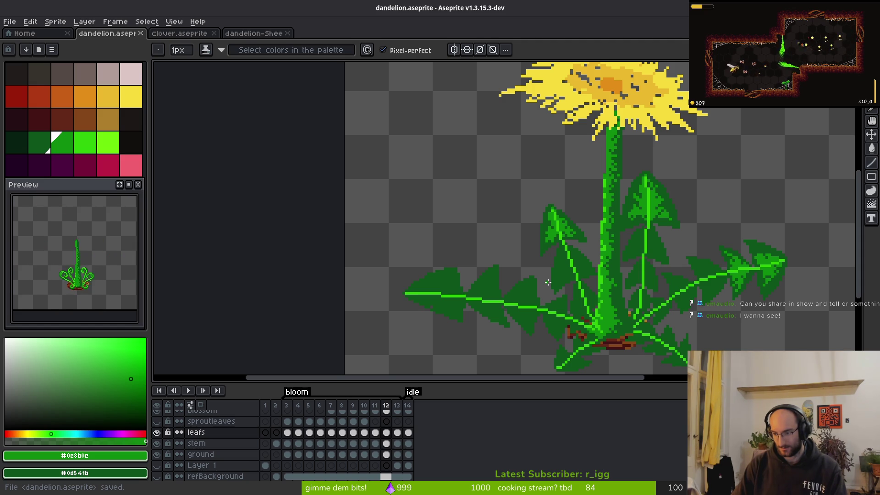
{"action": "scroll", "coordinate": [547, 282], "scroll_direction": "up", "scroll_amount": 4}
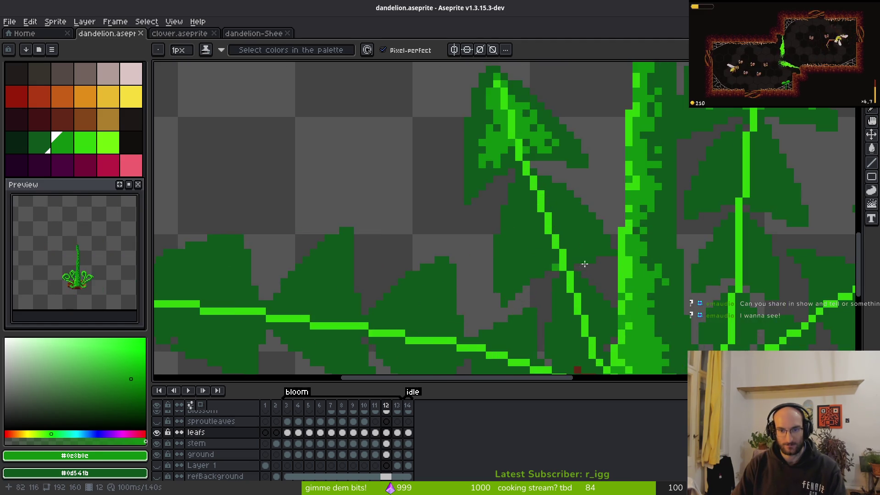
Step: Outline and fill a mid-green highlight patch on the right leaf's first lobe
{"action": "left_click_drag", "start_coordinate": [544, 257], "coordinate": [470, 200]}
{"action": "scroll", "coordinate": [470, 200], "scroll_direction": "down", "scroll_amount": 3}
{"action": "scroll", "coordinate": [591, 256], "scroll_direction": "up", "scroll_amount": 4}
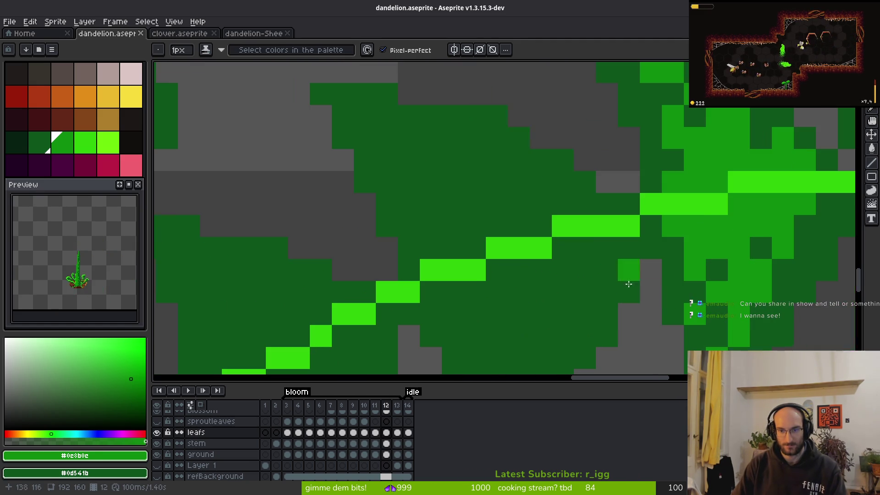
{"action": "scroll", "coordinate": [651, 264], "scroll_direction": "up", "scroll_amount": 1}
{"action": "mouse_move", "coordinate": [628, 241]}
{"action": "left_mouse_down"}
{"action": "mouse_move", "coordinate": [506, 219]}
{"action": "mouse_move", "coordinate": [531, 272]}
{"action": "left_mouse_up"}
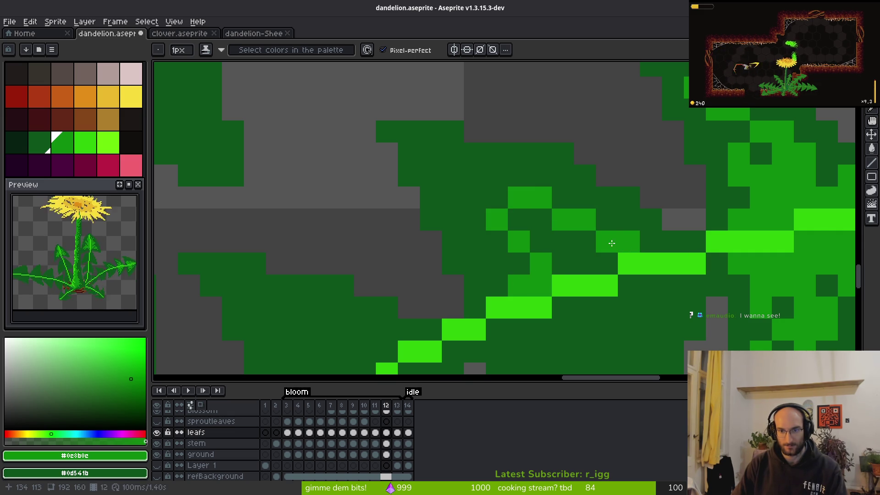
{"action": "key", "text": "w"}
{"action": "key", "text": "ctrl+z"}
{"action": "key", "text": "b"}
{"action": "mouse_move", "coordinate": [628, 241]}
{"action": "left_mouse_down"}
{"action": "mouse_move", "coordinate": [505, 243]}
{"action": "mouse_move", "coordinate": [547, 244]}
{"action": "left_mouse_up"}
{"action": "key", "text": "g"}
{"action": "left_click", "coordinate": [557, 244]}
Step: Outline and flood-fill a second mid-green patch beside the bright vein
{"action": "mouse_move", "coordinate": [642, 324]}
{"action": "left_mouse_down"}
{"action": "mouse_move", "coordinate": [645, 183]}
{"action": "mouse_move", "coordinate": [540, 274]}
{"action": "mouse_move", "coordinate": [534, 202]}
{"action": "left_mouse_up"}
{"action": "key", "text": "b"}
{"action": "left_click", "coordinate": [579, 252]}
{"action": "key", "text": "g"}
{"action": "left_click", "coordinate": [576, 210]}
{"action": "key", "text": "b"}
Step: Tidy the patch edges with four dark-green pixels and add one mid-green pixel
{"action": "right_click", "coordinate": [600, 230]}
{"action": "right_click", "coordinate": [623, 231]}
{"action": "right_click", "coordinate": [579, 274]}
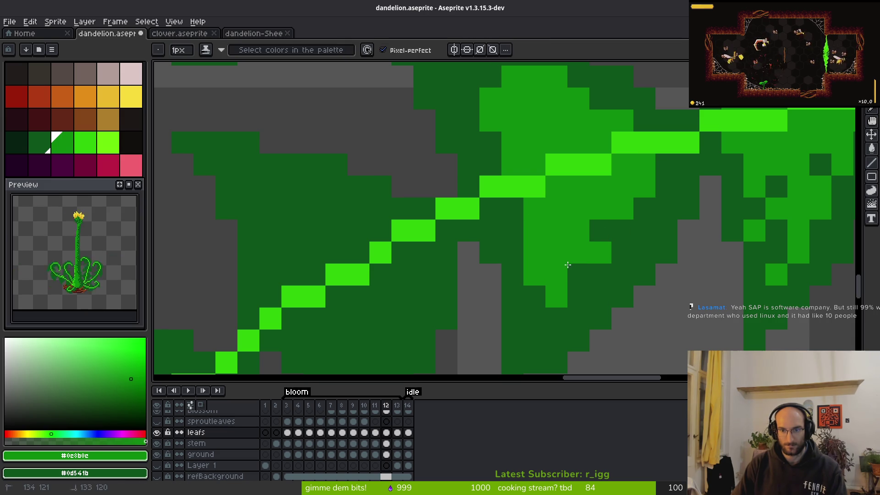
{"action": "right_click", "coordinate": [557, 253]}
{"action": "left_click", "coordinate": [573, 291]}
Step: Repaint upper lobe cells dark green, then turn three of them mid-green
{"action": "scroll", "coordinate": [527, 161], "scroll_direction": "up", "scroll_amount": 3}
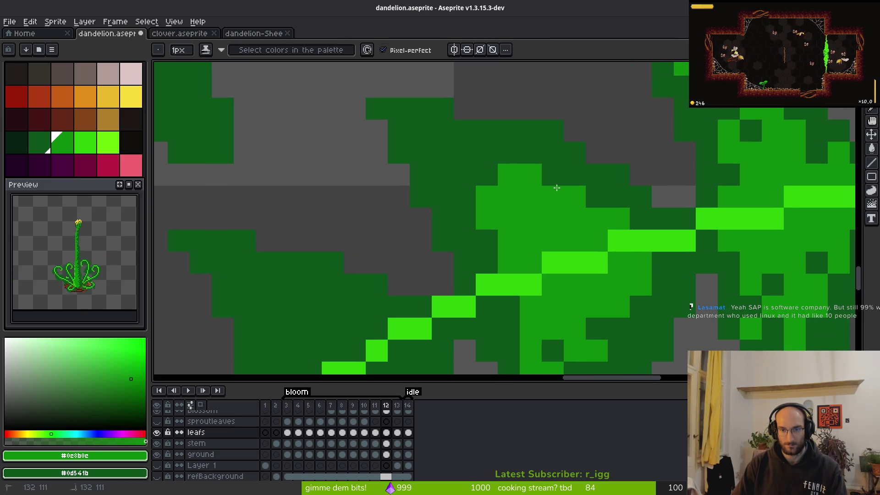
{"action": "right_click", "coordinate": [553, 175]}
{"action": "right_click", "coordinate": [553, 197]}
{"action": "right_click", "coordinate": [553, 218]}
{"action": "right_click", "coordinate": [531, 219]}
{"action": "left_click", "coordinate": [552, 219]}
{"action": "left_click", "coordinate": [547, 172]}
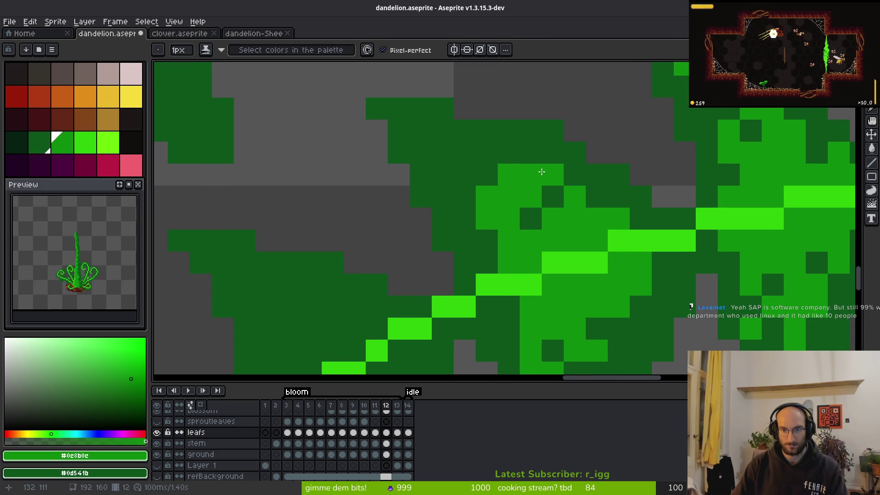
{"action": "left_click", "coordinate": [531, 219]}
Step: Paint a mid-green highlight down the lobe and along the leaf into the lower lobe
{"action": "scroll", "coordinate": [531, 219], "scroll_direction": "down", "scroll_amount": 4}
{"action": "scroll", "coordinate": [516, 216], "scroll_direction": "up", "scroll_amount": 4}
{"action": "left_click", "coordinate": [517, 215]}
{"action": "scroll", "coordinate": [499, 200], "scroll_direction": "down", "scroll_amount": 4}
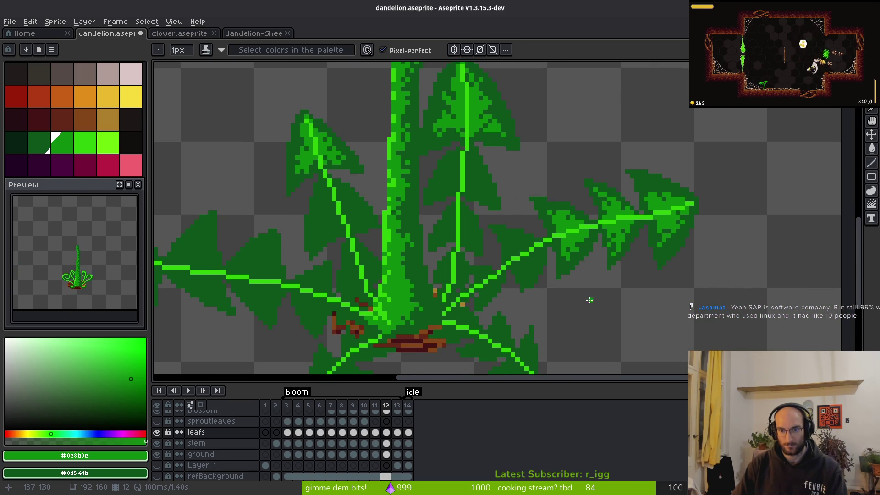
{"action": "scroll", "coordinate": [612, 250], "scroll_direction": "up", "scroll_amount": 3}
{"action": "scroll", "coordinate": [612, 250], "scroll_direction": "up", "scroll_amount": 1}
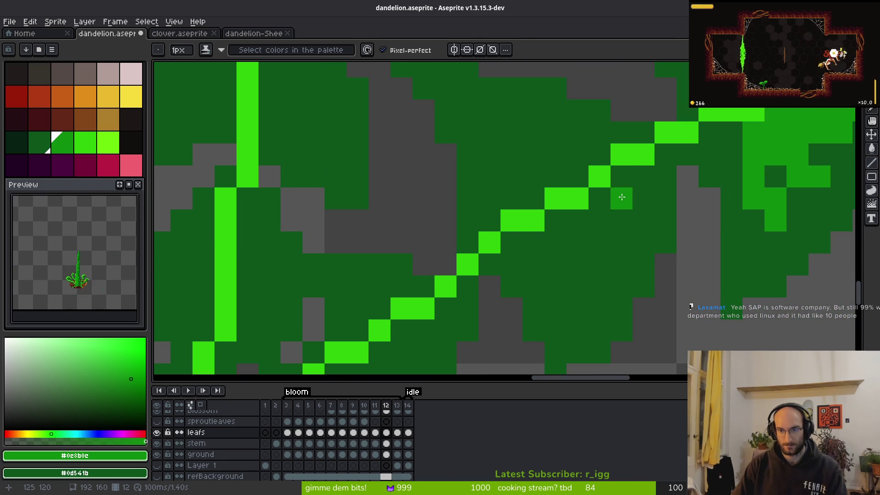
{"action": "mouse_move", "coordinate": [622, 181]}
{"action": "left_mouse_down"}
{"action": "mouse_move", "coordinate": [567, 288]}
{"action": "mouse_move", "coordinate": [533, 242]}
{"action": "left_mouse_up"}
{"action": "left_click_drag", "start_coordinate": [599, 286], "coordinate": [570, 314]}
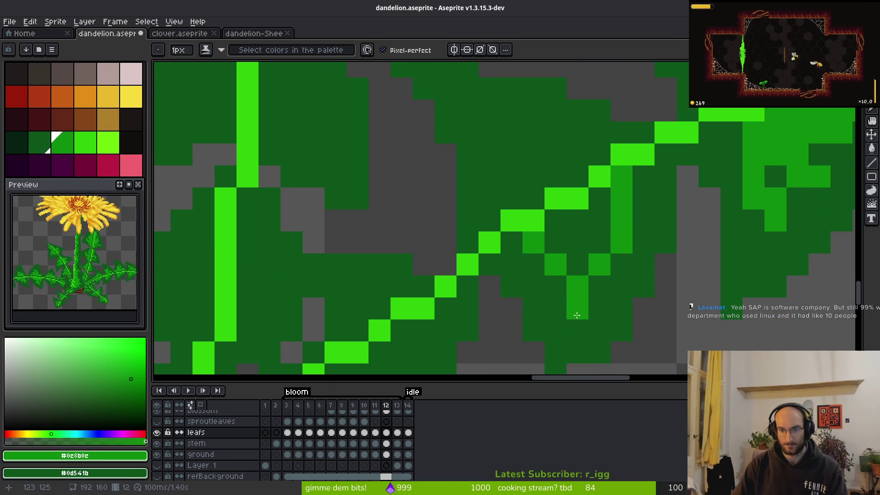
{"action": "left_click", "coordinate": [622, 264]}
{"action": "left_click_drag", "start_coordinate": [642, 176], "coordinate": [633, 190]}
{"action": "mouse_move", "coordinate": [578, 266]}
{"action": "left_mouse_down"}
{"action": "mouse_move", "coordinate": [613, 196]}
{"action": "mouse_move", "coordinate": [556, 242]}
{"action": "left_mouse_up"}
Step: Outline and flood-fill another mid-green highlight on the next lobe
{"action": "scroll", "coordinate": [600, 244], "scroll_direction": "up", "scroll_amount": 2}
{"action": "mouse_move", "coordinate": [610, 216]}
{"action": "left_mouse_down"}
{"action": "mouse_move", "coordinate": [507, 240]}
{"action": "mouse_move", "coordinate": [517, 275]}
{"action": "left_mouse_up"}
{"action": "left_click", "coordinate": [557, 290]}
{"action": "key", "text": "g"}
{"action": "left_click", "coordinate": [557, 265]}
{"action": "key", "text": "b"}
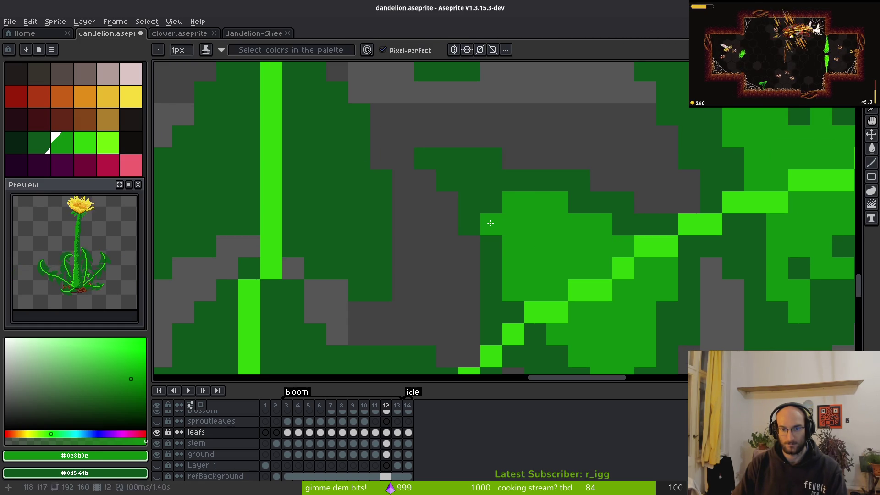
Step: Clean the lobe edges with dark-green pixels, keeping one cell mid-green
{"action": "right_click", "coordinate": [491, 224]}
{"action": "left_click_drag", "start_coordinate": [595, 261], "coordinate": [542, 202]}
{"action": "right_click", "coordinate": [532, 166]}
{"action": "right_click", "coordinate": [523, 184]}
{"action": "left_click", "coordinate": [520, 169]}
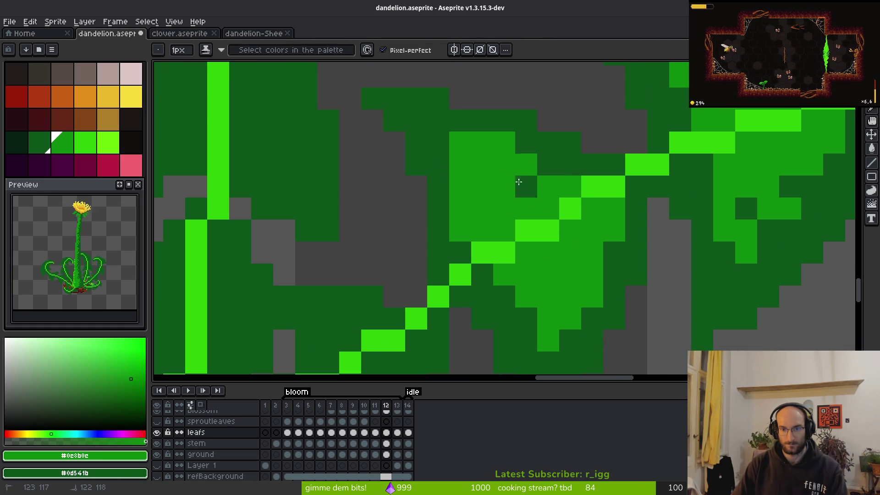
{"action": "right_click", "coordinate": [500, 146]}
{"action": "right_click", "coordinate": [460, 143]}
{"action": "right_click", "coordinate": [461, 165]}
{"action": "right_click", "coordinate": [460, 187]}
Step: Touch up the lobe tip with mid-green and dark-green pixels
{"action": "left_click", "coordinate": [460, 143]}
{"action": "left_click", "coordinate": [439, 143]}
{"action": "left_click", "coordinate": [439, 120]}
{"action": "right_click", "coordinate": [439, 120]}
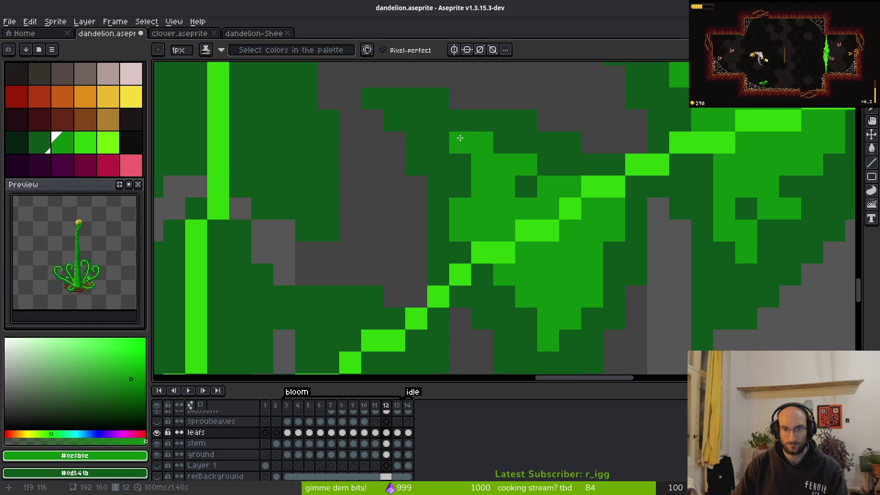
{"action": "left_click", "coordinate": [461, 165]}
{"action": "right_click", "coordinate": [460, 142]}
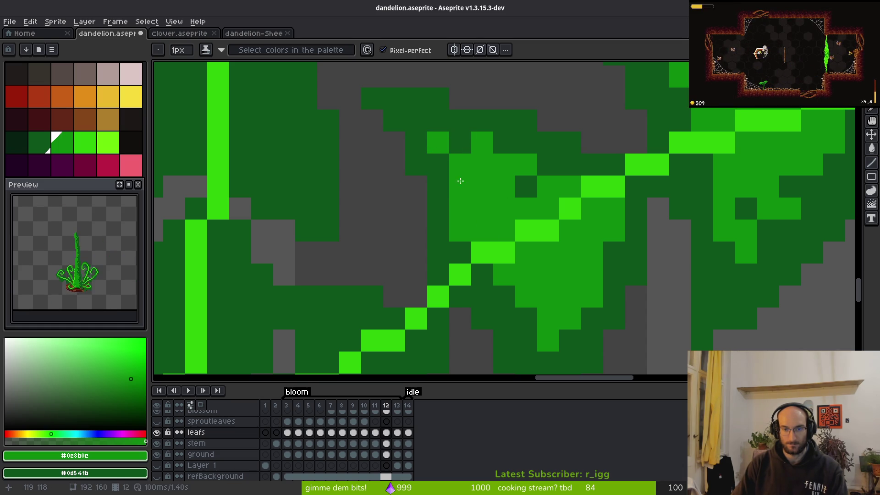
Step: Fix one more leaf cell dark green and another mid-green near the vein
{"action": "scroll", "coordinate": [468, 247], "scroll_direction": "down", "scroll_amount": 5}
{"action": "scroll", "coordinate": [553, 257], "scroll_direction": "up", "scroll_amount": 4}
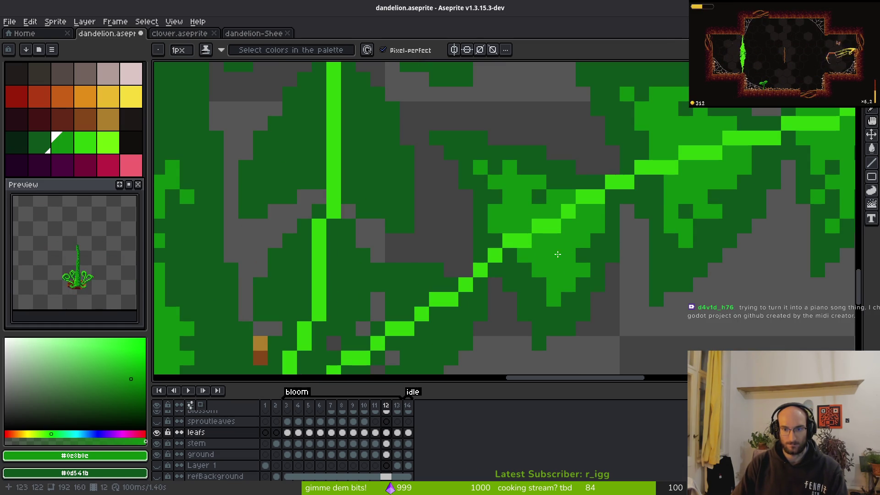
{"action": "right_click", "coordinate": [568, 255]}
{"action": "left_click", "coordinate": [587, 284]}
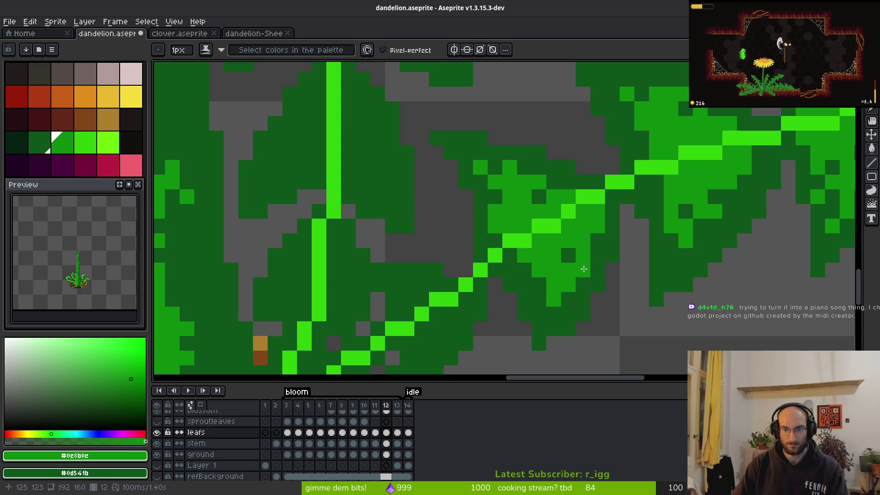
{"action": "scroll", "coordinate": [600, 288], "scroll_direction": "down", "scroll_amount": 4}
{"action": "scroll", "coordinate": [586, 255], "scroll_direction": "up", "scroll_amount": 4}
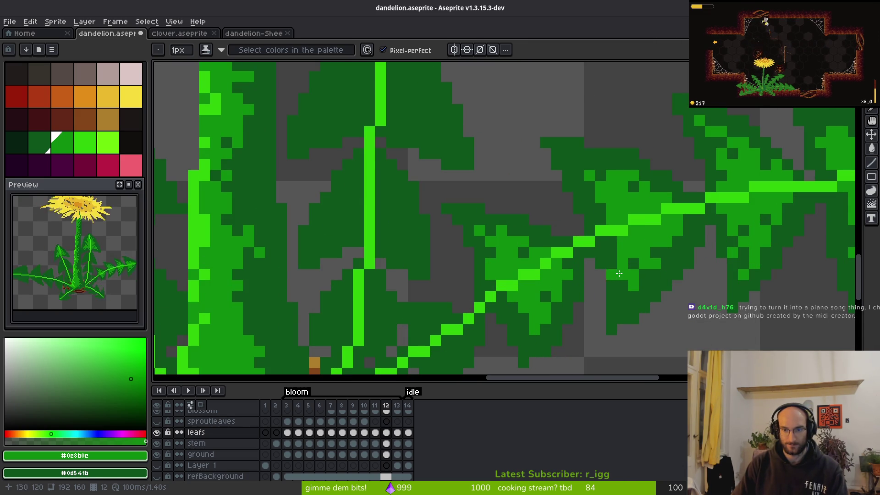
{"action": "scroll", "coordinate": [608, 269], "scroll_direction": "down", "scroll_amount": 3}
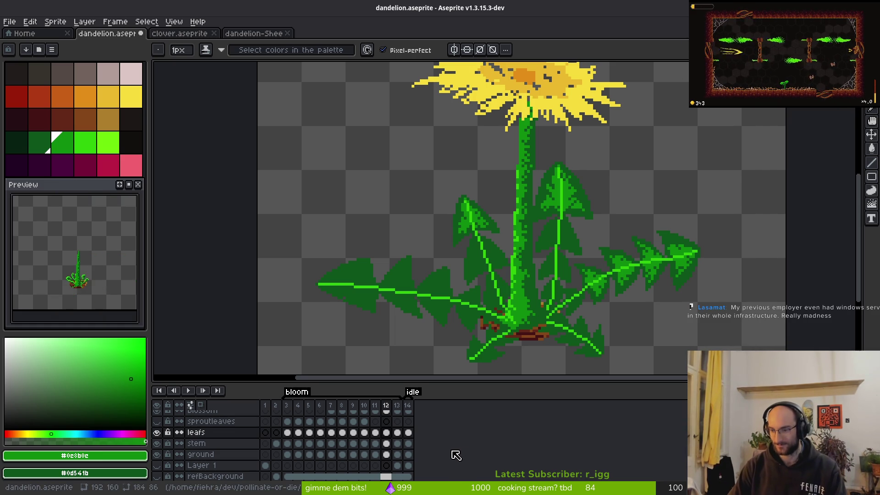
Step: Draw two mid-green pixel strokes on the upright leaf just left of its bright vein
{"action": "scroll", "coordinate": [519, 334], "scroll_direction": "up", "scroll_amount": 3}
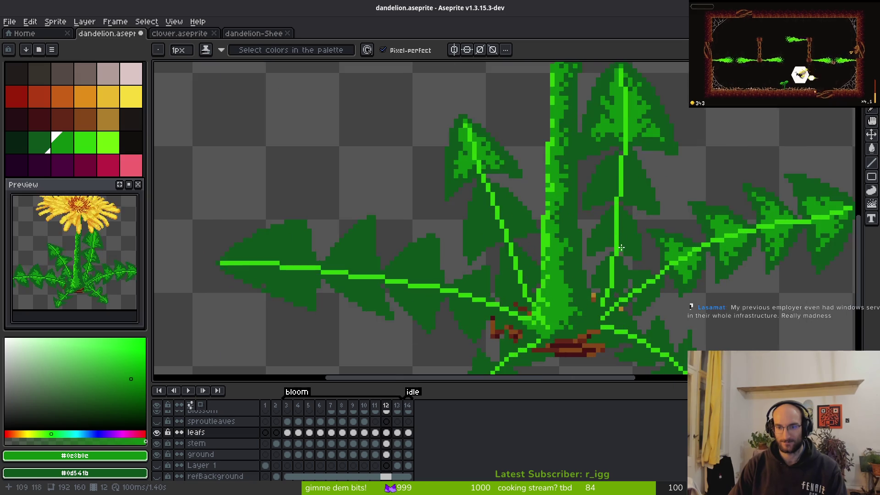
{"action": "scroll", "coordinate": [560, 255], "scroll_direction": "down", "scroll_amount": 1}
{"action": "scroll", "coordinate": [587, 193], "scroll_direction": "up", "scroll_amount": 3}
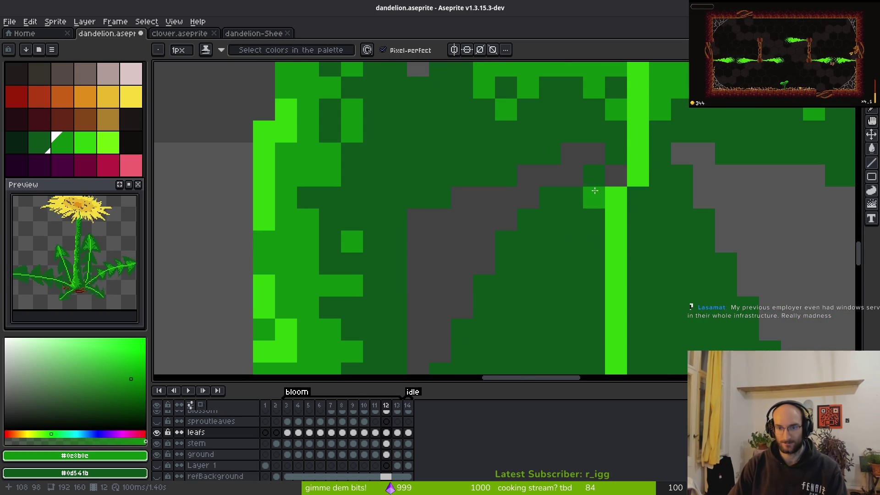
{"action": "mouse_move", "coordinate": [592, 134]}
{"action": "left_mouse_down"}
{"action": "mouse_move", "coordinate": [584, 202]}
{"action": "mouse_move", "coordinate": [524, 207]}
{"action": "mouse_move", "coordinate": [538, 211]}
{"action": "left_mouse_up"}
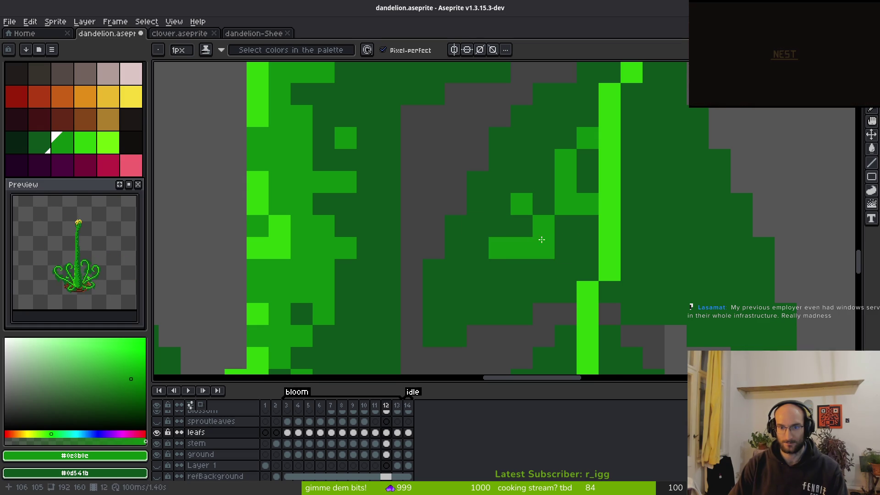
{"action": "scroll", "coordinate": [521, 247], "scroll_direction": "down", "scroll_amount": 2}
{"action": "mouse_move", "coordinate": [517, 256]}
{"action": "left_mouse_down"}
{"action": "mouse_move", "coordinate": [539, 212]}
{"action": "mouse_move", "coordinate": [583, 212]}
{"action": "left_mouse_up"}
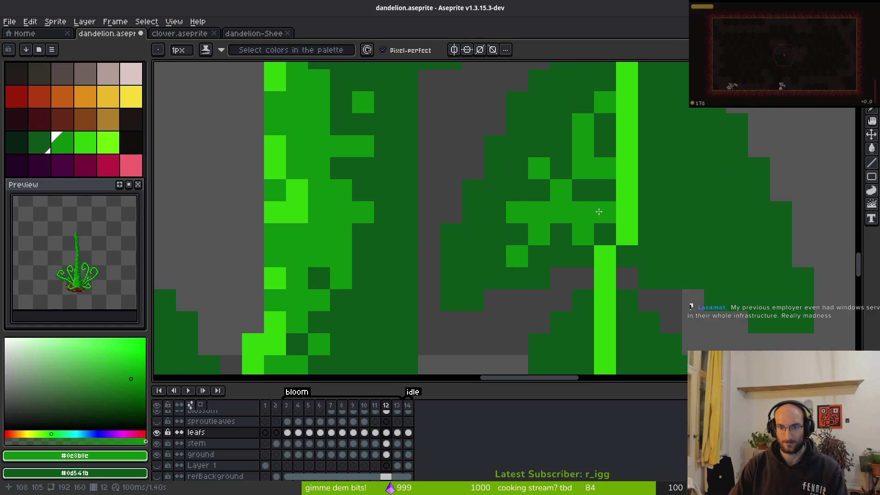
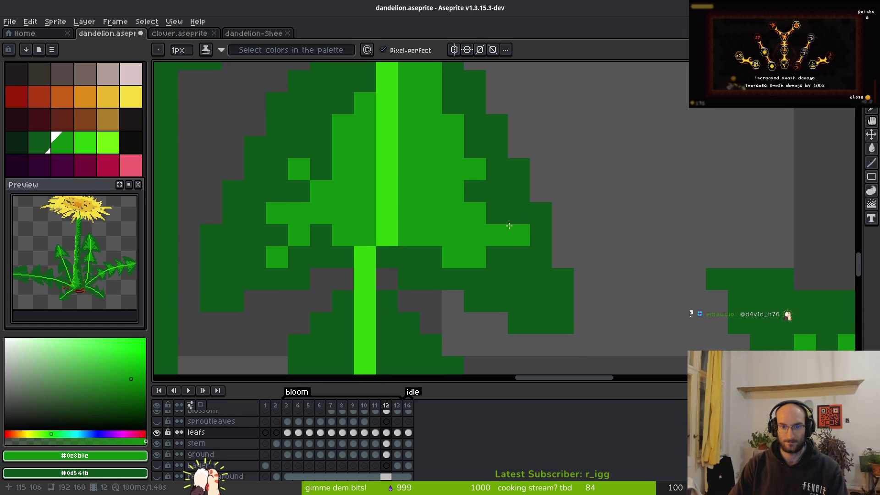
Step: Retouch single upper-leaf pixels, darkening one back to base green and lightening another into the lobe
{"action": "scroll", "coordinate": [507, 226], "scroll_direction": "down", "scroll_amount": 4}
{"action": "scroll", "coordinate": [476, 228], "scroll_direction": "up", "scroll_amount": 4}
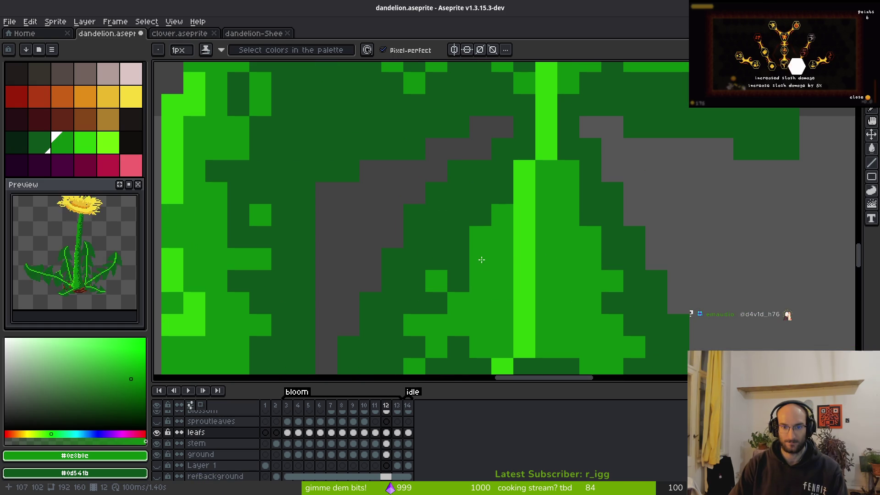
{"action": "scroll", "coordinate": [514, 297], "scroll_direction": "down", "scroll_amount": 3}
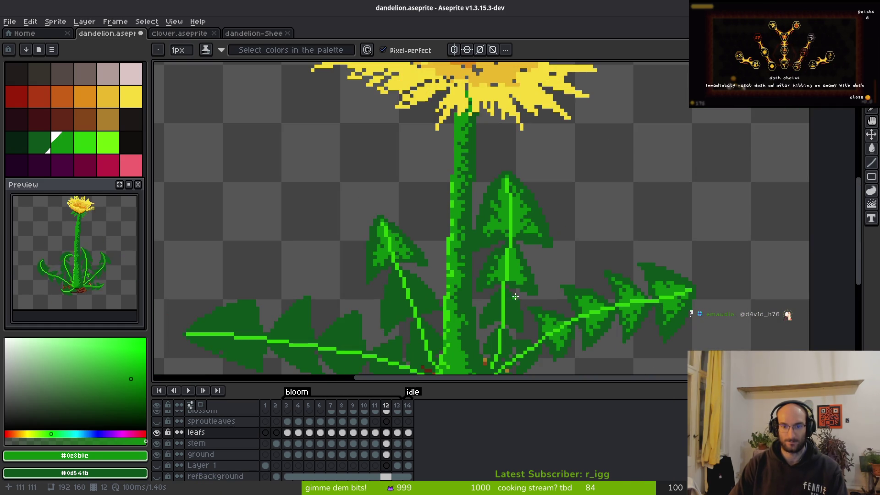
{"action": "scroll", "coordinate": [539, 298], "scroll_direction": "up", "scroll_amount": 5}
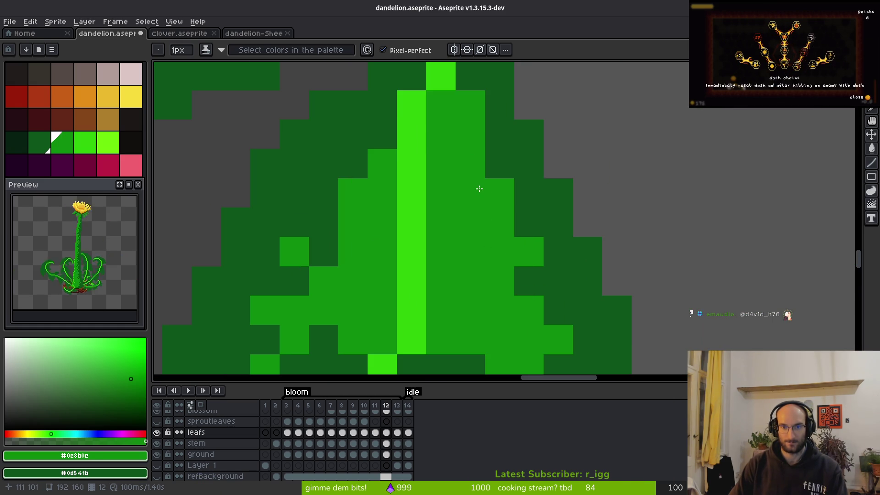
{"action": "right_click", "coordinate": [482, 189]}
{"action": "left_click", "coordinate": [529, 277]}
{"action": "scroll", "coordinate": [529, 277], "scroll_direction": "down", "scroll_amount": 3}
{"action": "scroll", "coordinate": [482, 274], "scroll_direction": "up", "scroll_amount": 3}
{"action": "right_click", "coordinate": [484, 249]}
{"action": "scroll", "coordinate": [486, 263], "scroll_direction": "down", "scroll_amount": 4}
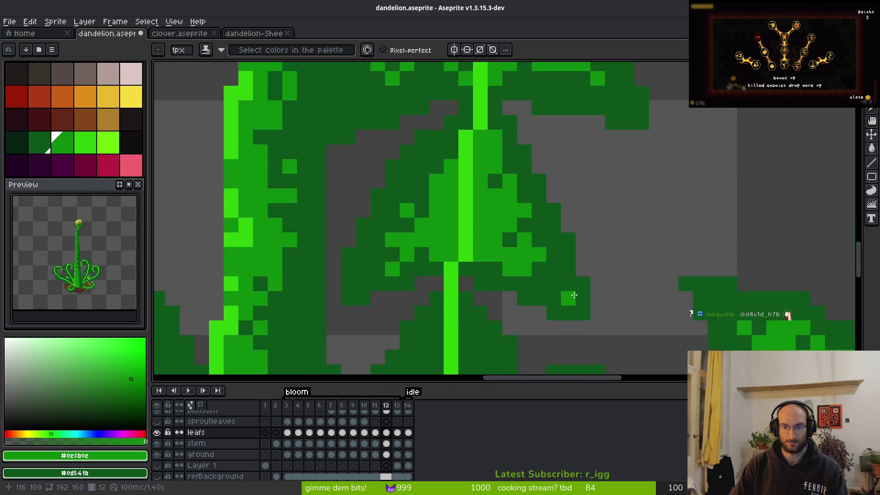
{"action": "scroll", "coordinate": [575, 300], "scroll_direction": "up", "scroll_amount": 4}
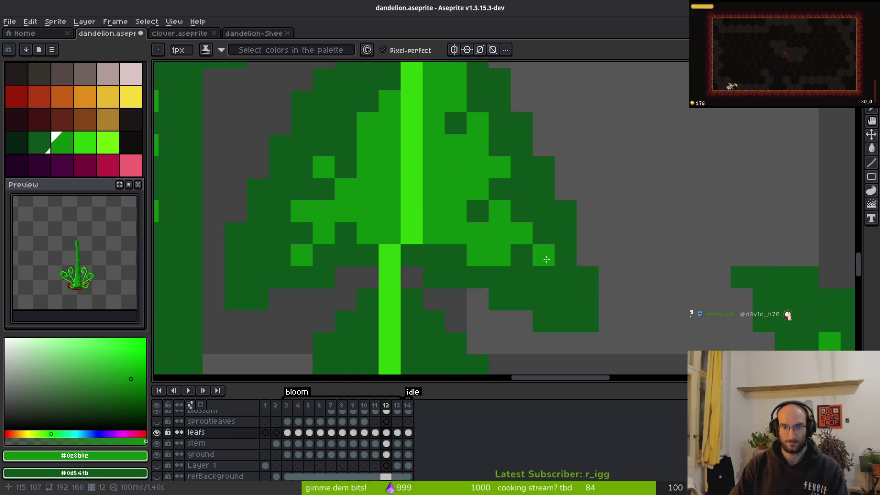
{"action": "scroll", "coordinate": [547, 259], "scroll_direction": "down", "scroll_amount": 4}
{"action": "scroll", "coordinate": [563, 320], "scroll_direction": "up", "scroll_amount": 5}
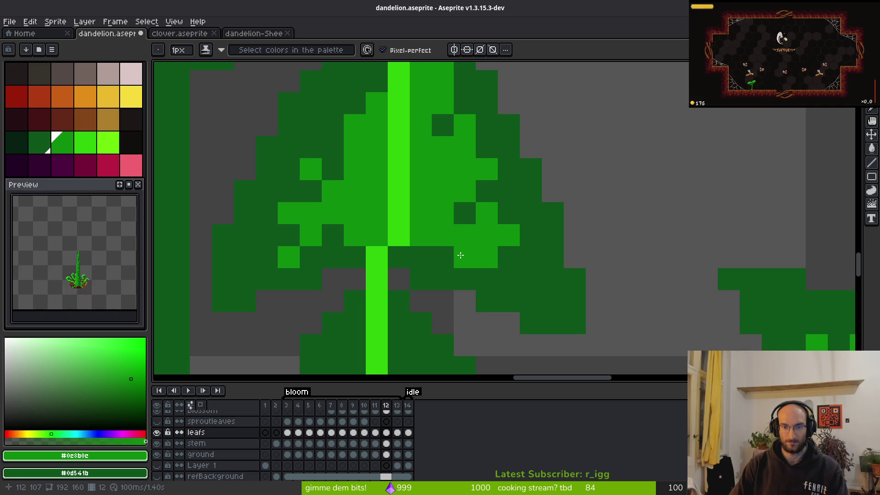
Step: Turn a stray bright leaf pixel dark green, add a lighter lobe pixel, then undo the last stroke
{"action": "right_click", "coordinate": [458, 256]}
{"action": "left_click", "coordinate": [553, 280]}
{"action": "scroll", "coordinate": [580, 324], "scroll_direction": "down", "scroll_amount": 4}
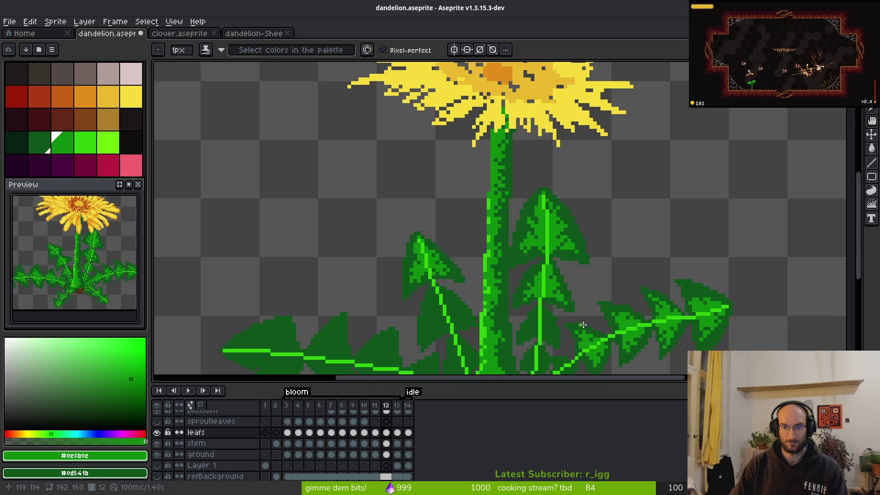
{"action": "scroll", "coordinate": [578, 322], "scroll_direction": "up", "scroll_amount": 4}
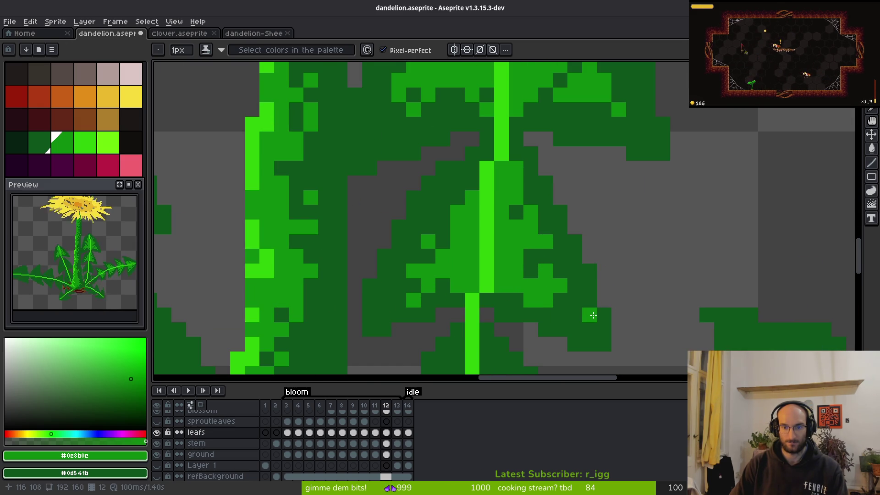
{"action": "scroll", "coordinate": [593, 315], "scroll_direction": "down", "scroll_amount": 4}
{"action": "scroll", "coordinate": [563, 309], "scroll_direction": "up", "scroll_amount": 4}
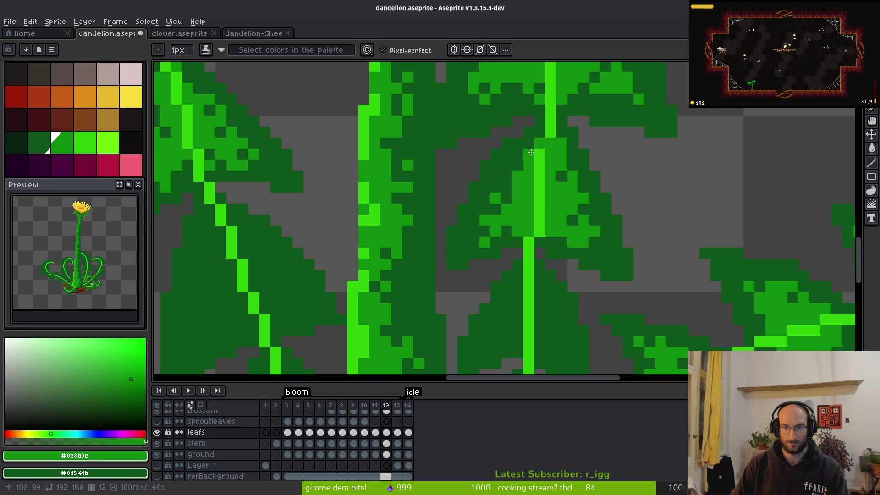
{"action": "key", "text": "ctrl+z"}
{"action": "scroll", "coordinate": [545, 135], "scroll_direction": "down", "scroll_amount": 4}
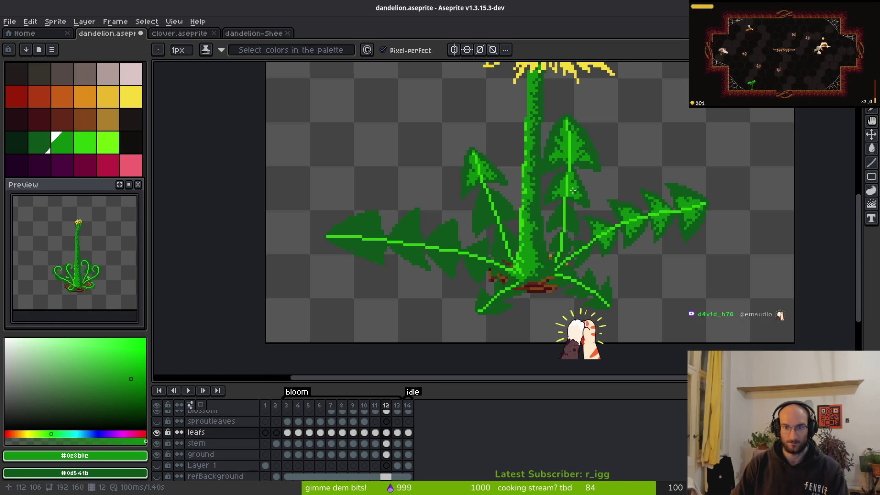
Step: Paint a diagonal of lighter-green lobe pixels on the right-hand leaf, plus single pixels up to its top
{"action": "scroll", "coordinate": [576, 195], "scroll_direction": "up", "scroll_amount": 4}
{"action": "scroll", "coordinate": [589, 256], "scroll_direction": "down", "scroll_amount": 5}
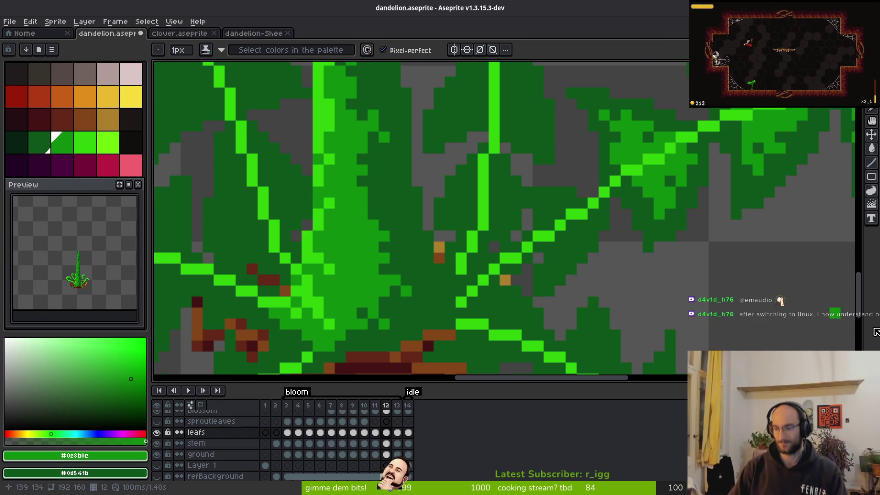
{"action": "scroll", "coordinate": [573, 238], "scroll_direction": "up", "scroll_amount": 3}
{"action": "mouse_move", "coordinate": [572, 206]}
{"action": "left_mouse_down"}
{"action": "mouse_move", "coordinate": [532, 238]}
{"action": "mouse_move", "coordinate": [525, 272]}
{"action": "left_mouse_up"}
{"action": "left_click", "coordinate": [550, 250]}
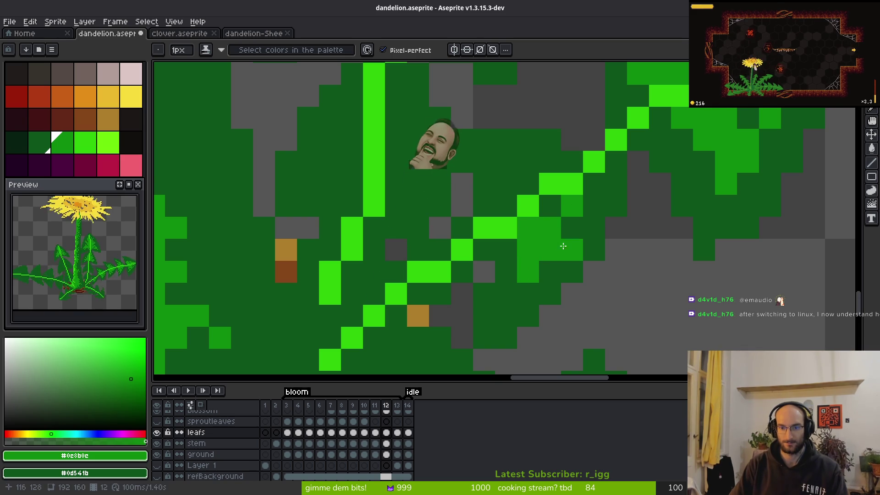
{"action": "left_click", "coordinate": [507, 295]}
{"action": "left_click", "coordinate": [505, 183]}
{"action": "left_click", "coordinate": [508, 165]}
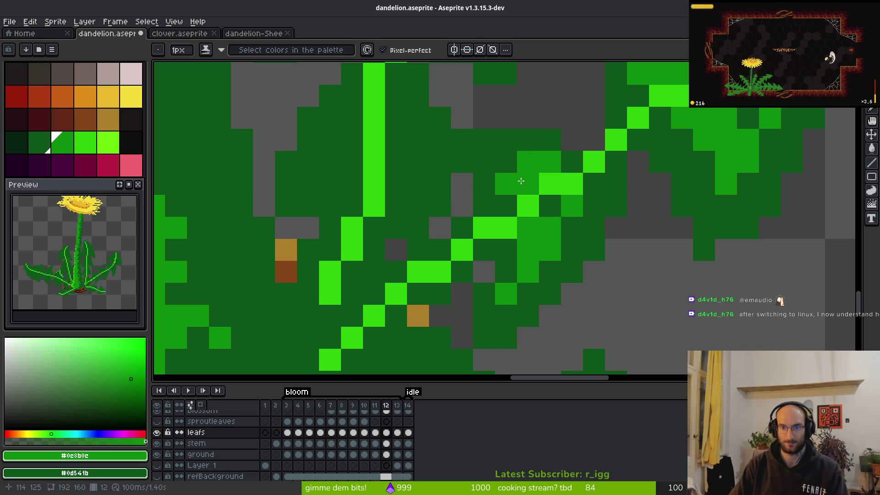
{"action": "scroll", "coordinate": [589, 250], "scroll_direction": "down", "scroll_amount": 5}
{"action": "scroll", "coordinate": [588, 250], "scroll_direction": "up", "scroll_amount": 5}
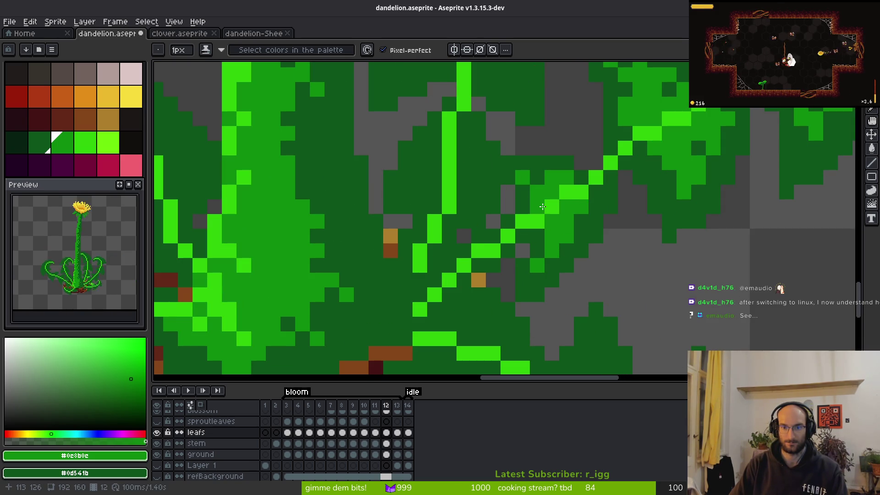
Step: Draw vertical and diagonal lighter-green lobe runs and fill pixels beside the stem
{"action": "left_click_drag", "start_coordinate": [479, 162], "coordinate": [479, 194]}
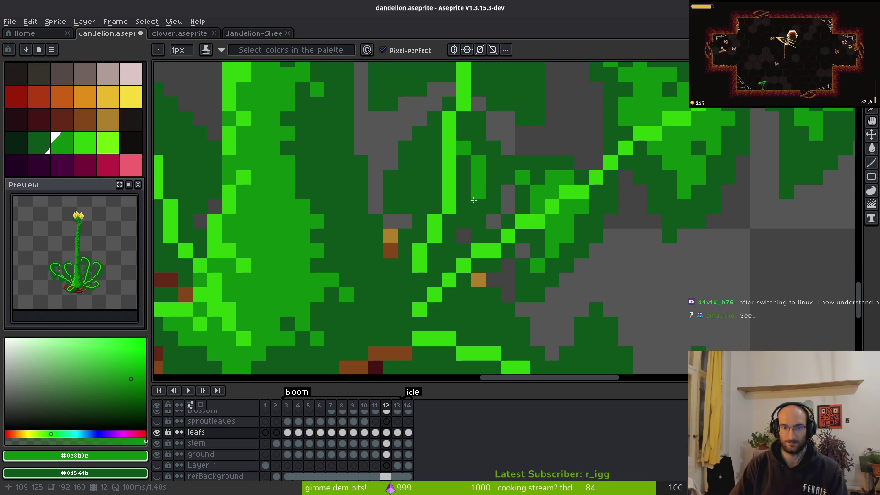
{"action": "left_click_drag", "start_coordinate": [434, 147], "coordinate": [391, 206]}
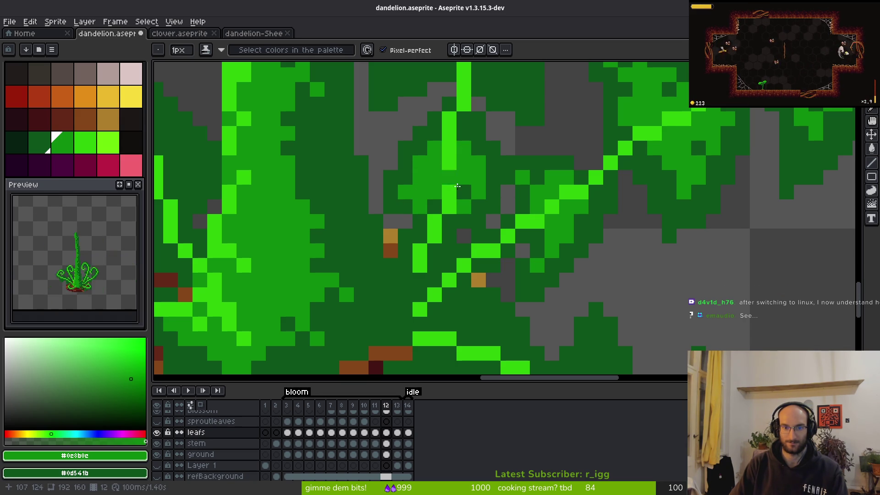
{"action": "scroll", "coordinate": [474, 236], "scroll_direction": "down", "scroll_amount": 3}
{"action": "scroll", "coordinate": [435, 181], "scroll_direction": "up", "scroll_amount": 3}
{"action": "left_click", "coordinate": [434, 180]}
{"action": "scroll", "coordinate": [438, 183], "scroll_direction": "up", "scroll_amount": 1}
{"action": "mouse_move", "coordinate": [459, 192]}
{"action": "left_mouse_down"}
{"action": "mouse_move", "coordinate": [459, 238]}
{"action": "mouse_move", "coordinate": [485, 272]}
{"action": "mouse_move", "coordinate": [482, 246]}
{"action": "mouse_move", "coordinate": [459, 248]}
{"action": "mouse_move", "coordinate": [440, 224]}
{"action": "mouse_move", "coordinate": [448, 261]}
{"action": "mouse_move", "coordinate": [436, 196]}
{"action": "left_mouse_up"}
{"action": "left_click", "coordinate": [503, 289]}
{"action": "mouse_move", "coordinate": [499, 292]}
{"action": "left_mouse_down"}
{"action": "mouse_move", "coordinate": [511, 191]}
{"action": "mouse_move", "coordinate": [518, 221]}
{"action": "mouse_move", "coordinate": [472, 191]}
{"action": "mouse_move", "coordinate": [454, 193]}
{"action": "mouse_move", "coordinate": [530, 233]}
{"action": "mouse_move", "coordinate": [494, 232]}
{"action": "left_mouse_up"}
{"action": "scroll", "coordinate": [470, 193], "scroll_direction": "down", "scroll_amount": 1}
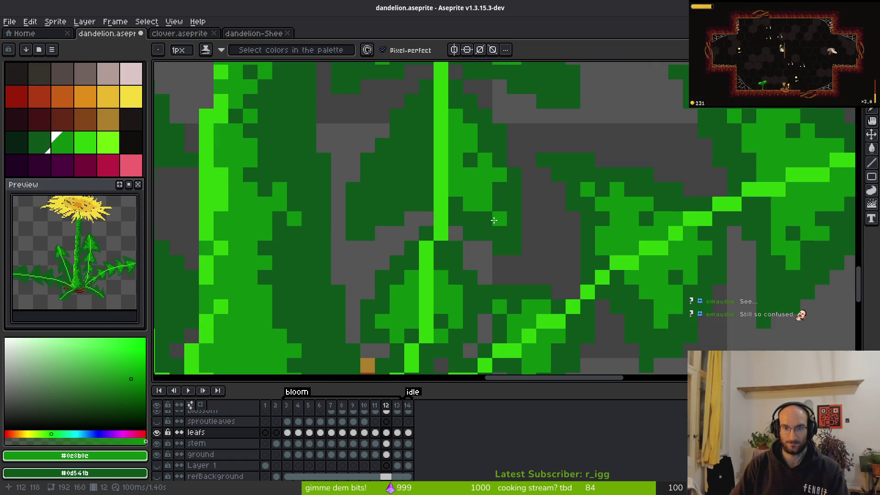
{"action": "scroll", "coordinate": [495, 221], "scroll_direction": "up", "scroll_amount": 2}
{"action": "left_click", "coordinate": [497, 191]}
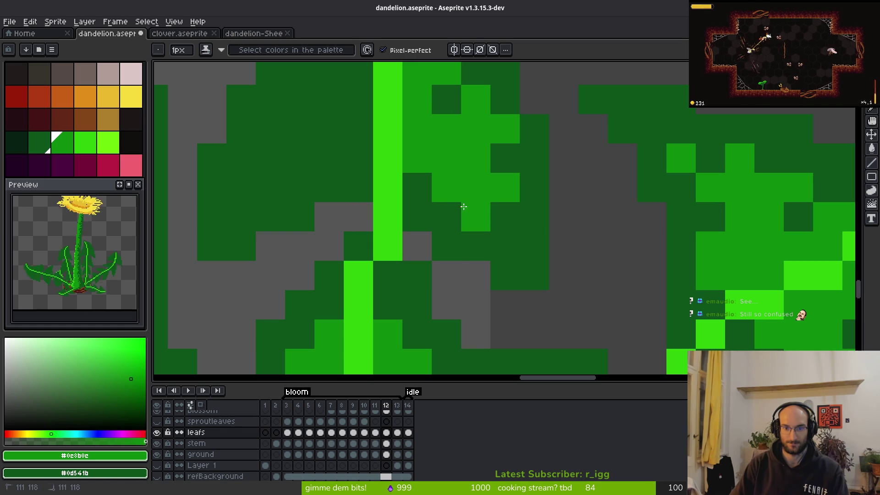
Step: Lighten a two-pixel column left of the stem and extend lighter-green lobe shading around it
{"action": "scroll", "coordinate": [514, 222], "scroll_direction": "down", "scroll_amount": 5}
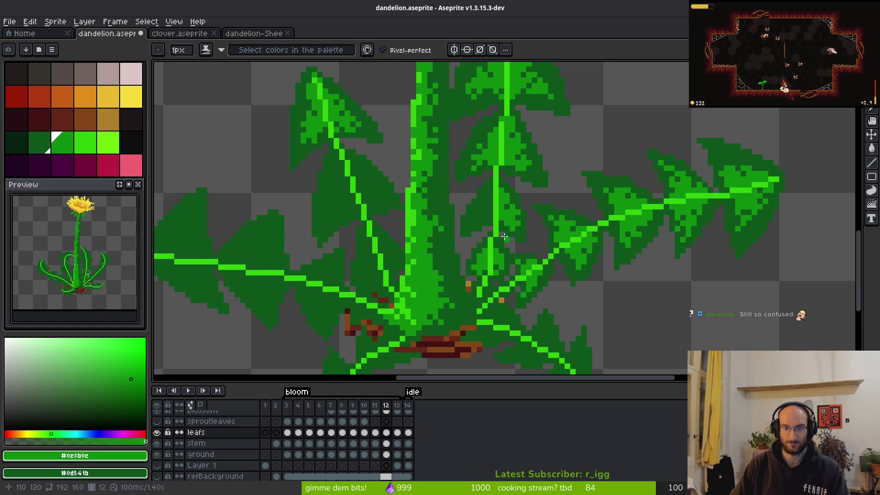
{"action": "scroll", "coordinate": [509, 243], "scroll_direction": "up", "scroll_amount": 4}
{"action": "mouse_move", "coordinate": [479, 153]}
{"action": "left_mouse_down"}
{"action": "mouse_move", "coordinate": [474, 181]}
{"action": "mouse_move", "coordinate": [429, 232]}
{"action": "mouse_move", "coordinate": [436, 246]}
{"action": "left_mouse_up"}
{"action": "right_click", "coordinate": [493, 99]}
{"action": "left_click", "coordinate": [480, 114]}
{"action": "left_click_drag", "start_coordinate": [480, 202], "coordinate": [494, 197]}
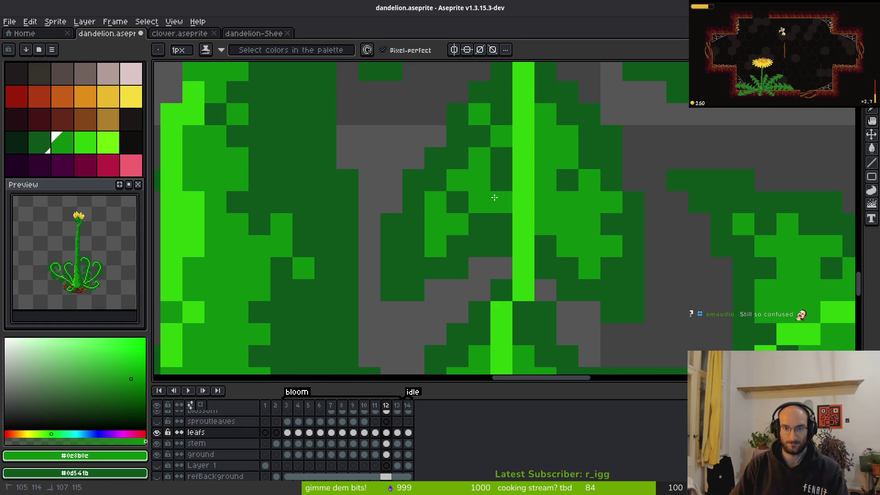
{"action": "left_click_drag", "start_coordinate": [490, 231], "coordinate": [452, 200]}
{"action": "left_click_drag", "start_coordinate": [502, 156], "coordinate": [497, 181]}
Step: Refine the stem-leaf lobe edges with dark and light pixels, undoing one to restore the bright vein
{"action": "right_click", "coordinate": [502, 224]}
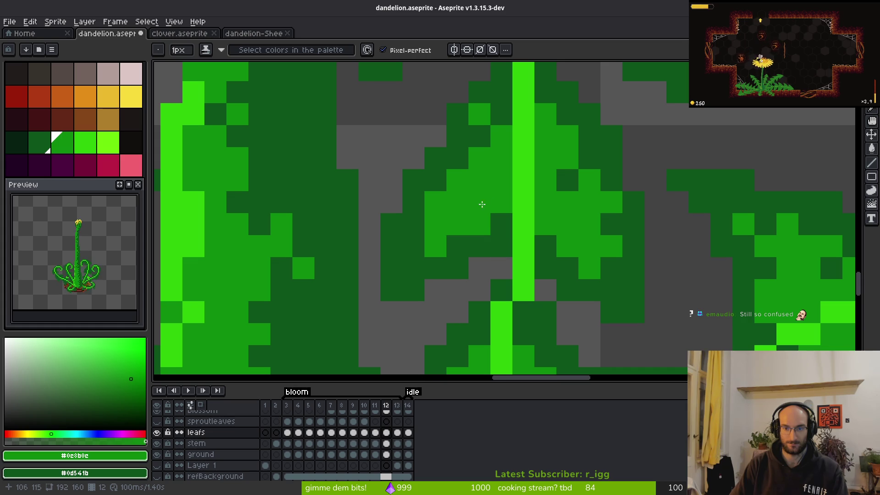
{"action": "right_click", "coordinate": [479, 180]}
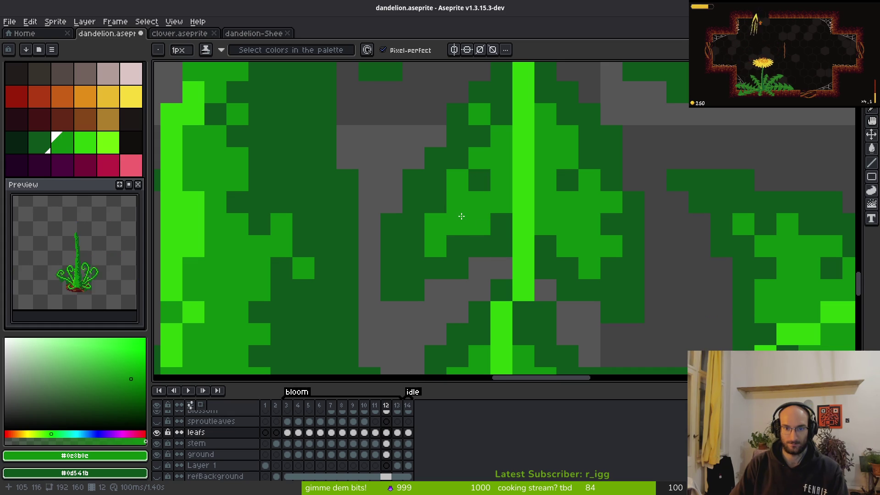
{"action": "right_click", "coordinate": [458, 202]}
{"action": "left_click", "coordinate": [458, 225]}
{"action": "left_click", "coordinate": [480, 268]}
{"action": "right_click", "coordinate": [473, 264]}
{"action": "scroll", "coordinate": [473, 265], "scroll_direction": "down", "scroll_amount": 5}
{"action": "scroll", "coordinate": [512, 213], "scroll_direction": "up", "scroll_amount": 4}
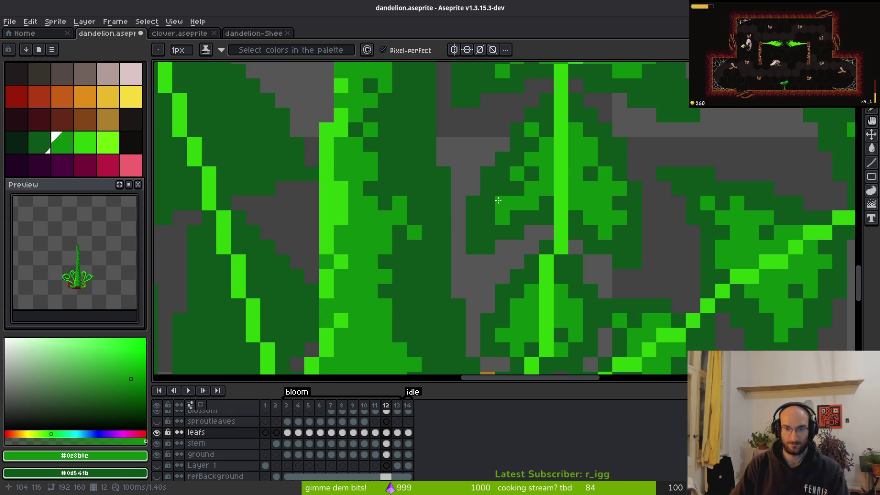
{"action": "key", "text": "ctrl+z"}
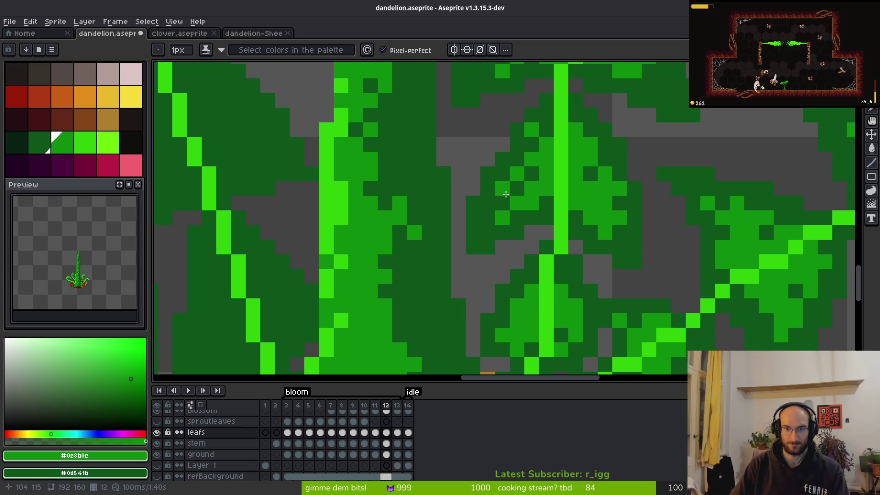
Step: Save the sprite as dandelion.aseprite
{"action": "scroll", "coordinate": [528, 211], "scroll_direction": "down", "scroll_amount": 5}
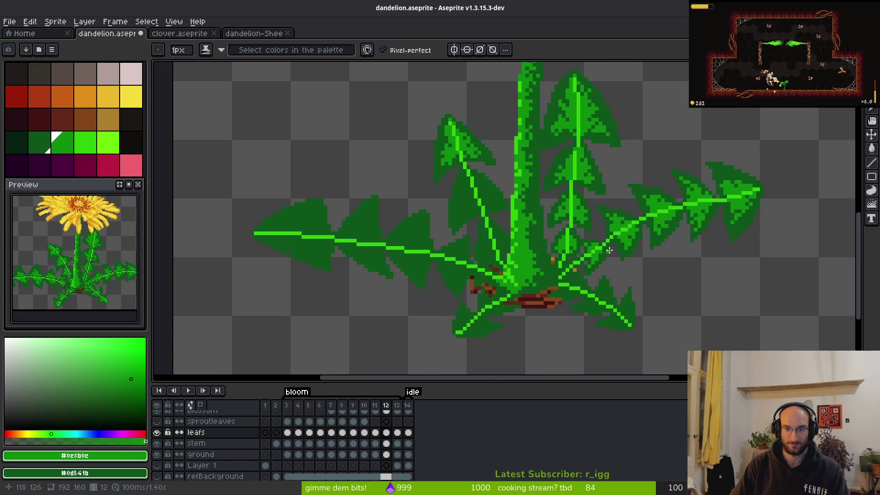
{"action": "scroll", "coordinate": [517, 124], "scroll_direction": "up", "scroll_amount": 4}
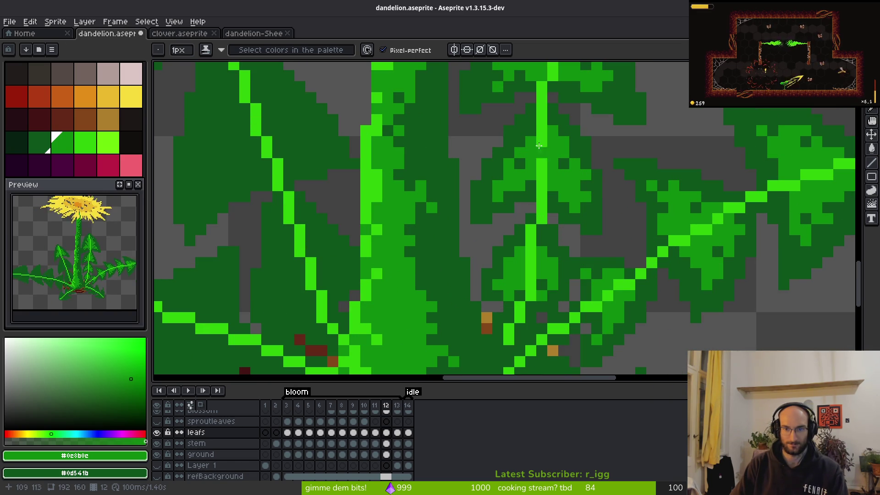
{"action": "left_click", "coordinate": [531, 121]}
{"action": "key", "text": "ctrl+s"}
{"action": "scroll", "coordinate": [617, 203], "scroll_direction": "down", "scroll_amount": 4}
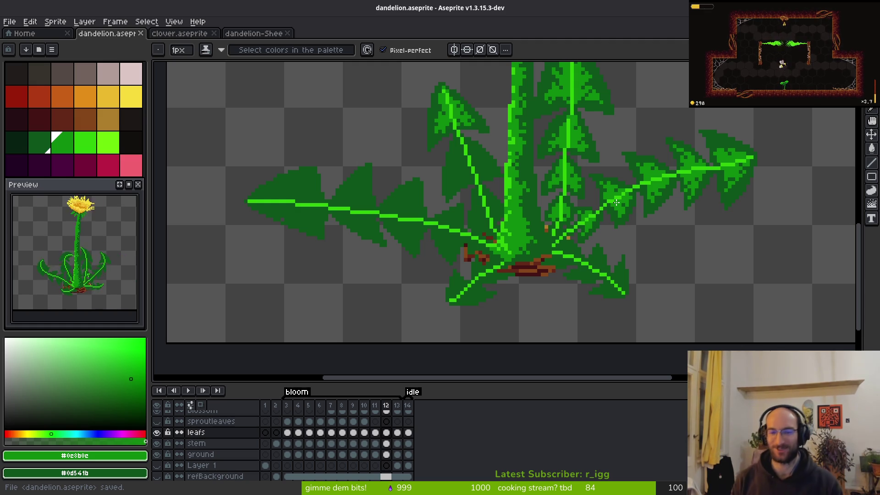
{"action": "scroll", "coordinate": [633, 262], "scroll_direction": "up", "scroll_amount": 3}
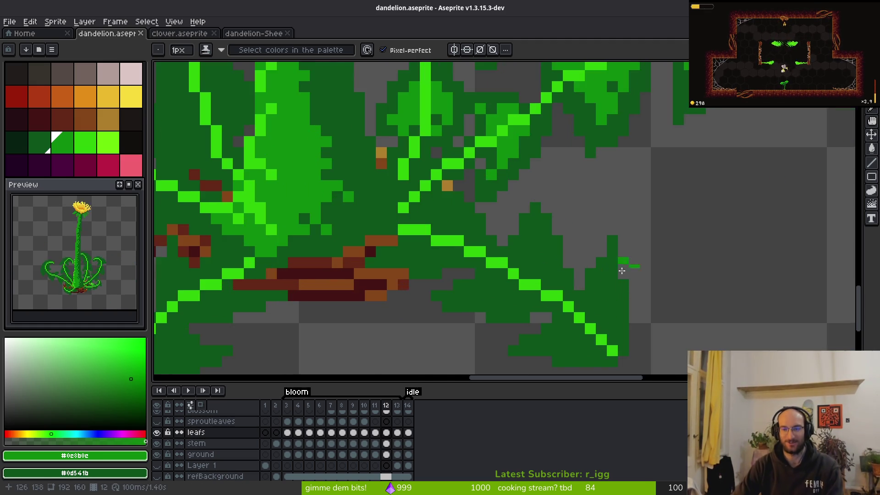
Step: Paint a medium-green stroke up the right-hand leaf beside the vein, keeping one edge pixel dark green
{"action": "scroll", "coordinate": [594, 301], "scroll_direction": "up", "scroll_amount": 2}
{"action": "left_click", "coordinate": [579, 201]}
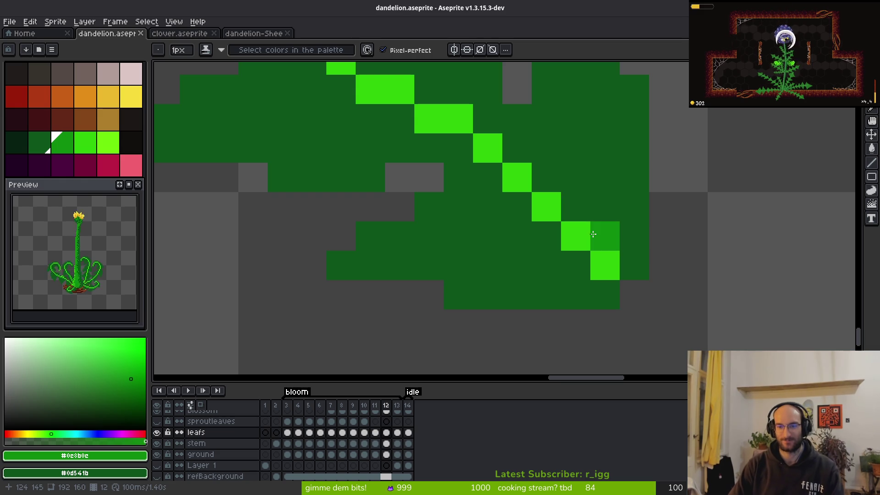
{"action": "mouse_move", "coordinate": [578, 202]}
{"action": "left_mouse_down"}
{"action": "mouse_move", "coordinate": [584, 130]}
{"action": "mouse_move", "coordinate": [531, 144]}
{"action": "left_mouse_up"}
{"action": "left_click", "coordinate": [576, 151]}
{"action": "left_click", "coordinate": [547, 178]}
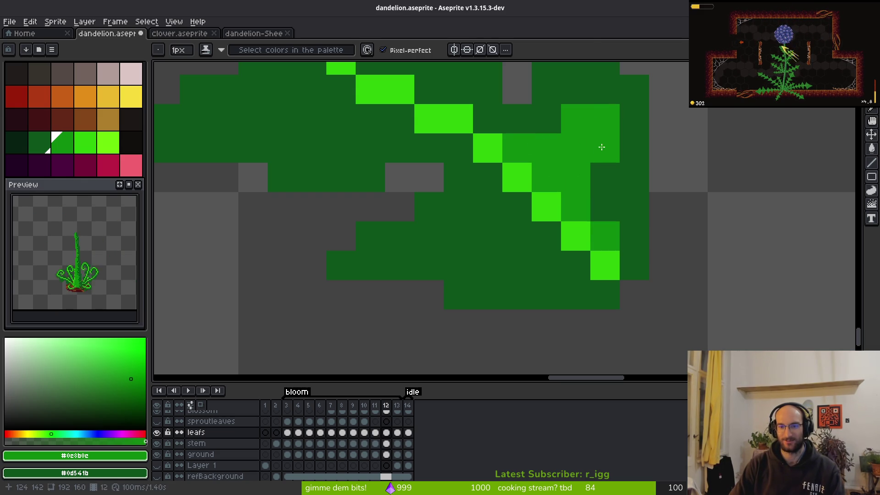
{"action": "right_click", "coordinate": [600, 118]}
{"action": "scroll", "coordinate": [629, 206], "scroll_direction": "down", "scroll_amount": 2}
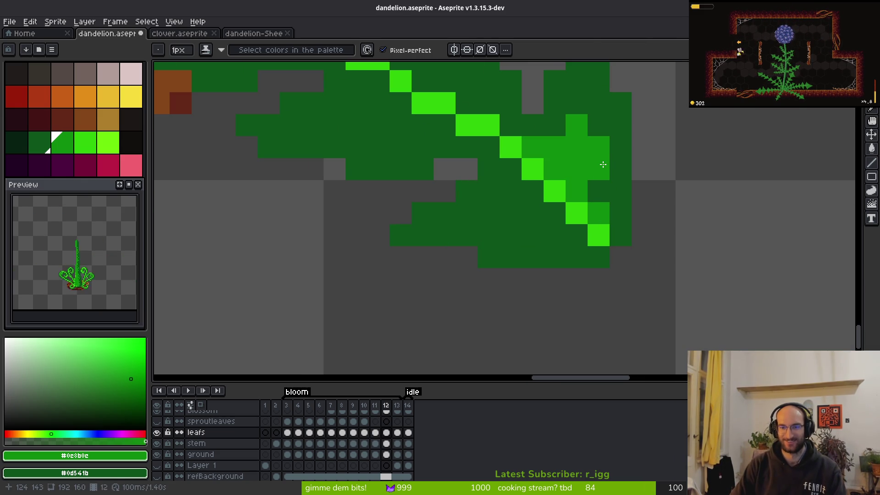
Step: Build a cross-shaped medium-green lobe on the leaf and extend the shading to its right
{"action": "left_click", "coordinate": [510, 214]}
{"action": "left_click", "coordinate": [510, 191]}
{"action": "left_click", "coordinate": [488, 213]}
{"action": "left_click", "coordinate": [533, 213]}
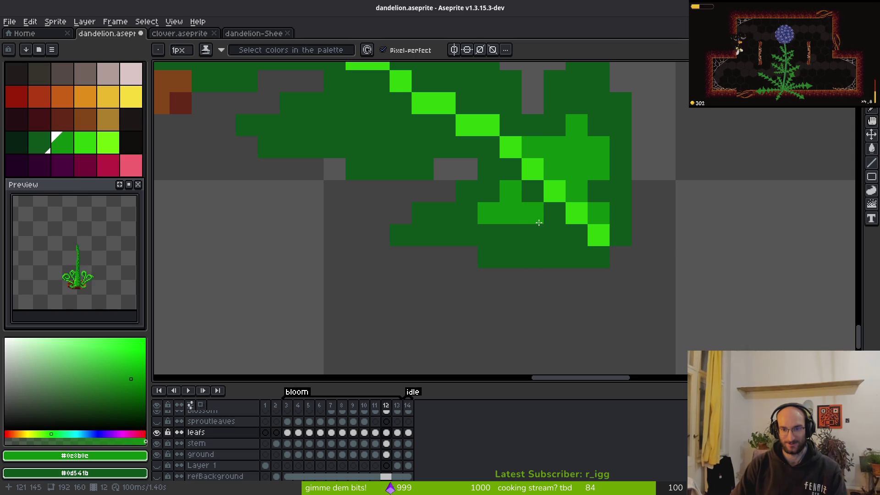
{"action": "left_click", "coordinate": [510, 236]}
{"action": "left_click", "coordinate": [554, 235]}
{"action": "left_click", "coordinate": [576, 236]}
{"action": "left_click", "coordinate": [554, 214]}
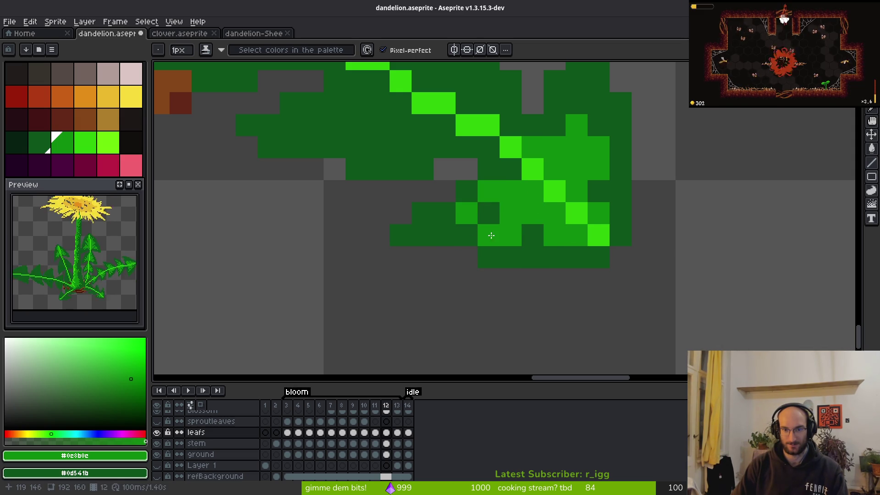
{"action": "scroll", "coordinate": [603, 274], "scroll_direction": "down", "scroll_amount": 5}
{"action": "scroll", "coordinate": [596, 225], "scroll_direction": "up", "scroll_amount": 5}
Step: Shade medium green along the vein and across the leaf, restoring a few edge pixels to dark green
{"action": "mouse_move", "coordinate": [530, 246]}
{"action": "left_mouse_down"}
{"action": "mouse_move", "coordinate": [596, 202]}
{"action": "mouse_move", "coordinate": [614, 289]}
{"action": "mouse_move", "coordinate": [586, 257]}
{"action": "mouse_move", "coordinate": [552, 250]}
{"action": "mouse_move", "coordinate": [570, 268]}
{"action": "mouse_move", "coordinate": [548, 161]}
{"action": "left_mouse_up"}
{"action": "mouse_move", "coordinate": [486, 161]}
{"action": "left_mouse_down"}
{"action": "mouse_move", "coordinate": [424, 204]}
{"action": "mouse_move", "coordinate": [553, 206]}
{"action": "left_mouse_up"}
{"action": "mouse_move", "coordinate": [459, 217]}
{"action": "left_mouse_down"}
{"action": "mouse_move", "coordinate": [508, 184]}
{"action": "mouse_move", "coordinate": [486, 184]}
{"action": "left_mouse_up"}
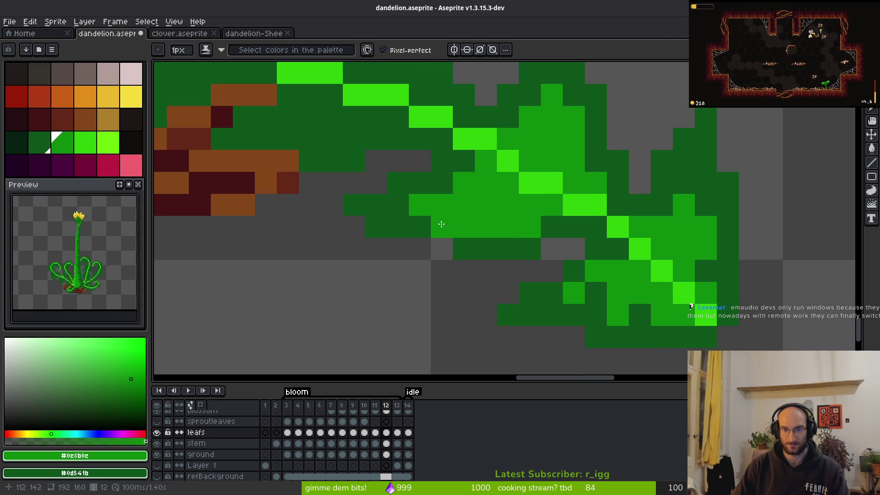
{"action": "right_click", "coordinate": [442, 227]}
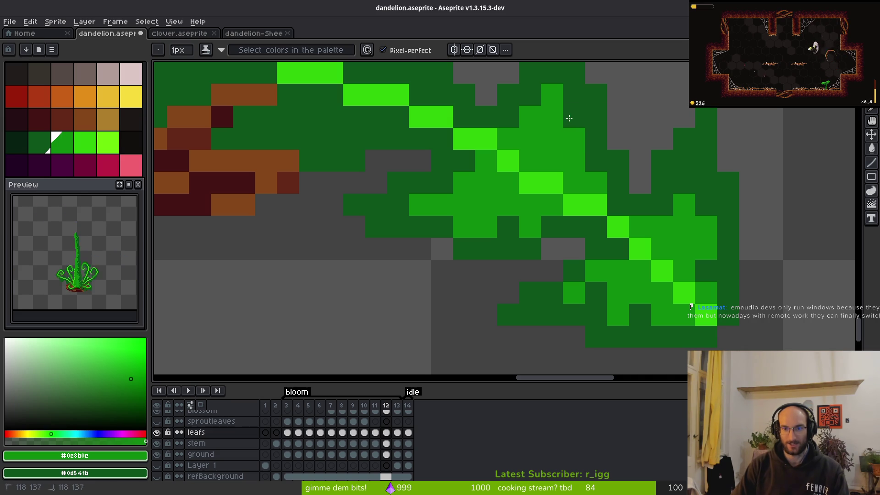
{"action": "scroll", "coordinate": [560, 140], "scroll_direction": "down", "scroll_amount": 3}
{"action": "scroll", "coordinate": [570, 163], "scroll_direction": "up", "scroll_amount": 2}
{"action": "left_click", "coordinate": [566, 137]}
{"action": "left_click", "coordinate": [581, 195]}
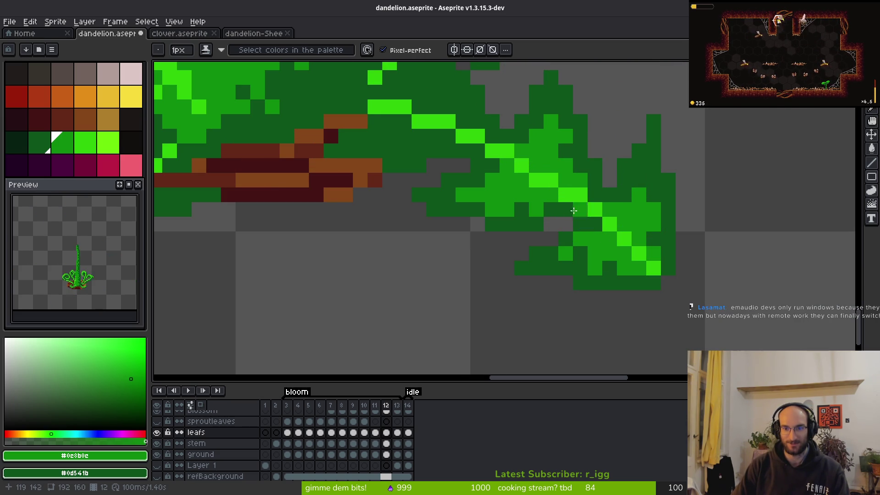
{"action": "left_click_drag", "start_coordinate": [526, 208], "coordinate": [537, 209]}
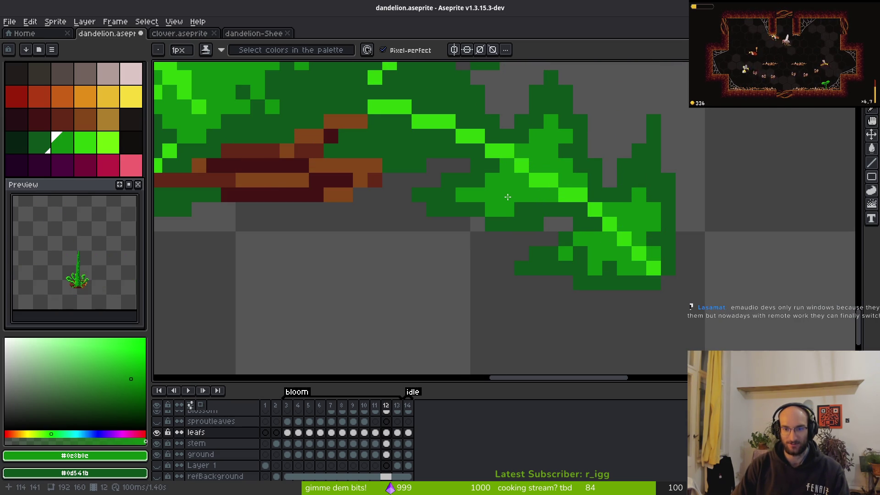
{"action": "scroll", "coordinate": [595, 252], "scroll_direction": "down", "scroll_amount": 5}
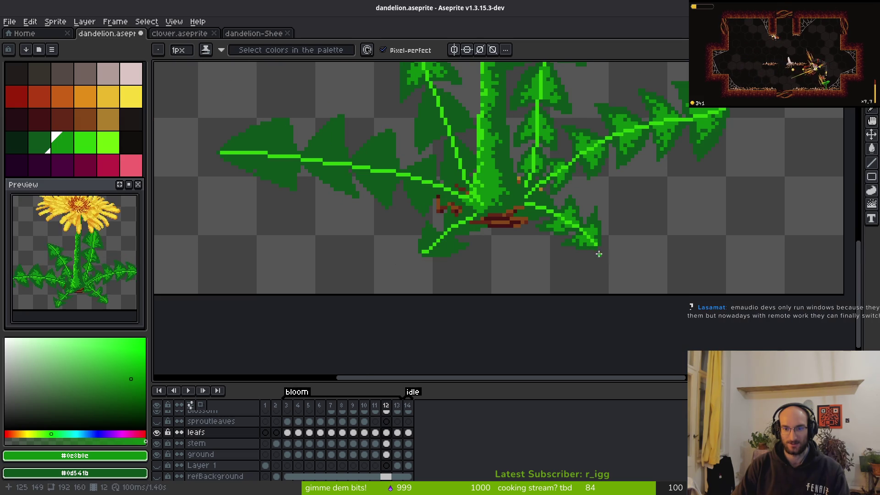
{"action": "scroll", "coordinate": [603, 253], "scroll_direction": "down", "scroll_amount": 1}
{"action": "scroll", "coordinate": [603, 253], "scroll_direction": "up", "scroll_amount": 8}
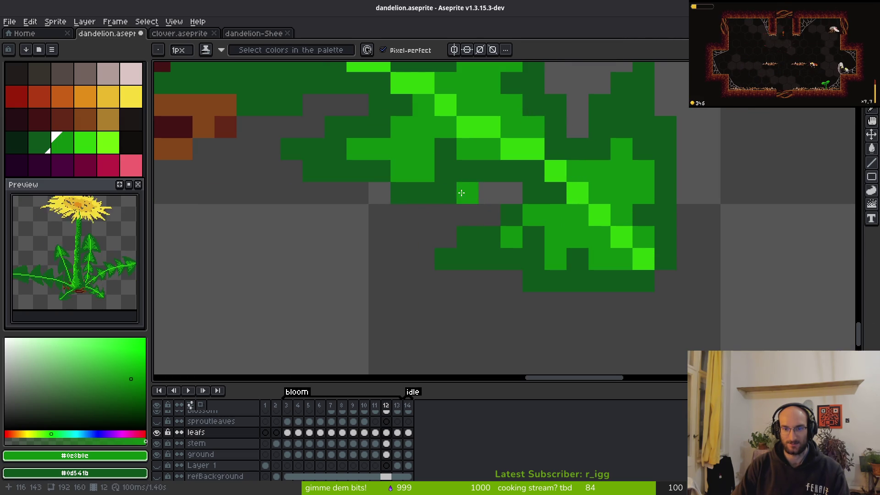
{"action": "scroll", "coordinate": [537, 232], "scroll_direction": "down", "scroll_amount": 6}
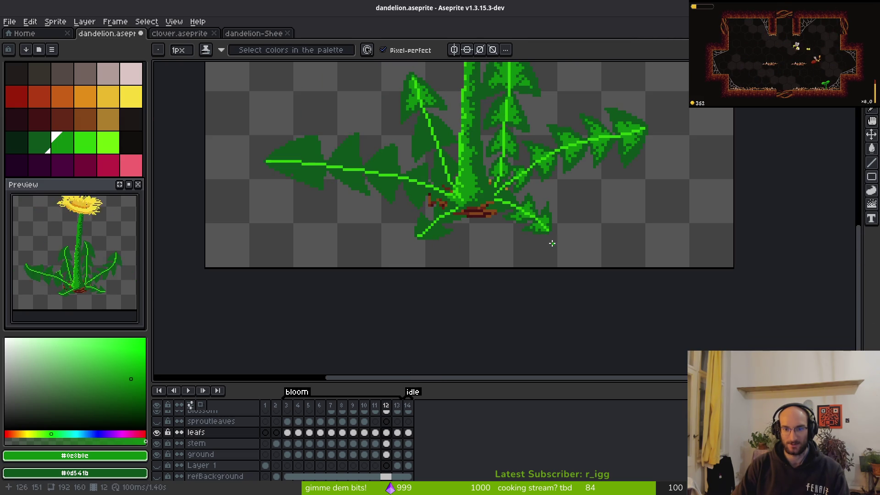
{"action": "scroll", "coordinate": [548, 240], "scroll_direction": "up", "scroll_amount": 2}
{"action": "scroll", "coordinate": [540, 224], "scroll_direction": "down", "scroll_amount": 1}
{"action": "scroll", "coordinate": [514, 192], "scroll_direction": "down", "scroll_amount": 2}
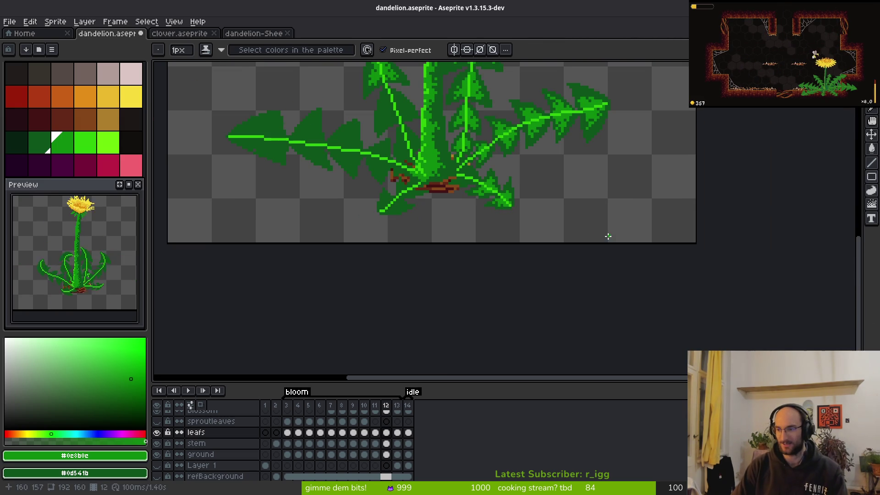
{"action": "scroll", "coordinate": [472, 225], "scroll_direction": "down", "scroll_amount": 3}
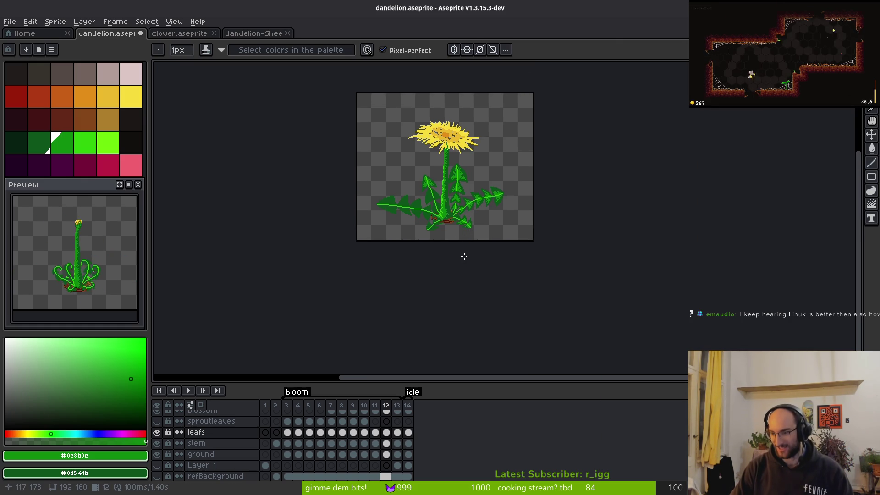
{"action": "scroll", "coordinate": [460, 262], "scroll_direction": "up", "scroll_amount": 4}
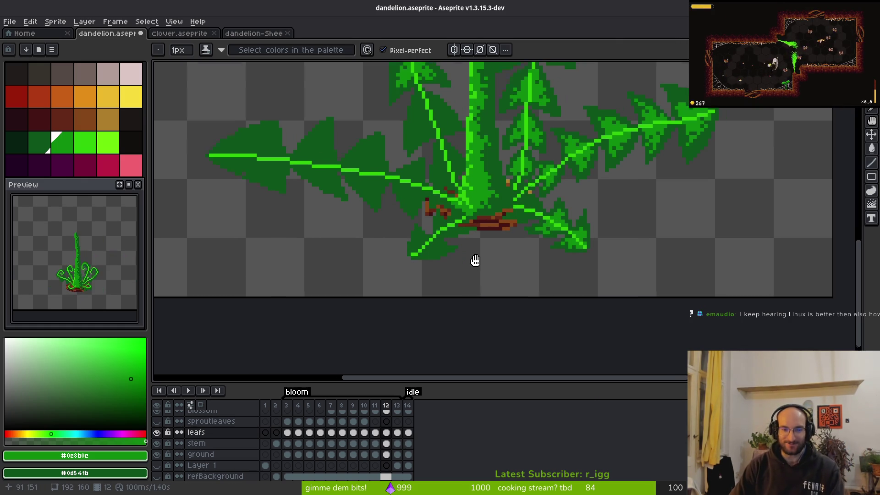
{"action": "scroll", "coordinate": [468, 249], "scroll_direction": "up", "scroll_amount": 2}
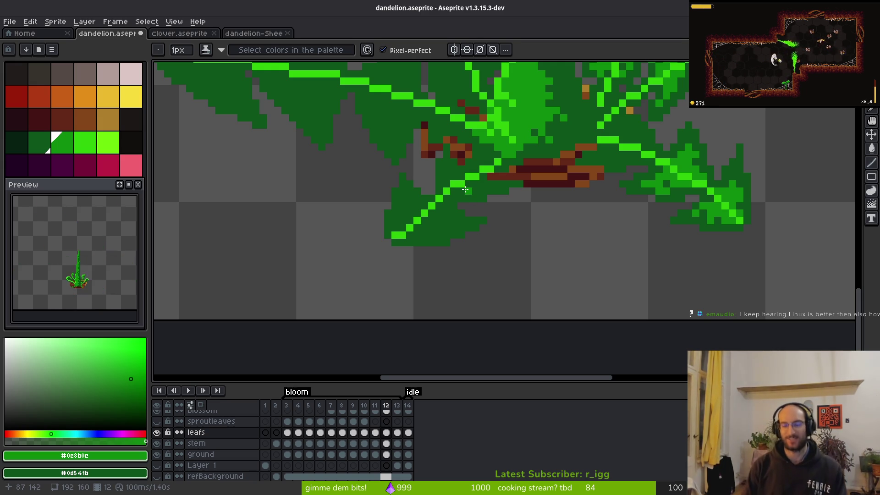
Step: Clean up the lower-left leaf vein in bright green #2fc809, darkening stray pixels off the line
{"action": "scroll", "coordinate": [428, 231], "scroll_direction": "up", "scroll_amount": 2}
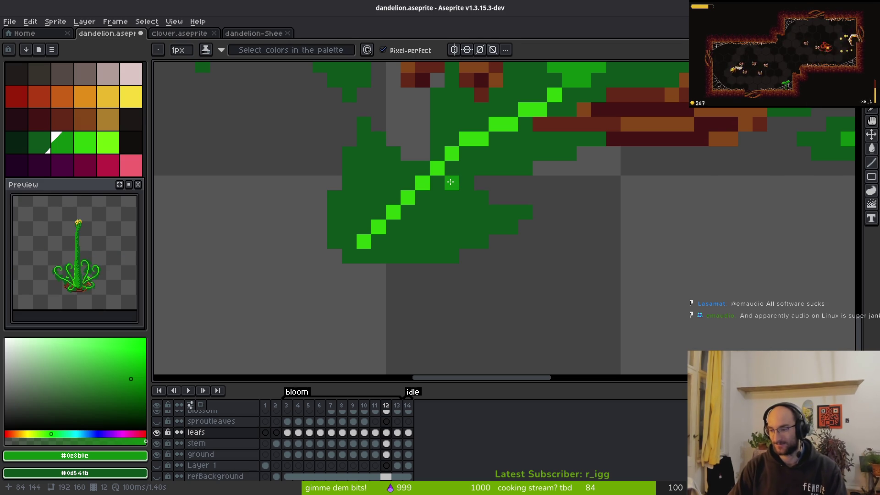
{"action": "left_click", "coordinate": [467, 139]}
{"action": "left_click", "coordinate": [478, 138], "text": "alt"}
{"action": "left_click", "coordinate": [496, 139]}
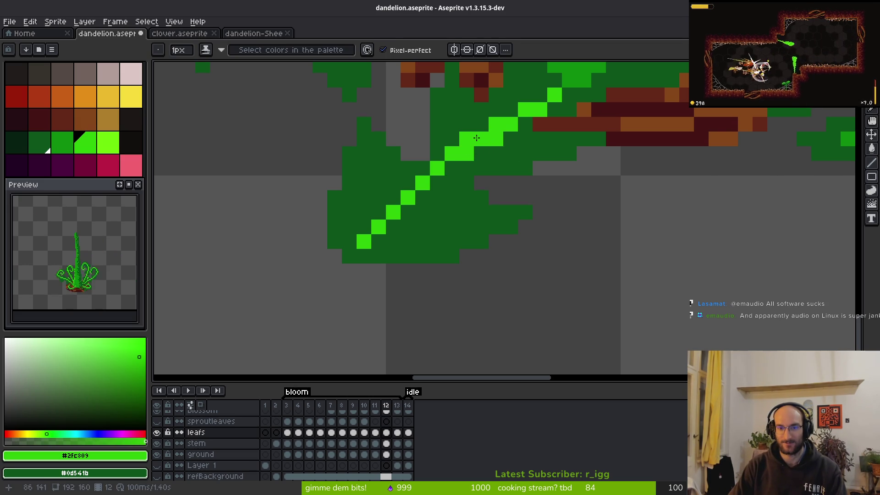
{"action": "right_click", "coordinate": [495, 125]}
{"action": "left_click", "coordinate": [451, 164]}
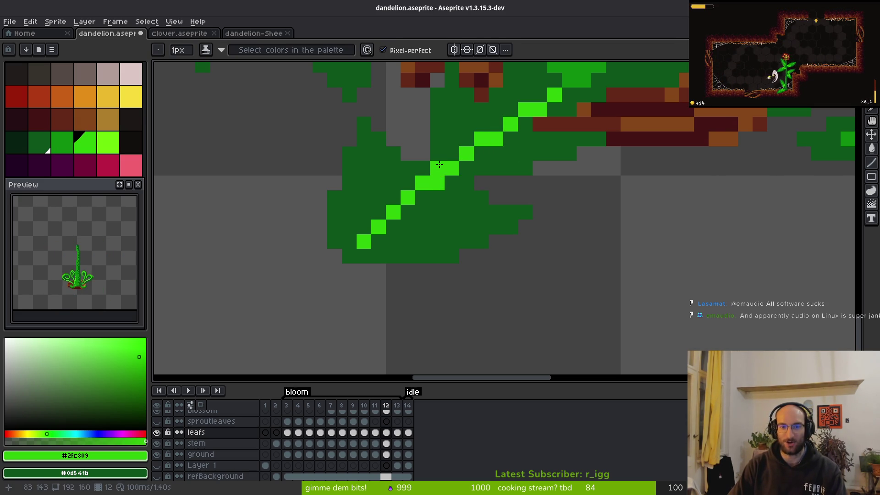
{"action": "right_click", "coordinate": [440, 184]}
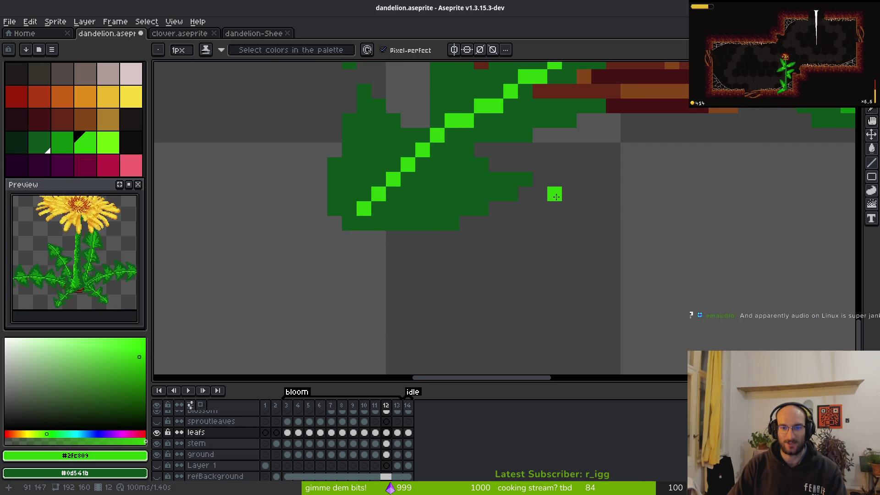
{"action": "scroll", "coordinate": [528, 193], "scroll_direction": "down", "scroll_amount": 3}
{"action": "scroll", "coordinate": [531, 206], "scroll_direction": "up", "scroll_amount": 1}
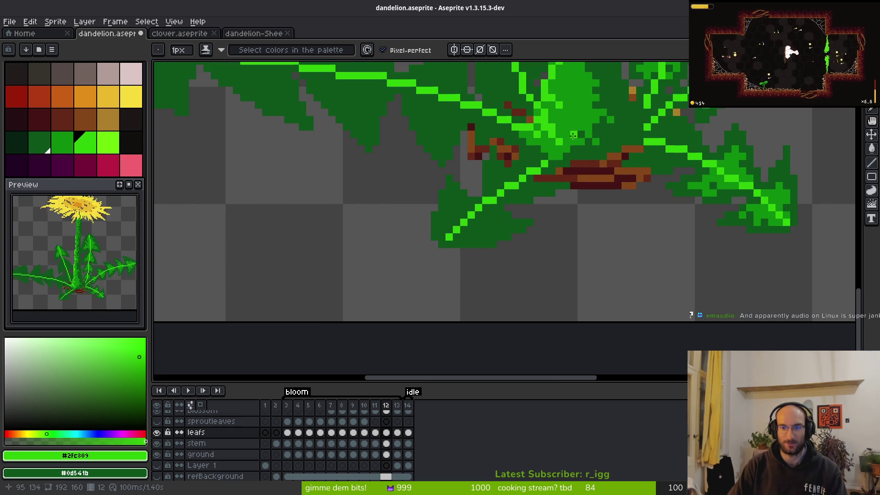
Step: Eyedrop the medium leaf green and paint lobe shading curves on both sides of the lower-left vein
{"action": "left_click", "coordinate": [505, 185], "text": "alt"}
{"action": "scroll", "coordinate": [476, 218], "scroll_direction": "up", "scroll_amount": 1}
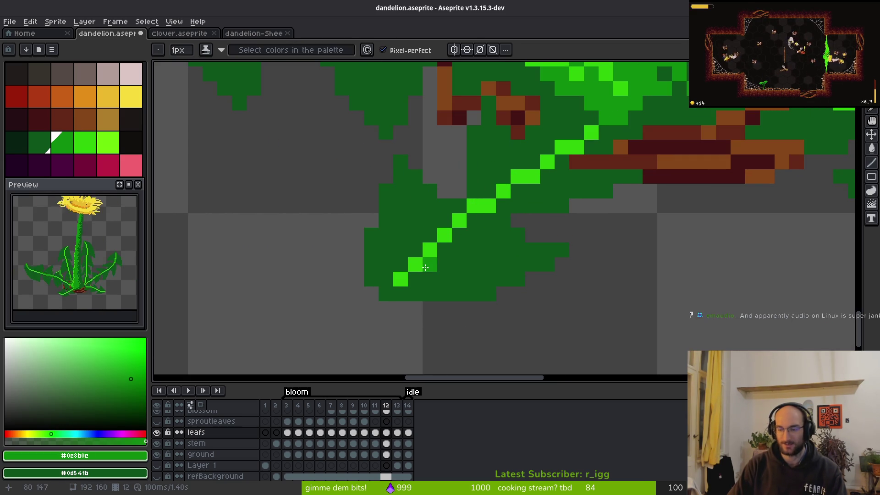
{"action": "scroll", "coordinate": [404, 250], "scroll_direction": "up", "scroll_amount": 1}
{"action": "mouse_move", "coordinate": [395, 274]}
{"action": "left_mouse_down"}
{"action": "mouse_move", "coordinate": [399, 186]}
{"action": "mouse_move", "coordinate": [442, 206]}
{"action": "mouse_move", "coordinate": [427, 208]}
{"action": "mouse_move", "coordinate": [421, 255]}
{"action": "left_mouse_up"}
{"action": "left_click", "coordinate": [377, 252]}
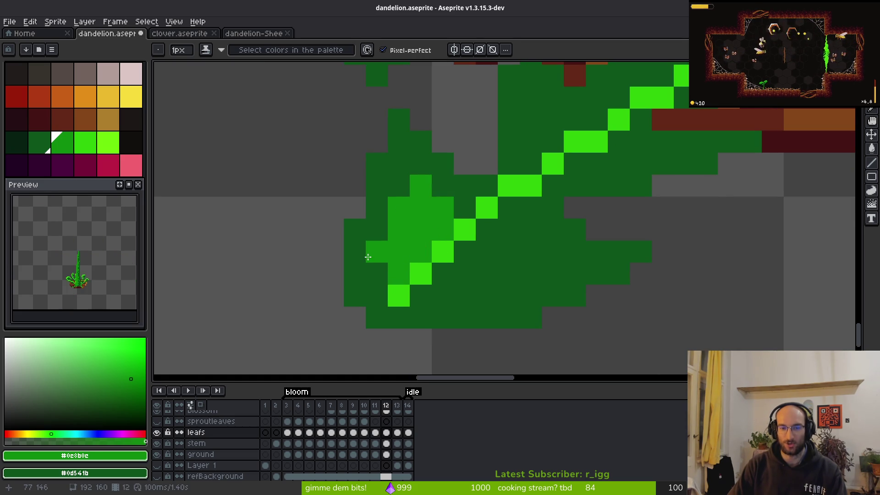
{"action": "left_click", "coordinate": [519, 216]}
{"action": "mouse_move", "coordinate": [531, 230]}
{"action": "left_mouse_down"}
{"action": "mouse_move", "coordinate": [483, 281]}
{"action": "mouse_move", "coordinate": [443, 274]}
{"action": "left_mouse_up"}
{"action": "left_click", "coordinate": [487, 256]}
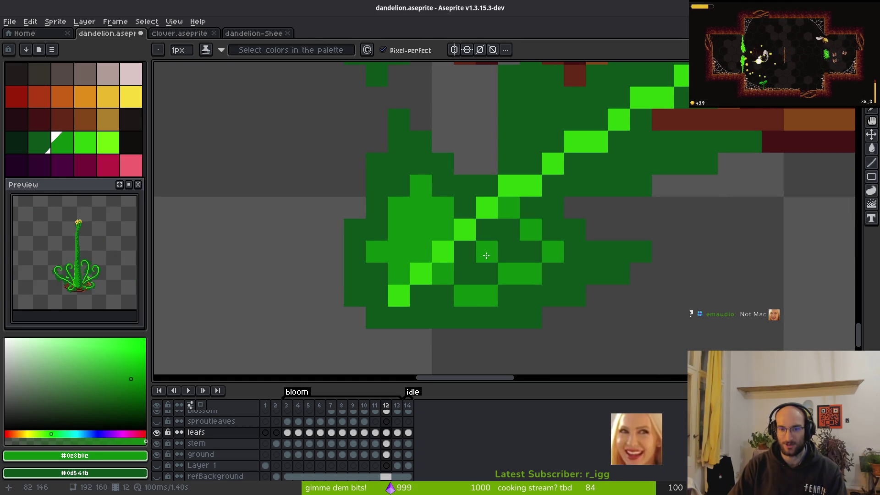
{"action": "left_click_drag", "start_coordinate": [487, 255], "coordinate": [491, 270]}
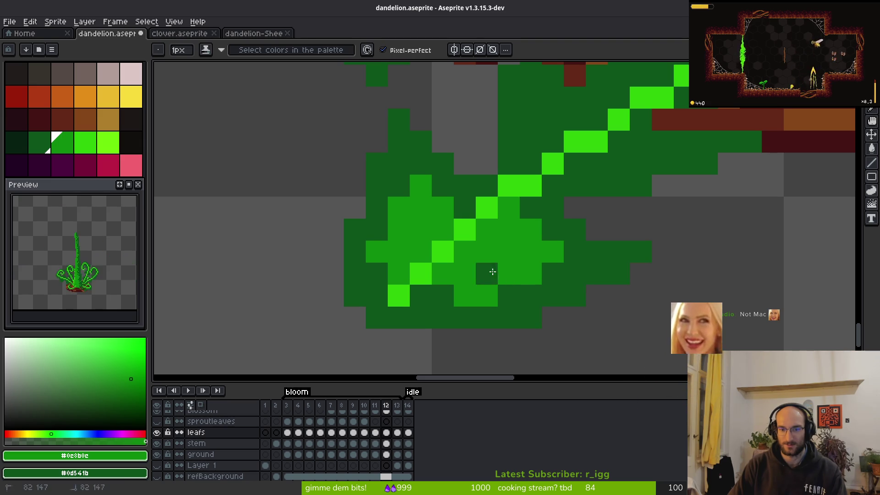
{"action": "scroll", "coordinate": [493, 272], "scroll_direction": "down", "scroll_amount": 5}
{"action": "scroll", "coordinate": [493, 271], "scroll_direction": "up", "scroll_amount": 5}
{"action": "scroll", "coordinate": [649, 277], "scroll_direction": "down", "scroll_amount": 5}
{"action": "scroll", "coordinate": [650, 277], "scroll_direction": "down", "scroll_amount": 2}
{"action": "scroll", "coordinate": [636, 274], "scroll_direction": "right", "scroll_amount": 5}
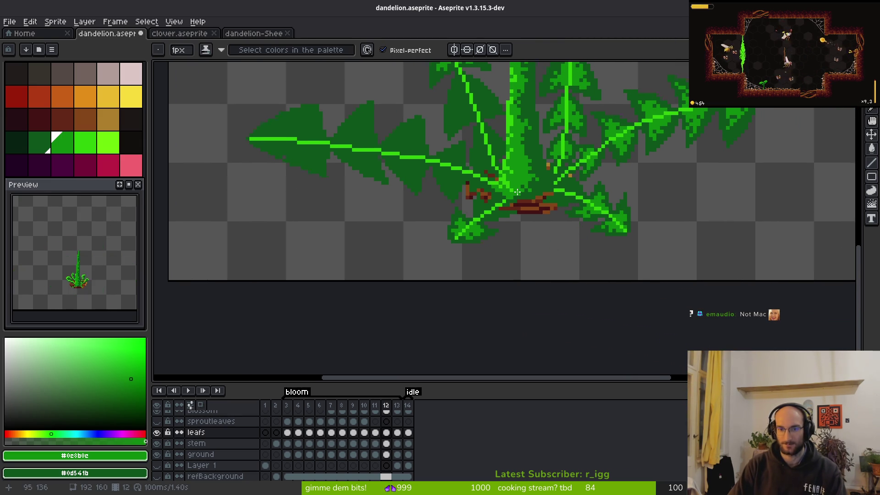
Step: Swap several lower-leaf pixels in frame 12 between mid green and dark green to refine the lobes
{"action": "scroll", "coordinate": [517, 191], "scroll_direction": "up", "scroll_amount": 8}
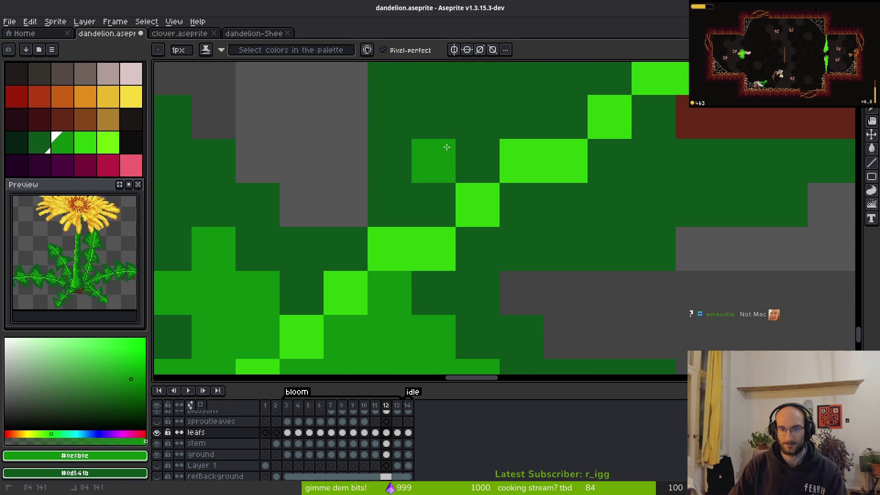
{"action": "mouse_move", "coordinate": [468, 205]}
{"action": "left_mouse_down"}
{"action": "mouse_move", "coordinate": [449, 192]}
{"action": "mouse_move", "coordinate": [459, 183]}
{"action": "mouse_move", "coordinate": [424, 190]}
{"action": "left_mouse_up"}
{"action": "right_click", "coordinate": [409, 151]}
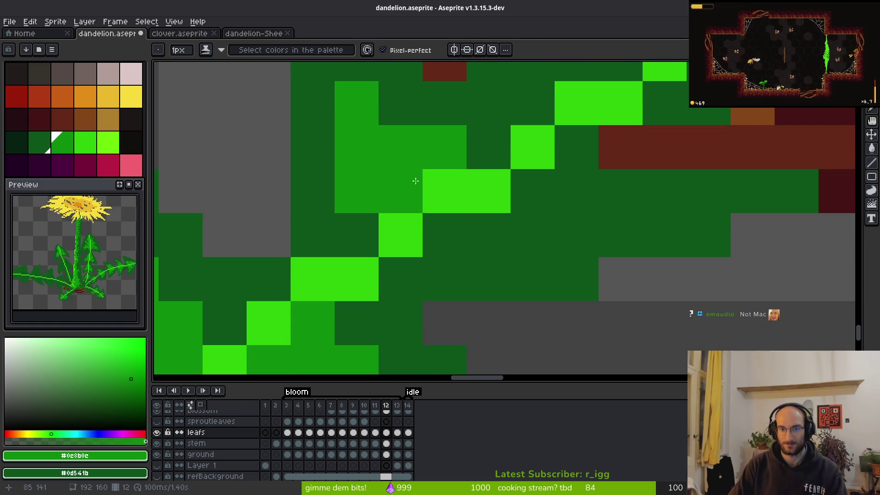
{"action": "left_click", "coordinate": [496, 201]}
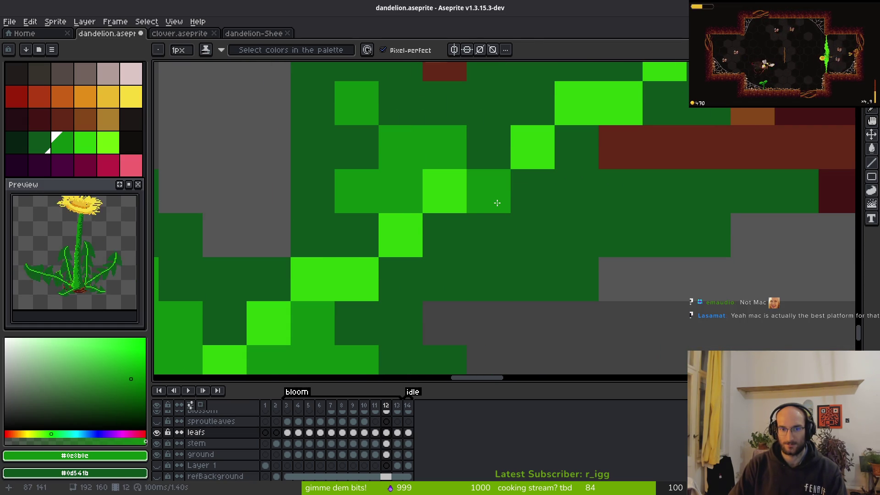
{"action": "scroll", "coordinate": [496, 201], "scroll_direction": "down", "scroll_amount": 3}
{"action": "scroll", "coordinate": [451, 200], "scroll_direction": "up", "scroll_amount": 2}
{"action": "left_click_drag", "start_coordinate": [483, 196], "coordinate": [476, 178]}
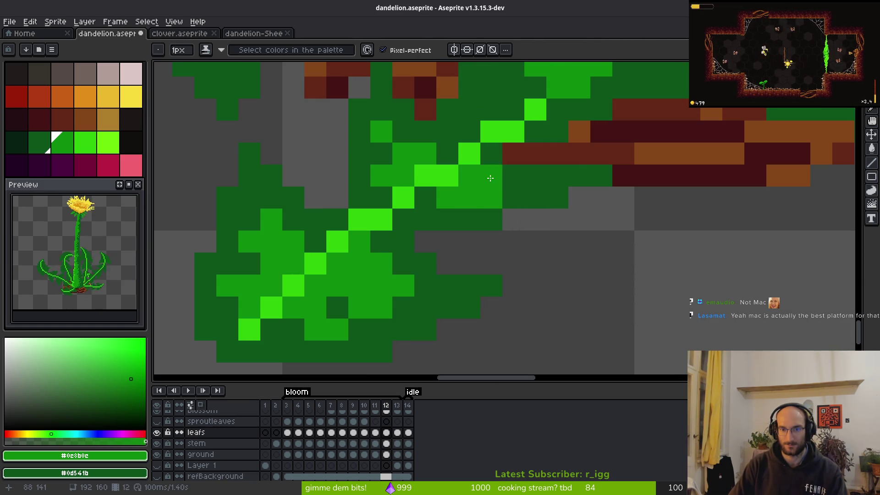
{"action": "right_click", "coordinate": [491, 175]}
{"action": "left_click", "coordinate": [422, 202]}
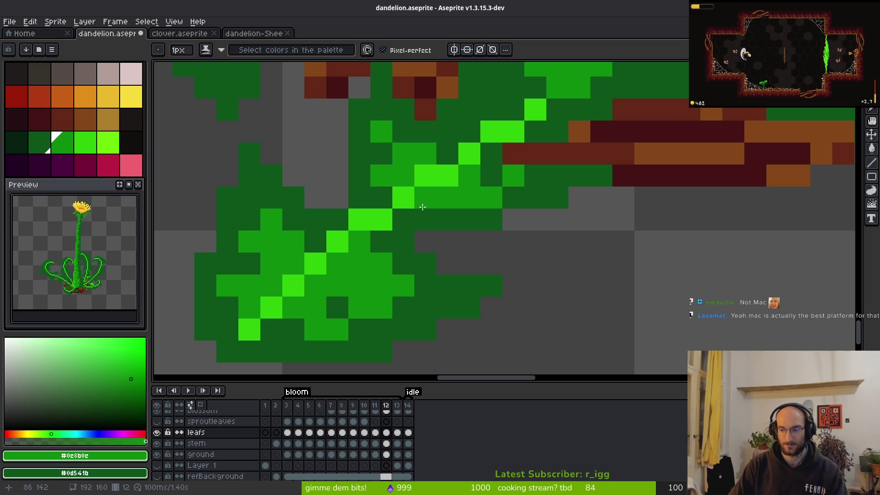
{"action": "right_click", "coordinate": [428, 205]}
{"action": "scroll", "coordinate": [428, 205], "scroll_direction": "down", "scroll_amount": 3}
{"action": "scroll", "coordinate": [527, 207], "scroll_direction": "up", "scroll_amount": 1}
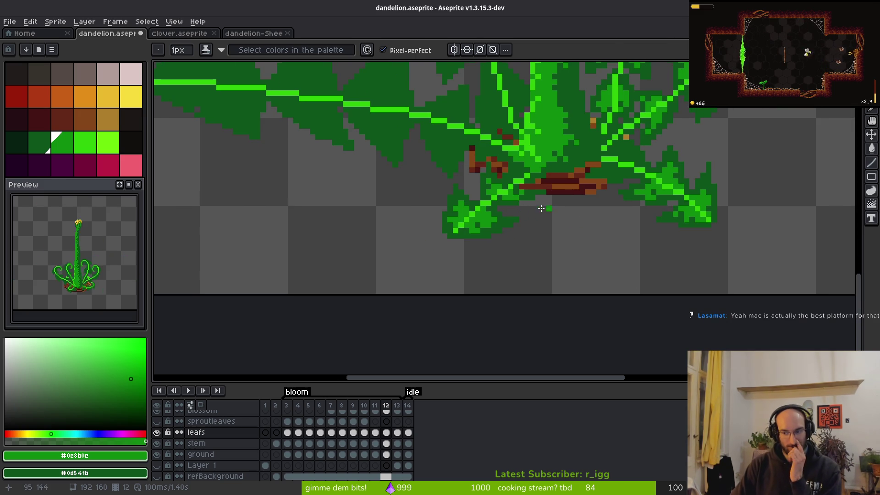
Step: Preview frame 13's bloom, then return to frame 12
{"action": "scroll", "coordinate": [502, 189], "scroll_direction": "up", "scroll_amount": 2}
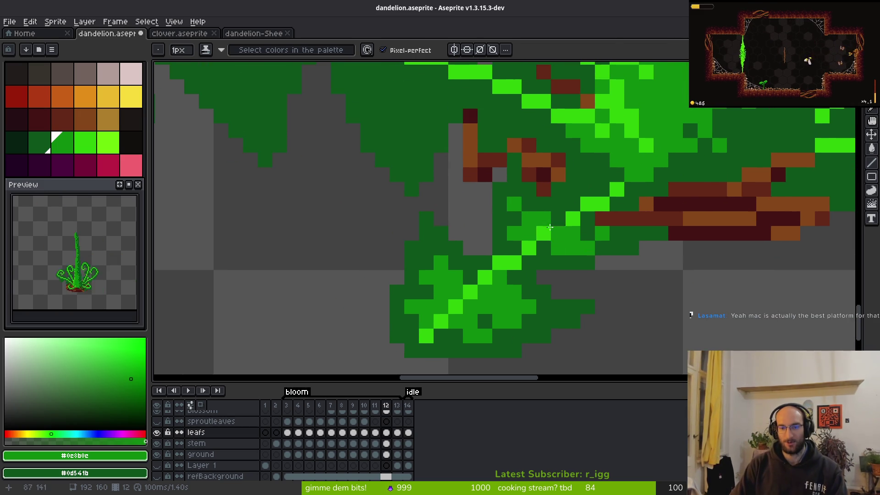
{"action": "scroll", "coordinate": [558, 214], "scroll_direction": "down", "scroll_amount": 2}
{"action": "scroll", "coordinate": [624, 269], "scroll_direction": "down", "scroll_amount": 4}
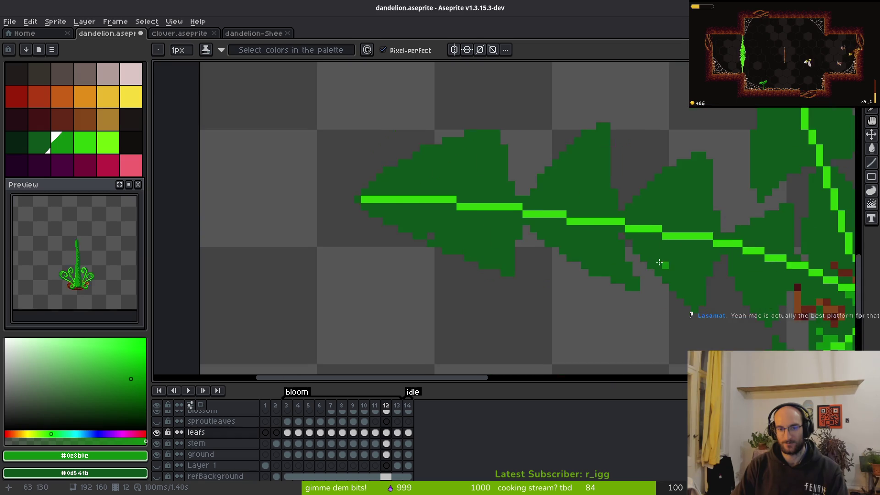
{"action": "scroll", "coordinate": [511, 224], "scroll_direction": "up", "scroll_amount": 1}
{"action": "scroll", "coordinate": [511, 223], "scroll_direction": "down", "scroll_amount": 2}
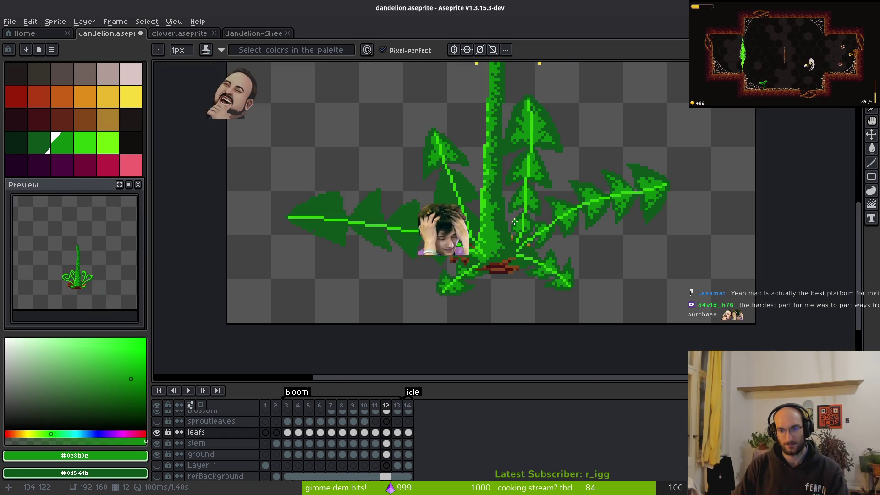
{"action": "scroll", "coordinate": [532, 238], "scroll_direction": "down", "scroll_amount": 2}
{"action": "scroll", "coordinate": [551, 256], "scroll_direction": "down", "scroll_amount": 1}
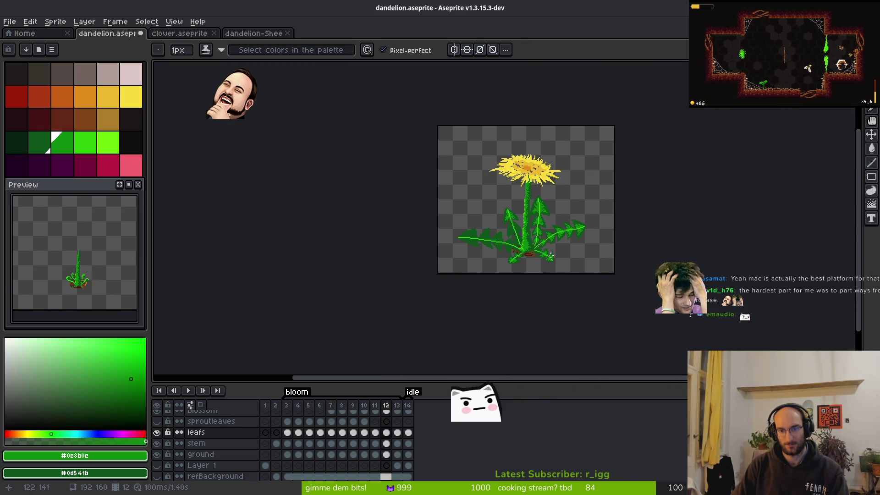
{"action": "key", "text": "period"}
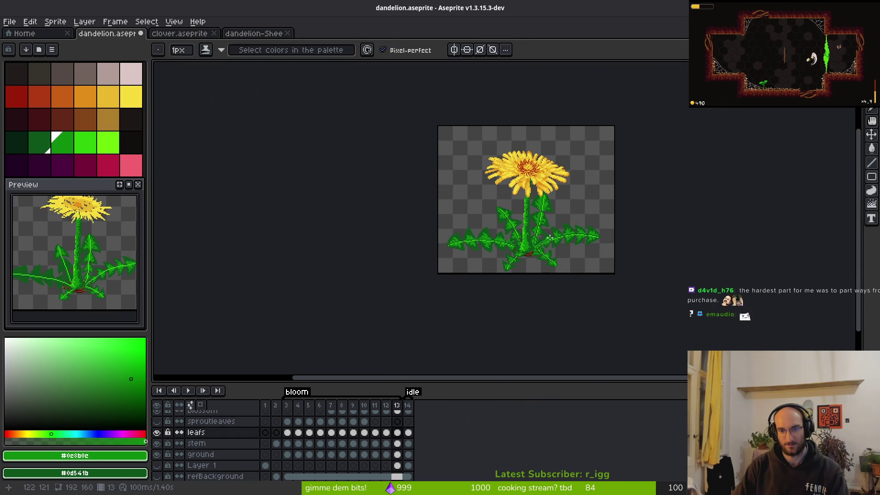
{"action": "key", "text": "comma"}
{"action": "scroll", "coordinate": [514, 252], "scroll_direction": "up", "scroll_amount": 5}
{"action": "scroll", "coordinate": [515, 252], "scroll_direction": "up", "scroll_amount": 6}
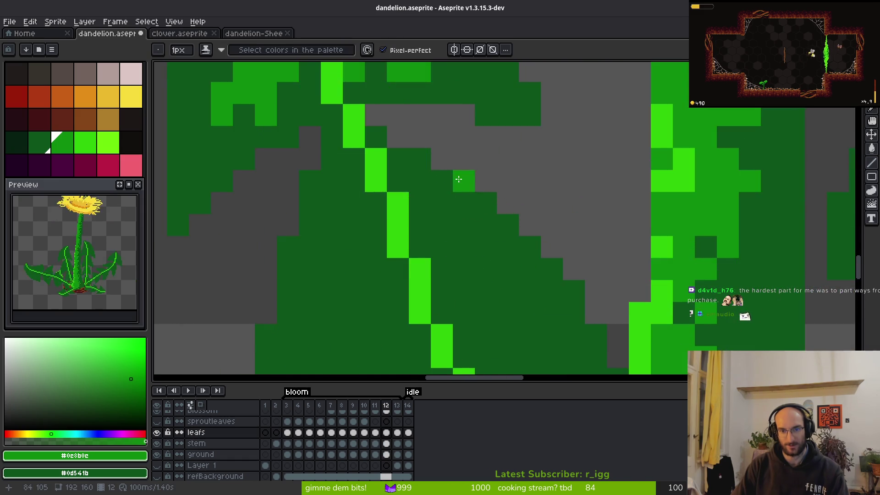
Step: Draw a curved mid-green dividing line across the leaf and fill three lobes mid green
{"action": "left_click", "coordinate": [395, 128]}
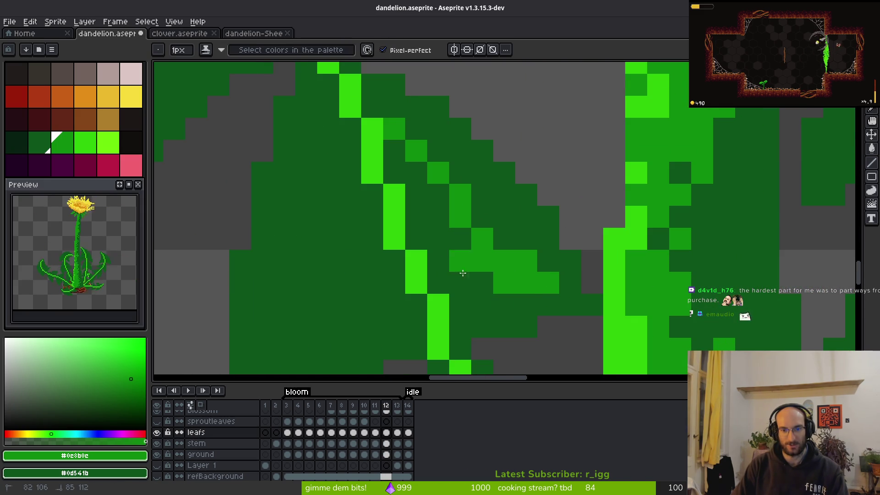
{"action": "scroll", "coordinate": [471, 288], "scroll_direction": "left", "scroll_amount": 2}
{"action": "mouse_move", "coordinate": [367, 80]}
{"action": "left_mouse_down"}
{"action": "mouse_move", "coordinate": [376, 312]}
{"action": "mouse_move", "coordinate": [445, 277]}
{"action": "left_mouse_up"}
{"action": "key", "text": "g"}
{"action": "left_click", "coordinate": [390, 206]}
{"action": "left_click", "coordinate": [500, 234]}
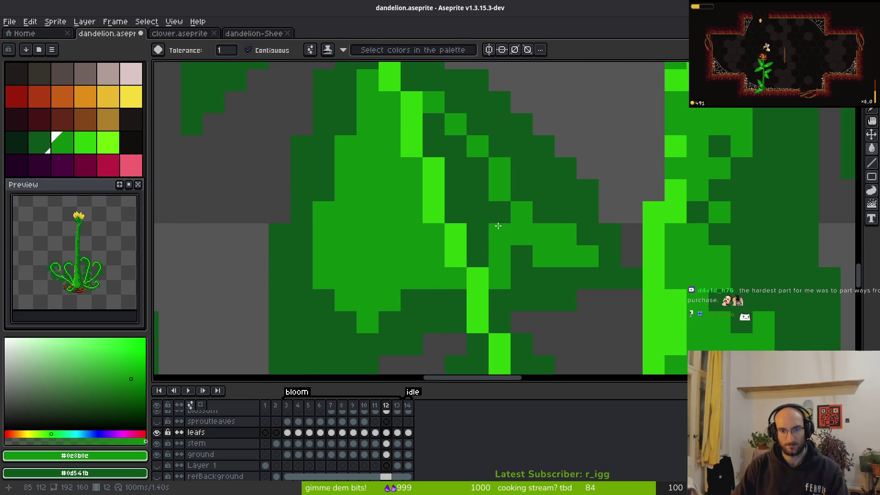
{"action": "left_click", "coordinate": [479, 222]}
{"action": "scroll", "coordinate": [479, 222], "scroll_direction": "down", "scroll_amount": 2}
{"action": "scroll", "coordinate": [480, 222], "scroll_direction": "down", "scroll_amount": 3}
{"action": "scroll", "coordinate": [480, 141], "scroll_direction": "up", "scroll_amount": 5}
Step: Draw two more mid-green lines on the leaf and fill two dark-green lobes mid green
{"action": "key", "text": "f"}
{"action": "left_click_drag", "start_coordinate": [464, 164], "coordinate": [498, 296]}
{"action": "left_click_drag", "start_coordinate": [563, 252], "coordinate": [514, 139]}
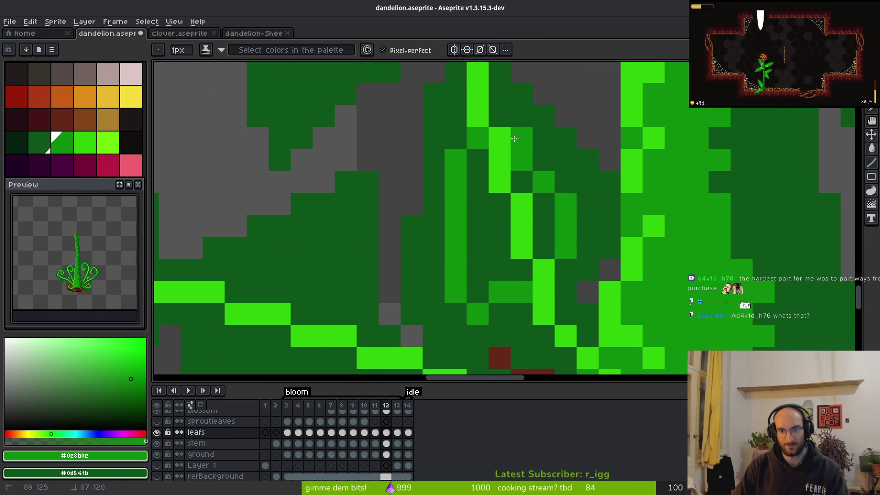
{"action": "key", "text": "g"}
{"action": "left_click", "coordinate": [477, 221]}
{"action": "left_click", "coordinate": [543, 220]}
{"action": "scroll", "coordinate": [461, 214], "scroll_direction": "down", "scroll_amount": 3}
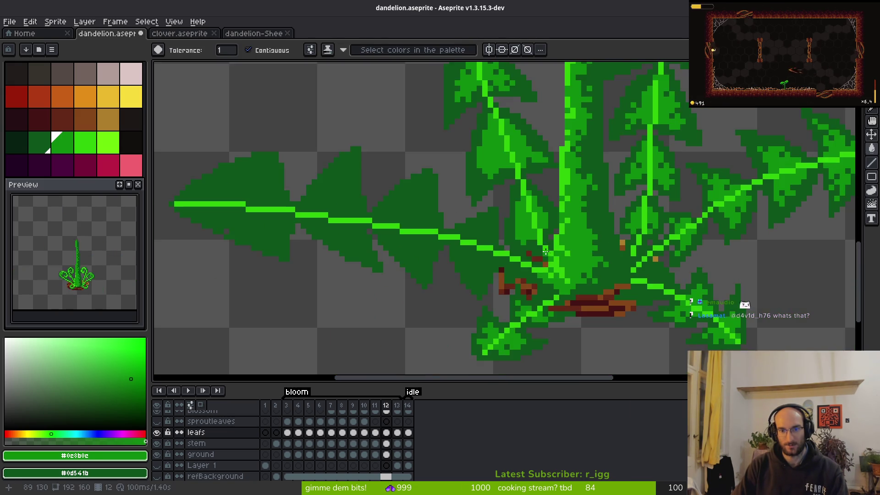
{"action": "scroll", "coordinate": [460, 215], "scroll_direction": "up", "scroll_amount": 3}
{"action": "key", "text": "b"}
{"action": "scroll", "coordinate": [461, 215], "scroll_direction": "down", "scroll_amount": 2}
{"action": "scroll", "coordinate": [432, 191], "scroll_direction": "up", "scroll_amount": 2}
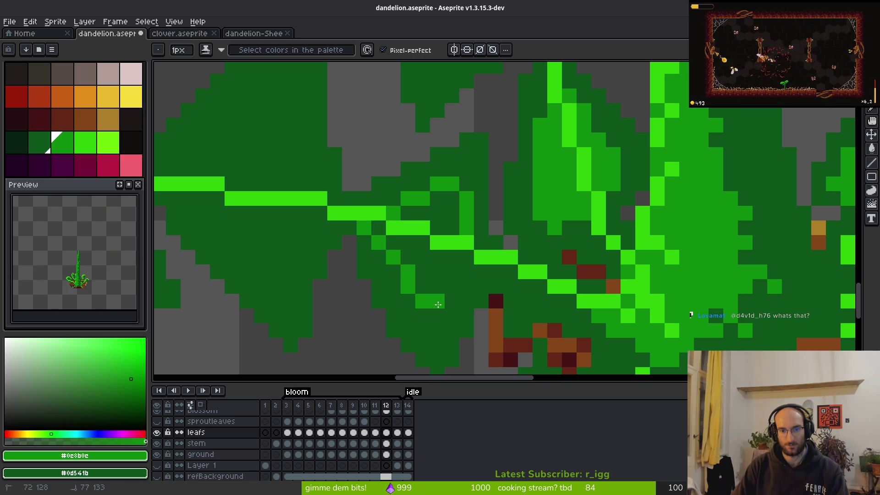
Step: Fill two dark-green leaf areas and a small gap with mid green
{"action": "key", "text": "g"}
{"action": "left_click", "coordinate": [436, 271]}
{"action": "left_click", "coordinate": [419, 230]}
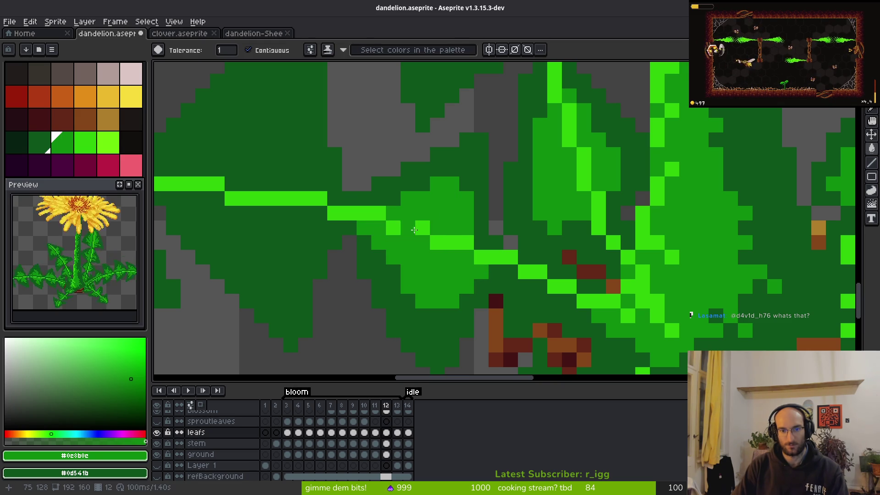
{"action": "left_click", "coordinate": [394, 227]}
{"action": "key", "text": "b"}
{"action": "scroll", "coordinate": [460, 240], "scroll_direction": "down", "scroll_amount": 1}
{"action": "scroll", "coordinate": [459, 241], "scroll_direction": "up", "scroll_amount": 1}
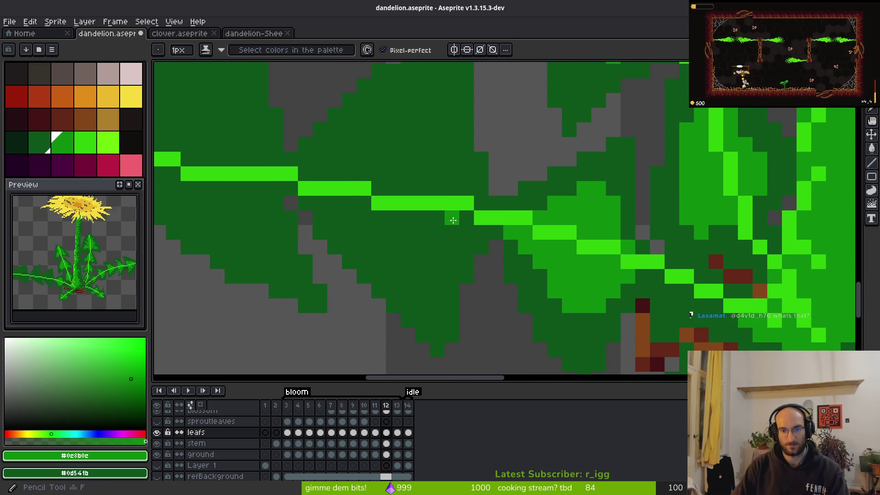
{"action": "scroll", "coordinate": [485, 255], "scroll_direction": "down", "scroll_amount": 1}
{"action": "scroll", "coordinate": [485, 255], "scroll_direction": "up", "scroll_amount": 1}
Step: Draw a diagonal mid-green line outlining a lobe and fill the two enclosed lobes mid green
{"action": "left_click", "coordinate": [460, 265]}
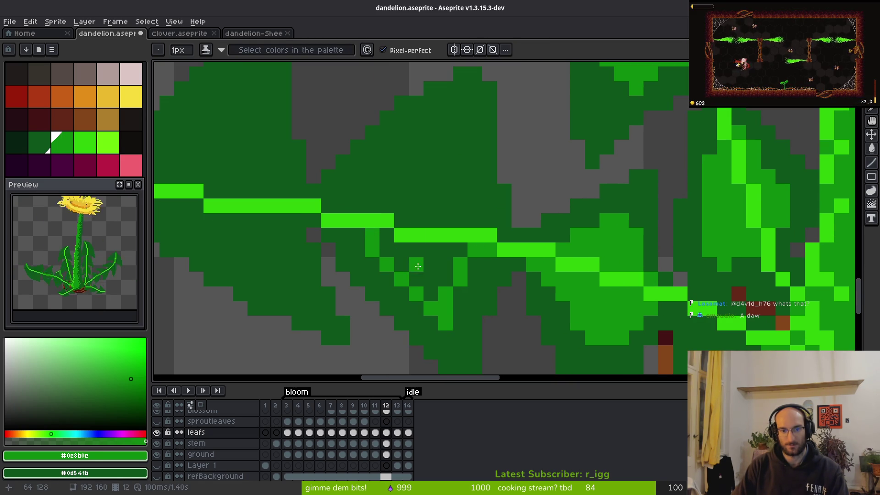
{"action": "left_click_drag", "start_coordinate": [331, 207], "coordinate": [463, 149]}
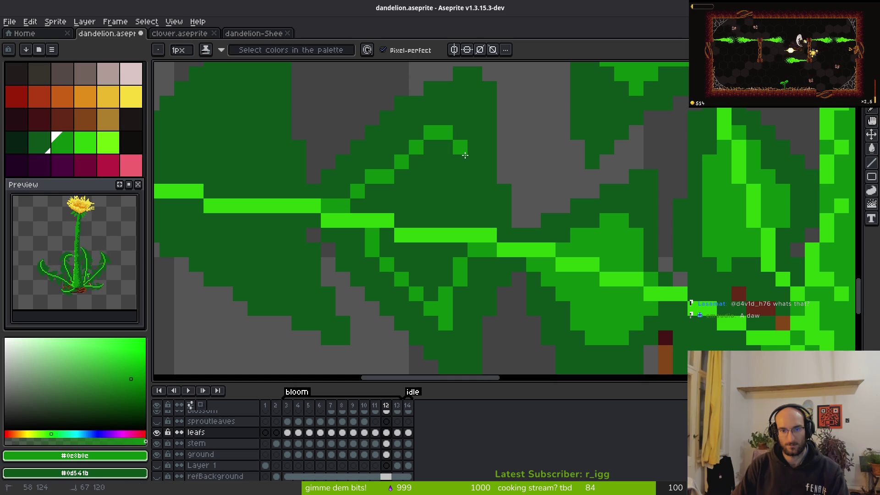
{"action": "key", "text": "g"}
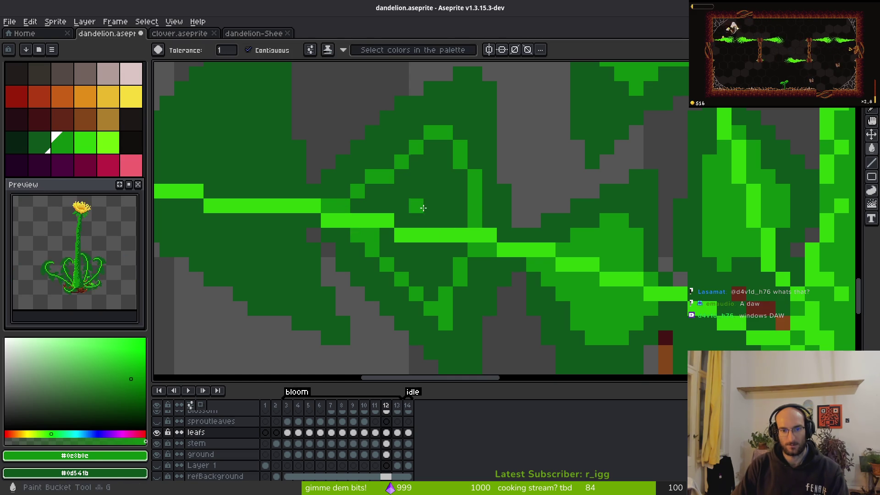
{"action": "left_click", "coordinate": [416, 216]}
{"action": "left_click", "coordinate": [428, 257]}
{"action": "scroll", "coordinate": [468, 259], "scroll_direction": "up", "scroll_amount": 1}
{"action": "key", "text": "b"}
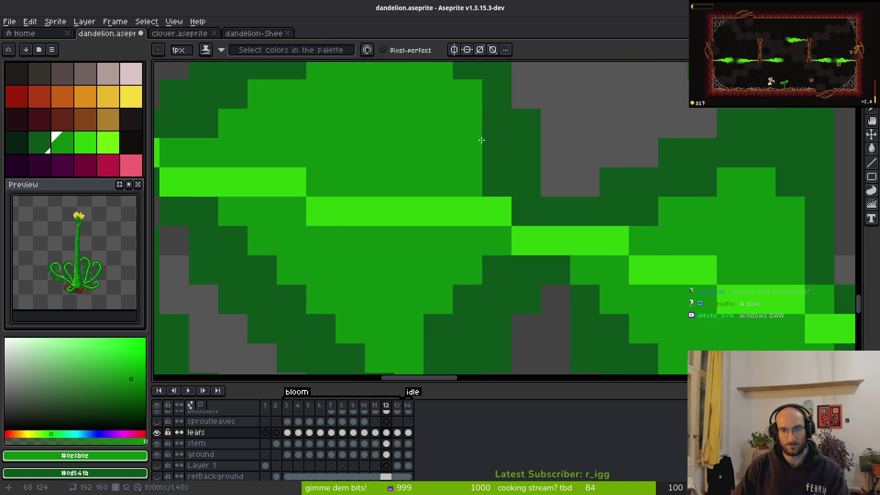
{"action": "scroll", "coordinate": [552, 242], "scroll_direction": "down", "scroll_amount": 4}
{"action": "scroll", "coordinate": [564, 234], "scroll_direction": "down", "scroll_amount": 1}
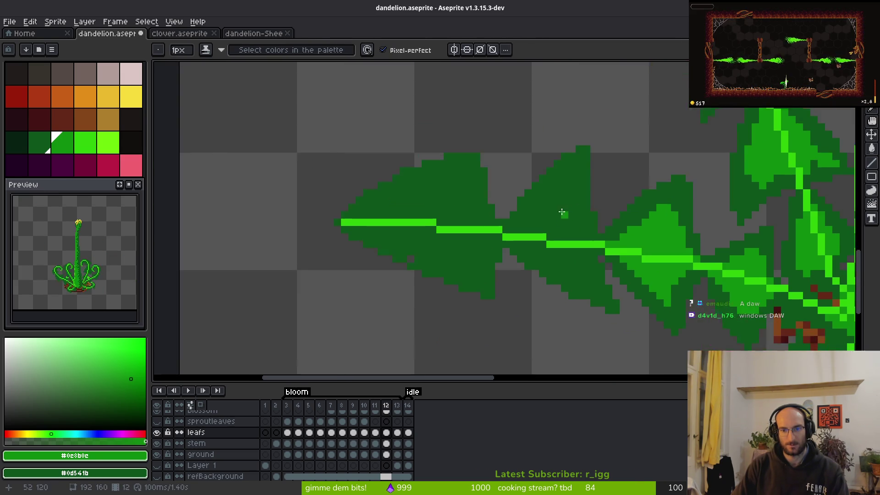
Step: Draw mid-green lines outlining lobes on the long leaf, turning a stray pixel back to dark green
{"action": "scroll", "coordinate": [505, 252], "scroll_direction": "up", "scroll_amount": 3}
{"action": "mouse_move", "coordinate": [423, 291]}
{"action": "left_mouse_down"}
{"action": "mouse_move", "coordinate": [550, 217]}
{"action": "mouse_move", "coordinate": [603, 285]}
{"action": "left_mouse_up"}
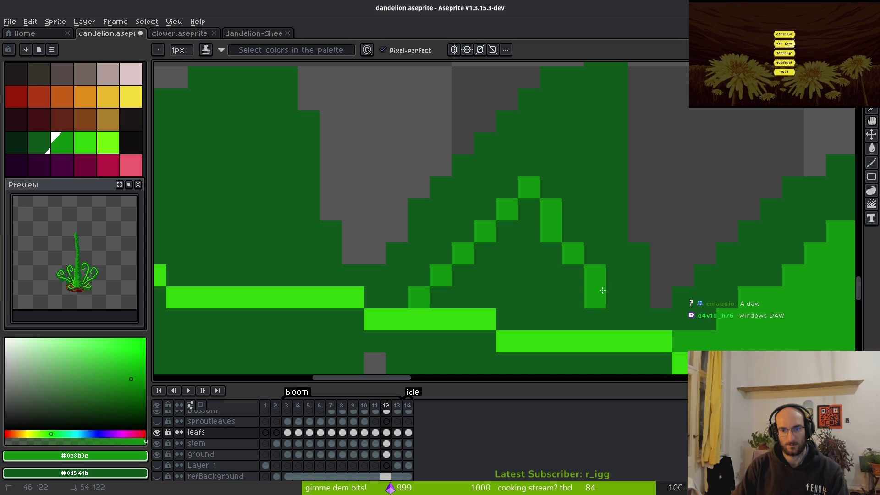
{"action": "left_click_drag", "start_coordinate": [562, 219], "coordinate": [529, 206]}
{"action": "left_click_drag", "start_coordinate": [530, 251], "coordinate": [489, 181]}
{"action": "left_click", "coordinate": [457, 204]}
{"action": "left_click_drag", "start_coordinate": [494, 252], "coordinate": [389, 139]}
{"action": "mouse_move", "coordinate": [294, 158]}
{"action": "left_mouse_down"}
{"action": "mouse_move", "coordinate": [486, 285]}
{"action": "mouse_move", "coordinate": [468, 200]}
{"action": "left_mouse_up"}
{"action": "right_click", "coordinate": [482, 291]}
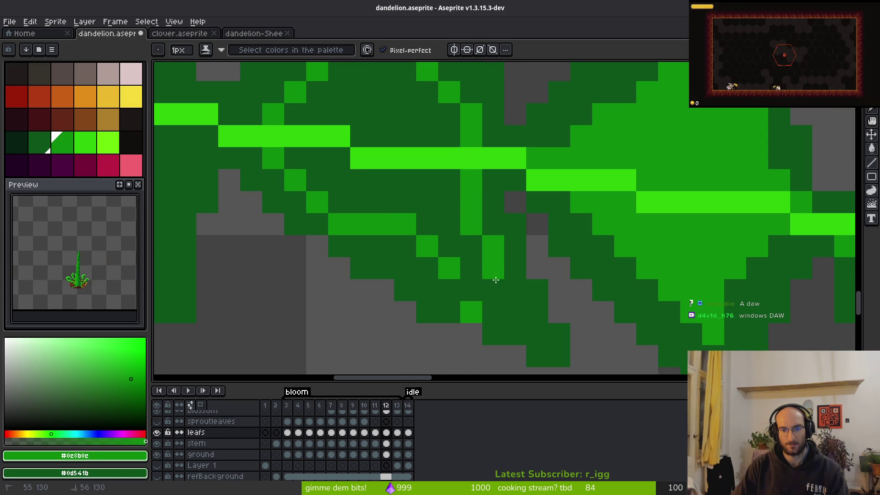
Step: Fill two leaf lobes mid green, undoing an unwanted fill below the vein
{"action": "key", "text": "g"}
{"action": "left_click", "coordinate": [413, 204]}
{"action": "left_click", "coordinate": [392, 114]}
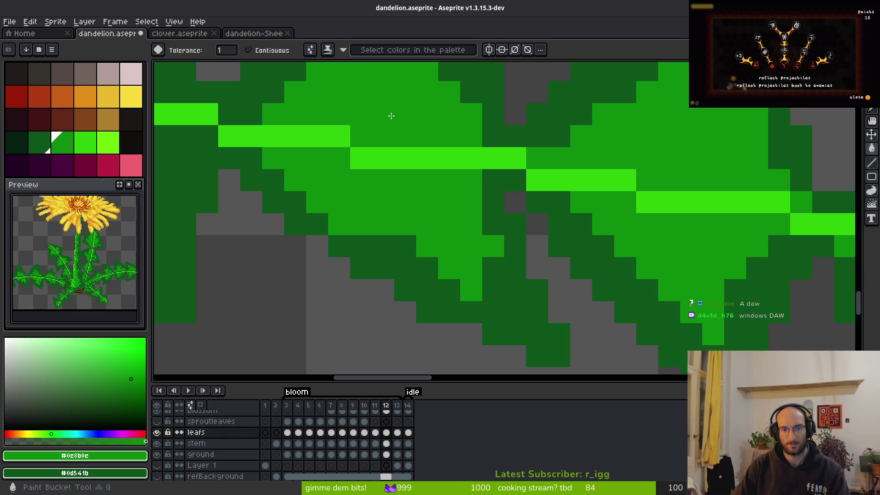
{"action": "scroll", "coordinate": [485, 252], "scroll_direction": "down", "scroll_amount": 5}
{"action": "scroll", "coordinate": [447, 256], "scroll_direction": "up", "scroll_amount": 4}
{"action": "left_click", "coordinate": [436, 254]}
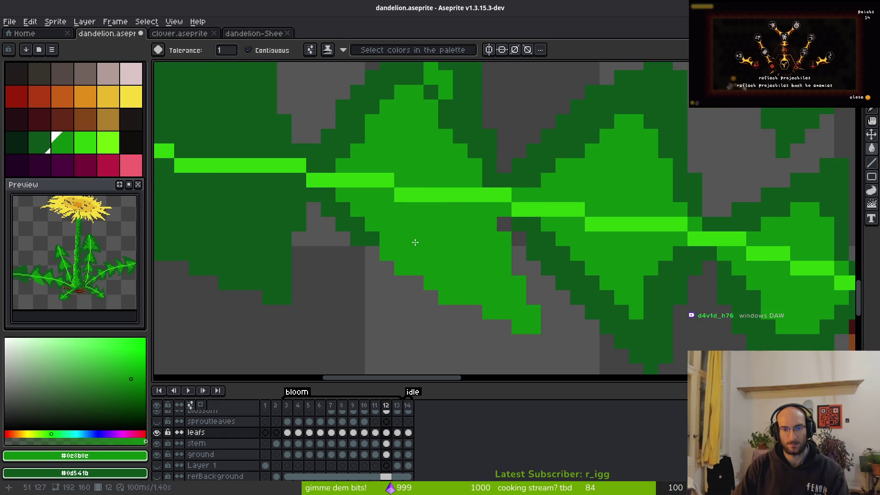
{"action": "key", "text": "ctrl+z"}
{"action": "key", "text": "b"}
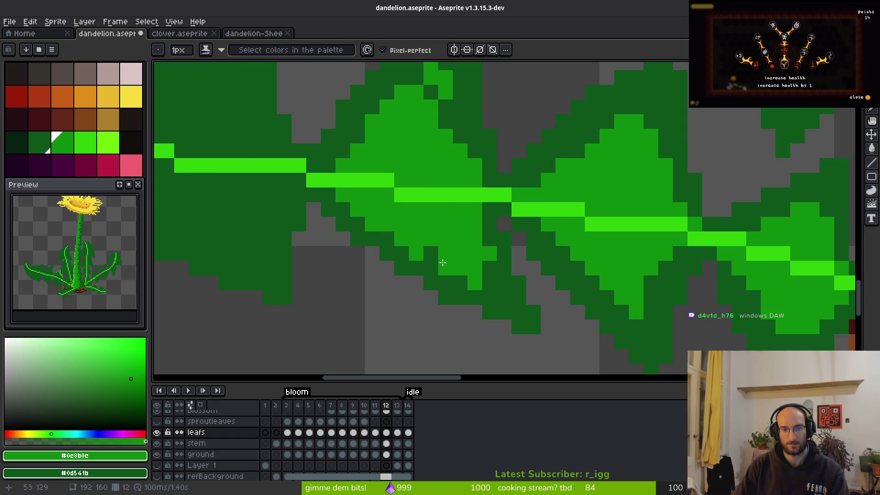
{"action": "scroll", "coordinate": [452, 267], "scroll_direction": "down", "scroll_amount": 2}
{"action": "scroll", "coordinate": [527, 251], "scroll_direction": "up", "scroll_amount": 2}
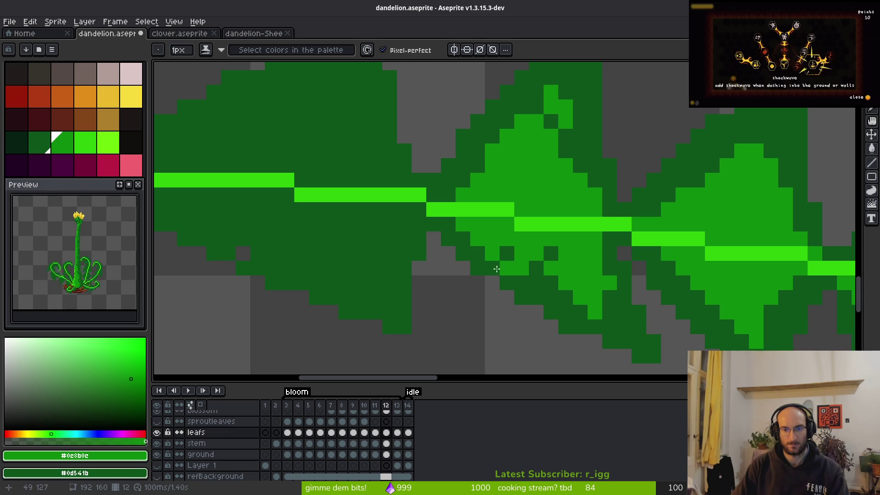
Step: Paint lighter-green shading strokes across the left leaf, up toward the vein and along its lower edge
{"action": "scroll", "coordinate": [578, 291], "scroll_direction": "left", "scroll_amount": 2}
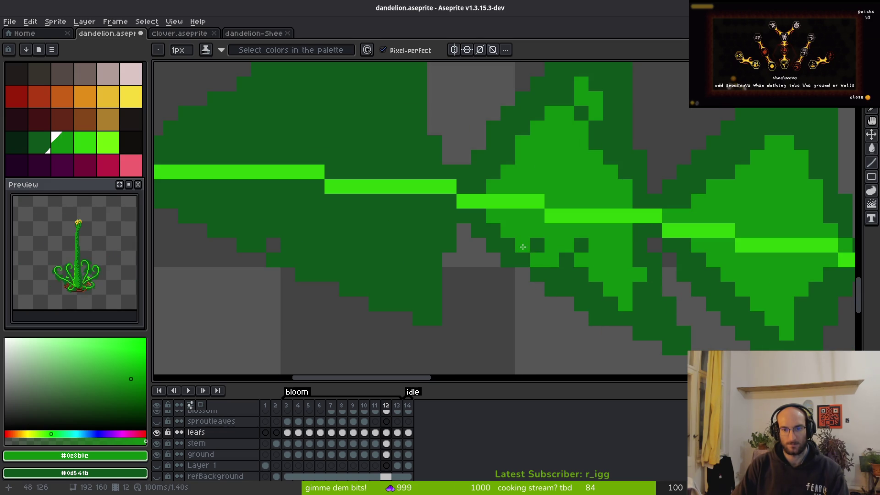
{"action": "left_click_drag", "start_coordinate": [526, 247], "coordinate": [546, 266]}
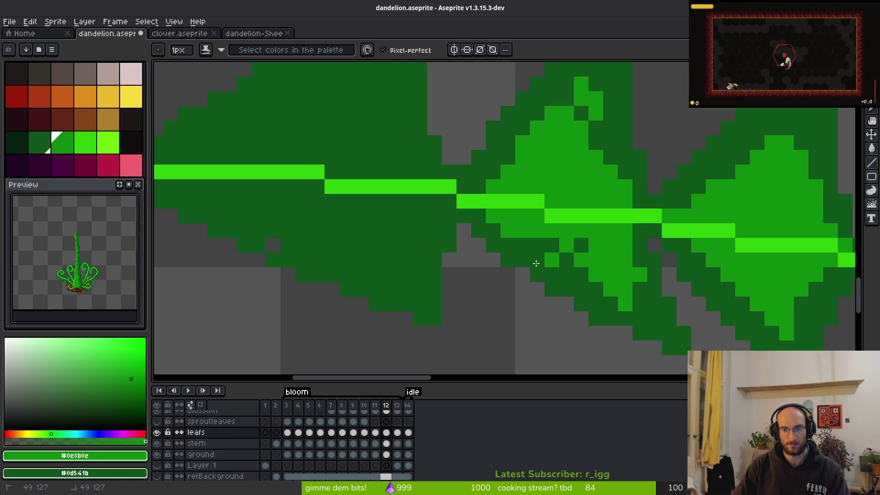
{"action": "scroll", "coordinate": [570, 250], "scroll_direction": "down", "scroll_amount": 5}
{"action": "scroll", "coordinate": [614, 294], "scroll_direction": "up", "scroll_amount": 3}
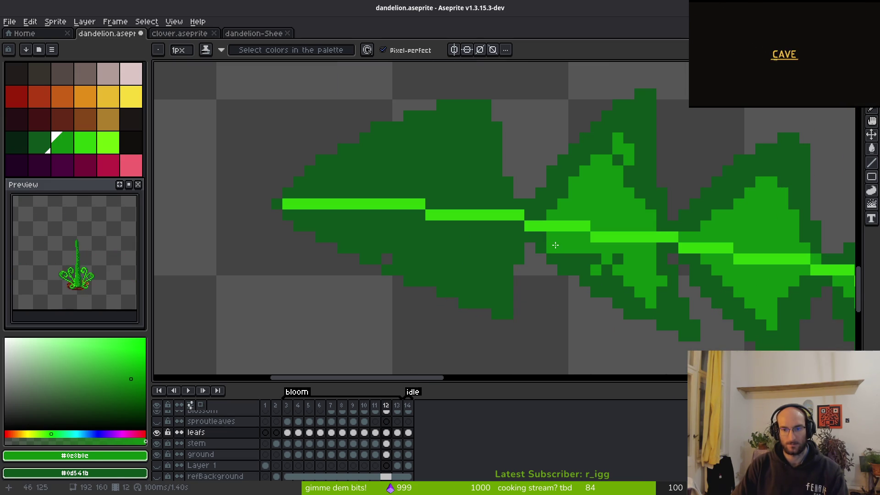
{"action": "scroll", "coordinate": [617, 294], "scroll_direction": "down", "scroll_amount": 2}
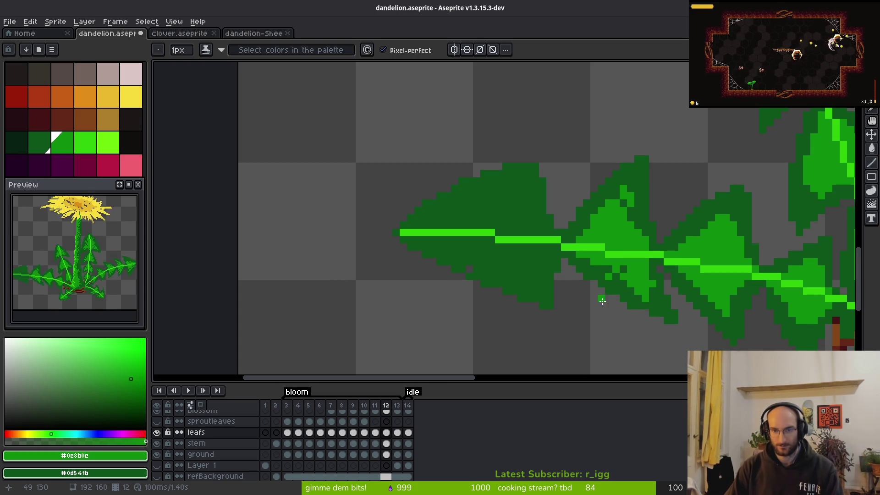
{"action": "scroll", "coordinate": [468, 234], "scroll_direction": "up", "scroll_amount": 5}
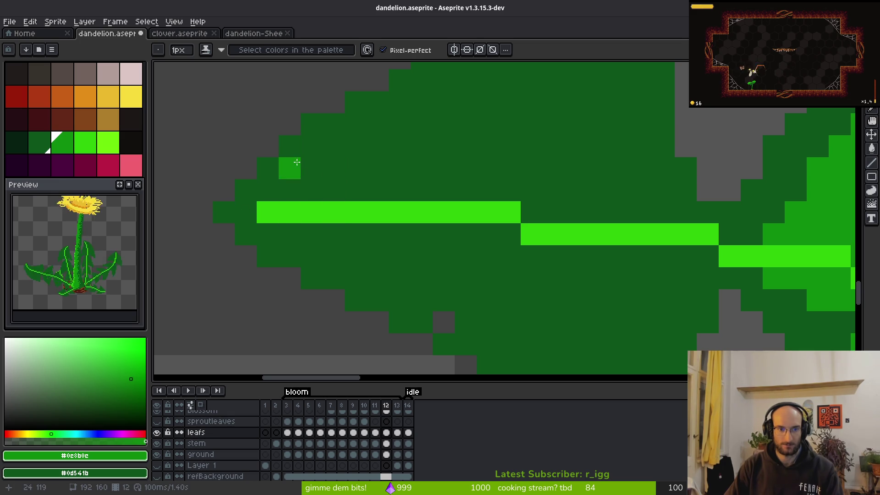
{"action": "scroll", "coordinate": [434, 189], "scroll_direction": "down", "scroll_amount": 4}
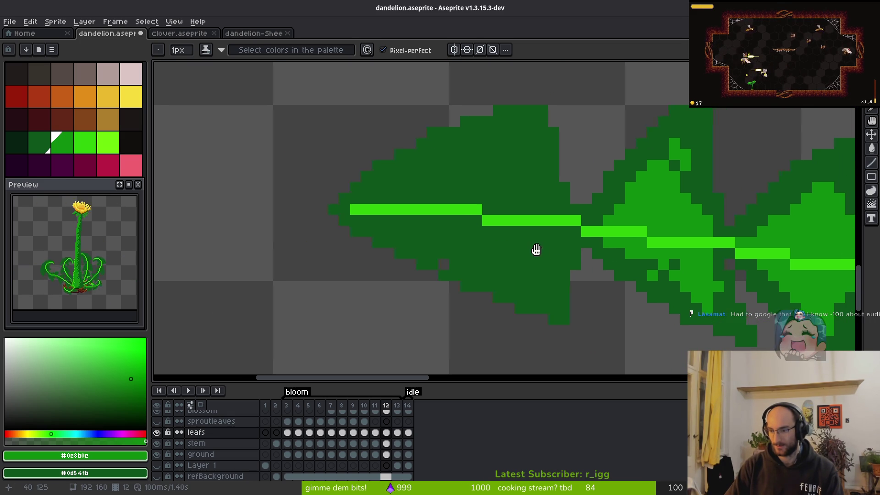
{"action": "left_click_drag", "start_coordinate": [544, 251], "coordinate": [534, 248]}
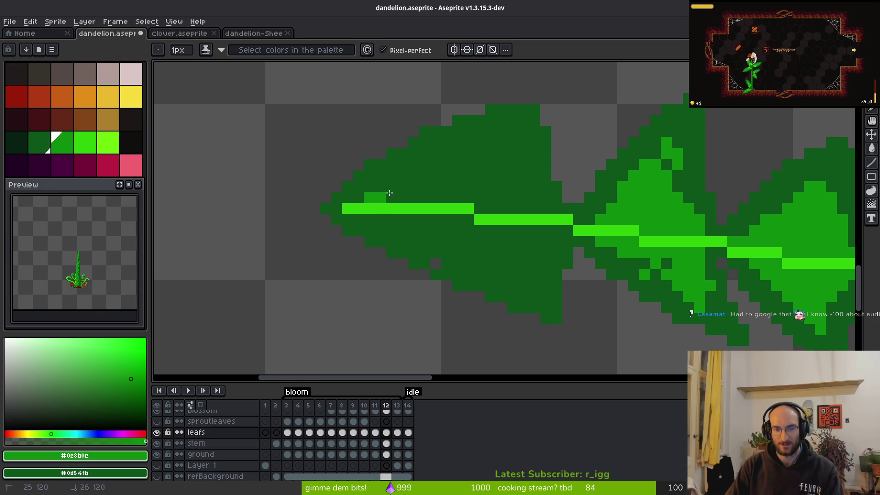
{"action": "left_click_drag", "start_coordinate": [382, 195], "coordinate": [470, 175]}
{"action": "left_click", "coordinate": [534, 208]}
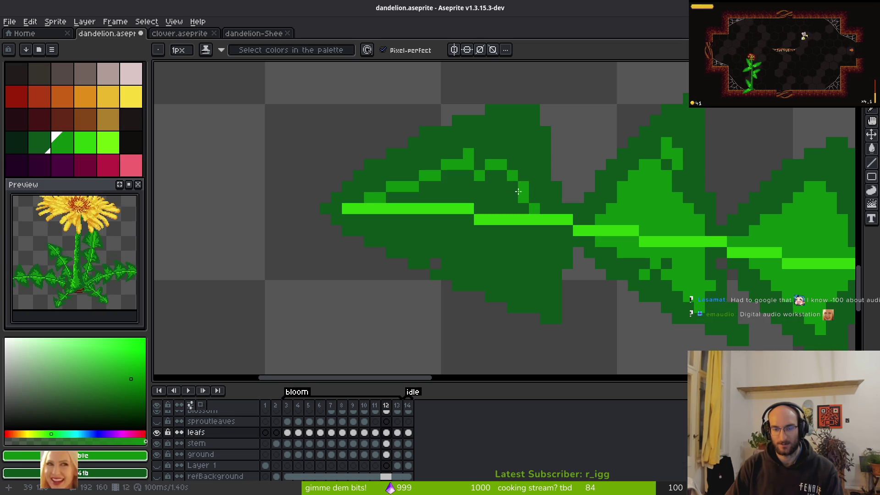
{"action": "left_click_drag", "start_coordinate": [525, 192], "coordinate": [512, 142]}
{"action": "mouse_move", "coordinate": [359, 219]}
{"action": "left_mouse_down"}
{"action": "mouse_move", "coordinate": [392, 221]}
{"action": "mouse_move", "coordinate": [406, 238]}
{"action": "mouse_move", "coordinate": [468, 259]}
{"action": "left_mouse_up"}
{"action": "left_click_drag", "start_coordinate": [434, 234], "coordinate": [468, 243]}
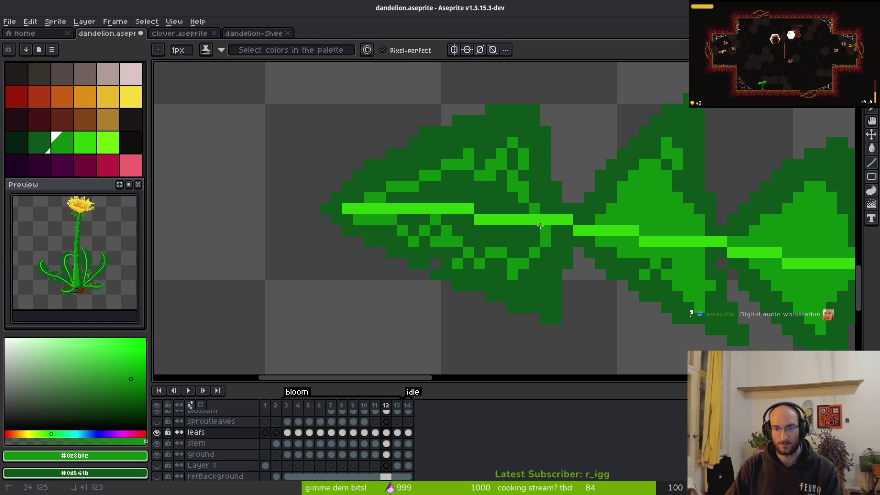
Step: Fill the four remaining dark leaf regions mid green, then bring the Brave window forward
{"action": "key", "text": "g"}
{"action": "left_click", "coordinate": [509, 240]}
{"action": "left_click", "coordinate": [458, 192]}
{"action": "left_click", "coordinate": [410, 227]}
{"action": "left_click", "coordinate": [449, 272]}
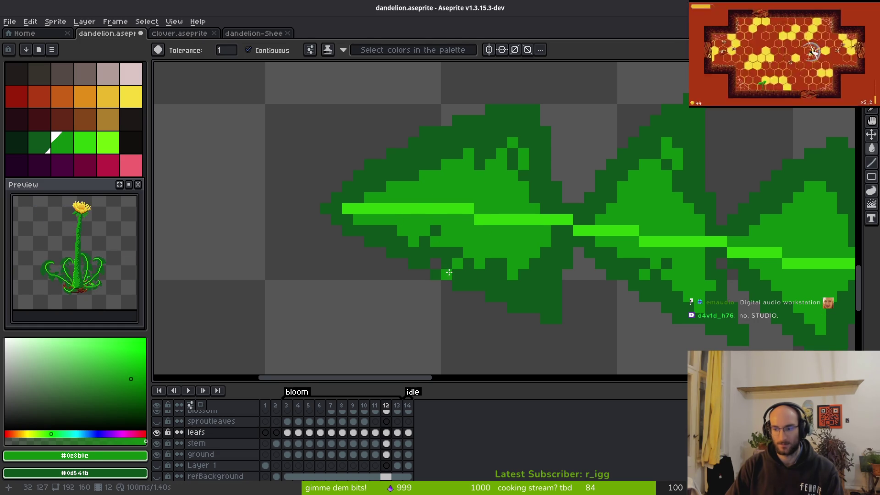
{"action": "key", "text": "b"}
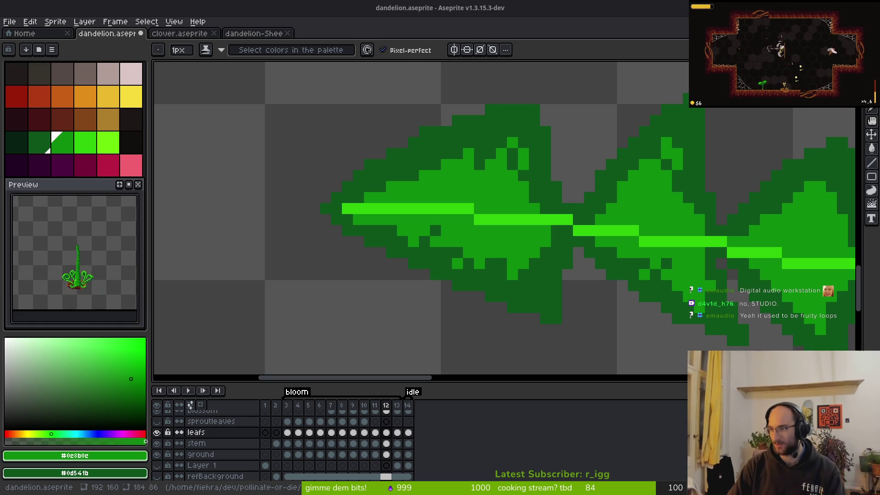
{"action": "key", "text": "alt+Tab"}
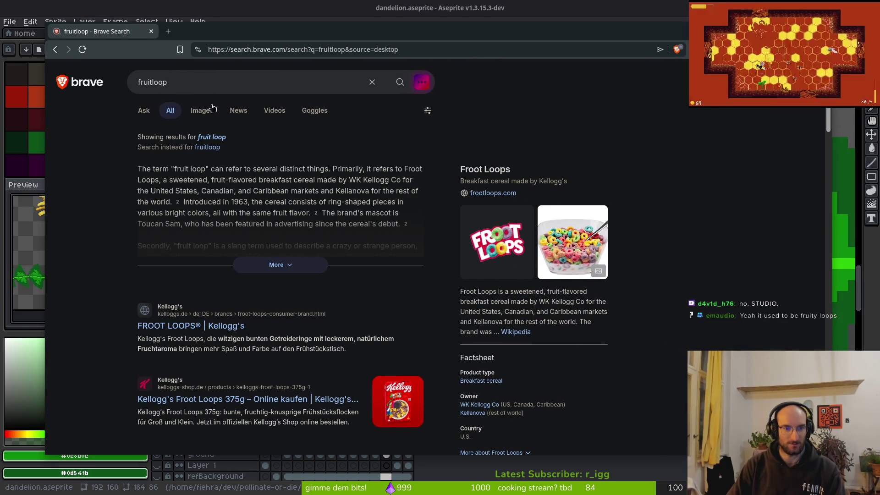
Step: Search for 'fruit loops music' and open the official FL Studio website
{"action": "left_click", "coordinate": [169, 82]}
{"action": "left_click", "coordinate": [162, 128]}
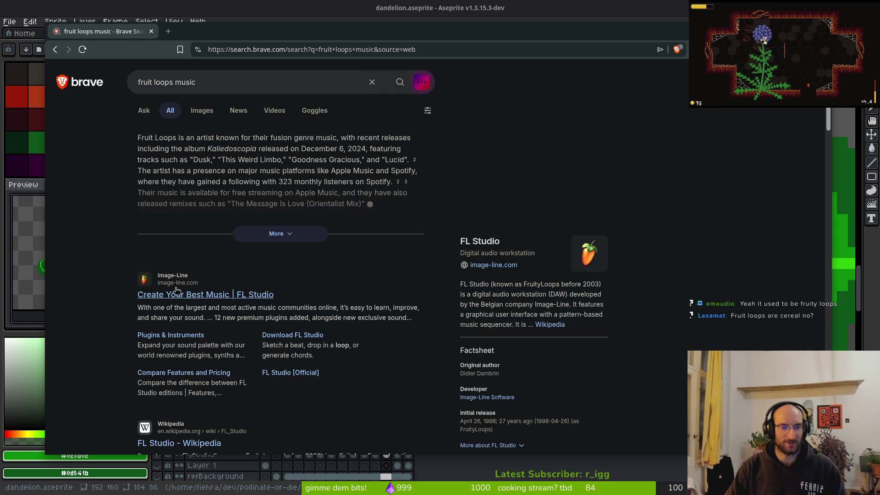
{"action": "left_click", "coordinate": [254, 295]}
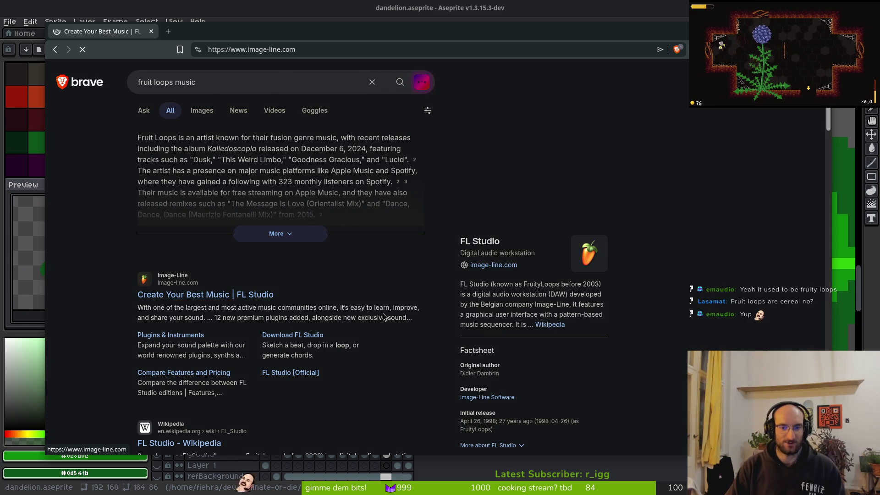
Step: Go to the FL Studio download page, then leave the browser to return to Aseprite
{"action": "scroll", "coordinate": [481, 252], "scroll_direction": "down", "scroll_amount": 5}
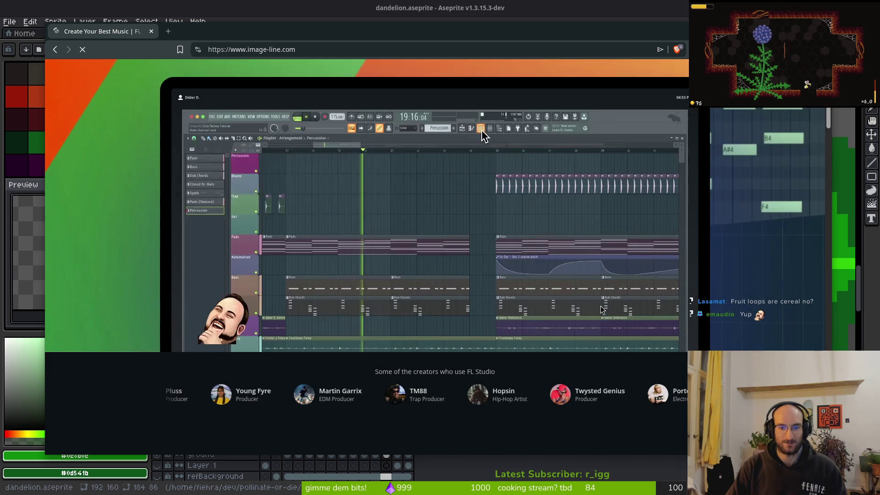
{"action": "scroll", "coordinate": [511, 236], "scroll_direction": "down", "scroll_amount": 4}
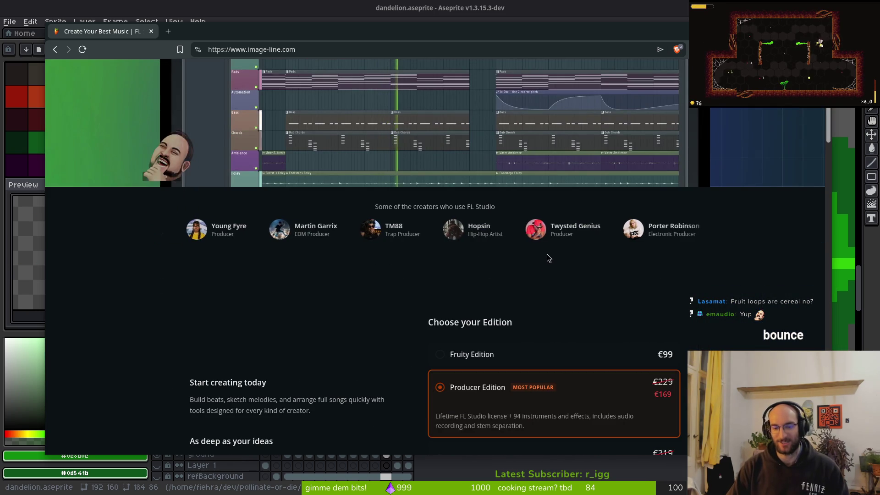
{"action": "scroll", "coordinate": [537, 252], "scroll_direction": "down", "scroll_amount": 3}
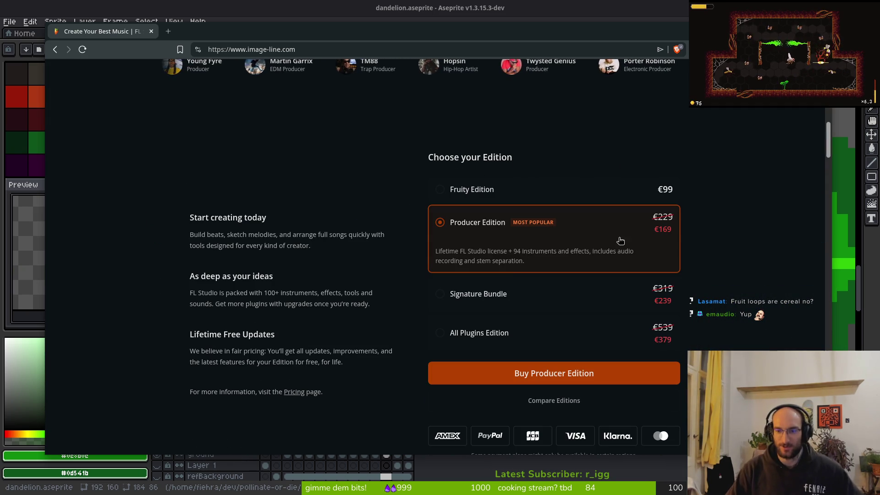
{"action": "scroll", "coordinate": [296, 279], "scroll_direction": "down", "scroll_amount": 5}
{"action": "scroll", "coordinate": [296, 278], "scroll_direction": "down", "scroll_amount": 4}
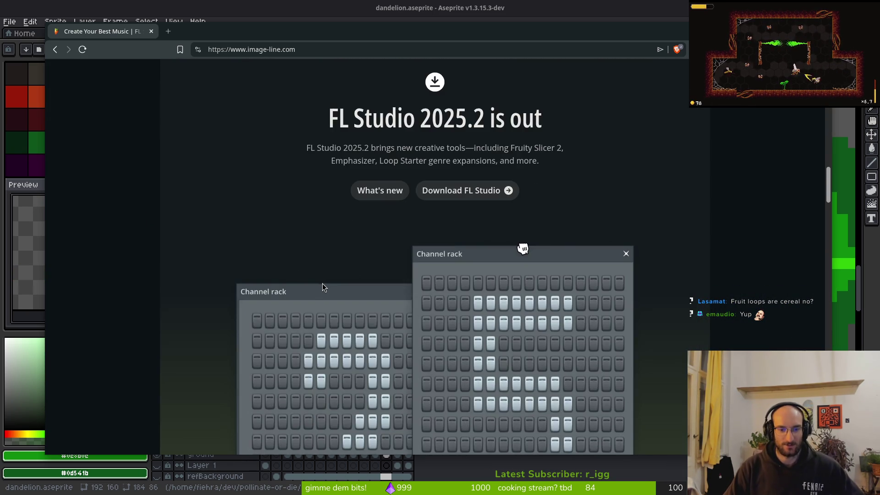
{"action": "scroll", "coordinate": [357, 204], "scroll_direction": "up", "scroll_amount": 6}
{"action": "scroll", "coordinate": [405, 243], "scroll_direction": "down", "scroll_amount": 6}
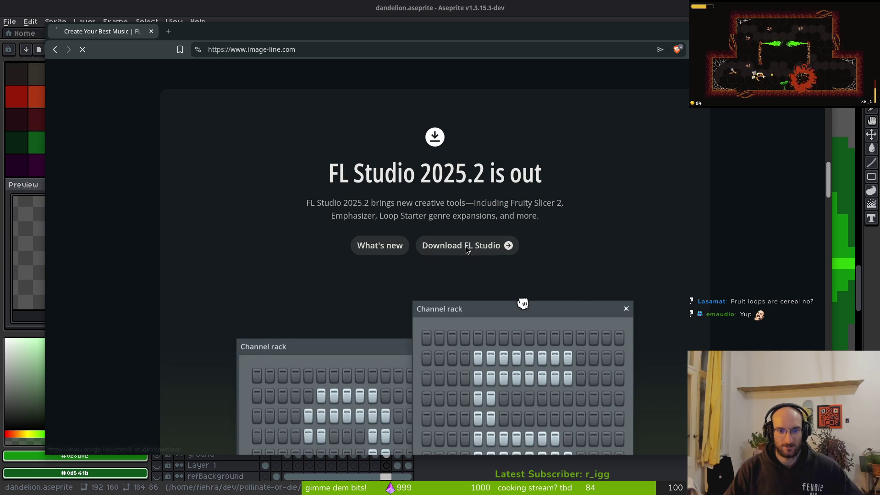
{"action": "left_click", "coordinate": [466, 246]}
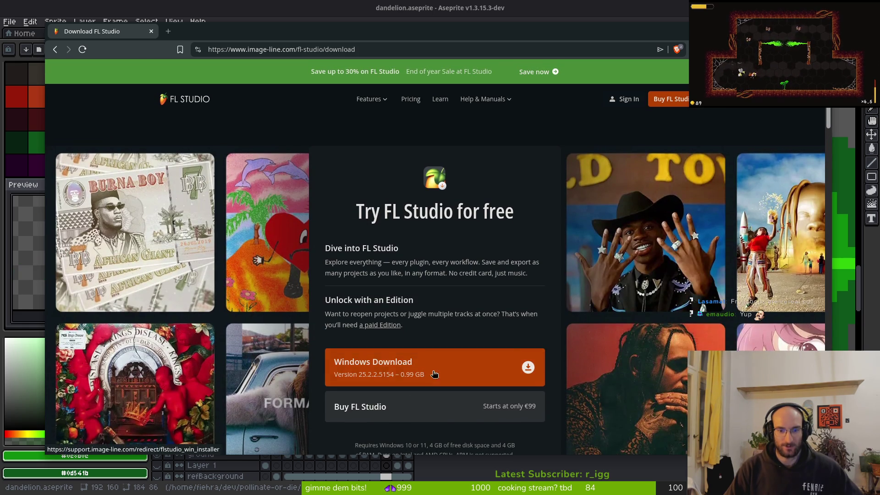
{"action": "scroll", "coordinate": [375, 405], "scroll_direction": "down", "scroll_amount": 1}
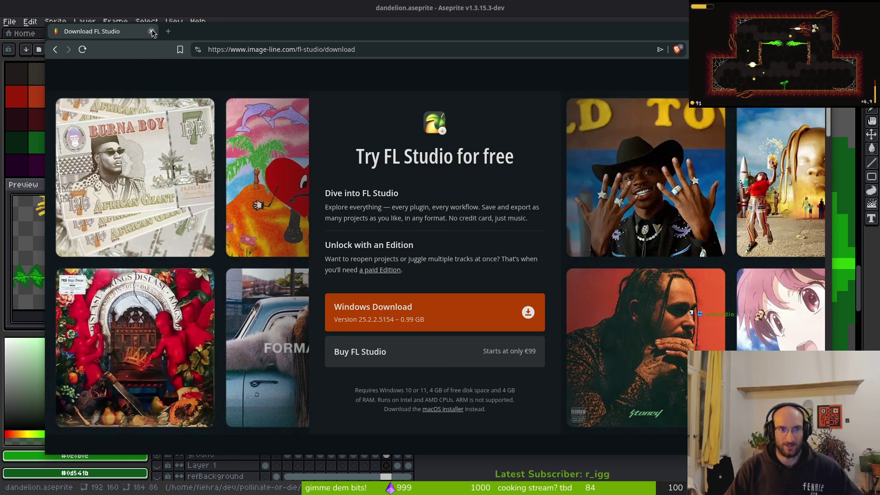
{"action": "key", "text": "alt+Tab"}
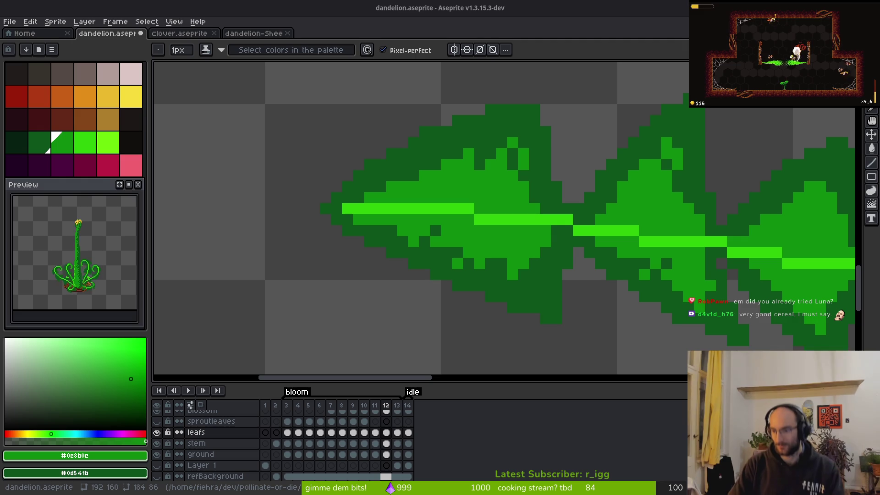
Step: Step back to animation frame 11
{"action": "scroll", "coordinate": [335, 252], "scroll_direction": "down", "scroll_amount": 3}
{"action": "scroll", "coordinate": [581, 248], "scroll_direction": "up", "scroll_amount": 1}
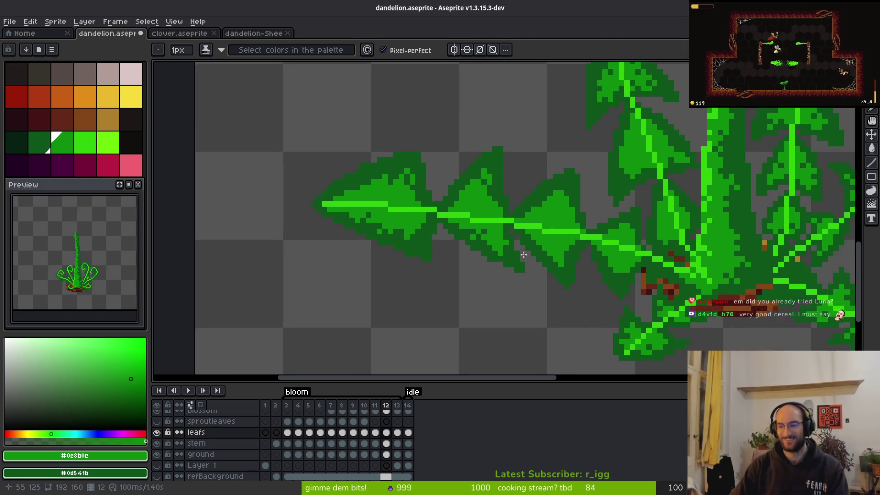
{"action": "scroll", "coordinate": [580, 247], "scroll_direction": "down", "scroll_amount": 3}
{"action": "key", "text": "comma"}
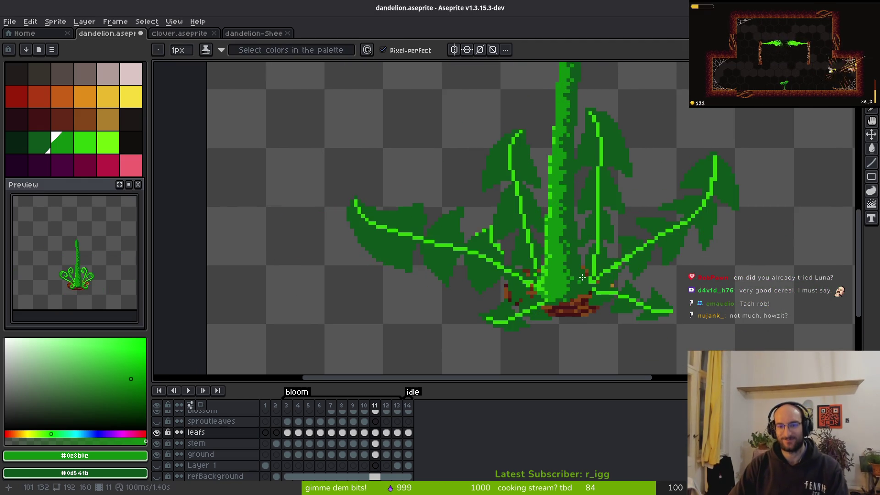
Step: Paint mid-green shading down the right leaf tip, diagonally across it and beside its vein
{"action": "scroll", "coordinate": [601, 241], "scroll_direction": "up", "scroll_amount": 4}
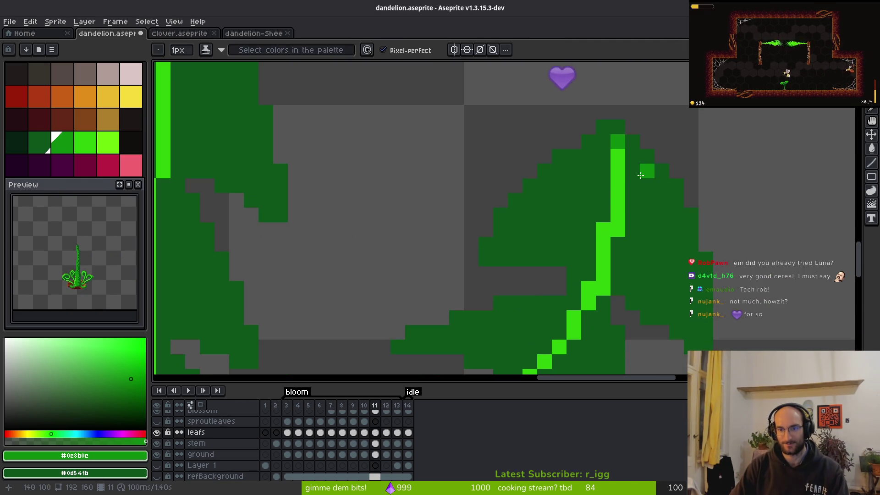
{"action": "mouse_move", "coordinate": [629, 157]}
{"action": "left_mouse_down"}
{"action": "mouse_move", "coordinate": [654, 227]}
{"action": "mouse_move", "coordinate": [660, 280]}
{"action": "mouse_move", "coordinate": [674, 271]}
{"action": "left_mouse_up"}
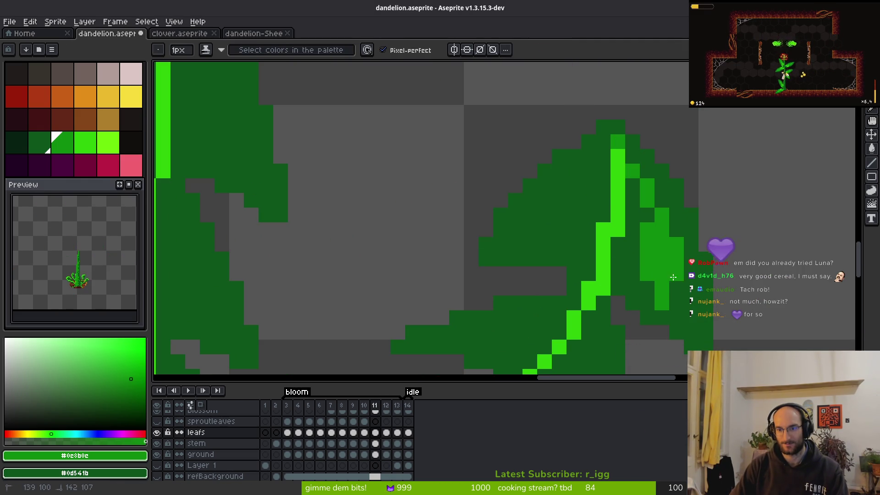
{"action": "left_click_drag", "start_coordinate": [611, 155], "coordinate": [529, 225]}
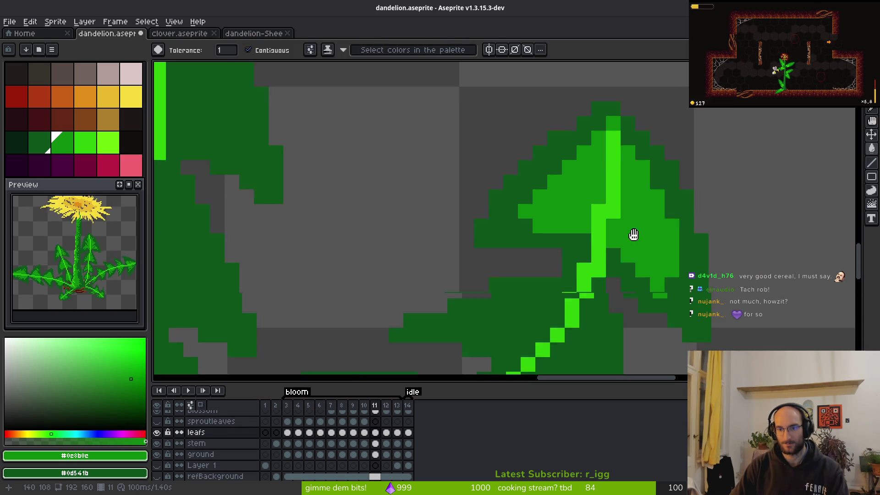
{"action": "scroll", "coordinate": [649, 275], "scroll_direction": "down", "scroll_amount": 5}
{"action": "scroll", "coordinate": [574, 130], "scroll_direction": "up", "scroll_amount": 2}
{"action": "mouse_move", "coordinate": [574, 131]}
{"action": "left_mouse_down"}
{"action": "mouse_move", "coordinate": [573, 201]}
{"action": "mouse_move", "coordinate": [527, 216]}
{"action": "mouse_move", "coordinate": [566, 286]}
{"action": "mouse_move", "coordinate": [573, 176]}
{"action": "left_mouse_up"}
{"action": "left_click_drag", "start_coordinate": [549, 111], "coordinate": [608, 199]}
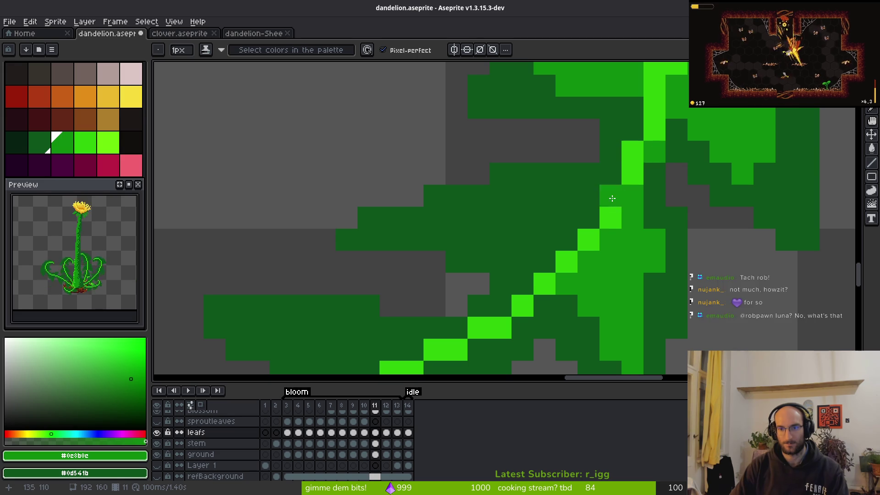
Step: Add a bright-green pixel and diagonal mid-green shading strokes to the leaf
{"action": "scroll", "coordinate": [614, 192], "scroll_direction": "down", "scroll_amount": 5}
{"action": "scroll", "coordinate": [609, 178], "scroll_direction": "up", "scroll_amount": 4}
{"action": "left_click", "coordinate": [708, 209]}
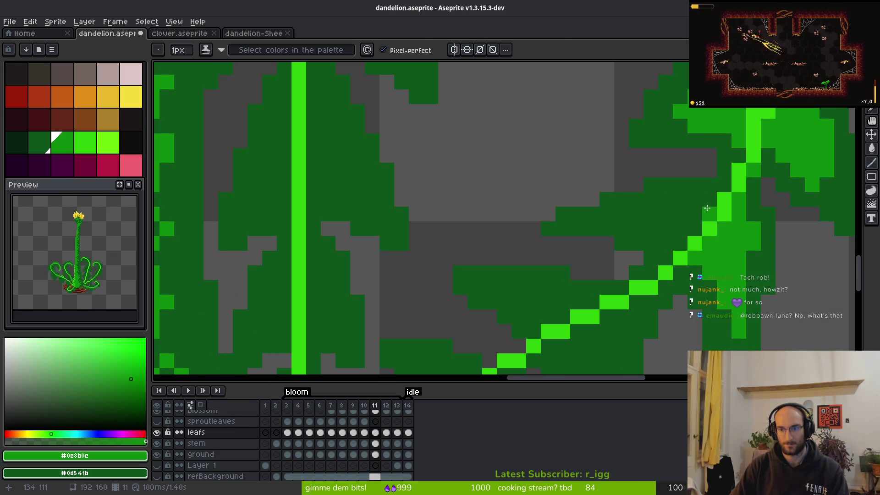
{"action": "mouse_move", "coordinate": [683, 235]}
{"action": "left_mouse_down"}
{"action": "mouse_move", "coordinate": [660, 229]}
{"action": "mouse_move", "coordinate": [665, 200]}
{"action": "mouse_move", "coordinate": [681, 202]}
{"action": "left_mouse_up"}
{"action": "scroll", "coordinate": [634, 214], "scroll_direction": "up", "scroll_amount": 2}
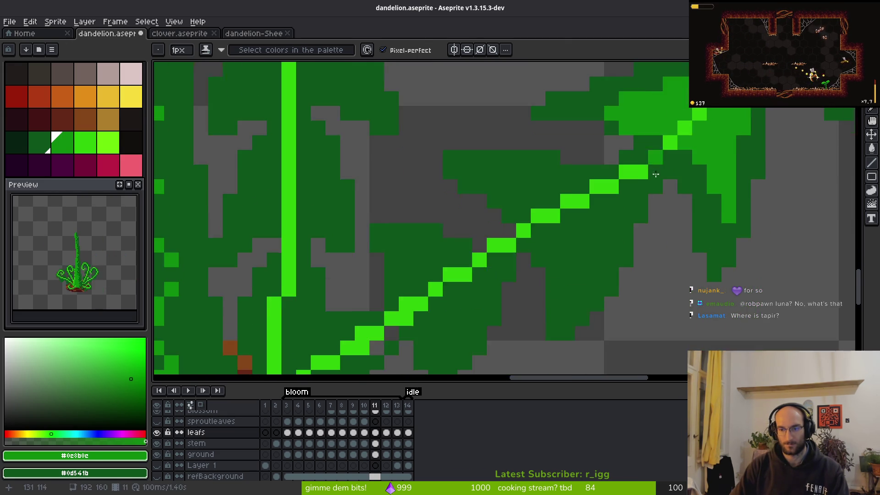
{"action": "mouse_move", "coordinate": [596, 206]}
{"action": "left_mouse_down"}
{"action": "mouse_move", "coordinate": [634, 153]}
{"action": "mouse_move", "coordinate": [533, 323]}
{"action": "mouse_move", "coordinate": [486, 247]}
{"action": "left_mouse_up"}
{"action": "mouse_move", "coordinate": [541, 156]}
{"action": "left_mouse_down"}
{"action": "mouse_move", "coordinate": [369, 141]}
{"action": "mouse_move", "coordinate": [568, 248]}
{"action": "left_mouse_up"}
Step: Turn dark-green pixels below the vein mid green
{"action": "scroll", "coordinate": [573, 255], "scroll_direction": "down", "scroll_amount": 4}
{"action": "mouse_move", "coordinate": [611, 225]}
{"action": "left_mouse_down"}
{"action": "mouse_move", "coordinate": [580, 263]}
{"action": "mouse_move", "coordinate": [568, 211]}
{"action": "left_mouse_up"}
{"action": "scroll", "coordinate": [567, 192], "scroll_direction": "up", "scroll_amount": 2}
{"action": "mouse_move", "coordinate": [627, 185]}
{"action": "left_mouse_down"}
{"action": "mouse_move", "coordinate": [584, 202]}
{"action": "mouse_move", "coordinate": [625, 232]}
{"action": "left_mouse_up"}
{"action": "scroll", "coordinate": [625, 232], "scroll_direction": "down", "scroll_amount": 2}
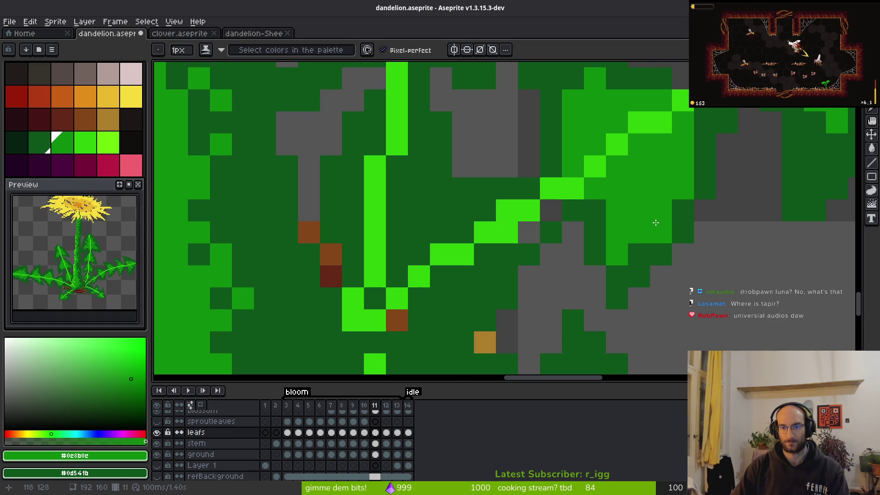
{"action": "scroll", "coordinate": [656, 222], "scroll_direction": "down", "scroll_amount": 3}
{"action": "scroll", "coordinate": [646, 235], "scroll_direction": "up", "scroll_amount": 2}
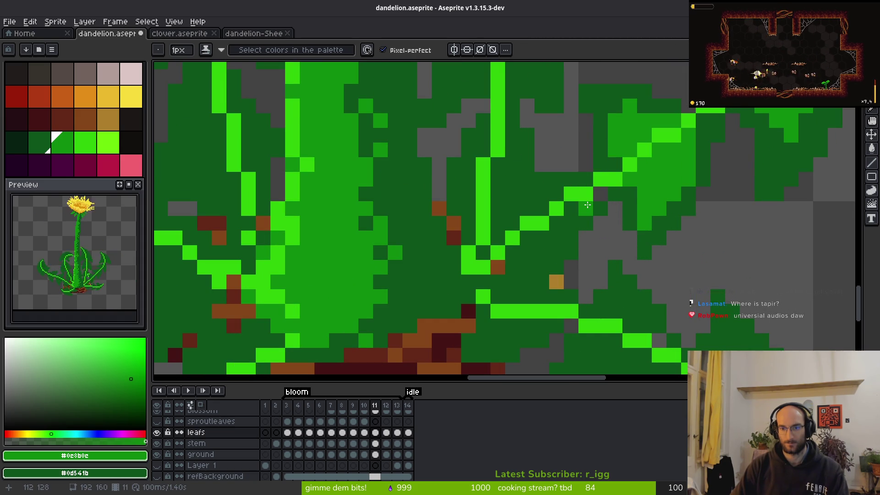
{"action": "scroll", "coordinate": [621, 251], "scroll_direction": "down", "scroll_amount": 3}
{"action": "scroll", "coordinate": [613, 234], "scroll_direction": "up", "scroll_amount": 4}
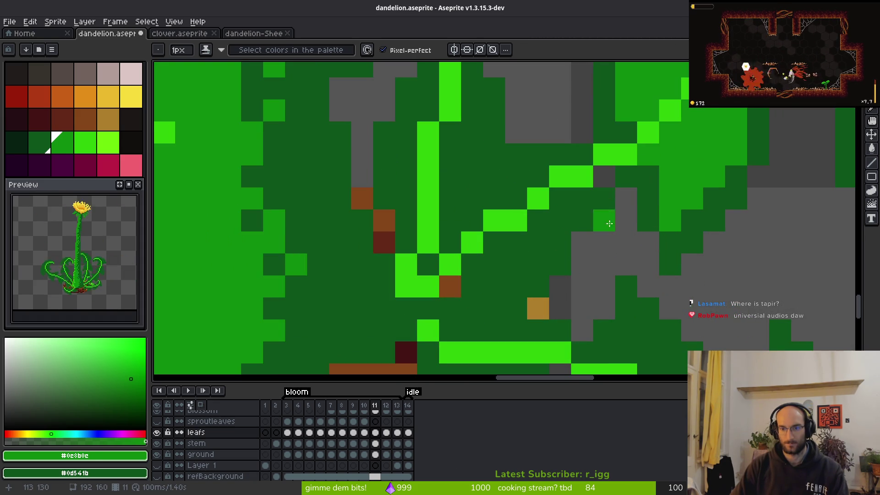
Step: Repaint two leaf-edge pixels dark green and one pixel medium green
{"action": "left_click_drag", "start_coordinate": [607, 194], "coordinate": [604, 178]}
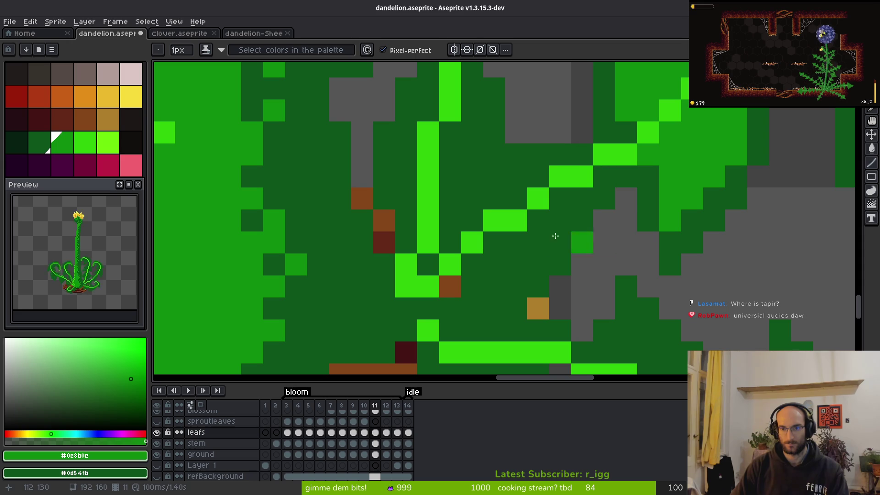
{"action": "mouse_move", "coordinate": [538, 177]}
{"action": "left_mouse_down"}
{"action": "mouse_move", "coordinate": [509, 177]}
{"action": "mouse_move", "coordinate": [550, 216]}
{"action": "mouse_move", "coordinate": [497, 261]}
{"action": "mouse_move", "coordinate": [498, 205]}
{"action": "left_mouse_up"}
{"action": "scroll", "coordinate": [498, 205], "scroll_direction": "down", "scroll_amount": 1}
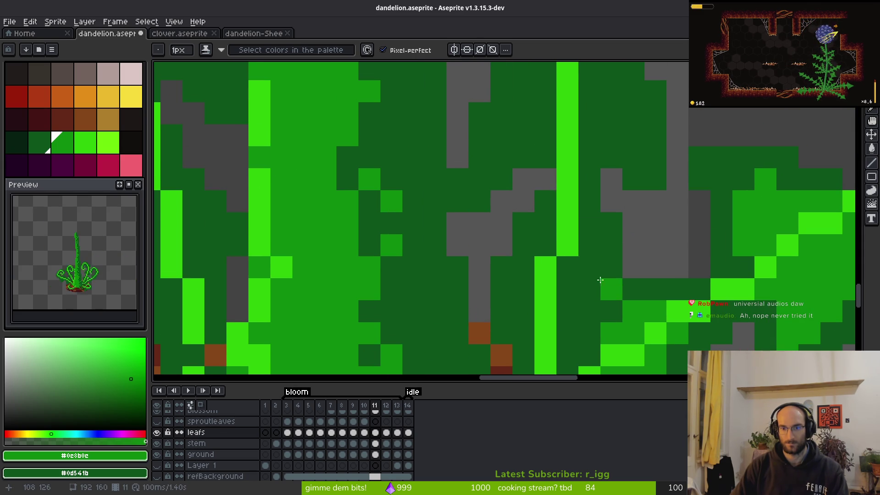
{"action": "scroll", "coordinate": [590, 330], "scroll_direction": "down", "scroll_amount": 2}
{"action": "scroll", "coordinate": [590, 167], "scroll_direction": "up", "scroll_amount": 2}
{"action": "scroll", "coordinate": [568, 158], "scroll_direction": "down", "scroll_amount": 2}
{"action": "scroll", "coordinate": [547, 146], "scroll_direction": "up", "scroll_amount": 2}
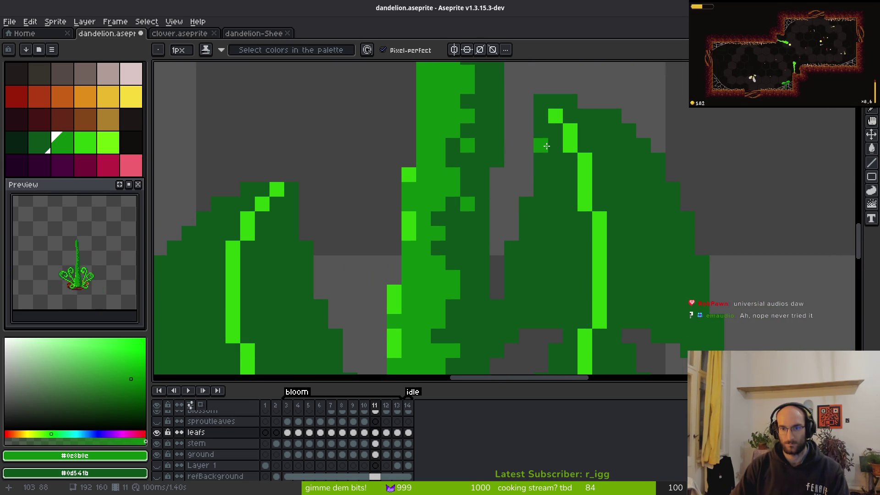
Step: Undo the last stroke, then draw medium-green lobe lines on the right and upper leaves, fixing stray pixels
{"action": "key", "text": "ctrl+z"}
{"action": "mouse_move", "coordinate": [591, 139]}
{"action": "left_mouse_down"}
{"action": "mouse_move", "coordinate": [685, 271]}
{"action": "mouse_move", "coordinate": [638, 302]}
{"action": "mouse_move", "coordinate": [613, 277]}
{"action": "left_mouse_up"}
{"action": "left_click", "coordinate": [557, 136]}
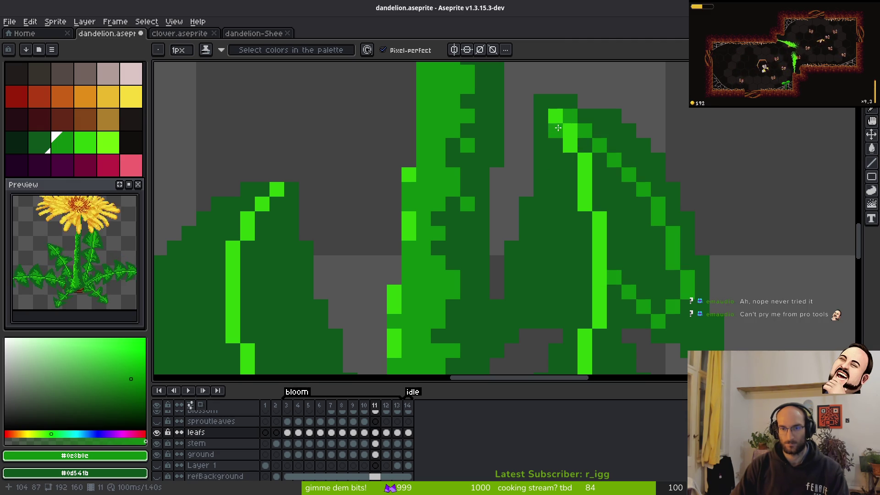
{"action": "mouse_move", "coordinate": [562, 144]}
{"action": "left_mouse_down"}
{"action": "mouse_move", "coordinate": [557, 220]}
{"action": "mouse_move", "coordinate": [526, 284]}
{"action": "mouse_move", "coordinate": [565, 299]}
{"action": "mouse_move", "coordinate": [539, 284]}
{"action": "mouse_move", "coordinate": [631, 233]}
{"action": "mouse_move", "coordinate": [659, 320]}
{"action": "mouse_move", "coordinate": [624, 229]}
{"action": "left_mouse_up"}
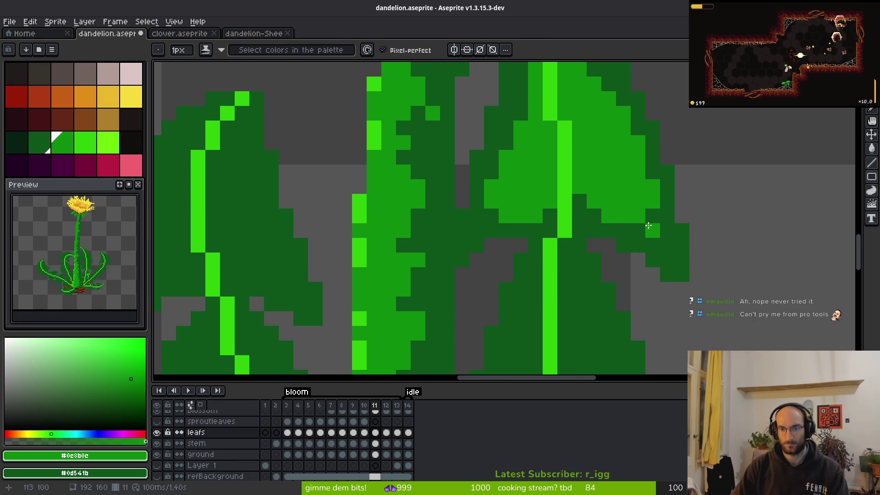
{"action": "right_click", "coordinate": [666, 239]}
{"action": "scroll", "coordinate": [606, 214], "scroll_direction": "down", "scroll_amount": 3}
{"action": "scroll", "coordinate": [531, 216], "scroll_direction": "right", "scroll_amount": 2}
{"action": "left_click", "coordinate": [541, 227]}
{"action": "key", "text": "ctrl+z"}
{"action": "left_click", "coordinate": [522, 266]}
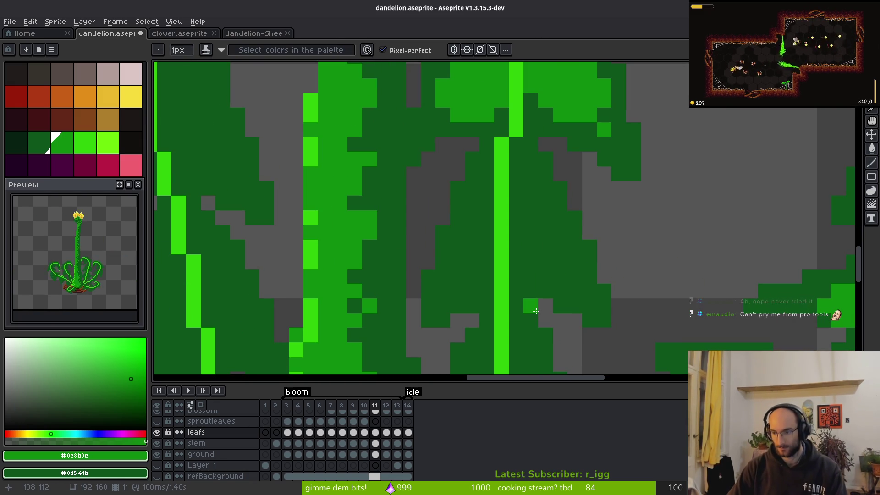
{"action": "scroll", "coordinate": [515, 267], "scroll_direction": "down", "scroll_amount": 1}
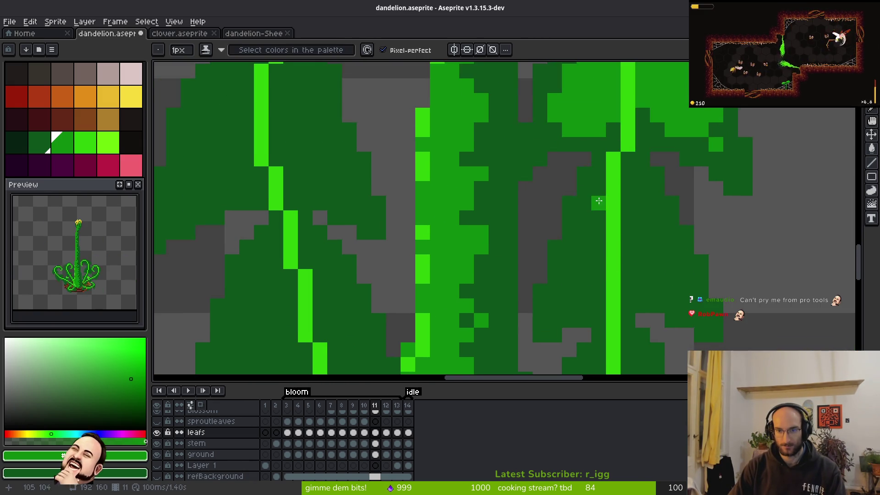
{"action": "scroll", "coordinate": [556, 122], "scroll_direction": "up", "scroll_amount": 2}
Step: Outline two medium-green lobes beside the stem and fill four lobe interiors medium green
{"action": "mouse_move", "coordinate": [533, 79]}
{"action": "left_mouse_down"}
{"action": "mouse_move", "coordinate": [585, 210]}
{"action": "mouse_move", "coordinate": [559, 249]}
{"action": "mouse_move", "coordinate": [532, 231]}
{"action": "left_mouse_up"}
{"action": "mouse_move", "coordinate": [488, 98]}
{"action": "left_mouse_down"}
{"action": "mouse_move", "coordinate": [427, 253]}
{"action": "mouse_move", "coordinate": [480, 259]}
{"action": "left_mouse_up"}
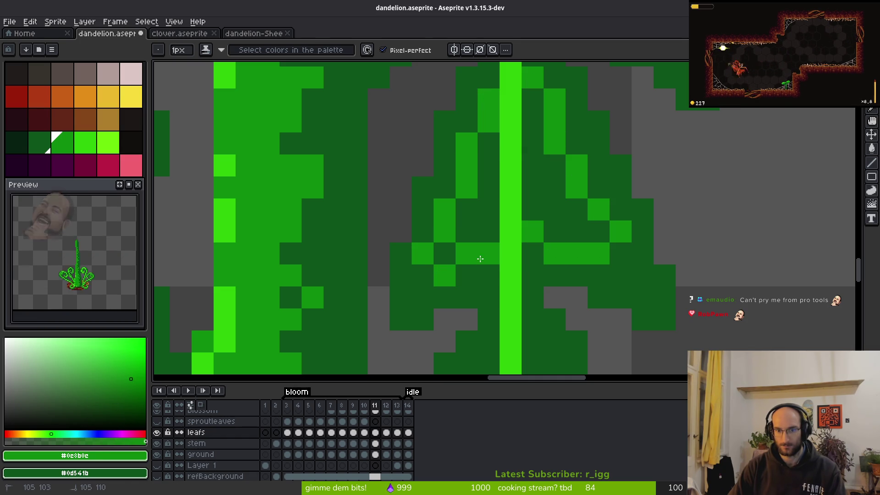
{"action": "key", "text": "g"}
{"action": "left_click", "coordinate": [532, 201]}
{"action": "left_click", "coordinate": [477, 193]}
{"action": "left_click", "coordinate": [444, 257]}
{"action": "left_click", "coordinate": [622, 275]}
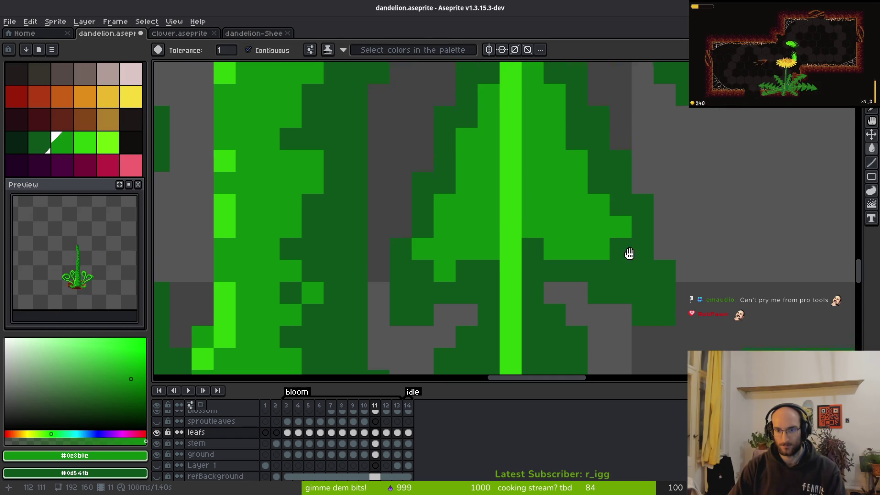
{"action": "scroll", "coordinate": [572, 217], "scroll_direction": "down", "scroll_amount": 3}
Step: Outline lobes on both sides of the stem and fill them medium green
{"action": "key", "text": "f"}
{"action": "mouse_move", "coordinate": [538, 177]}
{"action": "left_mouse_down"}
{"action": "mouse_move", "coordinate": [560, 287]}
{"action": "mouse_move", "coordinate": [538, 287]}
{"action": "left_mouse_up"}
{"action": "mouse_move", "coordinate": [494, 176]}
{"action": "left_mouse_down"}
{"action": "mouse_move", "coordinate": [476, 218]}
{"action": "mouse_move", "coordinate": [491, 285]}
{"action": "left_mouse_up"}
{"action": "key", "text": "g"}
{"action": "left_click", "coordinate": [477, 220]}
{"action": "left_click", "coordinate": [560, 230]}
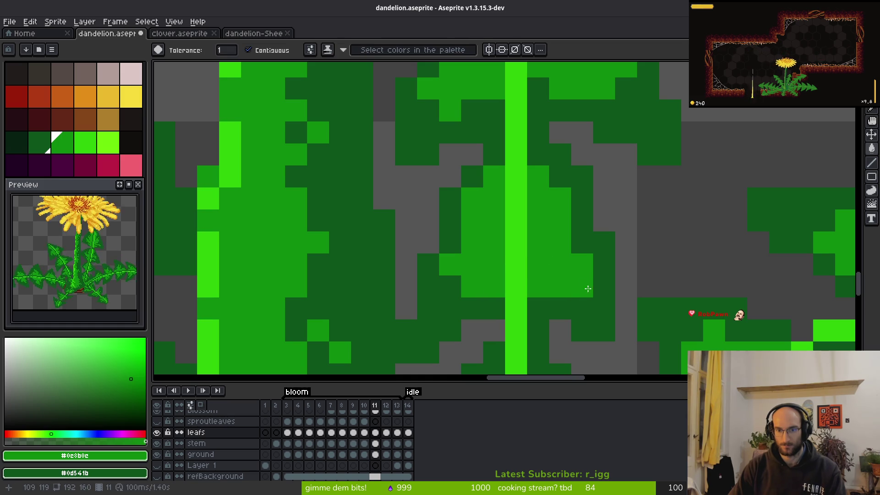
{"action": "left_click", "coordinate": [574, 298]}
{"action": "scroll", "coordinate": [652, 153], "scroll_direction": "down", "scroll_amount": 3}
{"action": "key", "text": "f"}
{"action": "scroll", "coordinate": [568, 211], "scroll_direction": "down", "scroll_amount": 2}
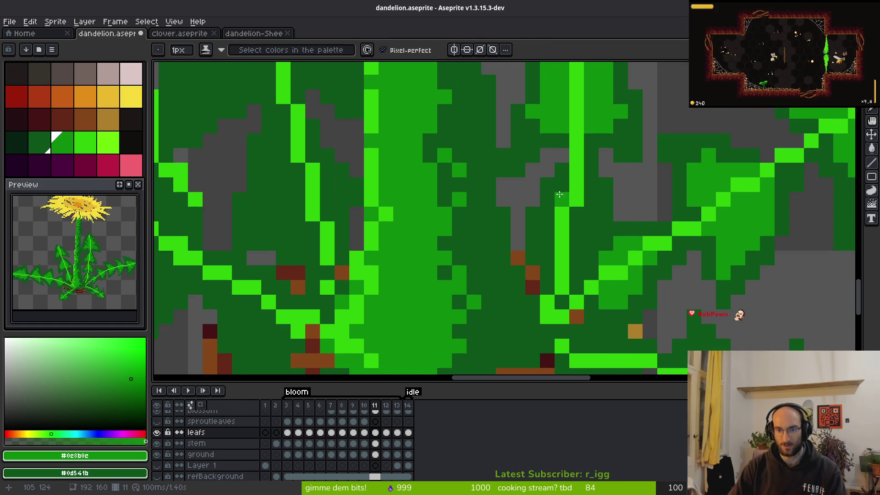
Step: Add medium-green pixels near the stem's end and a short stroke on the leaf
{"action": "left_click_drag", "start_coordinate": [589, 200], "coordinate": [581, 222]}
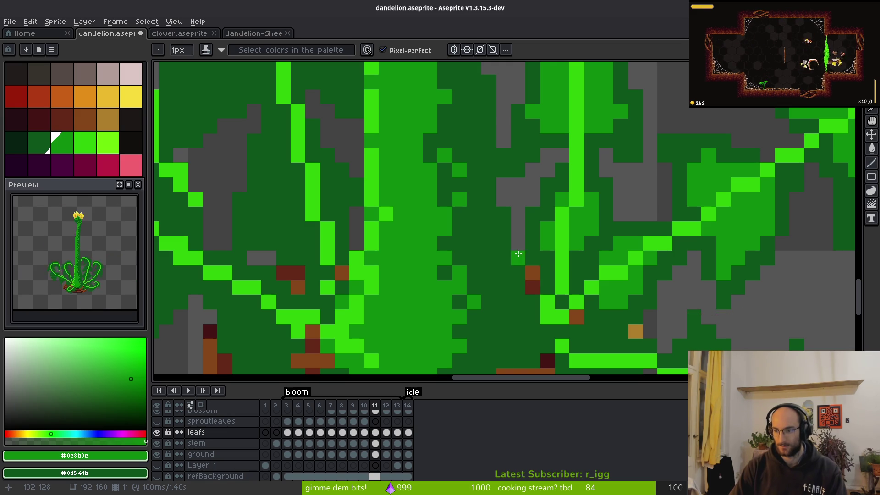
{"action": "scroll", "coordinate": [518, 253], "scroll_direction": "down", "scroll_amount": 2}
{"action": "scroll", "coordinate": [555, 226], "scroll_direction": "up", "scroll_amount": 3}
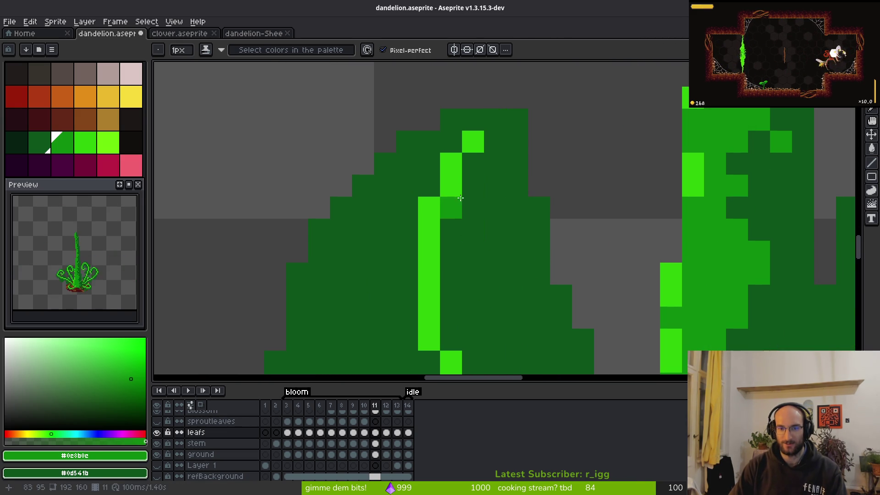
{"action": "mouse_move", "coordinate": [460, 138]}
{"action": "left_mouse_down"}
{"action": "mouse_move", "coordinate": [483, 183]}
{"action": "mouse_move", "coordinate": [460, 229]}
{"action": "mouse_move", "coordinate": [461, 153]}
{"action": "mouse_move", "coordinate": [472, 246]}
{"action": "mouse_move", "coordinate": [515, 246]}
{"action": "mouse_move", "coordinate": [456, 131]}
{"action": "left_mouse_up"}
{"action": "left_click", "coordinate": [473, 120]}
Step: Extend the medium-green vein, draw lobe edges across the leaf, and fill two lobes
{"action": "mouse_move", "coordinate": [392, 60]}
{"action": "left_mouse_down"}
{"action": "mouse_move", "coordinate": [473, 117]}
{"action": "mouse_move", "coordinate": [409, 173]}
{"action": "mouse_move", "coordinate": [410, 254]}
{"action": "left_mouse_up"}
{"action": "left_click", "coordinate": [476, 98]}
{"action": "left_click_drag", "start_coordinate": [390, 229], "coordinate": [391, 155]}
{"action": "mouse_move", "coordinate": [390, 159]}
{"action": "left_mouse_down"}
{"action": "mouse_move", "coordinate": [372, 211]}
{"action": "mouse_move", "coordinate": [476, 228]}
{"action": "left_mouse_up"}
{"action": "mouse_move", "coordinate": [367, 240]}
{"action": "left_mouse_down"}
{"action": "mouse_move", "coordinate": [359, 261]}
{"action": "mouse_move", "coordinate": [362, 230]}
{"action": "left_mouse_up"}
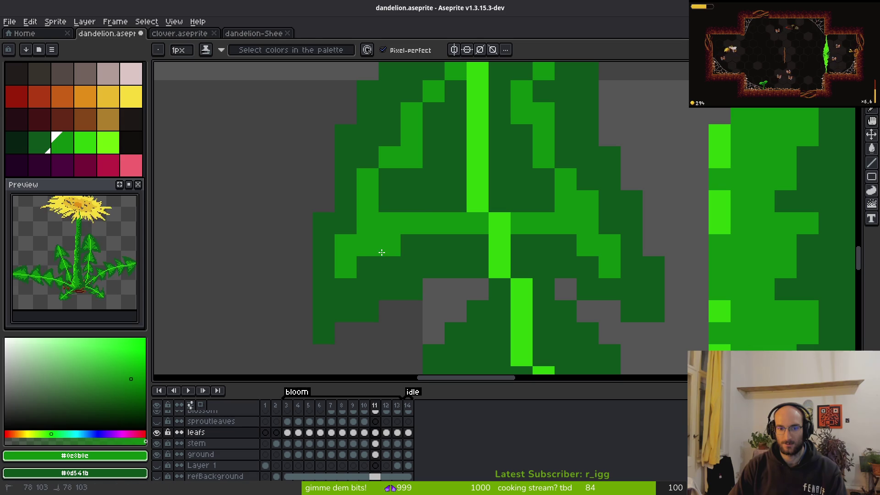
{"action": "key", "text": "g"}
{"action": "left_click", "coordinate": [431, 198]}
{"action": "left_click", "coordinate": [521, 171]}
{"action": "scroll", "coordinate": [521, 171], "scroll_direction": "down", "scroll_amount": 3}
{"action": "scroll", "coordinate": [495, 157], "scroll_direction": "up", "scroll_amount": 3}
Step: Draw diagonal pixels and a curved lobe outline, then fill two lobes medium green
{"action": "key", "text": "b"}
{"action": "scroll", "coordinate": [495, 158], "scroll_direction": "up", "scroll_amount": 1}
{"action": "scroll", "coordinate": [552, 218], "scroll_direction": "down", "scroll_amount": 2}
{"action": "left_click_drag", "start_coordinate": [523, 220], "coordinate": [493, 190]}
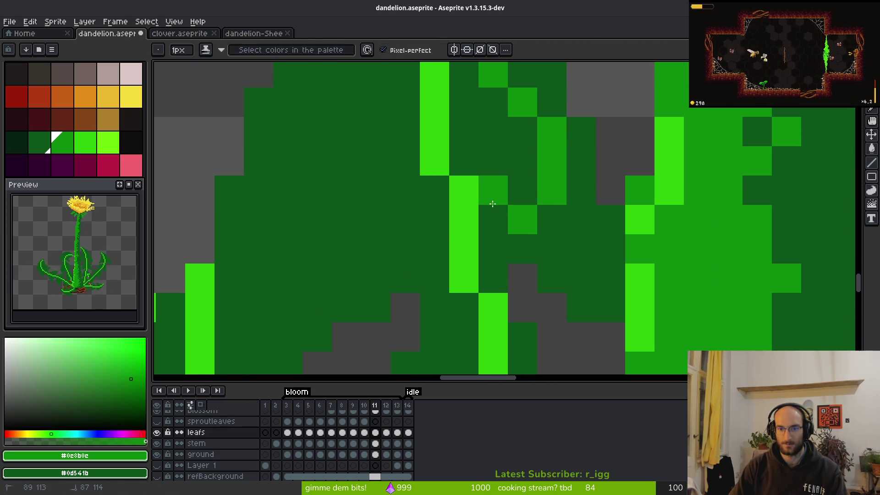
{"action": "scroll", "coordinate": [493, 203], "scroll_direction": "down", "scroll_amount": 2}
{"action": "left_click_drag", "start_coordinate": [555, 187], "coordinate": [551, 300]}
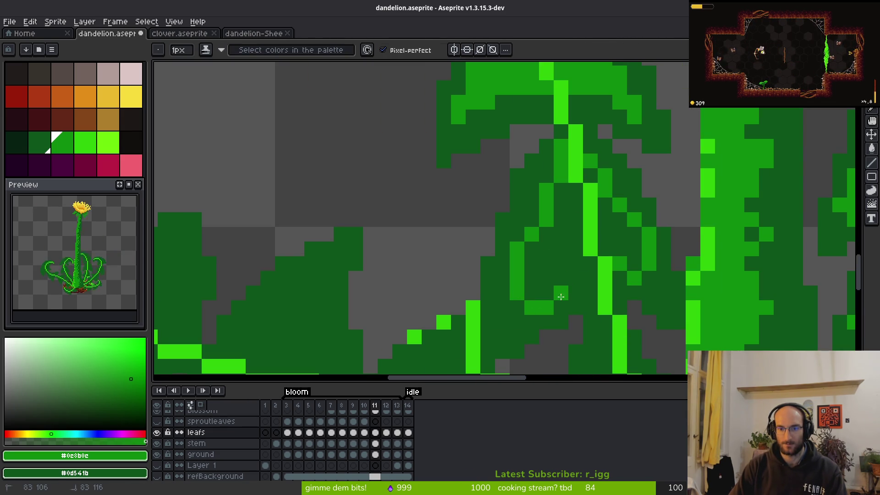
{"action": "key", "text": "g"}
{"action": "left_click", "coordinate": [579, 266]}
{"action": "left_click", "coordinate": [619, 227]}
{"action": "scroll", "coordinate": [551, 226], "scroll_direction": "down", "scroll_amount": 1}
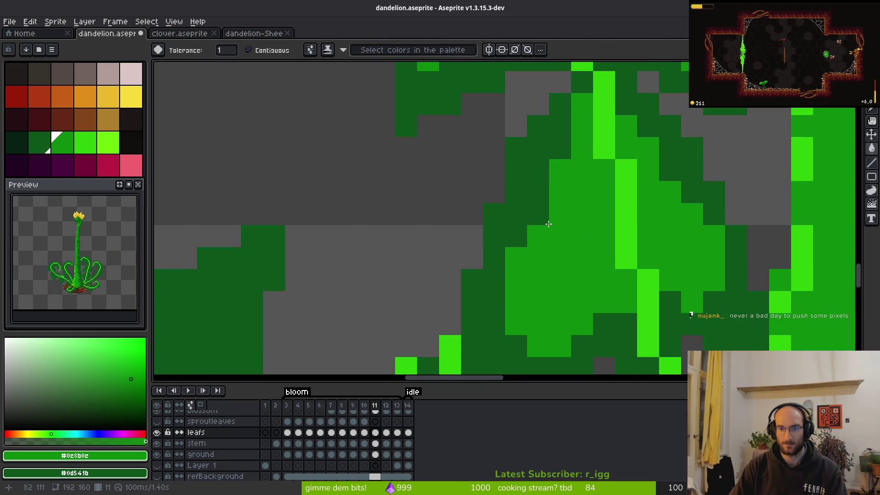
Step: Draw another diagonal medium-green lobe edge and fill two more lobe areas
{"action": "key", "text": "b"}
{"action": "scroll", "coordinate": [572, 229], "scroll_direction": "down", "scroll_amount": 4}
{"action": "scroll", "coordinate": [500, 168], "scroll_direction": "down", "scroll_amount": 4}
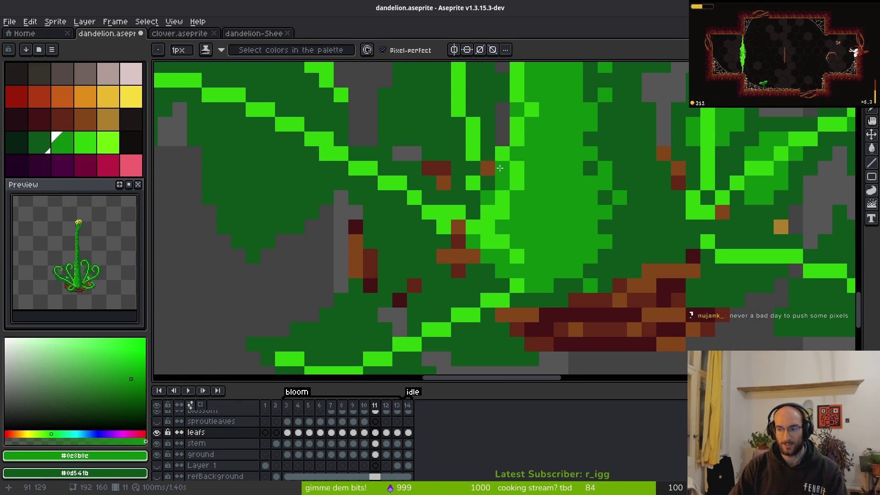
{"action": "scroll", "coordinate": [415, 181], "scroll_direction": "down", "scroll_amount": 2}
{"action": "scroll", "coordinate": [487, 181], "scroll_direction": "up", "scroll_amount": 3}
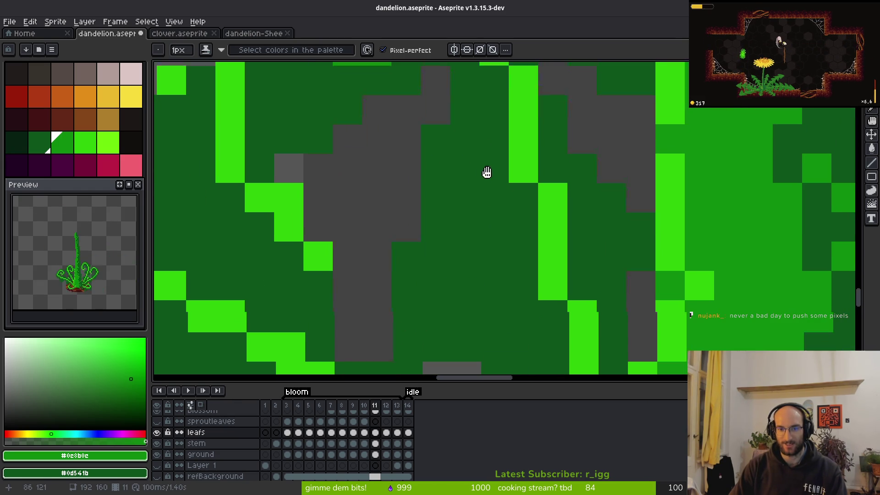
{"action": "mouse_move", "coordinate": [489, 118]}
{"action": "left_mouse_down"}
{"action": "mouse_move", "coordinate": [442, 304]}
{"action": "mouse_move", "coordinate": [501, 265]}
{"action": "mouse_move", "coordinate": [526, 284]}
{"action": "left_mouse_up"}
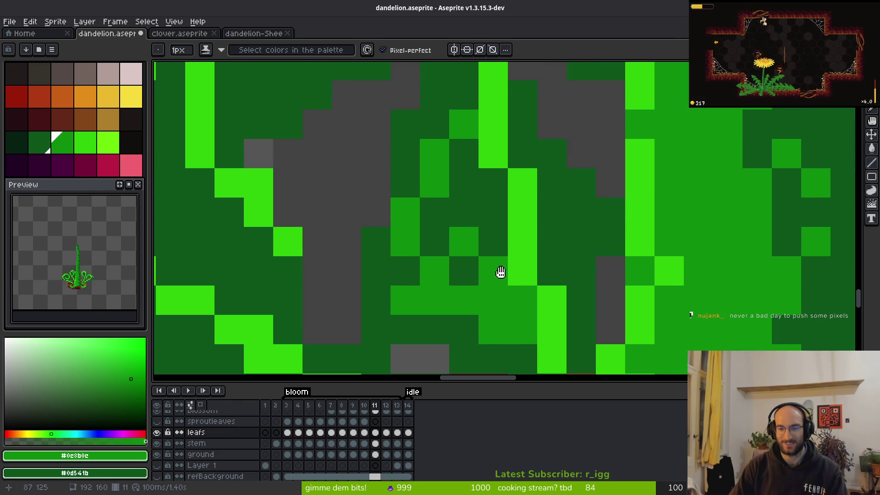
{"action": "scroll", "coordinate": [500, 277], "scroll_direction": "down", "scroll_amount": 1}
{"action": "mouse_move", "coordinate": [554, 204]}
{"action": "left_mouse_down"}
{"action": "mouse_move", "coordinate": [576, 216]}
{"action": "mouse_move", "coordinate": [549, 235]}
{"action": "left_mouse_up"}
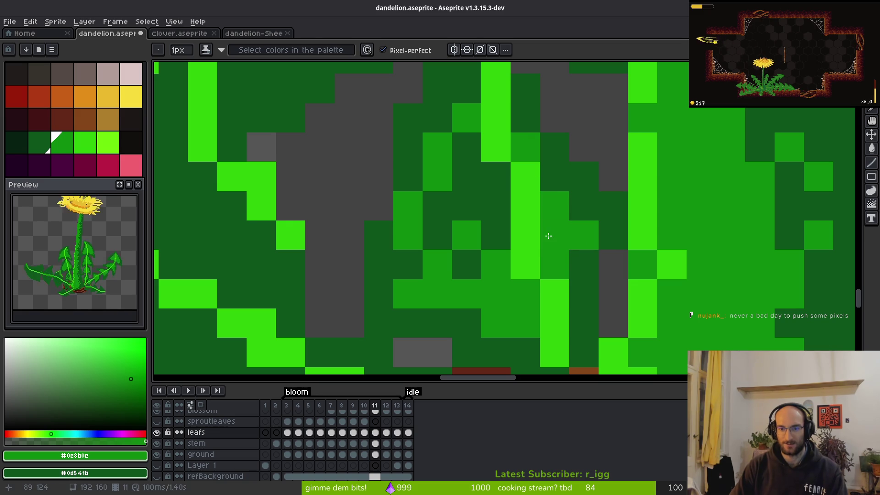
{"action": "key", "text": "g"}
{"action": "left_click", "coordinate": [497, 209]}
{"action": "left_click", "coordinate": [463, 257]}
{"action": "scroll", "coordinate": [464, 254], "scroll_direction": "down", "scroll_amount": 2}
Step: Repaint a vertical strip of leaf pixels back to dark green
{"action": "key", "text": "b"}
{"action": "scroll", "coordinate": [550, 211], "scroll_direction": "up", "scroll_amount": 3}
{"action": "mouse_move", "coordinate": [550, 210]}
{"action": "left_mouse_down"}
{"action": "mouse_move", "coordinate": [541, 261]}
{"action": "mouse_move", "coordinate": [552, 278]}
{"action": "left_mouse_up"}
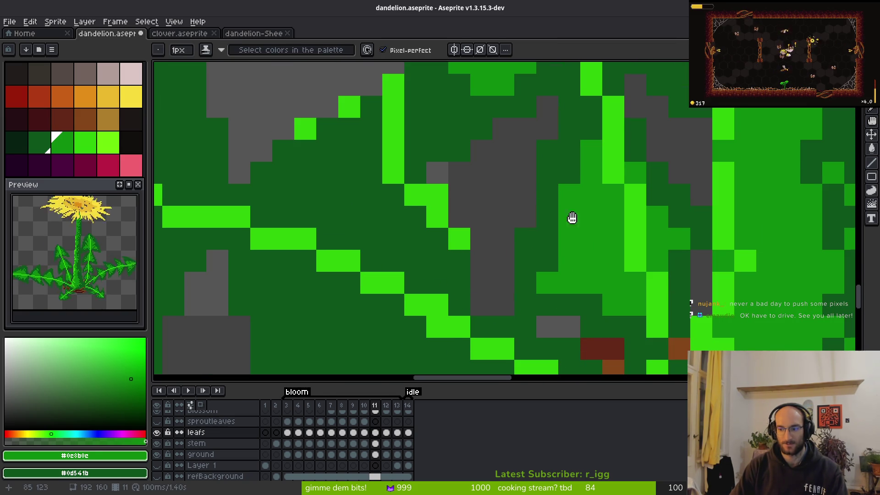
{"action": "scroll", "coordinate": [569, 225], "scroll_direction": "down", "scroll_amount": 3}
{"action": "scroll", "coordinate": [548, 236], "scroll_direction": "down", "scroll_amount": 2}
{"action": "scroll", "coordinate": [523, 218], "scroll_direction": "down", "scroll_amount": 1}
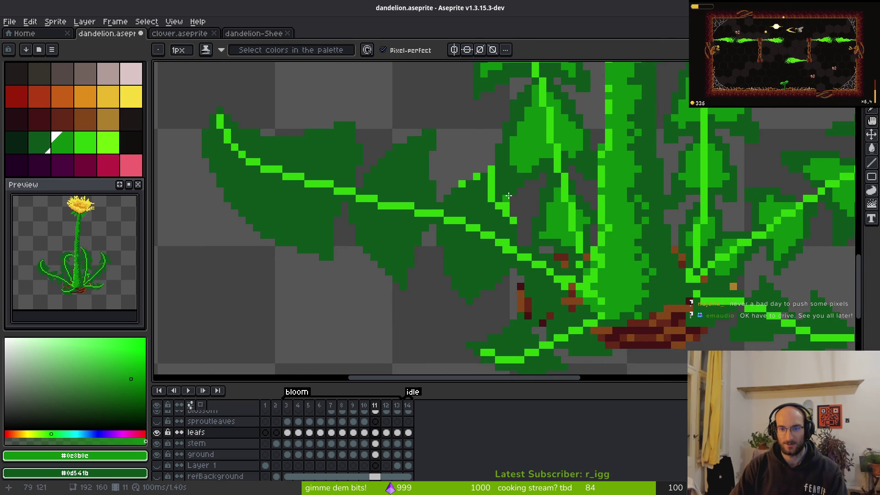
{"action": "scroll", "coordinate": [448, 214], "scroll_direction": "up", "scroll_amount": 2}
Step: Draw a diagonal lobe edge and fill the lobe areas and a small dark patch medium green
{"action": "mouse_move", "coordinate": [385, 226]}
{"action": "left_mouse_down"}
{"action": "mouse_move", "coordinate": [448, 204]}
{"action": "mouse_move", "coordinate": [453, 184]}
{"action": "left_mouse_up"}
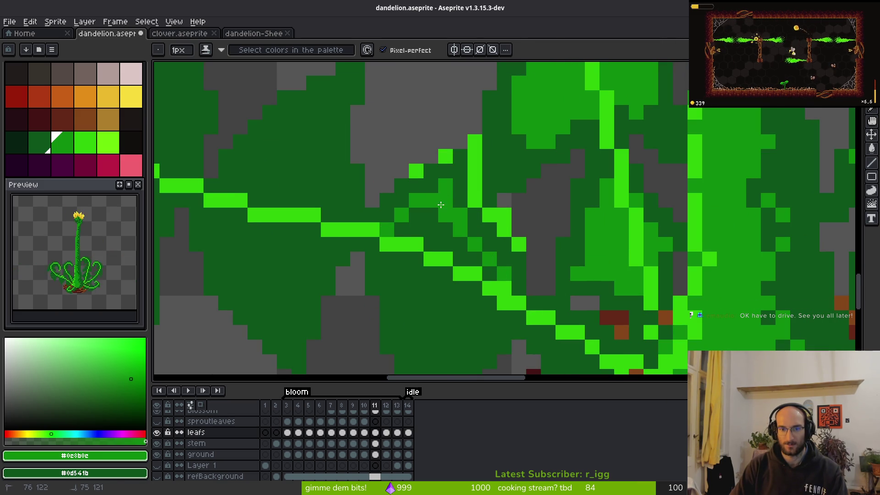
{"action": "scroll", "coordinate": [464, 185], "scroll_direction": "down", "scroll_amount": 2}
{"action": "mouse_move", "coordinate": [401, 199]}
{"action": "left_mouse_down"}
{"action": "mouse_move", "coordinate": [458, 298]}
{"action": "mouse_move", "coordinate": [504, 256]}
{"action": "left_mouse_up"}
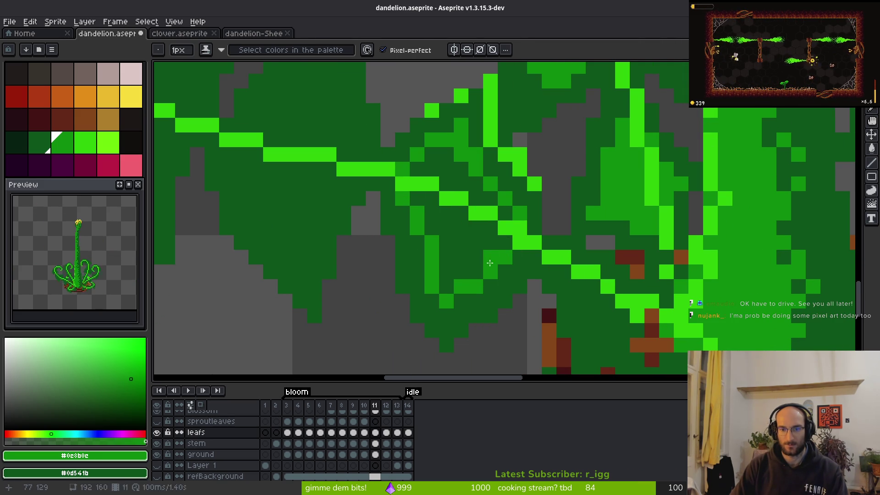
{"action": "key", "text": "g"}
{"action": "left_click", "coordinate": [458, 238]}
{"action": "left_click_drag", "start_coordinate": [560, 257], "coordinate": [437, 121]}
{"action": "key", "text": "f"}
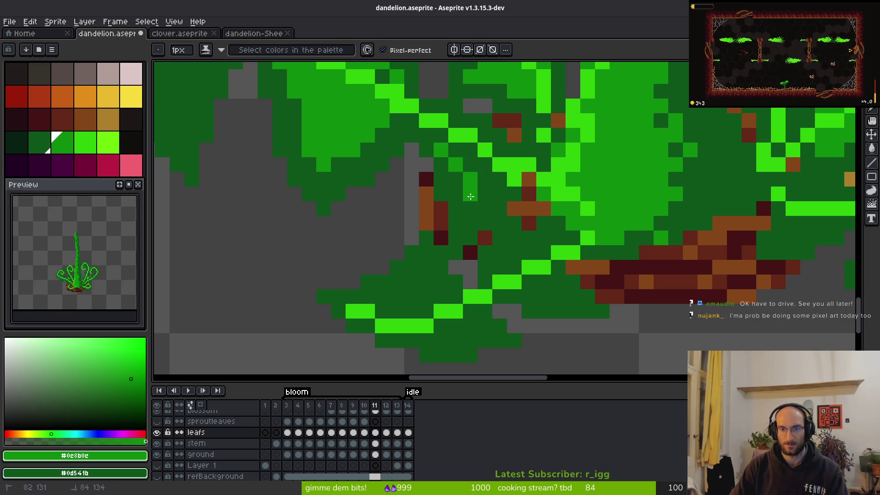
{"action": "key", "text": "g"}
{"action": "left_click", "coordinate": [479, 186]}
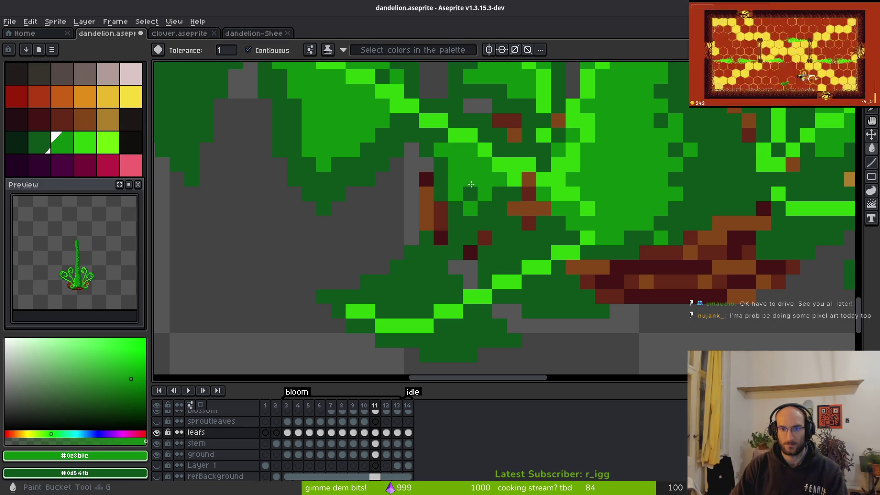
{"action": "key", "text": "f"}
Step: Repaint the remaining dark lower-leaf pixels and patch medium green
{"action": "mouse_move", "coordinate": [521, 241]}
{"action": "left_mouse_down"}
{"action": "mouse_move", "coordinate": [514, 269]}
{"action": "mouse_move", "coordinate": [581, 301]}
{"action": "left_mouse_up"}
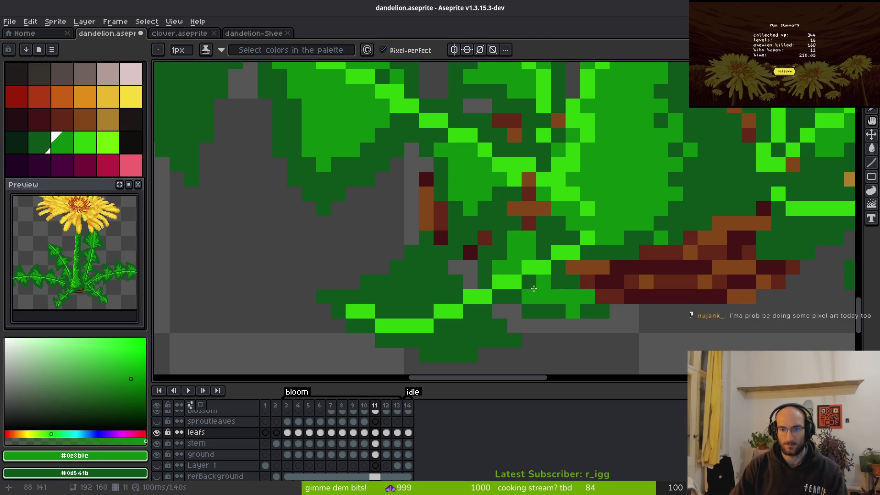
{"action": "scroll", "coordinate": [446, 290], "scroll_direction": "up", "scroll_amount": 3}
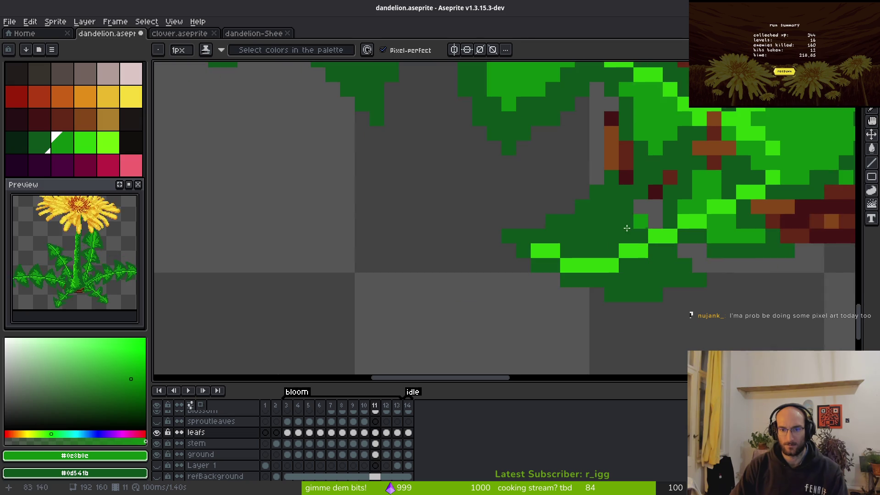
{"action": "scroll", "coordinate": [582, 202], "scroll_direction": "up", "scroll_amount": 1}
{"action": "left_click_drag", "start_coordinate": [583, 203], "coordinate": [556, 266]}
{"action": "mouse_move", "coordinate": [540, 232]}
{"action": "left_mouse_down"}
{"action": "mouse_move", "coordinate": [611, 233]}
{"action": "mouse_move", "coordinate": [607, 276]}
{"action": "mouse_move", "coordinate": [433, 145]}
{"action": "left_mouse_up"}
{"action": "key", "text": "g"}
{"action": "left_click", "coordinate": [584, 279]}
{"action": "key", "text": "b"}
{"action": "mouse_move", "coordinate": [483, 232]}
{"action": "left_mouse_down"}
{"action": "mouse_move", "coordinate": [515, 220]}
{"action": "mouse_move", "coordinate": [539, 177]}
{"action": "left_mouse_up"}
{"action": "scroll", "coordinate": [499, 185], "scroll_direction": "down", "scroll_amount": 5}
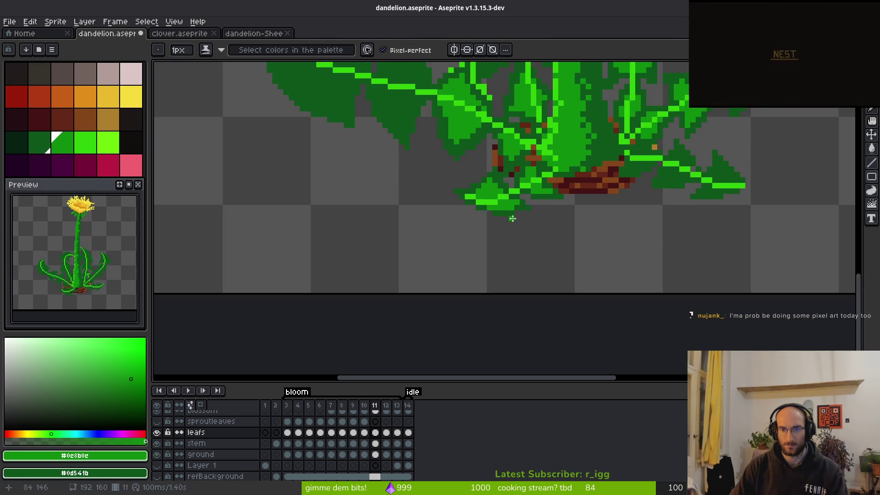
Step: Draw a medium-green lobe edge, a shading pixel, and a lobe outline along the long left leaf
{"action": "scroll", "coordinate": [545, 121], "scroll_direction": "up", "scroll_amount": 3}
{"action": "scroll", "coordinate": [506, 222], "scroll_direction": "down", "scroll_amount": 3}
{"action": "scroll", "coordinate": [506, 222], "scroll_direction": "up", "scroll_amount": 5}
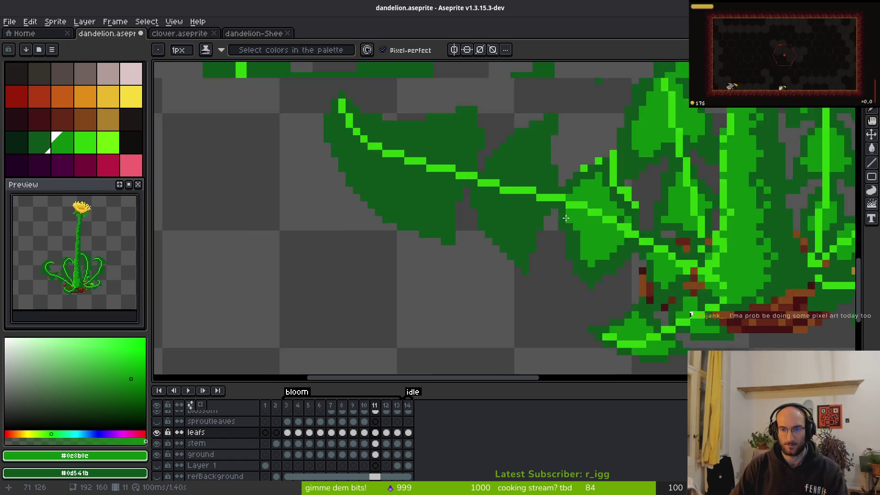
{"action": "mouse_move", "coordinate": [499, 280]}
{"action": "left_mouse_down"}
{"action": "mouse_move", "coordinate": [588, 194]}
{"action": "mouse_move", "coordinate": [642, 321]}
{"action": "mouse_move", "coordinate": [610, 230]}
{"action": "mouse_move", "coordinate": [588, 215]}
{"action": "mouse_move", "coordinate": [541, 226]}
{"action": "left_mouse_up"}
{"action": "scroll", "coordinate": [541, 226], "scroll_direction": "left", "scroll_amount": 5}
{"action": "left_click", "coordinate": [423, 181]}
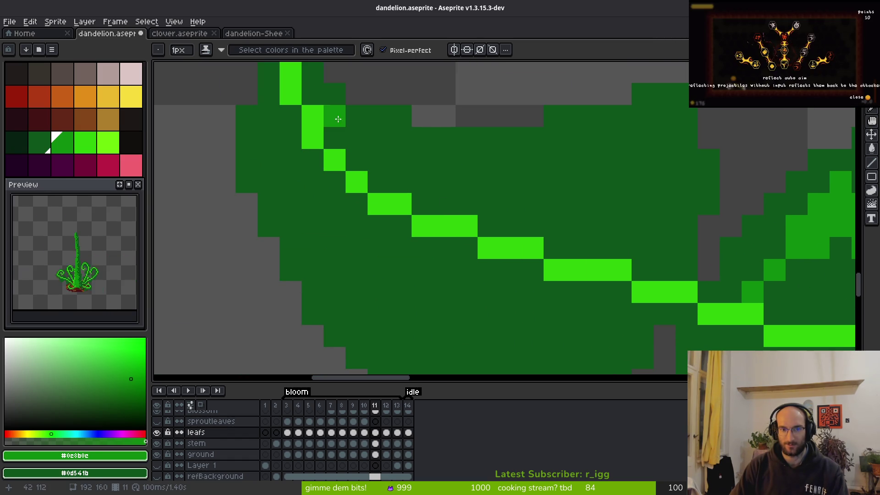
{"action": "mouse_move", "coordinate": [313, 96]}
{"action": "left_mouse_down"}
{"action": "mouse_move", "coordinate": [407, 175]}
{"action": "mouse_move", "coordinate": [659, 195]}
{"action": "mouse_move", "coordinate": [648, 255]}
{"action": "mouse_move", "coordinate": [642, 134]}
{"action": "mouse_move", "coordinate": [509, 160]}
{"action": "left_mouse_up"}
{"action": "scroll", "coordinate": [413, 137], "scroll_direction": "down", "scroll_amount": 5}
{"action": "scroll", "coordinate": [370, 105], "scroll_direction": "left", "scroll_amount": 2}
{"action": "scroll", "coordinate": [369, 104], "scroll_direction": "down", "scroll_amount": 4}
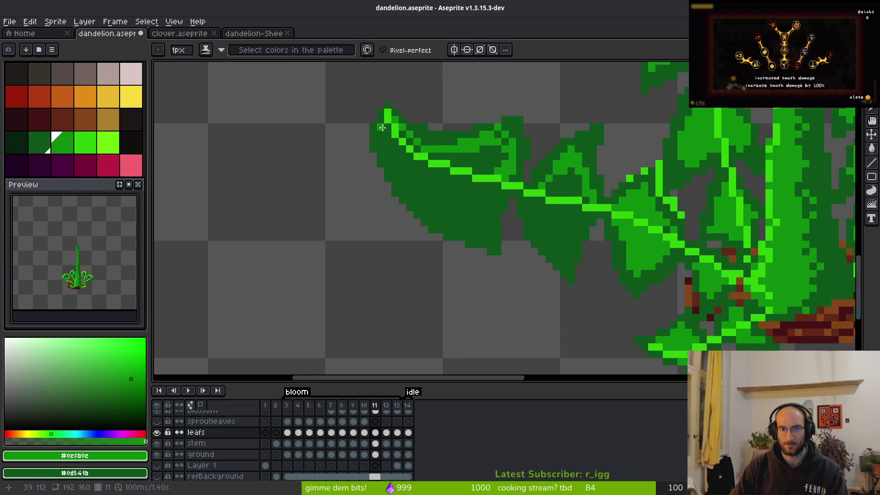
{"action": "scroll", "coordinate": [390, 128], "scroll_direction": "up", "scroll_amount": 2}
Step: Outline another lobe on the long leaf and fill the lobe regions medium green
{"action": "mouse_move", "coordinate": [389, 119]}
{"action": "left_mouse_down"}
{"action": "mouse_move", "coordinate": [389, 174]}
{"action": "mouse_move", "coordinate": [501, 286]}
{"action": "mouse_move", "coordinate": [591, 275]}
{"action": "mouse_move", "coordinate": [602, 238]}
{"action": "left_mouse_up"}
{"action": "key", "text": "g"}
{"action": "left_click", "coordinate": [536, 263]}
{"action": "left_click", "coordinate": [544, 198]}
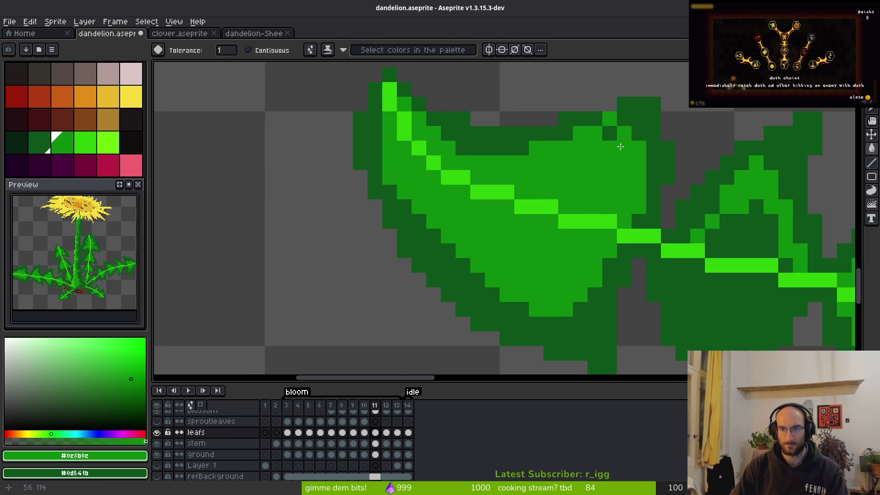
{"action": "left_click", "coordinate": [610, 133]}
{"action": "scroll", "coordinate": [610, 133], "scroll_direction": "down", "scroll_amount": 2}
{"action": "scroll", "coordinate": [596, 161], "scroll_direction": "up", "scroll_amount": 3}
Step: Draw a small V-shaped medium-green lobe and fill its inside
{"action": "key", "text": "b"}
{"action": "scroll", "coordinate": [582, 175], "scroll_direction": "up", "scroll_amount": 1}
{"action": "mouse_move", "coordinate": [522, 183]}
{"action": "left_mouse_down"}
{"action": "mouse_move", "coordinate": [606, 177]}
{"action": "mouse_move", "coordinate": [531, 181]}
{"action": "left_mouse_up"}
{"action": "key", "text": "g"}
{"action": "left_click", "coordinate": [553, 161]}
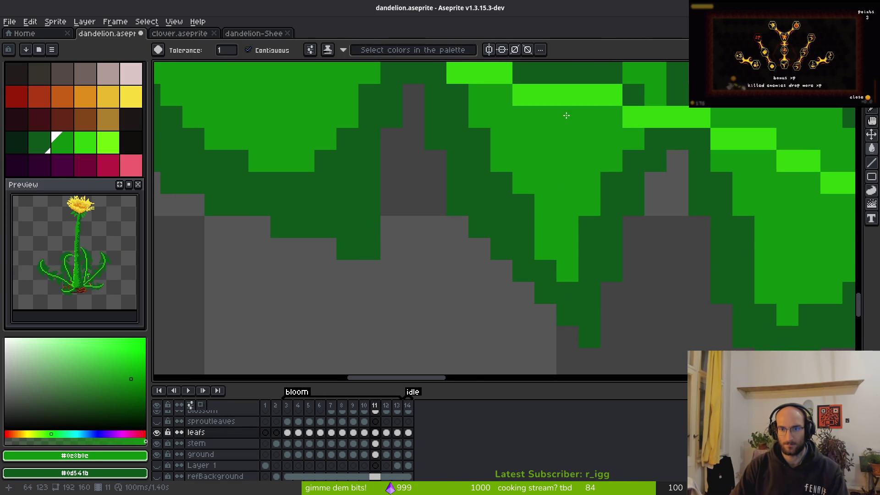
{"action": "scroll", "coordinate": [567, 115], "scroll_direction": "down", "scroll_amount": 1}
{"action": "key", "text": "b"}
{"action": "scroll", "coordinate": [520, 221], "scroll_direction": "down", "scroll_amount": 3}
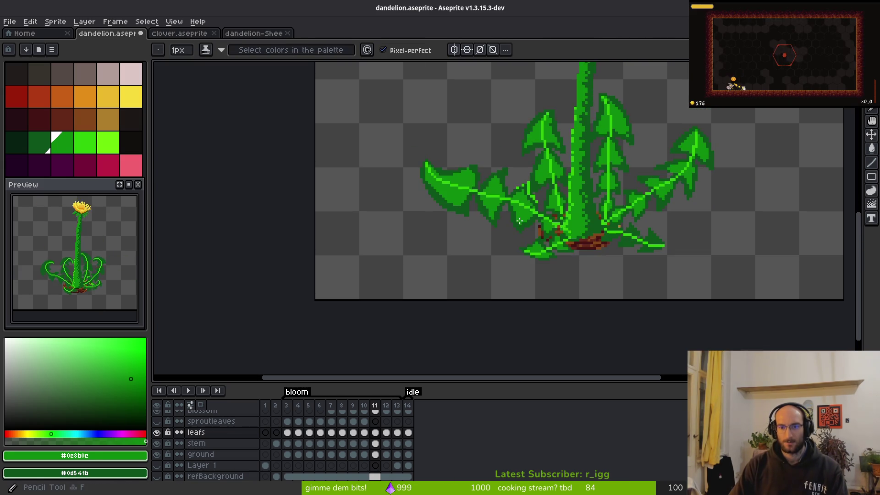
{"action": "scroll", "coordinate": [519, 221], "scroll_direction": "up", "scroll_amount": 5}
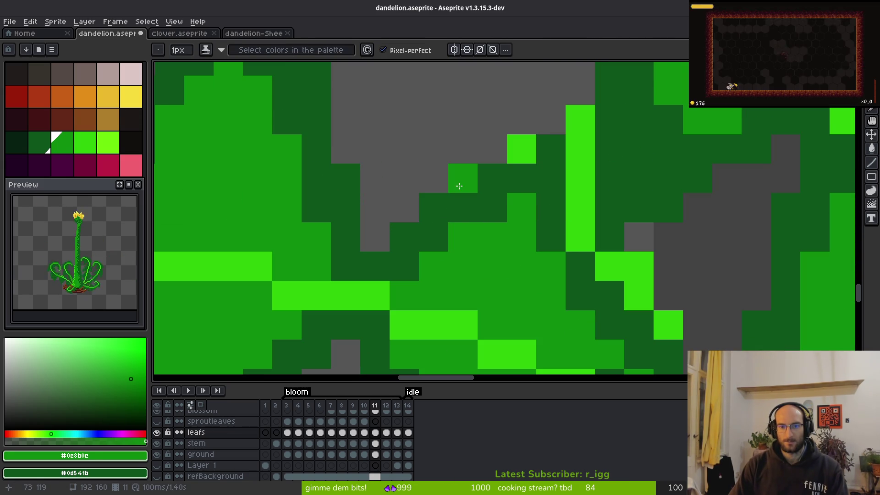
{"action": "scroll", "coordinate": [523, 147], "scroll_direction": "down", "scroll_amount": 3}
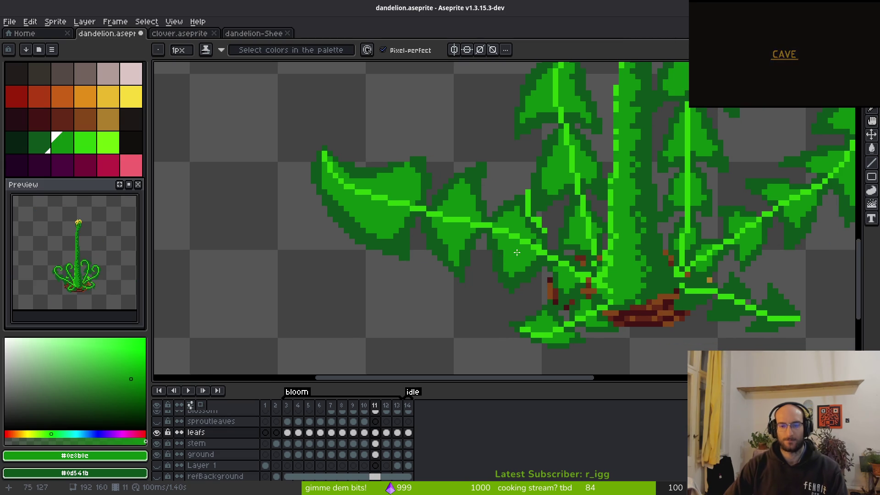
{"action": "scroll", "coordinate": [517, 246], "scroll_direction": "down", "scroll_amount": 3}
{"action": "scroll", "coordinate": [504, 239], "scroll_direction": "up", "scroll_amount": 5}
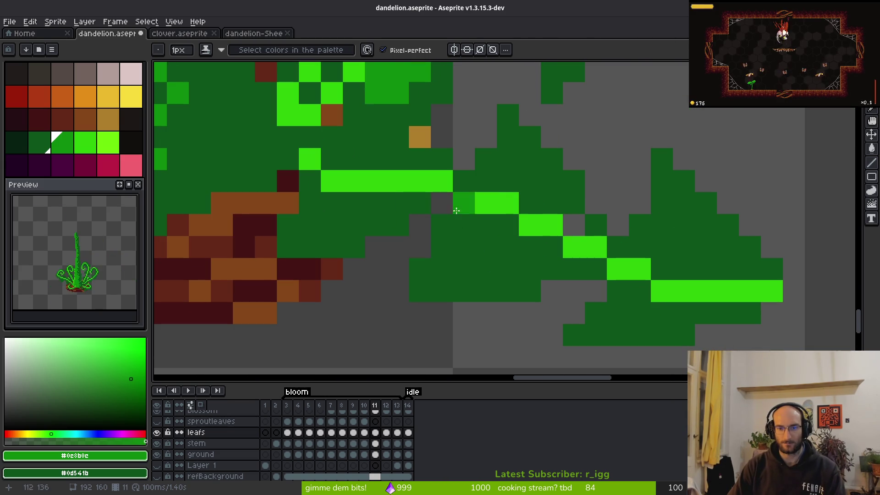
Step: Extend the bright-green vein by a pixel, then sample medium and dark leaf greens as colours
{"action": "left_click", "coordinate": [348, 183], "text": "alt"}
{"action": "left_click", "coordinate": [332, 159]}
{"action": "right_click", "coordinate": [332, 181], "text": "alt"}
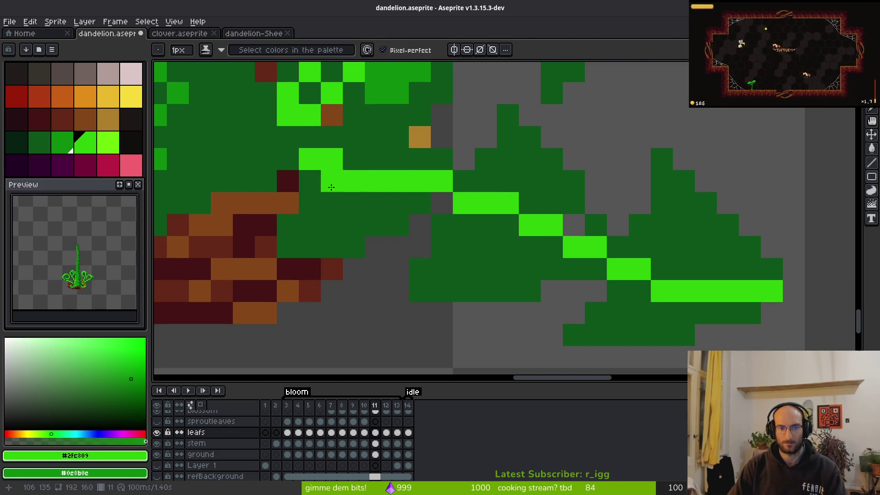
{"action": "right_click", "coordinate": [365, 208], "text": "alt"}
{"action": "left_click", "coordinate": [333, 184], "text": "alt"}
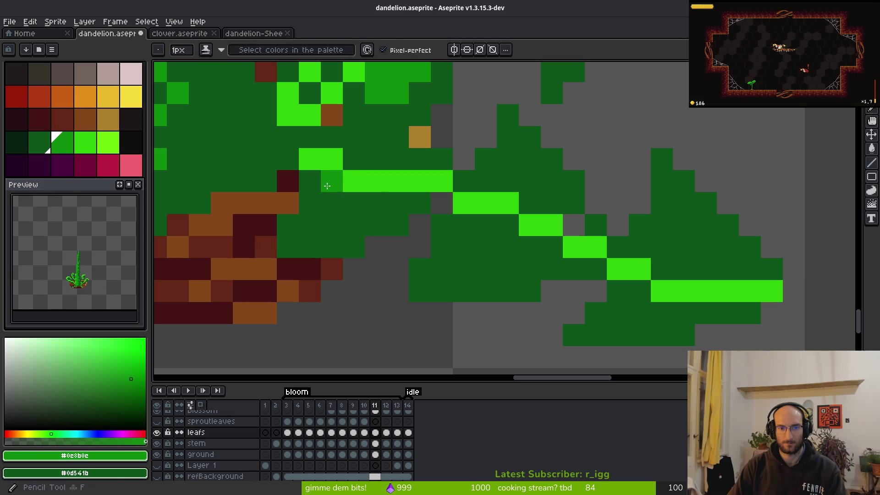
{"action": "left_click", "coordinate": [350, 196], "text": "alt"}
{"action": "left_click", "coordinate": [336, 184], "text": "alt"}
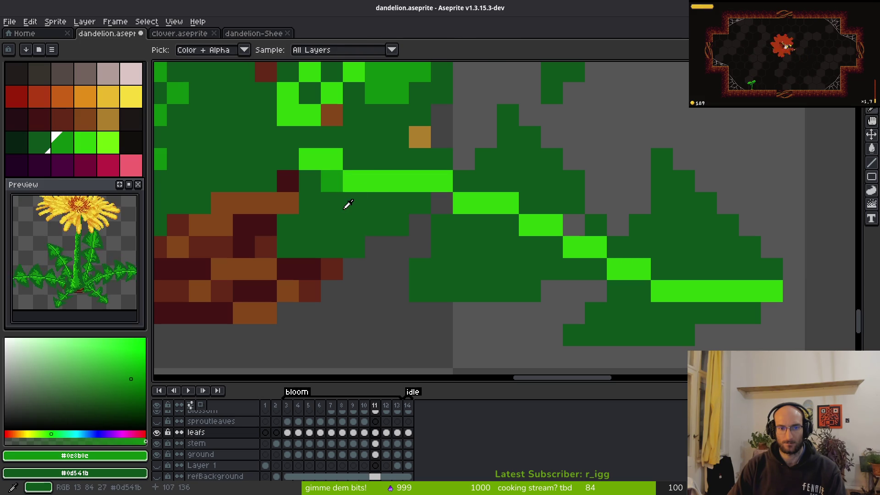
Step: Shade the right leaf medium green, keep its bottom edge dark, and save dandelion.aseprite
{"action": "mouse_move", "coordinate": [334, 196]}
{"action": "left_mouse_down"}
{"action": "mouse_move", "coordinate": [358, 202]}
{"action": "mouse_move", "coordinate": [324, 226]}
{"action": "mouse_move", "coordinate": [403, 202]}
{"action": "mouse_move", "coordinate": [354, 146]}
{"action": "mouse_move", "coordinate": [377, 157]}
{"action": "mouse_move", "coordinate": [305, 242]}
{"action": "mouse_move", "coordinate": [308, 230]}
{"action": "left_mouse_up"}
{"action": "mouse_move", "coordinate": [530, 180]}
{"action": "left_mouse_down"}
{"action": "mouse_move", "coordinate": [503, 177]}
{"action": "mouse_move", "coordinate": [515, 153]}
{"action": "mouse_move", "coordinate": [532, 197]}
{"action": "mouse_move", "coordinate": [516, 181]}
{"action": "mouse_move", "coordinate": [482, 220]}
{"action": "mouse_move", "coordinate": [515, 259]}
{"action": "mouse_move", "coordinate": [513, 248]}
{"action": "mouse_move", "coordinate": [464, 248]}
{"action": "left_mouse_up"}
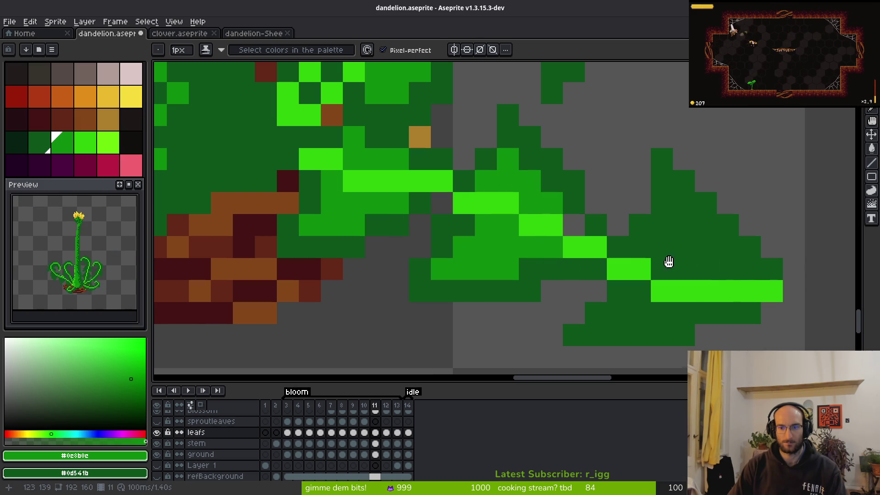
{"action": "left_click_drag", "start_coordinate": [701, 265], "coordinate": [584, 234]}
{"action": "mouse_move", "coordinate": [523, 216]}
{"action": "left_mouse_down"}
{"action": "mouse_move", "coordinate": [544, 194]}
{"action": "mouse_move", "coordinate": [603, 237]}
{"action": "left_mouse_up"}
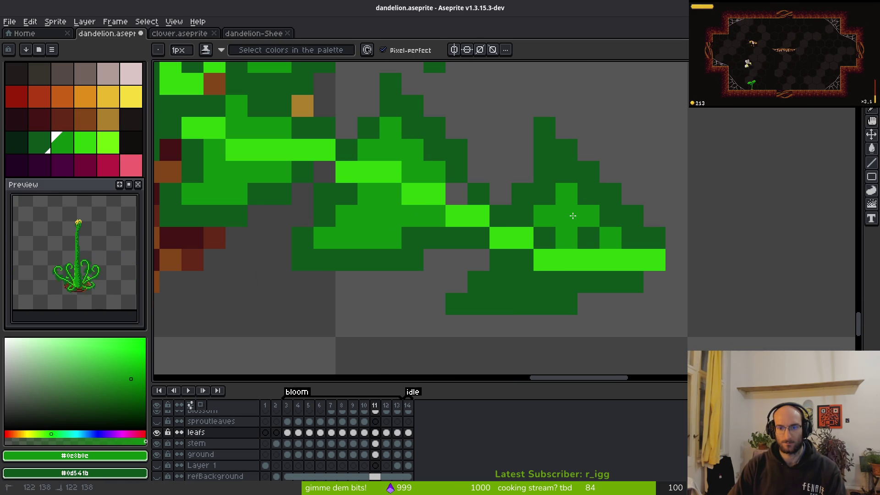
{"action": "mouse_move", "coordinate": [558, 270]}
{"action": "left_mouse_down"}
{"action": "mouse_move", "coordinate": [517, 272]}
{"action": "mouse_move", "coordinate": [565, 273]}
{"action": "left_mouse_up"}
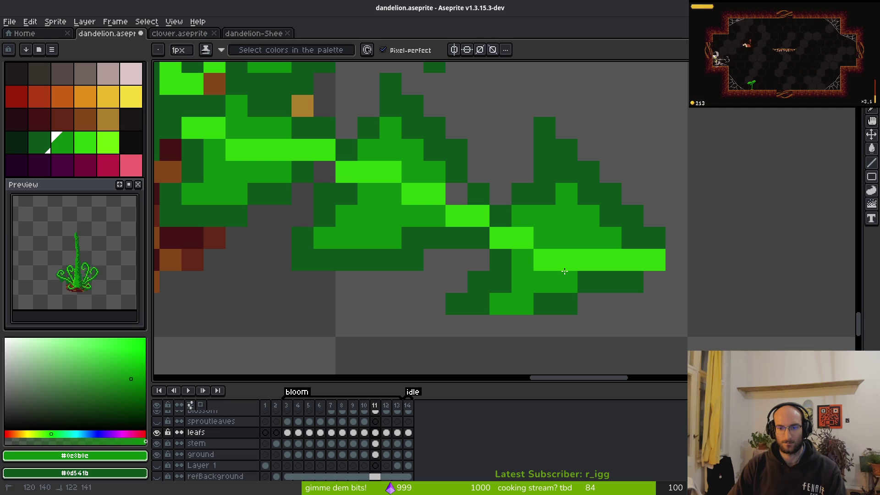
{"action": "mouse_move", "coordinate": [531, 308]}
{"action": "left_mouse_down"}
{"action": "mouse_move", "coordinate": [566, 305]}
{"action": "mouse_move", "coordinate": [568, 276]}
{"action": "left_mouse_up"}
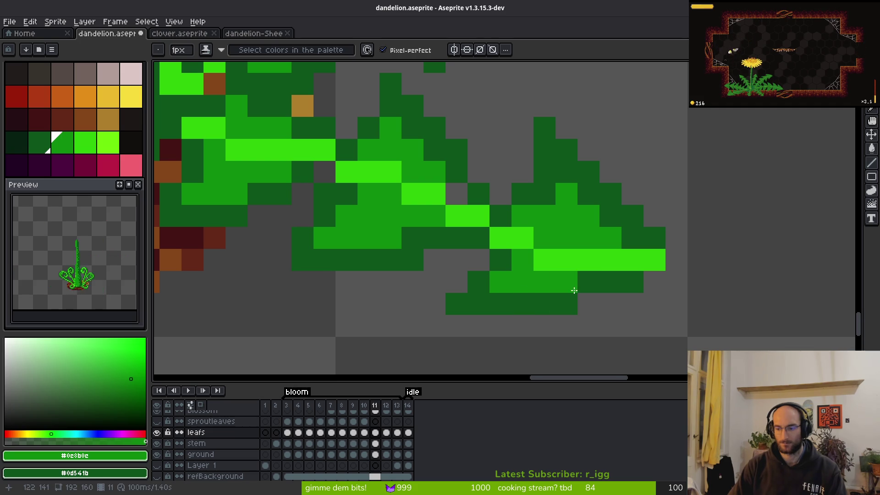
{"action": "left_click_drag", "start_coordinate": [519, 287], "coordinate": [537, 224]}
{"action": "key", "text": "ctrl+s"}
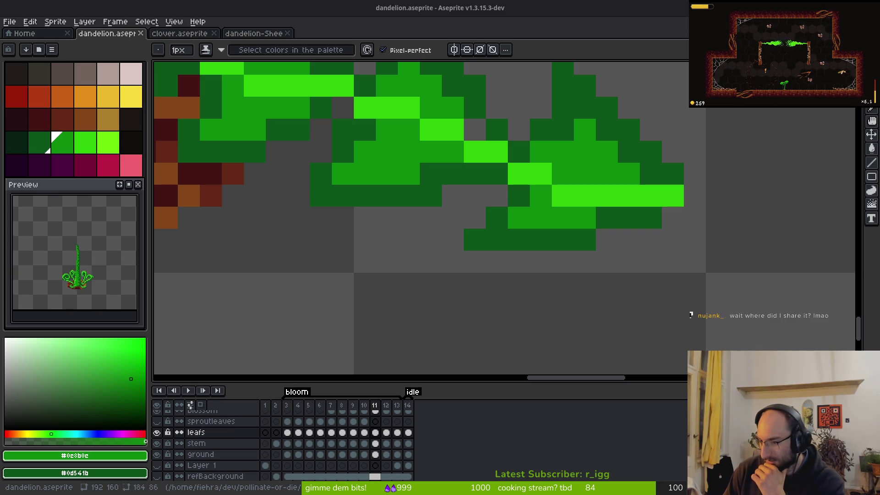
{"action": "key", "text": "alt+Tab"}
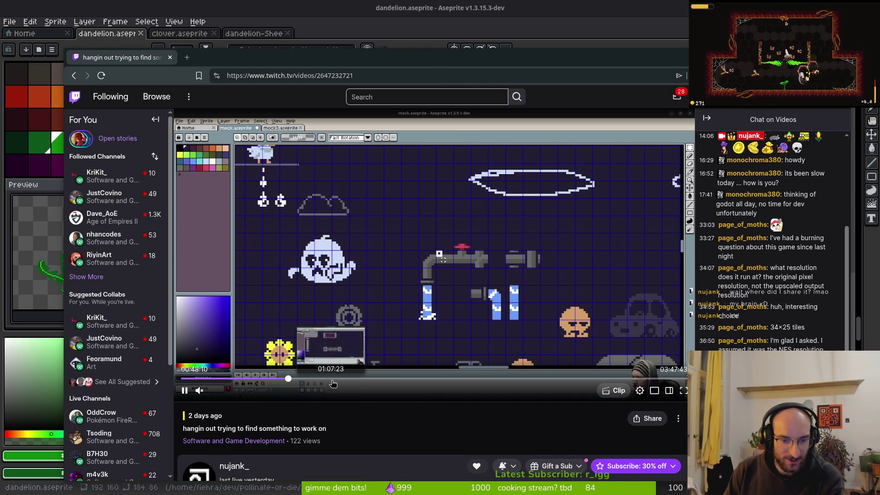
{"action": "left_click", "coordinate": [468, 379]}
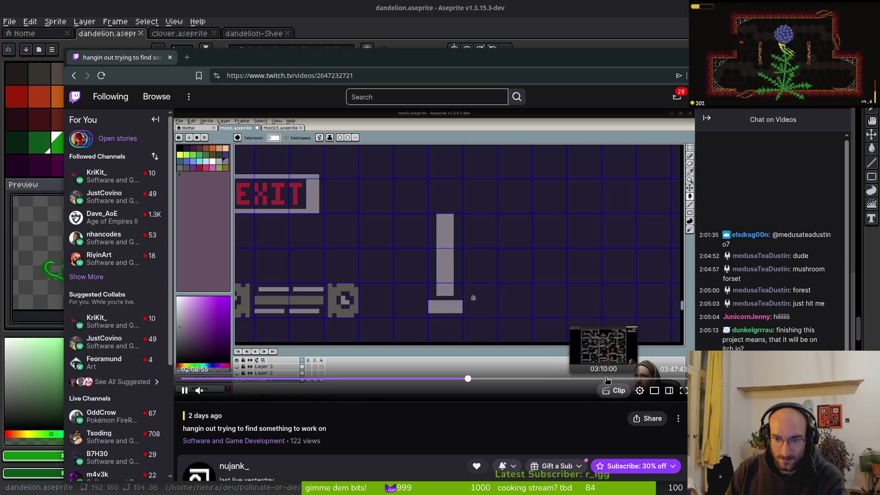
{"action": "left_click", "coordinate": [604, 379]}
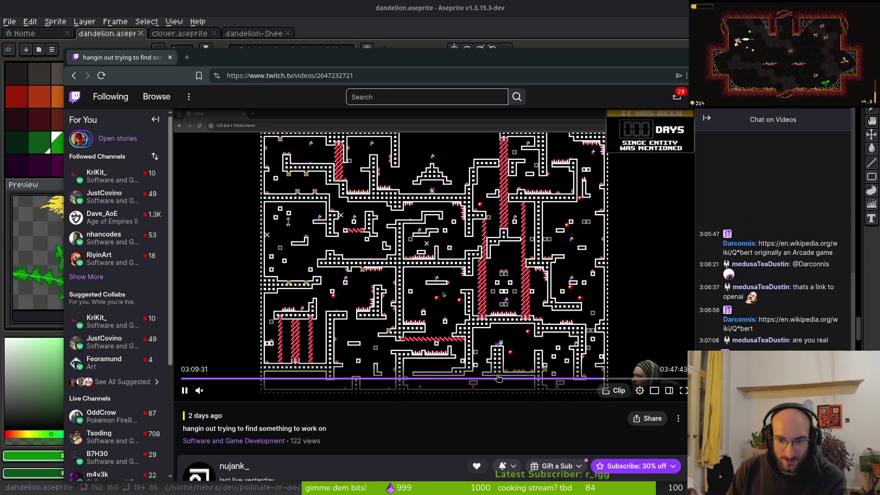
{"action": "left_click", "coordinate": [249, 380]}
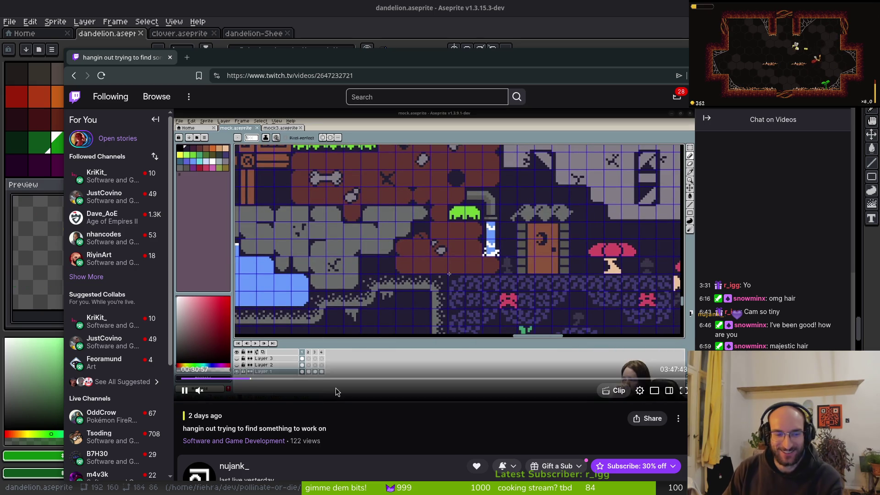
{"action": "left_click", "coordinate": [223, 380]}
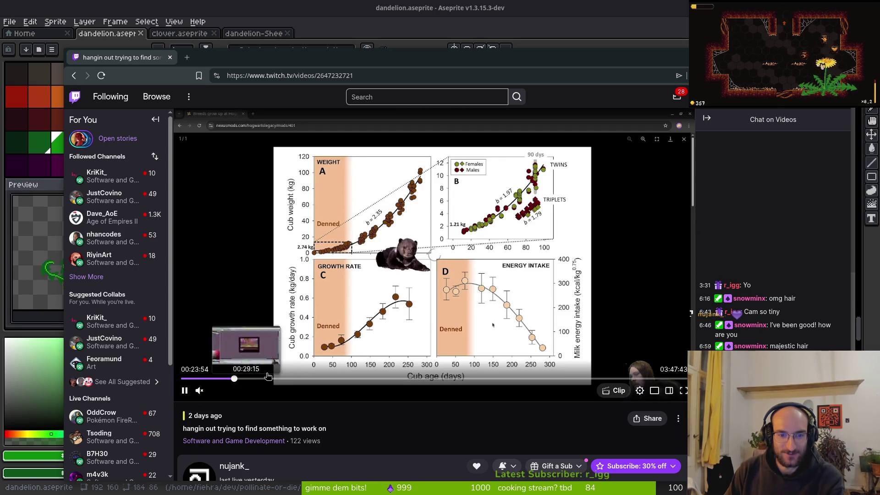
{"action": "left_click", "coordinate": [234, 380]}
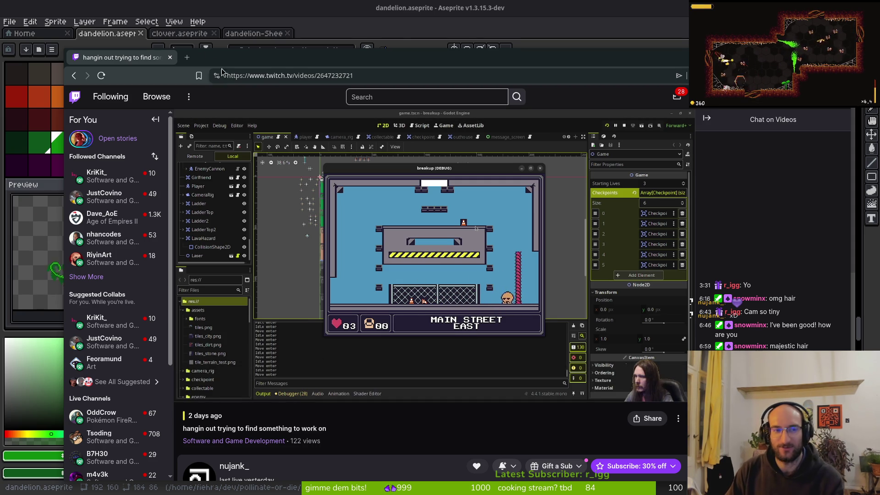
{"action": "left_click", "coordinate": [170, 57]}
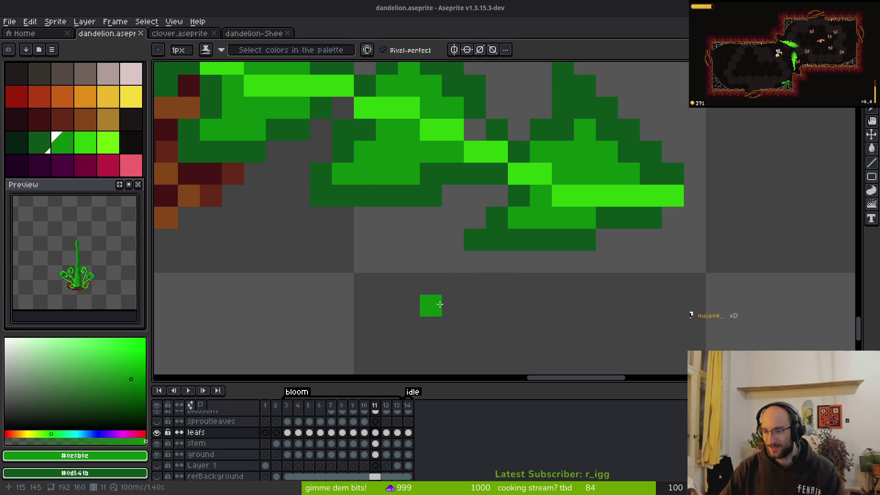
Step: Go back to frame 10 and shade the leaf tip and nearby dark pixels medium green
{"action": "key", "text": "comma"}
{"action": "scroll", "coordinate": [515, 208], "scroll_direction": "down", "scroll_amount": 5}
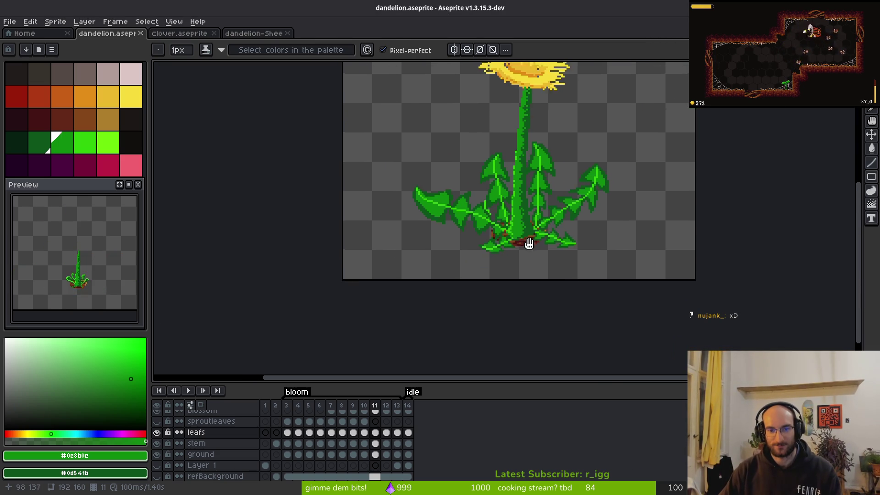
{"action": "scroll", "coordinate": [583, 243], "scroll_direction": "up", "scroll_amount": 3}
{"action": "scroll", "coordinate": [583, 243], "scroll_direction": "up", "scroll_amount": 5}
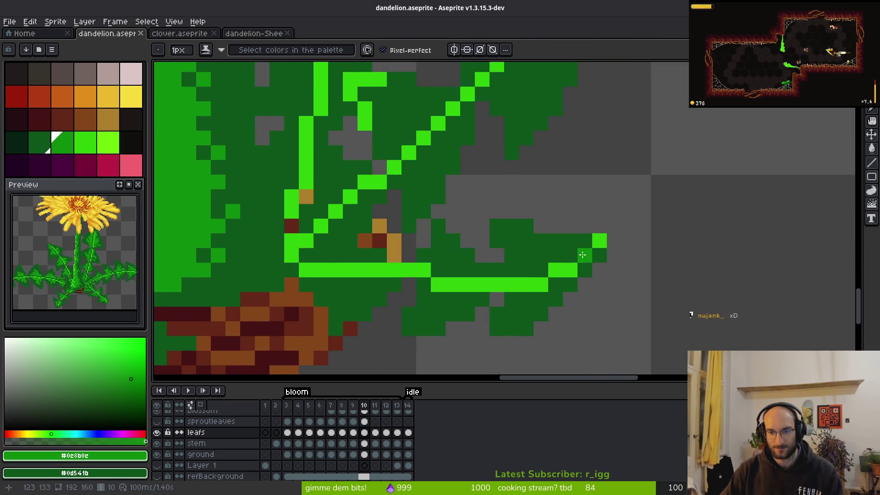
{"action": "left_click_drag", "start_coordinate": [481, 225], "coordinate": [537, 254]}
{"action": "left_click", "coordinate": [452, 253]}
{"action": "mouse_move", "coordinate": [510, 283]}
{"action": "left_mouse_down"}
{"action": "mouse_move", "coordinate": [474, 254]}
{"action": "mouse_move", "coordinate": [460, 265]}
{"action": "mouse_move", "coordinate": [481, 231]}
{"action": "left_mouse_up"}
Step: Shade the lower leaf pixels medium green and dot in scattered medium-green shading pixels
{"action": "scroll", "coordinate": [480, 230], "scroll_direction": "down", "scroll_amount": 2}
{"action": "left_click", "coordinate": [566, 153]}
{"action": "mouse_move", "coordinate": [537, 241]}
{"action": "left_mouse_down"}
{"action": "mouse_move", "coordinate": [488, 236]}
{"action": "mouse_move", "coordinate": [462, 274]}
{"action": "left_mouse_up"}
{"action": "scroll", "coordinate": [468, 278], "scroll_direction": "left", "scroll_amount": 5}
{"action": "mouse_move", "coordinate": [512, 245]}
{"action": "left_mouse_down"}
{"action": "mouse_move", "coordinate": [494, 262]}
{"action": "mouse_move", "coordinate": [558, 238]}
{"action": "left_mouse_up"}
{"action": "left_click", "coordinate": [570, 186]}
{"action": "left_click", "coordinate": [541, 157]}
{"action": "left_click", "coordinate": [512, 156]}
{"action": "left_click", "coordinate": [512, 186]}
{"action": "left_click", "coordinate": [541, 186]}
{"action": "left_click", "coordinate": [512, 127]}
Step: Repaint a row of dark leaf pixels on the left medium green
{"action": "left_click", "coordinate": [378, 211]}
{"action": "left_click", "coordinate": [336, 245]}
{"action": "left_click", "coordinate": [307, 215]}
{"action": "left_click", "coordinate": [289, 214]}
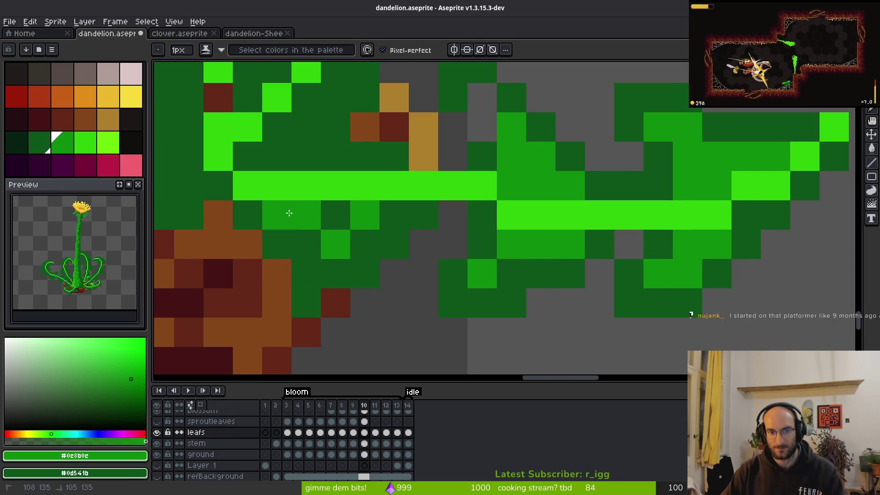
{"action": "left_click", "coordinate": [335, 215]}
{"action": "left_click", "coordinate": [365, 244]}
{"action": "left_click", "coordinate": [395, 214]}
{"action": "left_click", "coordinate": [314, 248]}
Step: Shade the leaf area right of the bright vein and a dark leaf column medium green
{"action": "scroll", "coordinate": [456, 338], "scroll_direction": "down", "scroll_amount": 2}
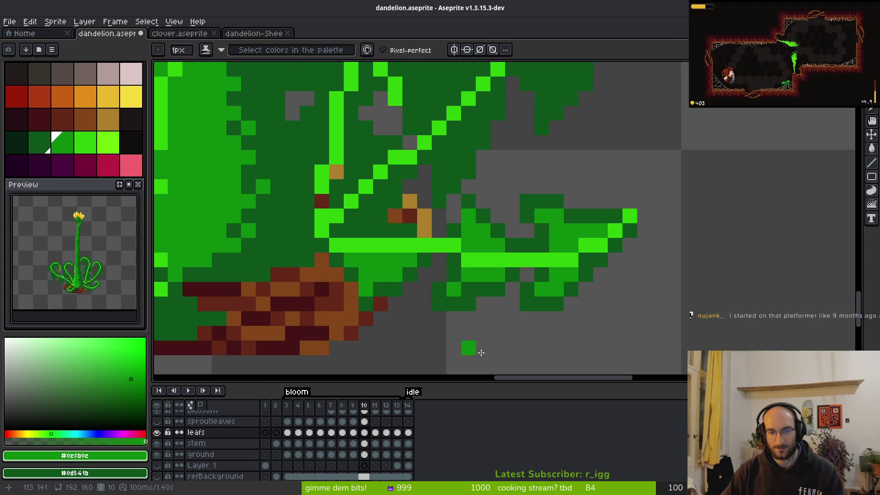
{"action": "scroll", "coordinate": [527, 363], "scroll_direction": "up", "scroll_amount": 1}
{"action": "left_click_drag", "start_coordinate": [505, 303], "coordinate": [472, 280]}
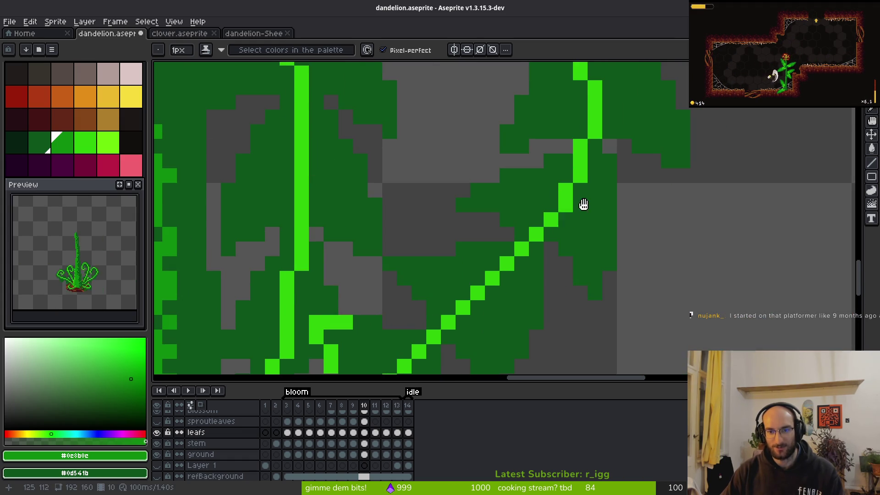
{"action": "scroll", "coordinate": [527, 207], "scroll_direction": "up", "scroll_amount": 2}
{"action": "scroll", "coordinate": [491, 152], "scroll_direction": "down", "scroll_amount": 1}
{"action": "mouse_move", "coordinate": [501, 152]}
{"action": "left_mouse_down"}
{"action": "mouse_move", "coordinate": [586, 281]}
{"action": "mouse_move", "coordinate": [507, 187]}
{"action": "mouse_move", "coordinate": [572, 261]}
{"action": "mouse_move", "coordinate": [538, 278]}
{"action": "mouse_move", "coordinate": [549, 230]}
{"action": "left_mouse_up"}
{"action": "mouse_move", "coordinate": [432, 162]}
{"action": "left_mouse_down"}
{"action": "mouse_move", "coordinate": [435, 243]}
{"action": "mouse_move", "coordinate": [474, 266]}
{"action": "left_mouse_up"}
Step: Bucket-fill two dark leaf regions medium green, touch up cells with the pencil, and save
{"action": "key", "text": "g"}
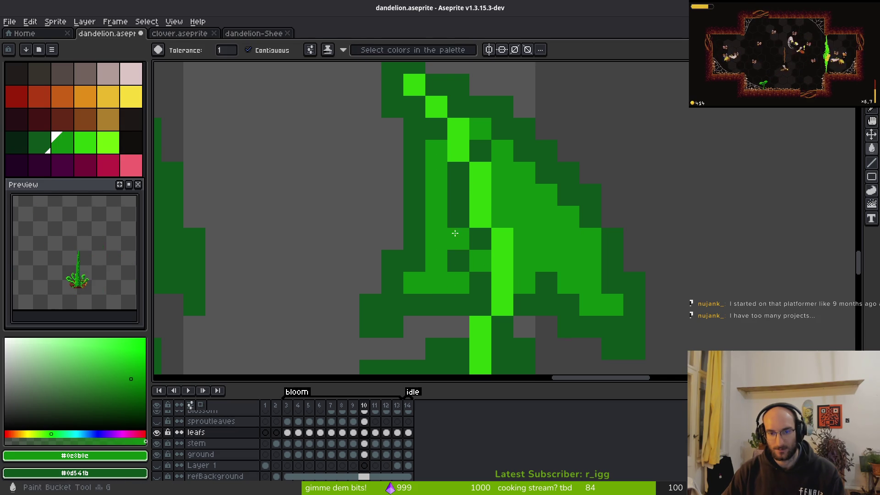
{"action": "left_click", "coordinate": [456, 232]}
{"action": "left_click", "coordinate": [486, 147]}
{"action": "key", "text": "b"}
{"action": "left_click_drag", "start_coordinate": [435, 154], "coordinate": [436, 126]}
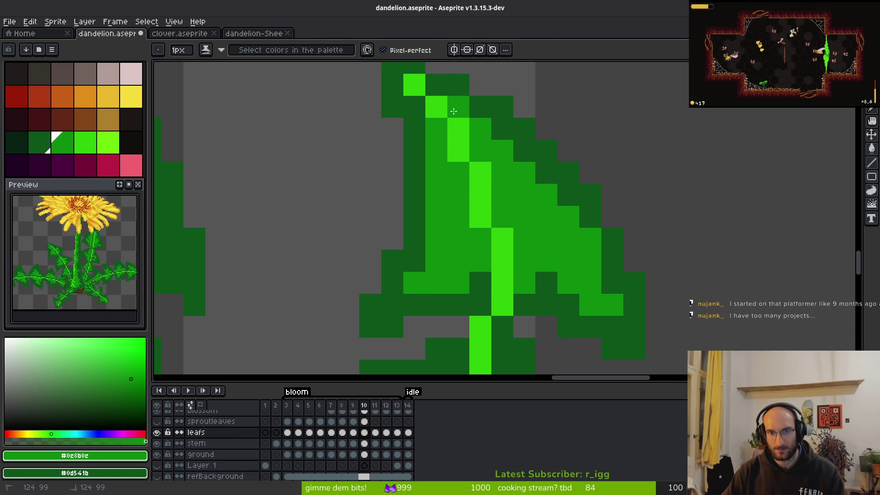
{"action": "left_click", "coordinate": [458, 151]}
{"action": "left_click_drag", "start_coordinate": [448, 240], "coordinate": [460, 209]}
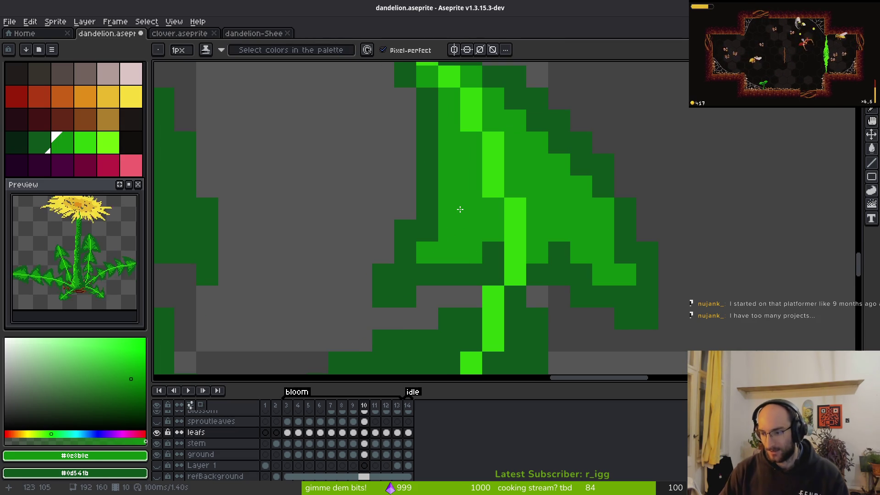
{"action": "key", "text": "ctrl+s"}
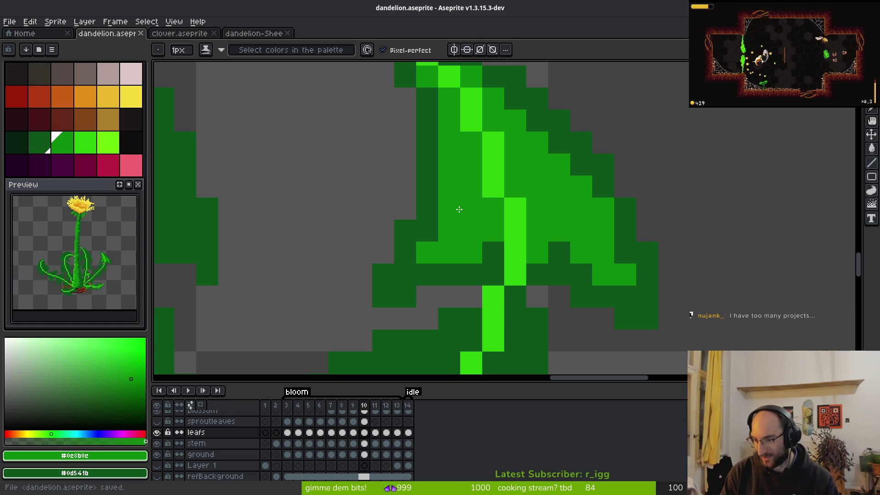
Step: Revert a light pixel to dark green and shade cells on both sides of the light-green vein
{"action": "scroll", "coordinate": [632, 228], "scroll_direction": "down", "scroll_amount": 3}
{"action": "scroll", "coordinate": [632, 228], "scroll_direction": "up", "scroll_amount": 3}
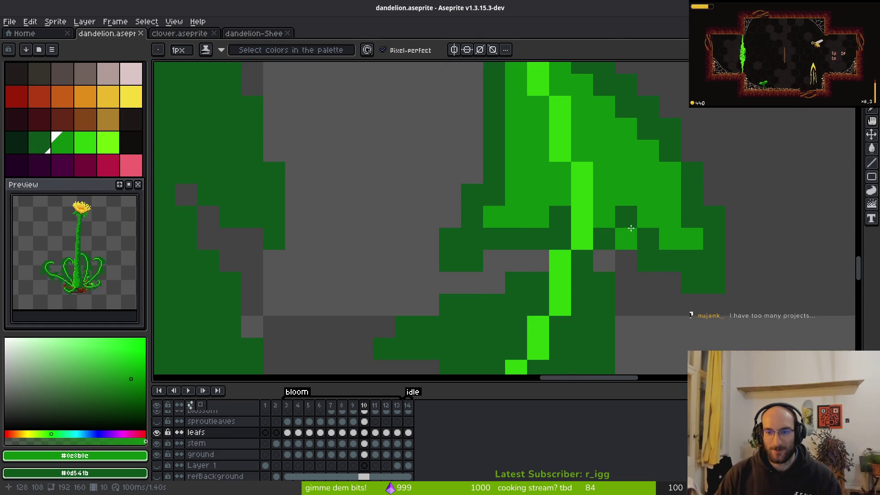
{"action": "right_click", "coordinate": [683, 237]}
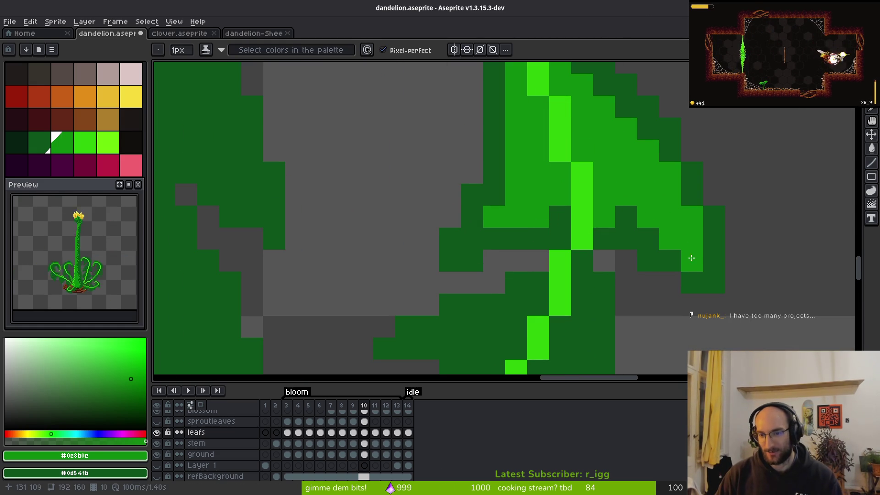
{"action": "scroll", "coordinate": [694, 260], "scroll_direction": "down", "scroll_amount": 3}
{"action": "scroll", "coordinate": [717, 219], "scroll_direction": "up", "scroll_amount": 3}
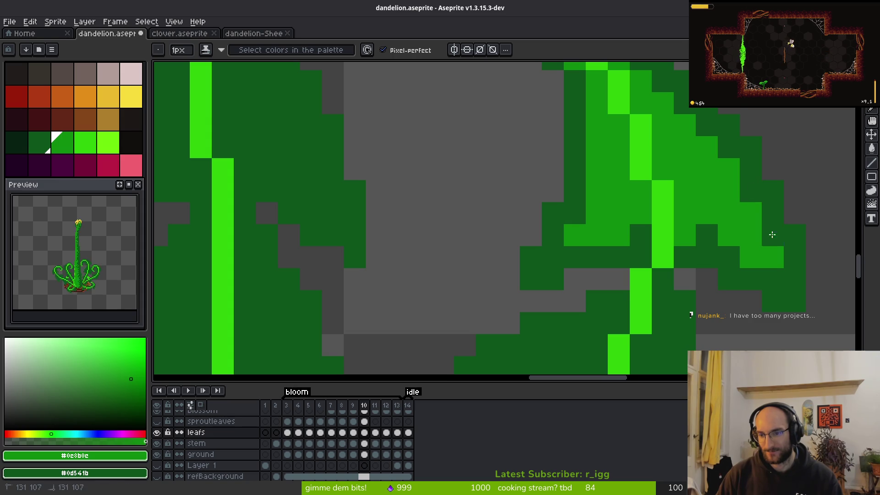
{"action": "scroll", "coordinate": [703, 268], "scroll_direction": "down", "scroll_amount": 3}
{"action": "scroll", "coordinate": [580, 171], "scroll_direction": "up", "scroll_amount": 3}
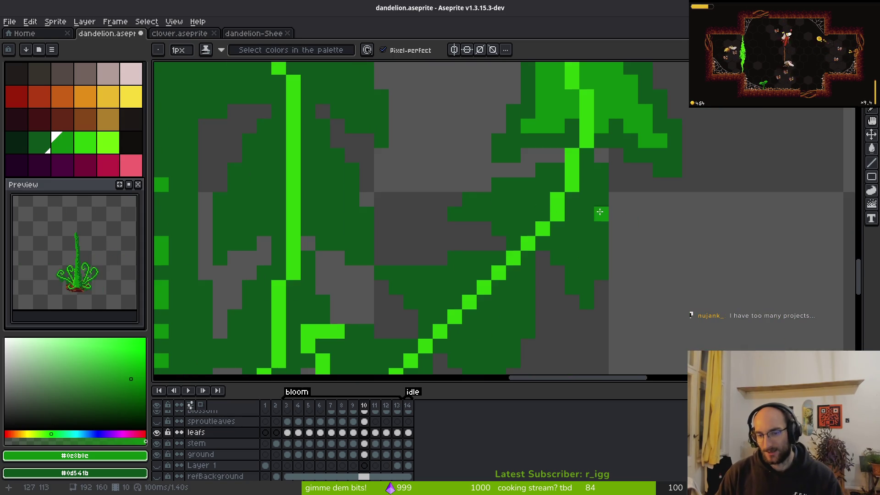
{"action": "mouse_move", "coordinate": [580, 171]}
{"action": "left_mouse_down"}
{"action": "mouse_move", "coordinate": [580, 257]}
{"action": "mouse_move", "coordinate": [541, 238]}
{"action": "mouse_move", "coordinate": [564, 240]}
{"action": "left_mouse_up"}
{"action": "left_click", "coordinate": [501, 168]}
{"action": "mouse_move", "coordinate": [537, 171]}
{"action": "left_mouse_down"}
{"action": "mouse_move", "coordinate": [461, 208]}
{"action": "mouse_move", "coordinate": [568, 209]}
{"action": "left_mouse_up"}
Step: Shade cells around the diagonal vein medium green, correcting one misplaced pixel
{"action": "scroll", "coordinate": [507, 172], "scroll_direction": "down", "scroll_amount": 3}
{"action": "scroll", "coordinate": [631, 170], "scroll_direction": "up", "scroll_amount": 3}
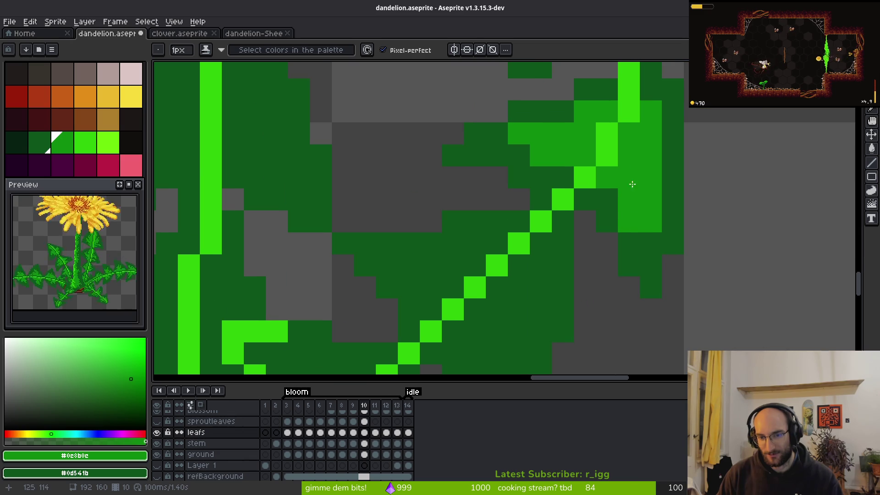
{"action": "mouse_move", "coordinate": [593, 183]}
{"action": "left_mouse_down"}
{"action": "mouse_move", "coordinate": [599, 177]}
{"action": "mouse_move", "coordinate": [633, 190]}
{"action": "left_mouse_up"}
{"action": "left_click_drag", "start_coordinate": [624, 161], "coordinate": [580, 183]}
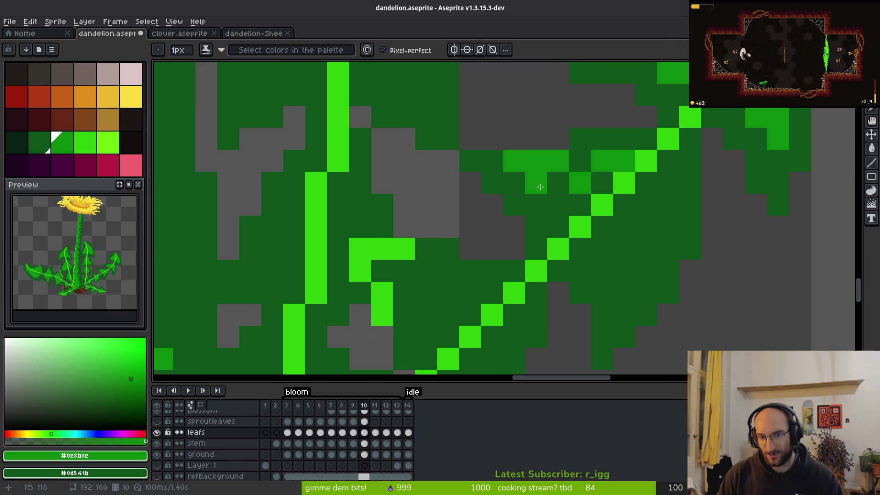
{"action": "right_click", "coordinate": [596, 162]}
{"action": "left_click", "coordinate": [530, 175]}
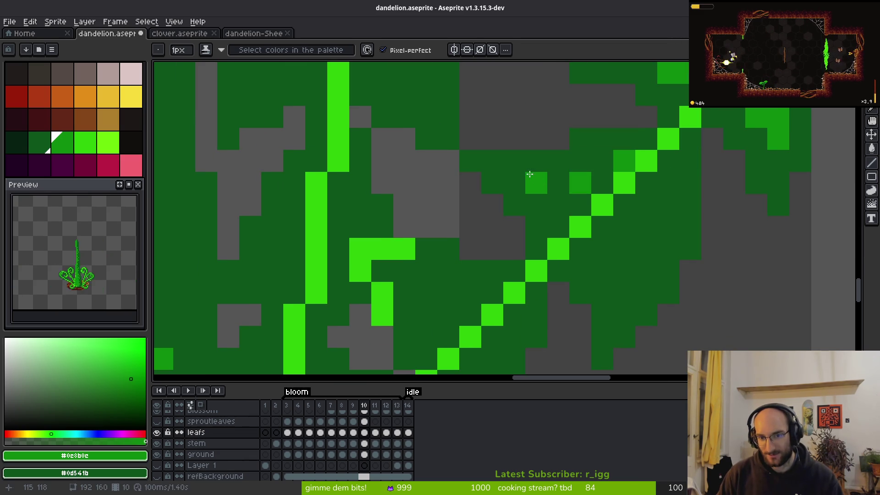
{"action": "left_click", "coordinate": [600, 164]}
{"action": "mouse_move", "coordinate": [670, 166]}
{"action": "left_mouse_down"}
{"action": "mouse_move", "coordinate": [632, 269]}
{"action": "mouse_move", "coordinate": [599, 269]}
{"action": "mouse_move", "coordinate": [647, 196]}
{"action": "mouse_move", "coordinate": [637, 211]}
{"action": "mouse_move", "coordinate": [638, 259]}
{"action": "left_mouse_up"}
Step: Shade dark cells and a diagonal run along the vein in the next leaf section
{"action": "mouse_move", "coordinate": [603, 292]}
{"action": "left_mouse_down"}
{"action": "mouse_move", "coordinate": [674, 208]}
{"action": "mouse_move", "coordinate": [705, 249]}
{"action": "left_mouse_up"}
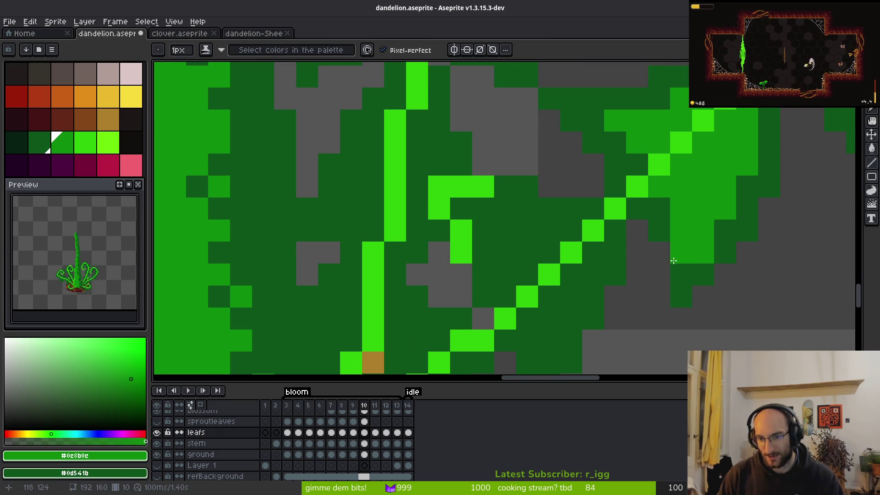
{"action": "left_click_drag", "start_coordinate": [591, 209], "coordinate": [714, 194]}
{"action": "left_click_drag", "start_coordinate": [626, 193], "coordinate": [679, 216]}
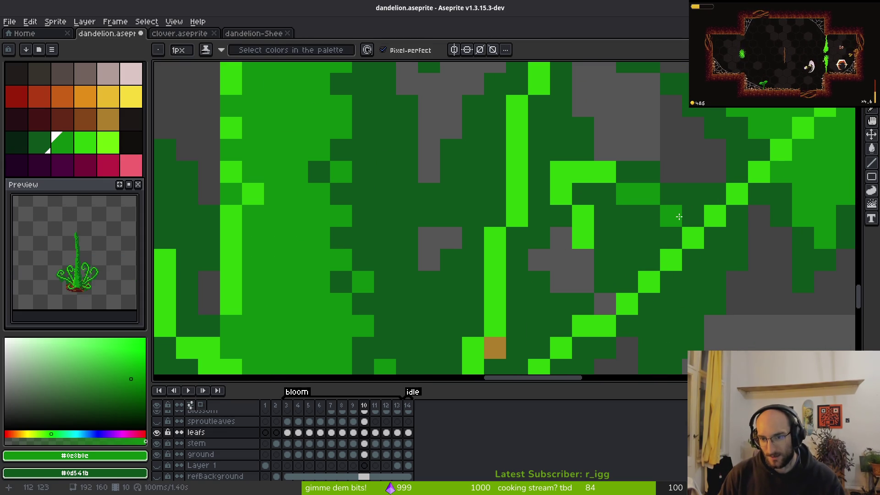
{"action": "mouse_move", "coordinate": [624, 214]}
{"action": "left_mouse_down"}
{"action": "mouse_move", "coordinate": [646, 260]}
{"action": "mouse_move", "coordinate": [664, 247]}
{"action": "left_mouse_up"}
{"action": "mouse_move", "coordinate": [713, 267]}
{"action": "left_mouse_down"}
{"action": "mouse_move", "coordinate": [714, 280]}
{"action": "mouse_move", "coordinate": [656, 317]}
{"action": "left_mouse_up"}
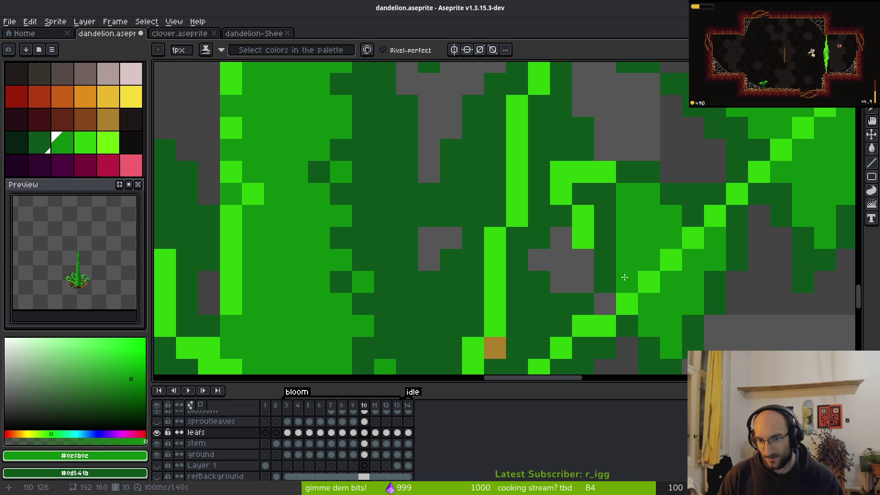
{"action": "scroll", "coordinate": [625, 277], "scroll_direction": "down", "scroll_amount": 5}
{"action": "scroll", "coordinate": [668, 221], "scroll_direction": "up", "scroll_amount": 5}
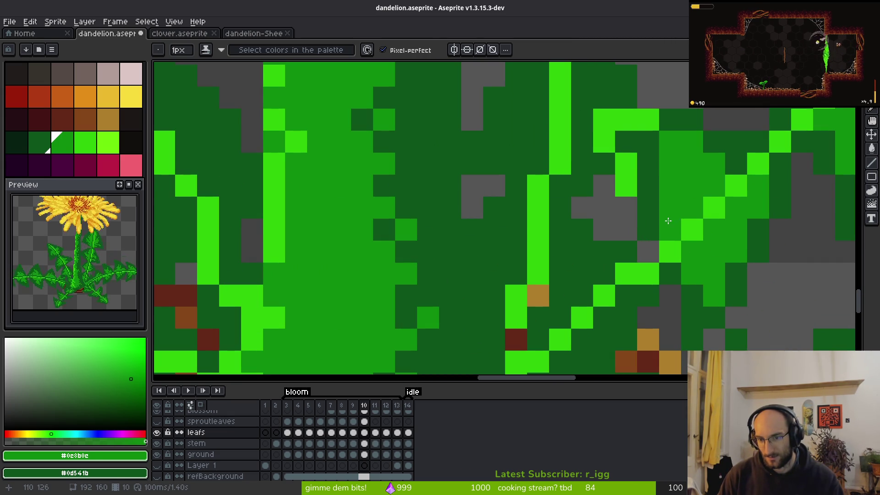
Step: Paint a diagonal run of medium-green cells, undo a misplaced pixel, and shade beside the vein
{"action": "scroll", "coordinate": [600, 271], "scroll_direction": "down", "scroll_amount": 4}
{"action": "scroll", "coordinate": [603, 174], "scroll_direction": "up", "scroll_amount": 3}
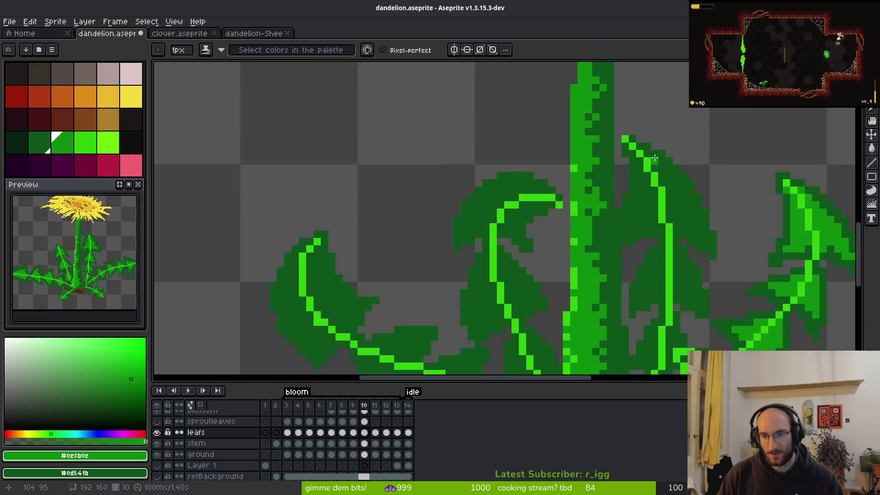
{"action": "mouse_move", "coordinate": [603, 174]}
{"action": "left_mouse_down"}
{"action": "mouse_move", "coordinate": [664, 250]}
{"action": "mouse_move", "coordinate": [659, 280]}
{"action": "mouse_move", "coordinate": [631, 264]}
{"action": "left_mouse_up"}
{"action": "left_click_drag", "start_coordinate": [575, 168], "coordinate": [559, 264]}
{"action": "key", "text": "ctrl+z"}
{"action": "left_click", "coordinate": [527, 190]}
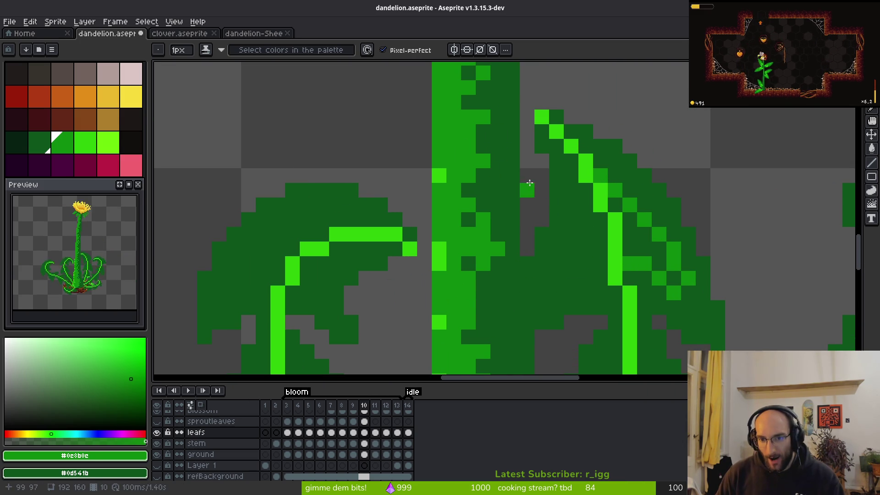
{"action": "mouse_move", "coordinate": [572, 166]}
{"action": "left_mouse_down"}
{"action": "mouse_move", "coordinate": [553, 269]}
{"action": "mouse_move", "coordinate": [610, 238]}
{"action": "mouse_move", "coordinate": [651, 229]}
{"action": "left_mouse_up"}
Step: Draw a medium-green vein and lobe shape higher up and bucket-fill its leaf regions
{"action": "scroll", "coordinate": [651, 229], "scroll_direction": "down", "scroll_amount": 2}
{"action": "scroll", "coordinate": [651, 230], "scroll_direction": "up", "scroll_amount": 2}
{"action": "left_click_drag", "start_coordinate": [689, 263], "coordinate": [667, 140]}
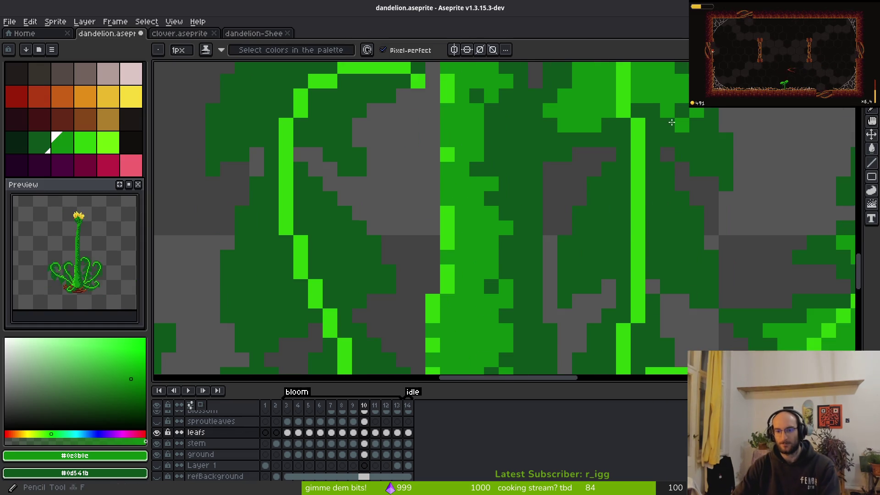
{"action": "scroll", "coordinate": [666, 140], "scroll_direction": "up", "scroll_amount": 3}
{"action": "mouse_move", "coordinate": [550, 126]}
{"action": "left_mouse_down"}
{"action": "mouse_move", "coordinate": [607, 247]}
{"action": "mouse_move", "coordinate": [557, 249]}
{"action": "mouse_move", "coordinate": [519, 222]}
{"action": "mouse_move", "coordinate": [491, 112]}
{"action": "mouse_move", "coordinate": [420, 241]}
{"action": "mouse_move", "coordinate": [468, 212]}
{"action": "left_mouse_up"}
{"action": "key", "text": "g"}
{"action": "left_click", "coordinate": [467, 212]}
{"action": "left_click", "coordinate": [399, 255]}
{"action": "key", "text": "b"}
{"action": "left_click", "coordinate": [395, 285]}
{"action": "left_click", "coordinate": [423, 257]}
Step: Undo a bad pencil stroke, repaint those leaf pixels green, and save the file
{"action": "scroll", "coordinate": [475, 254], "scroll_direction": "down", "scroll_amount": 4}
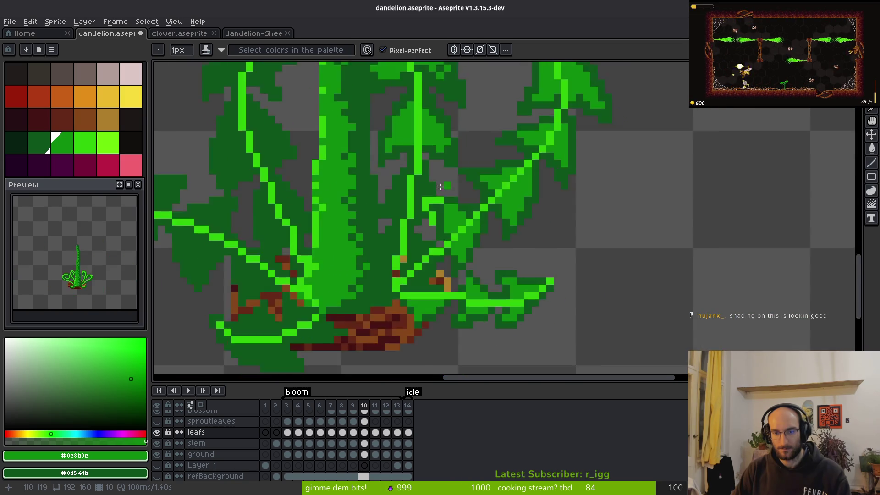
{"action": "scroll", "coordinate": [363, 186], "scroll_direction": "up", "scroll_amount": 3}
{"action": "mouse_move", "coordinate": [376, 190]}
{"action": "left_mouse_down"}
{"action": "mouse_move", "coordinate": [384, 211]}
{"action": "mouse_move", "coordinate": [418, 223]}
{"action": "mouse_move", "coordinate": [424, 214]}
{"action": "left_mouse_up"}
{"action": "key", "text": "ctrl+z"}
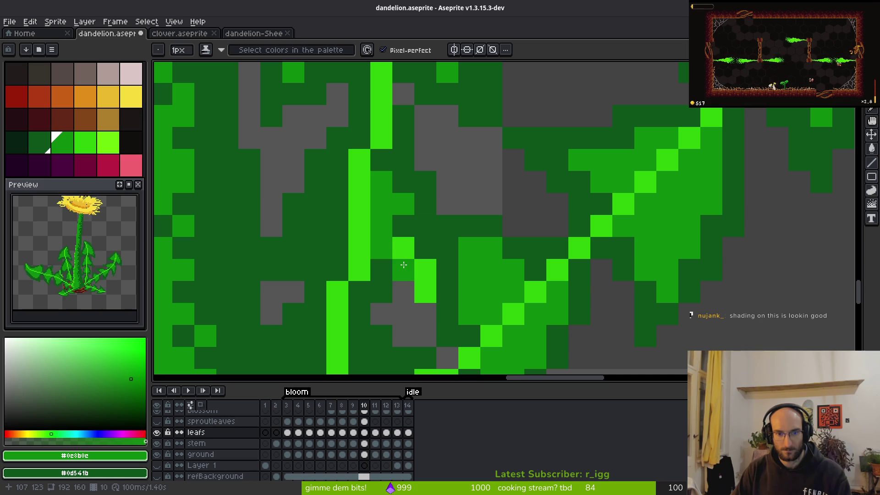
{"action": "left_click_drag", "start_coordinate": [406, 260], "coordinate": [427, 205]}
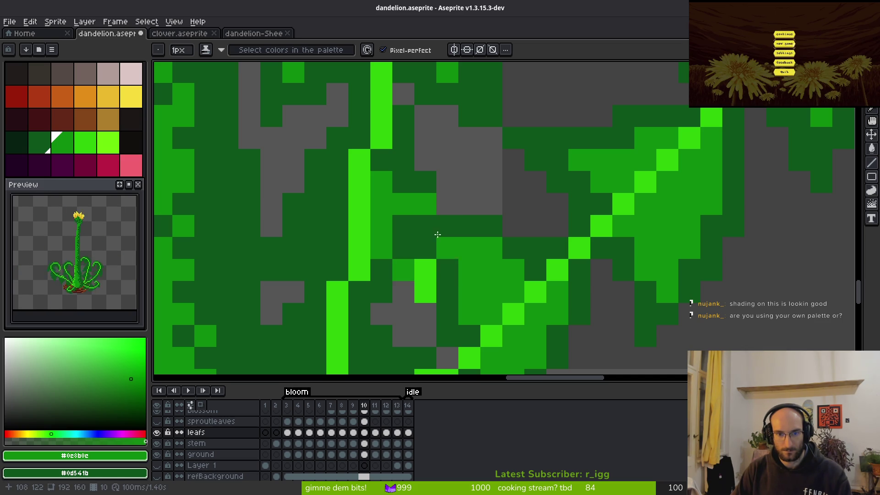
{"action": "scroll", "coordinate": [499, 297], "scroll_direction": "down", "scroll_amount": 8}
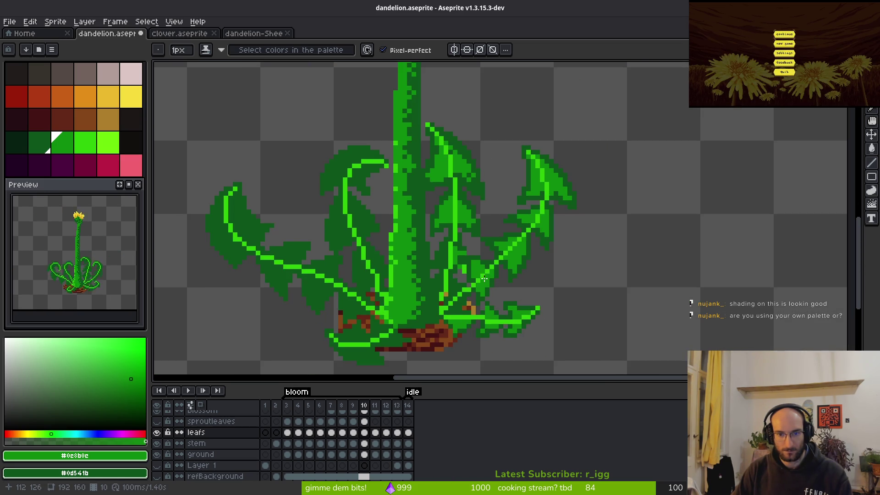
{"action": "scroll", "coordinate": [469, 265], "scroll_direction": "up", "scroll_amount": 7}
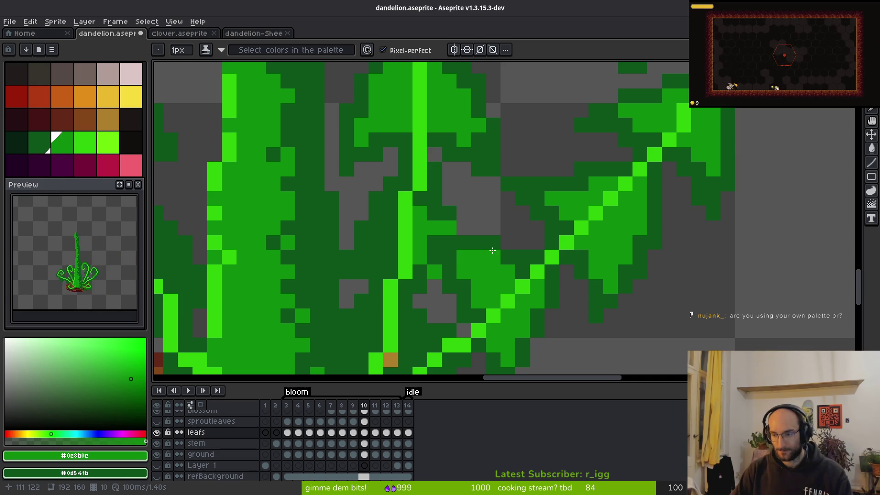
{"action": "key", "text": "ctrl+s"}
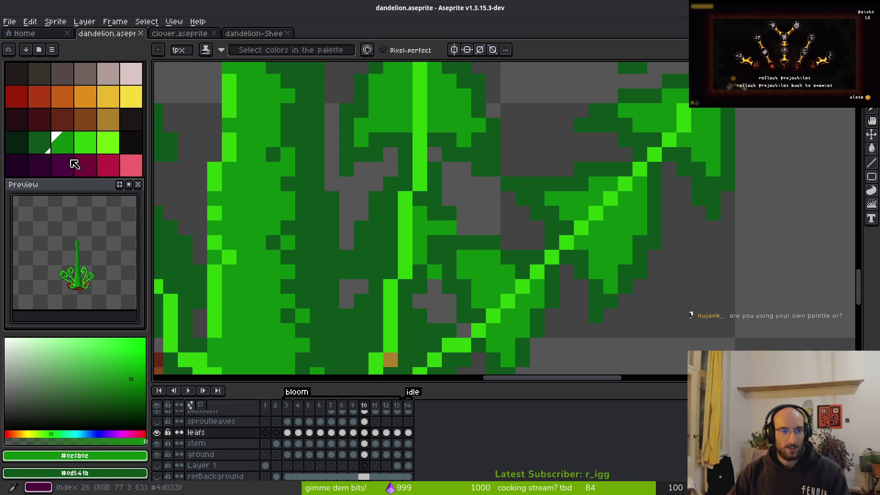
Step: Move the Preview panel and try several orange palette swatches as the drawing colour
{"action": "mouse_move", "coordinate": [64, 191]}
{"action": "left_mouse_down"}
{"action": "mouse_move", "coordinate": [72, 211]}
{"action": "mouse_move", "coordinate": [67, 180]}
{"action": "mouse_move", "coordinate": [71, 198]}
{"action": "left_mouse_up"}
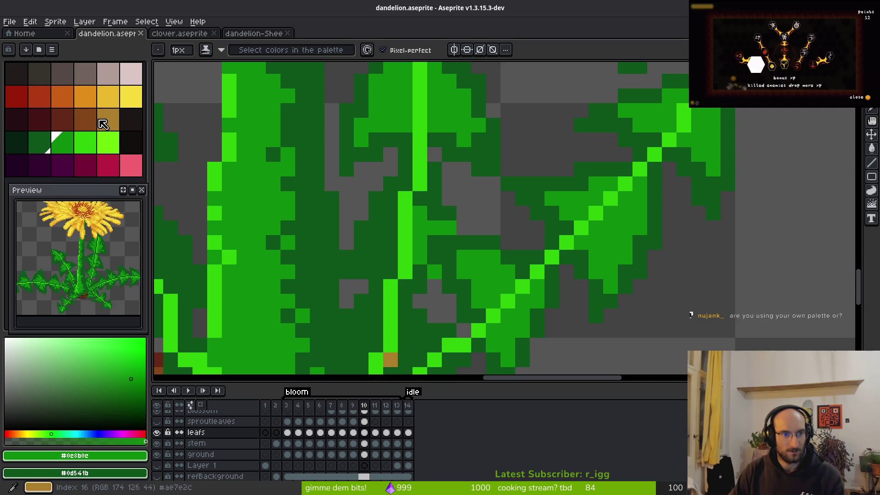
{"action": "left_click", "coordinate": [25, 76]}
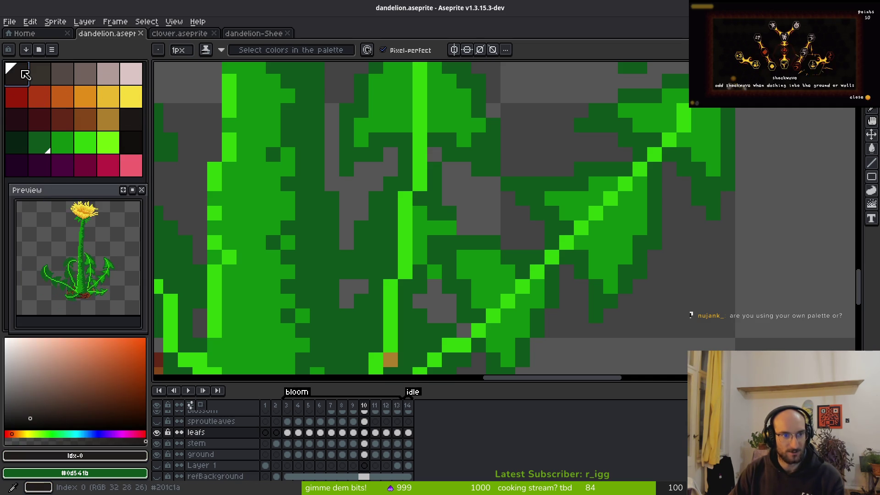
{"action": "left_click_drag", "start_coordinate": [25, 76], "coordinate": [130, 120]}
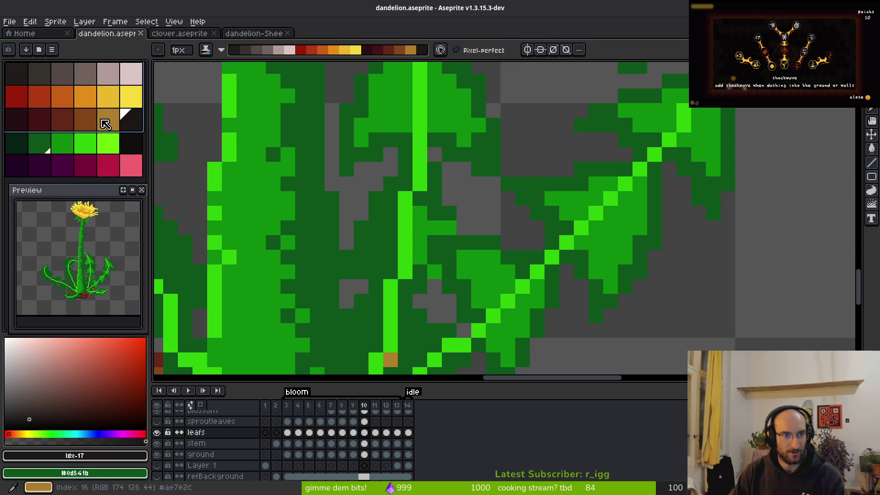
{"action": "left_click", "coordinate": [59, 97]}
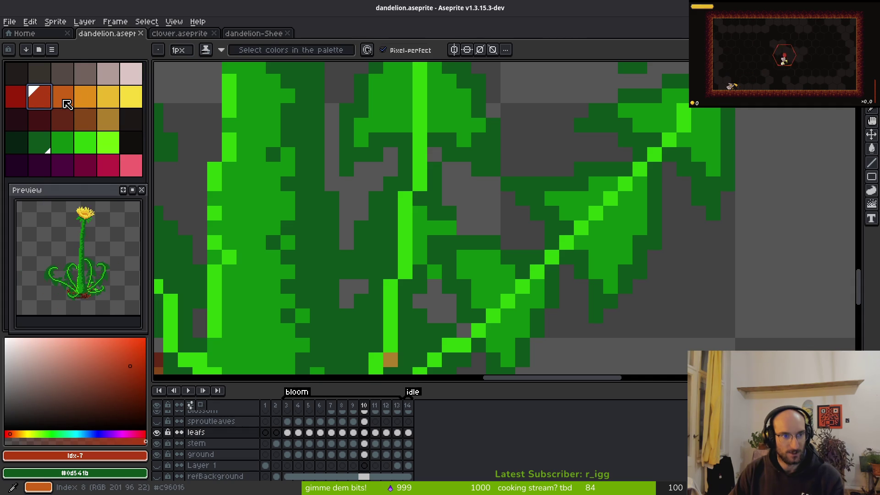
{"action": "left_click", "coordinate": [90, 102]}
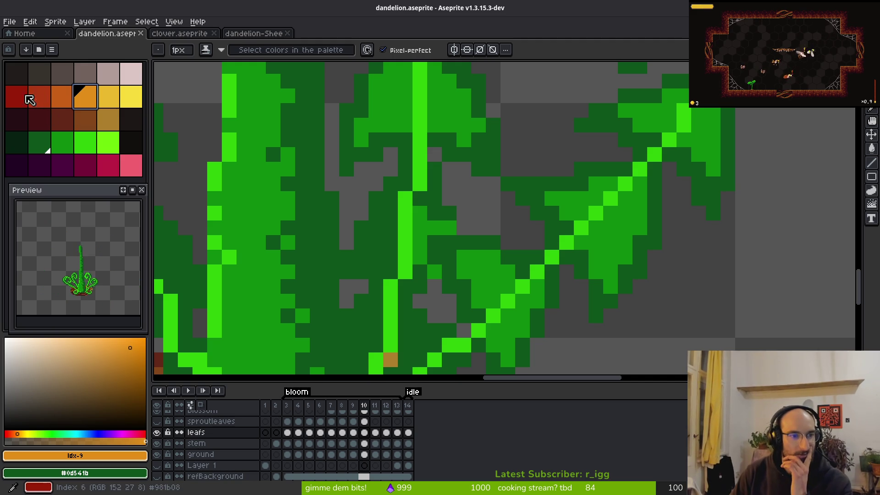
Step: Select palette rows as colour ranges, ending on the dark purple-to-pink row
{"action": "left_click_drag", "start_coordinate": [18, 75], "coordinate": [131, 96]}
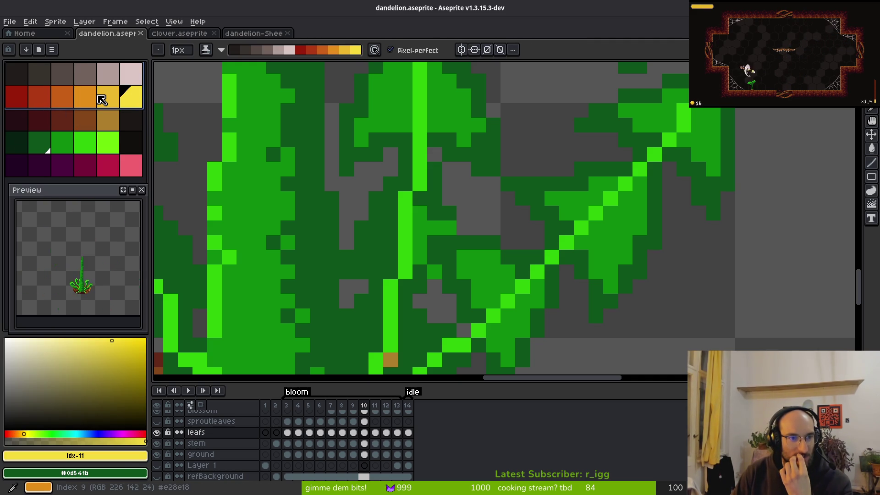
{"action": "left_click", "coordinate": [88, 74]}
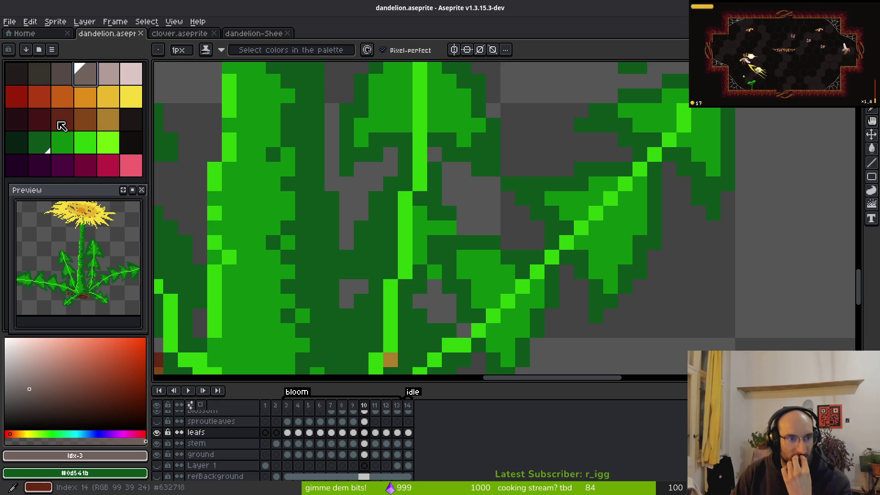
{"action": "left_click_drag", "start_coordinate": [30, 123], "coordinate": [127, 120]}
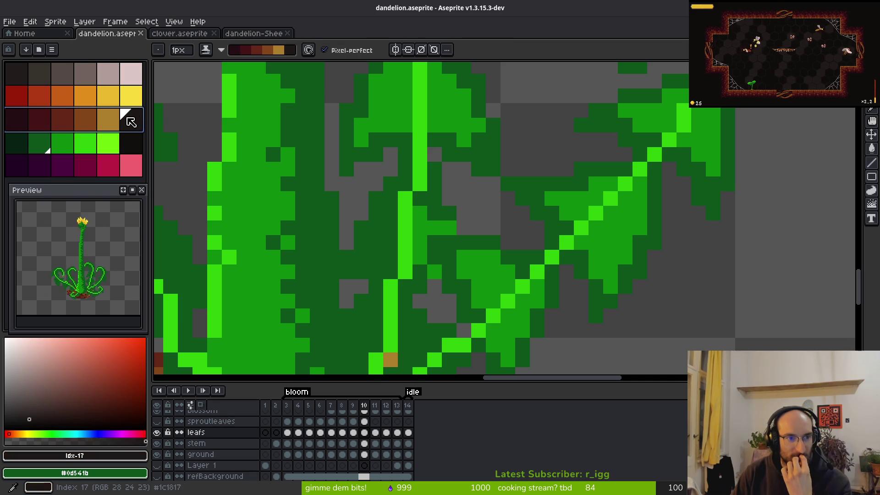
{"action": "left_click", "coordinate": [68, 127]}
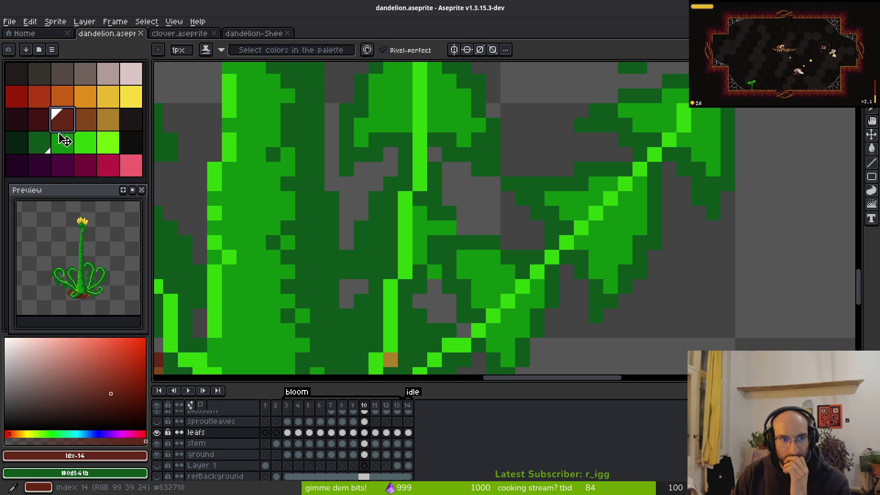
{"action": "left_click_drag", "start_coordinate": [33, 173], "coordinate": [132, 168]}
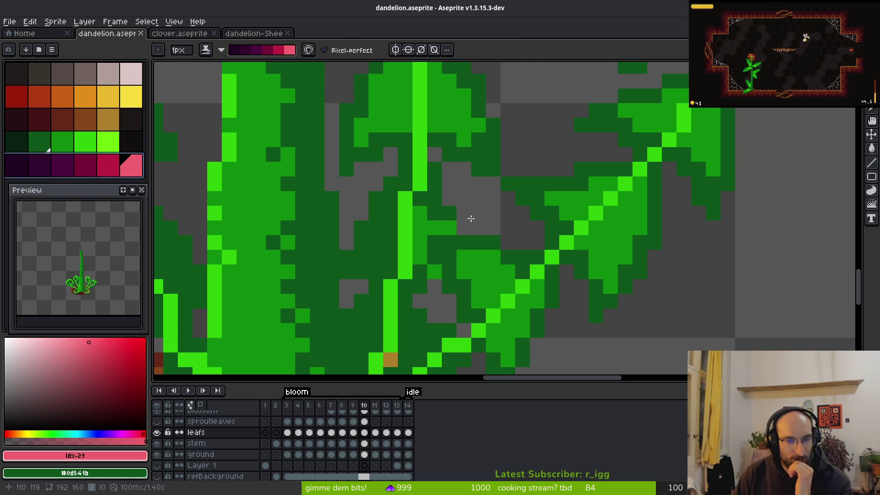
Step: Frame the whole leaf cluster and eyedrop the bright green of a leaf vein
{"action": "scroll", "coordinate": [459, 256], "scroll_direction": "down", "scroll_amount": 5}
{"action": "left_click_drag", "start_coordinate": [458, 257], "coordinate": [452, 258]}
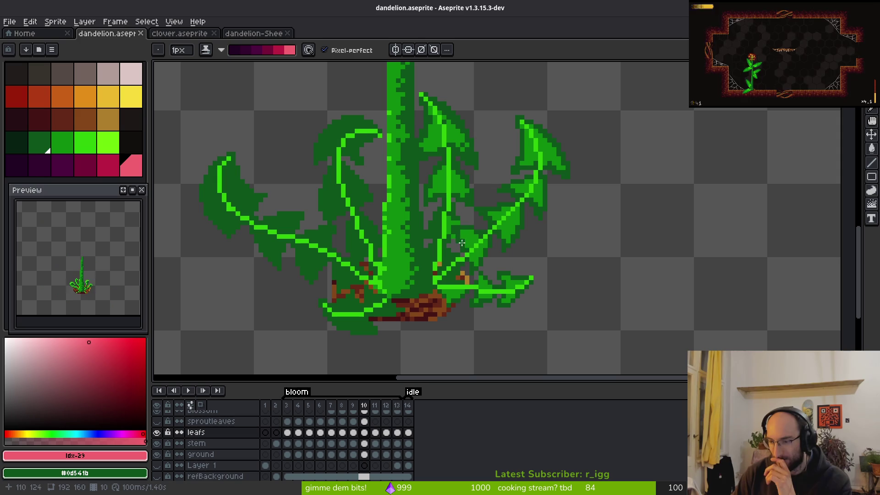
{"action": "left_click_drag", "start_coordinate": [403, 202], "coordinate": [369, 179]}
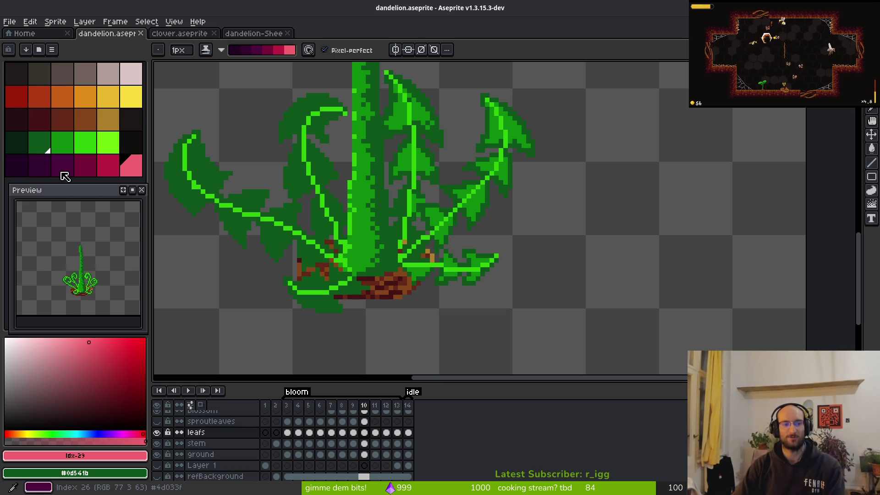
{"action": "scroll", "coordinate": [341, 223], "scroll_direction": "up", "scroll_amount": 5}
{"action": "key", "text": "alt"}
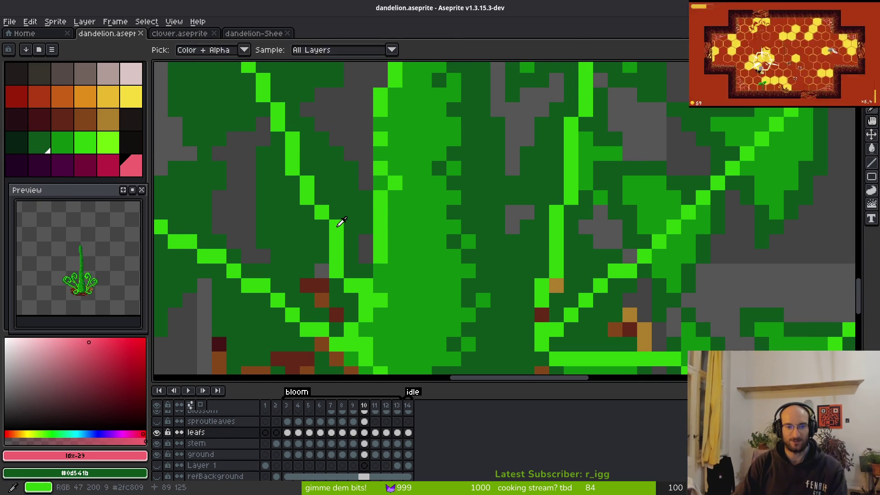
{"action": "left_click", "coordinate": [341, 223], "text": "alt"}
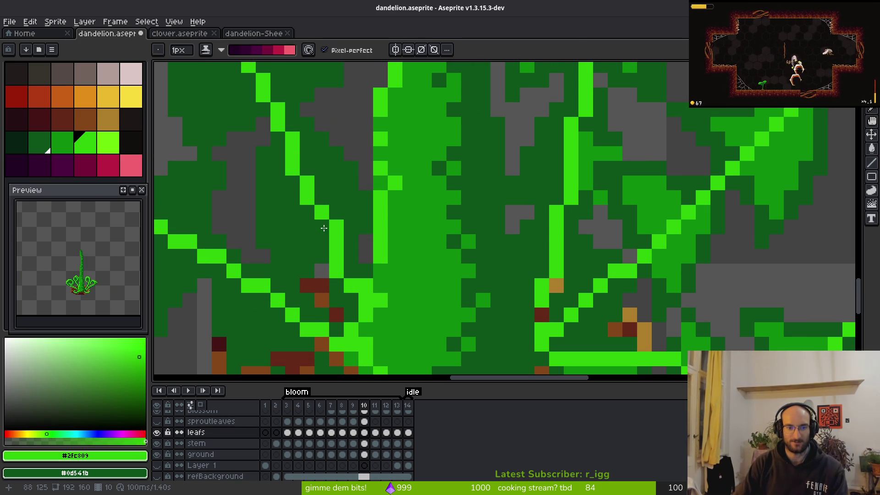
{"action": "key", "text": "alt"}
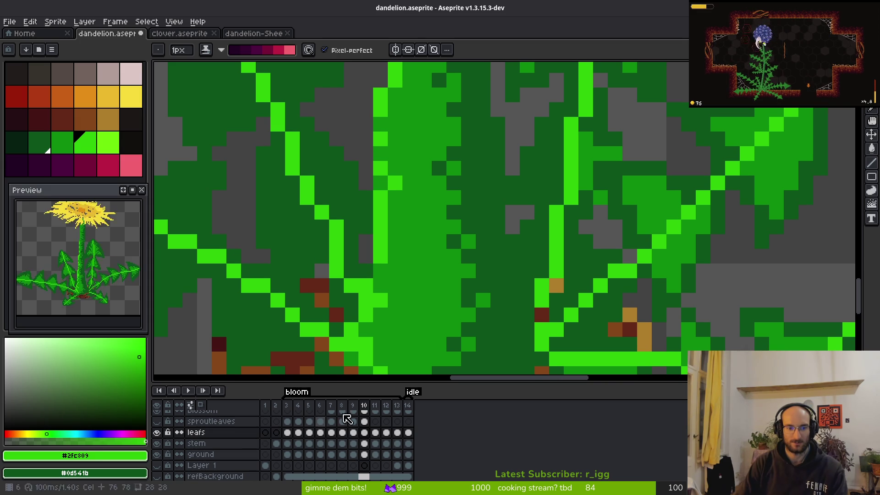
{"action": "key", "text": "alt"}
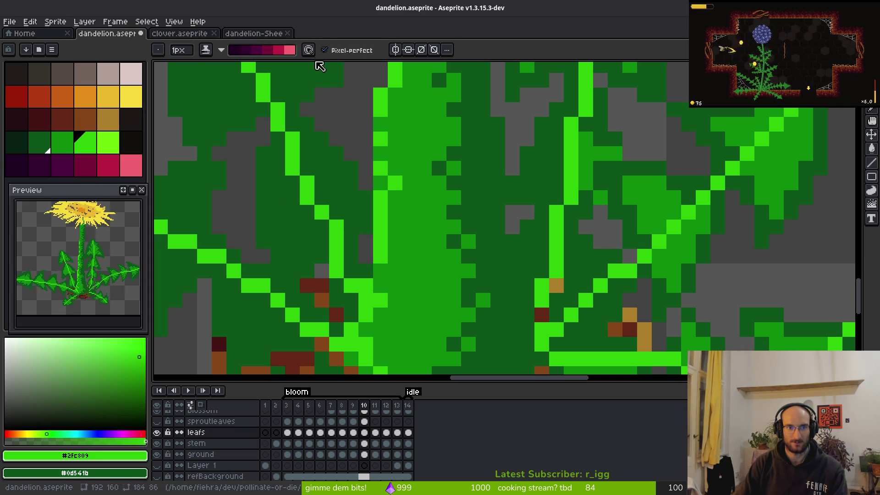
{"action": "key", "text": "alt"}
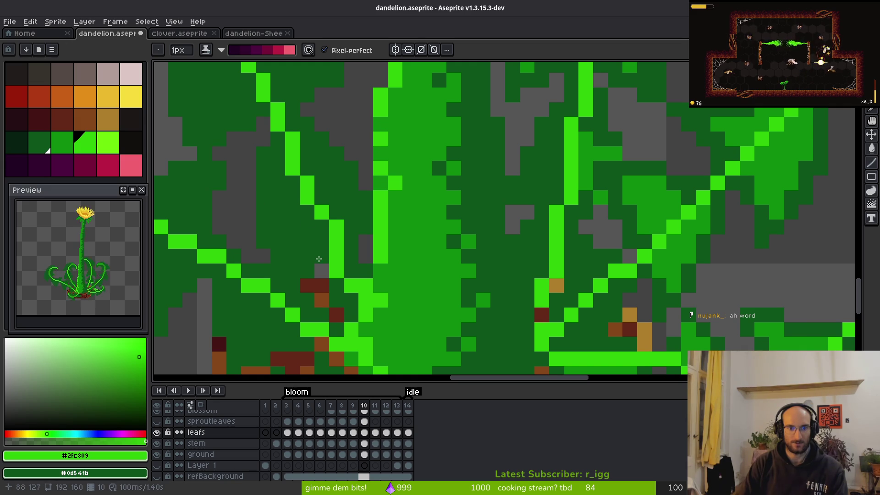
Step: Save the dandelion sprite, pick the mid green, and save again
{"action": "scroll", "coordinate": [319, 259], "scroll_direction": "down", "scroll_amount": 4}
{"action": "key", "text": "ctrl+s"}
{"action": "scroll", "coordinate": [596, 250], "scroll_direction": "down", "scroll_amount": 1}
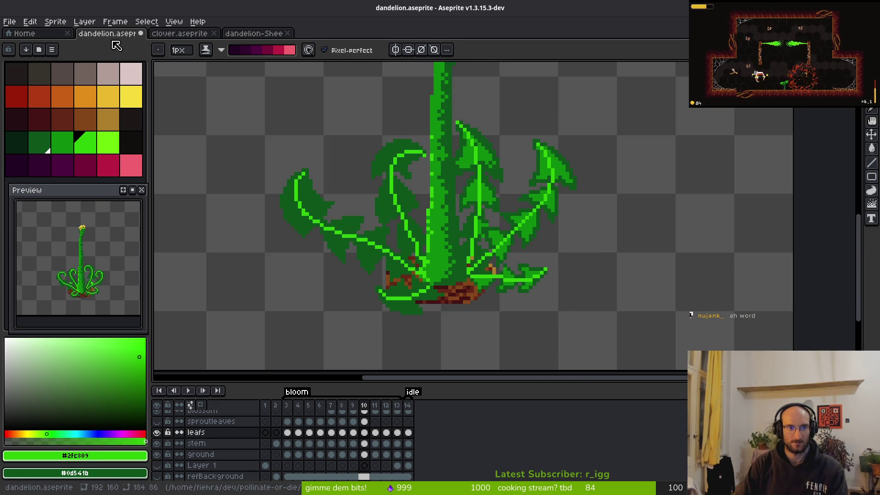
{"action": "key", "text": "ctrl+s"}
{"action": "scroll", "coordinate": [634, 241], "scroll_direction": "up", "scroll_amount": 2}
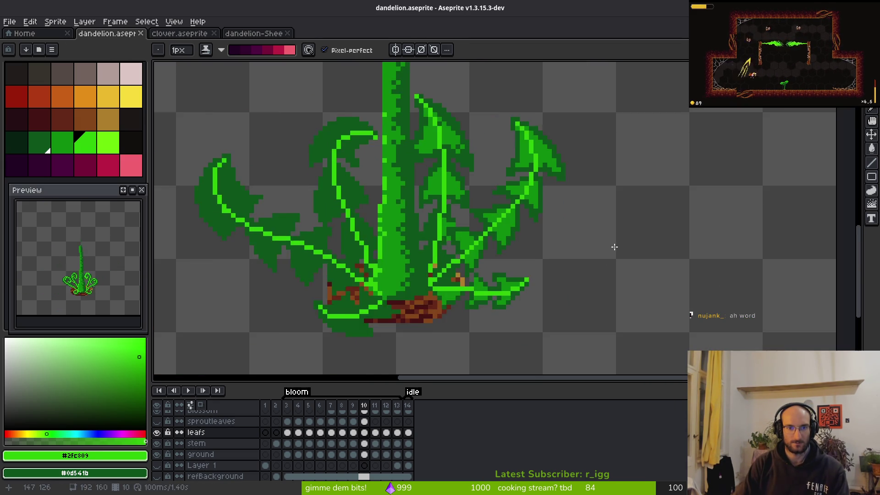
{"action": "left_click", "coordinate": [63, 152]}
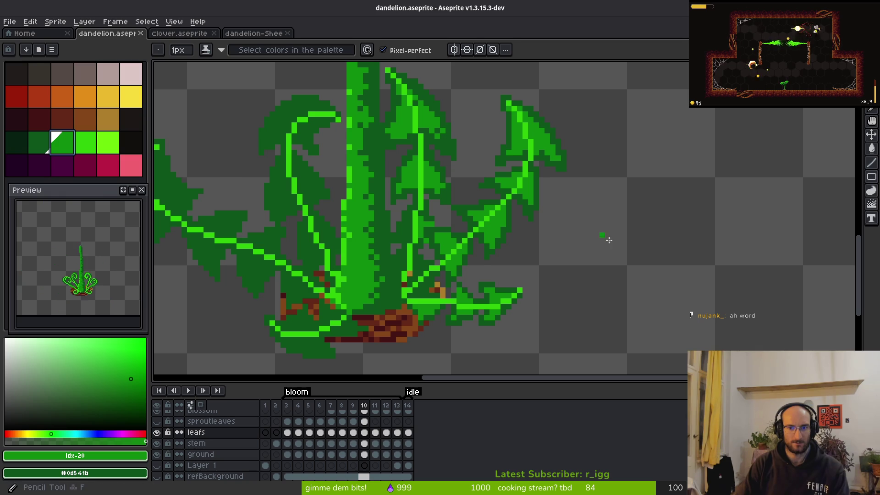
{"action": "key", "text": "ctrl+s"}
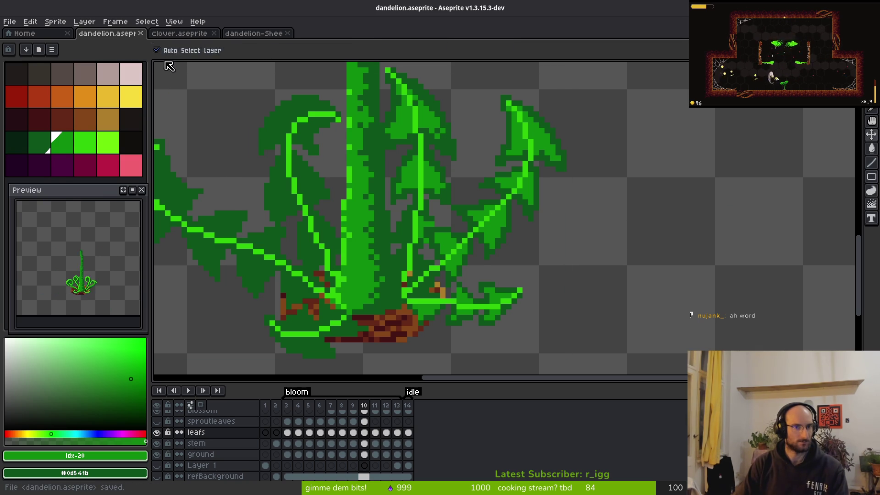
Step: Try dark purple, crimson and dark green swatches before settling back on mid green
{"action": "left_click", "coordinate": [40, 165]}
{"action": "left_click", "coordinate": [108, 171]}
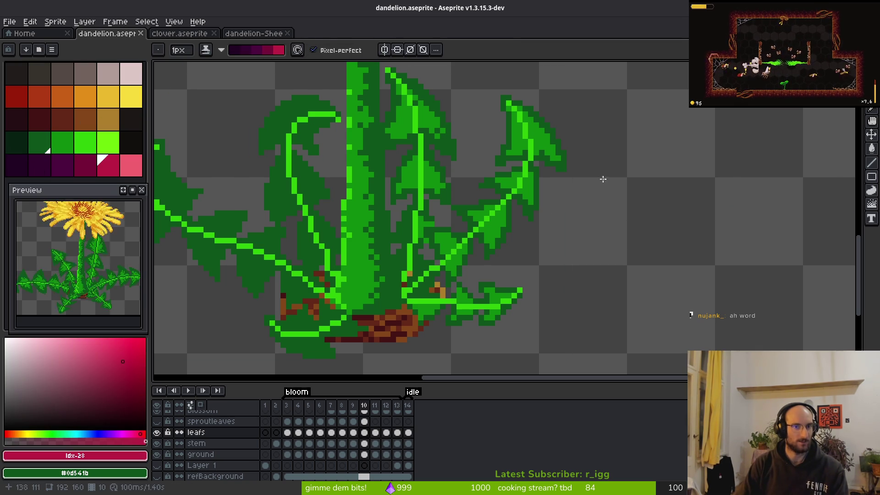
{"action": "left_click", "coordinate": [529, 208], "text": "alt"}
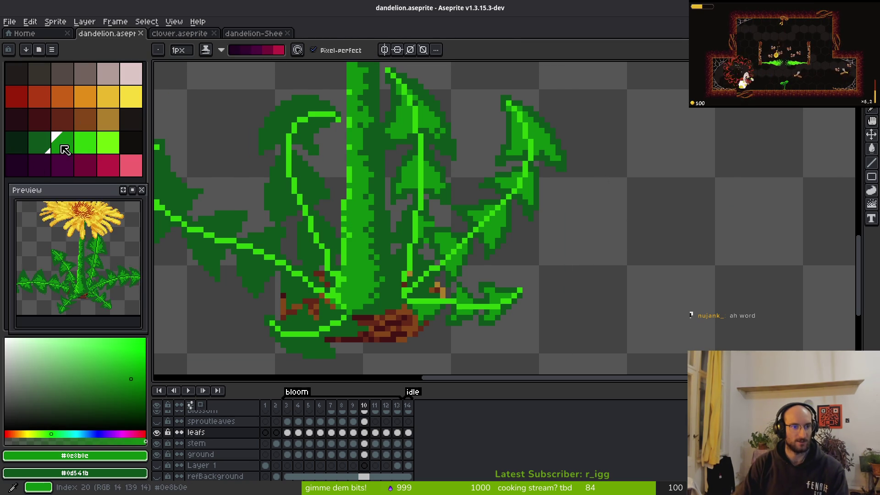
{"action": "left_click", "coordinate": [44, 147]}
{"action": "left_click", "coordinate": [69, 147]}
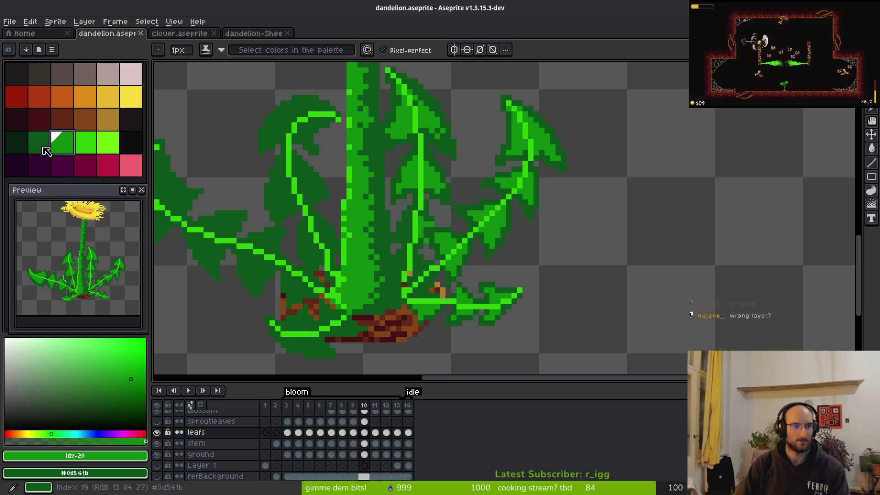
Step: Leave the ink mode unchanged and set the purple-to-pink palette row as the shading ramp
{"action": "scroll", "coordinate": [612, 271], "scroll_direction": "down", "scroll_amount": 1}
{"action": "scroll", "coordinate": [613, 270], "scroll_direction": "left", "scroll_amount": 1}
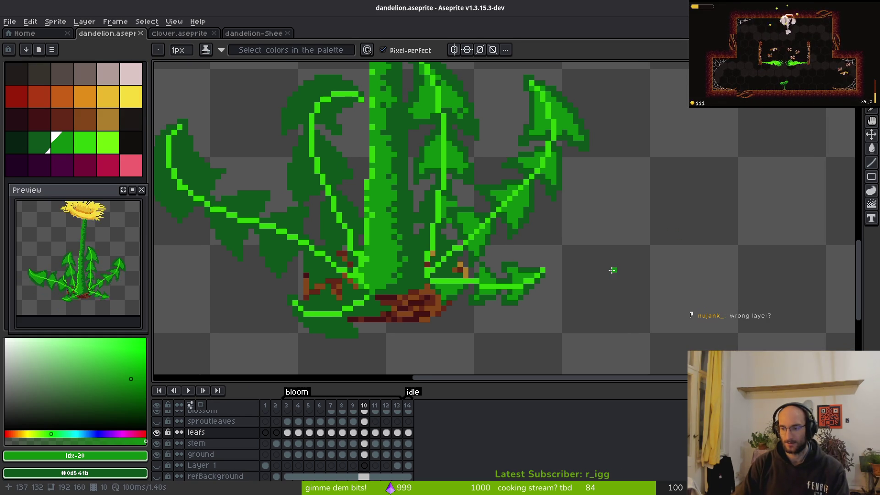
{"action": "left_click", "coordinate": [206, 51]}
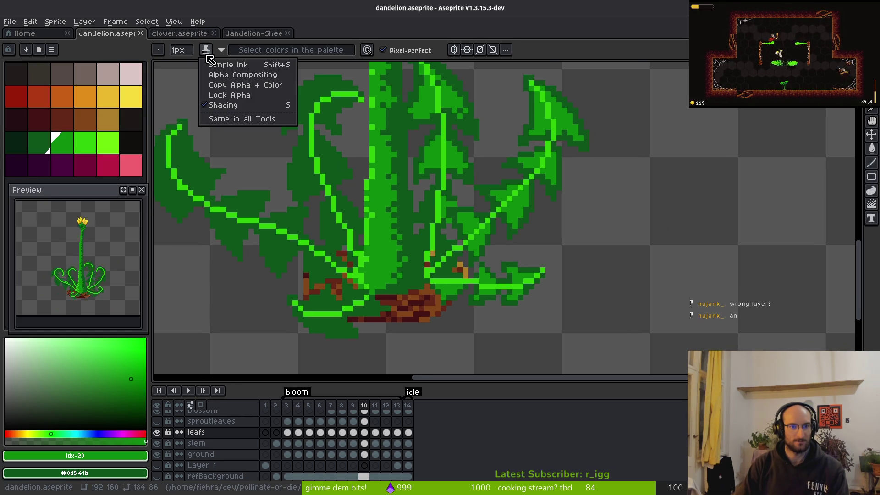
{"action": "left_click", "coordinate": [659, 233]}
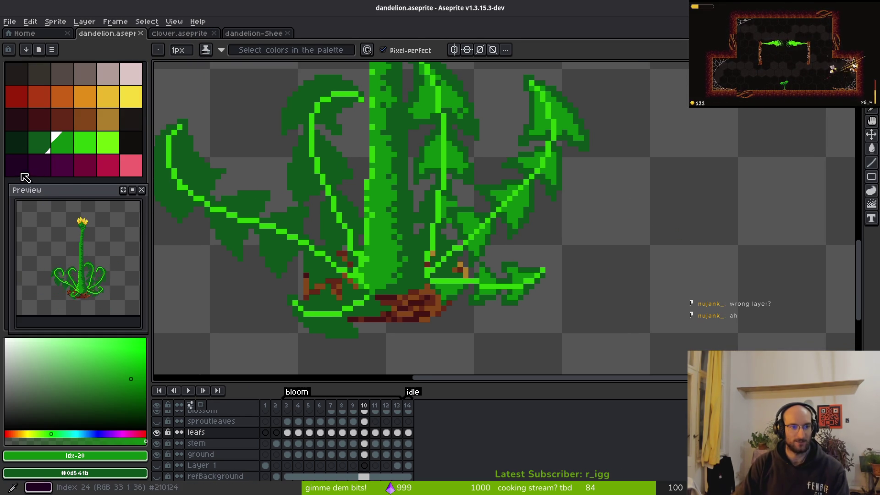
{"action": "left_click_drag", "start_coordinate": [16, 165], "coordinate": [132, 165]}
{"action": "scroll", "coordinate": [314, 174], "scroll_direction": "down", "scroll_amount": 2}
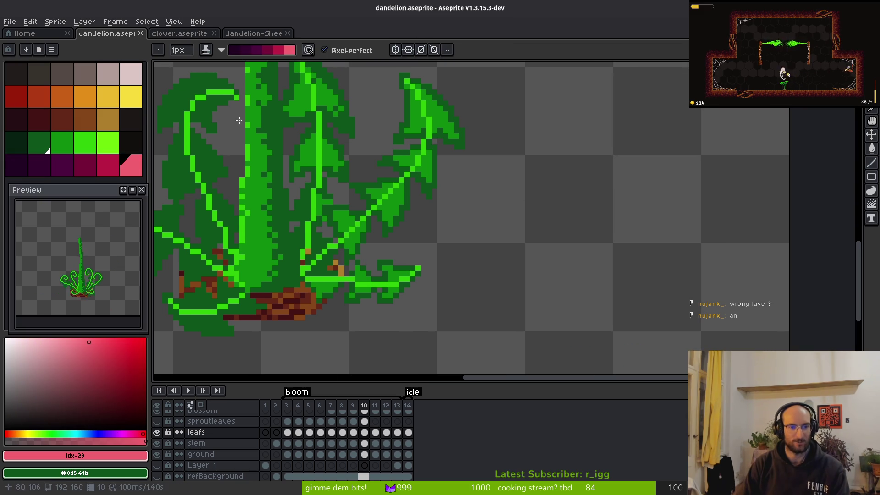
Step: Sample the dark leaf green, then pick the medium-green swatch for shading frame 10
{"action": "scroll", "coordinate": [339, 157], "scroll_direction": "up", "scroll_amount": 8}
{"action": "left_click_drag", "start_coordinate": [339, 157], "coordinate": [371, 185]}
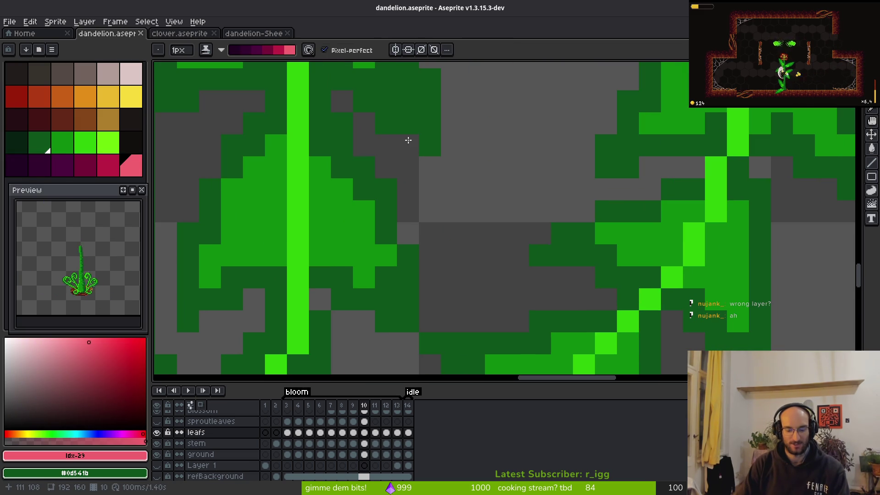
{"action": "key", "text": "i"}
{"action": "left_click", "coordinate": [415, 90]}
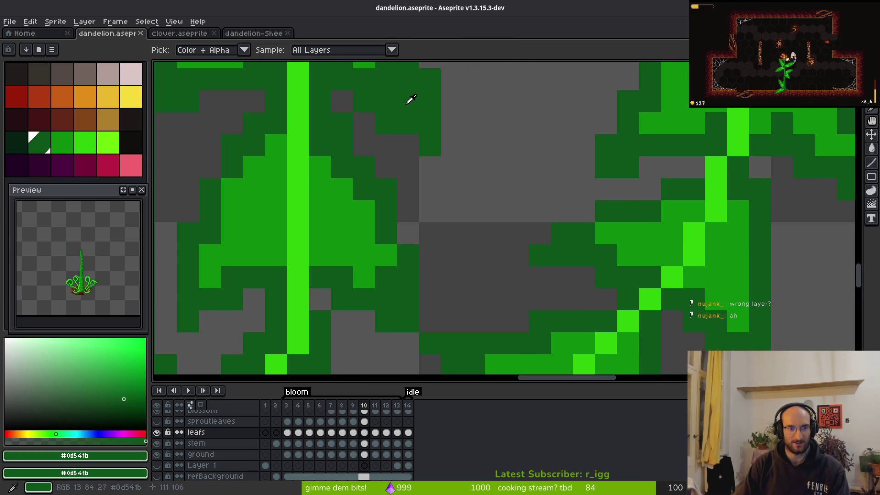
{"action": "key", "text": "b"}
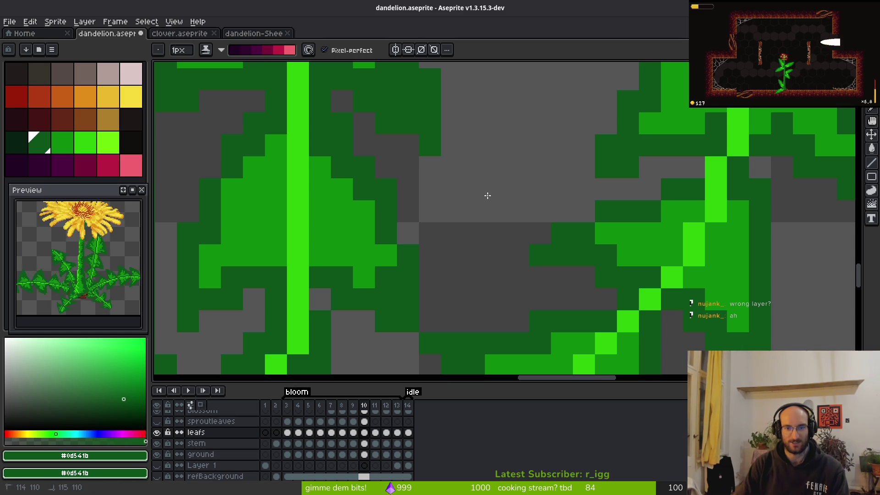
{"action": "scroll", "coordinate": [504, 193], "scroll_direction": "down", "scroll_amount": 4}
{"action": "left_click", "coordinate": [60, 146]}
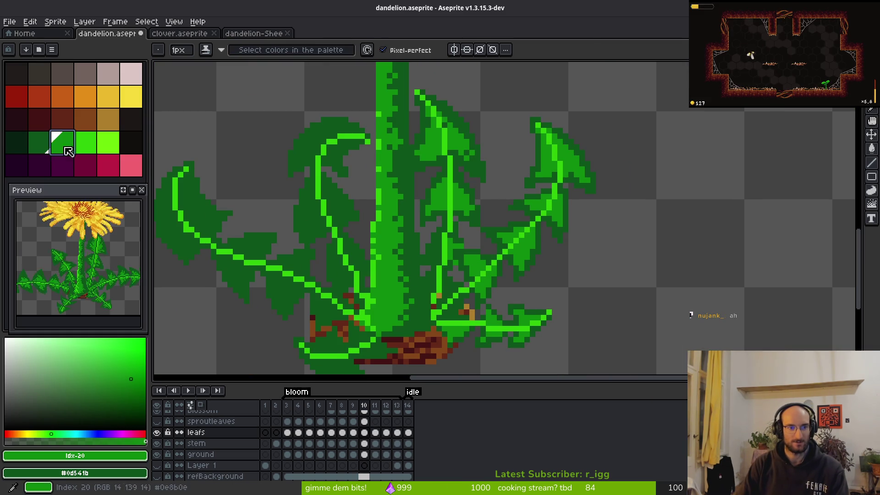
Step: Paint medium-green lobes across the upper leaf and along its left edge
{"action": "scroll", "coordinate": [456, 212], "scroll_direction": "left", "scroll_amount": 2}
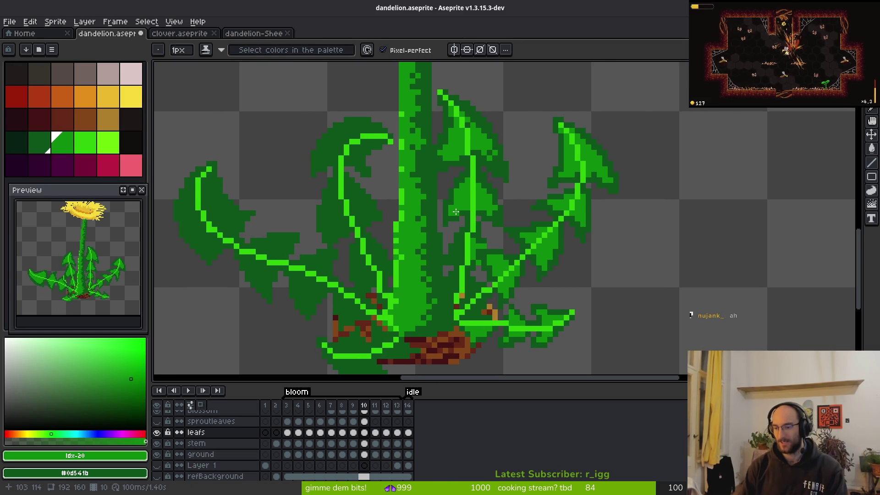
{"action": "scroll", "coordinate": [526, 205], "scroll_direction": "up", "scroll_amount": 5}
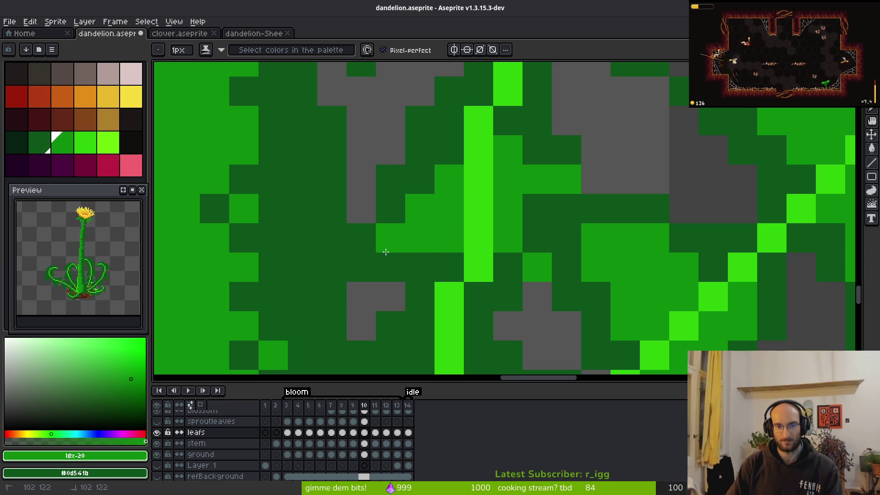
{"action": "scroll", "coordinate": [447, 241], "scroll_direction": "down", "scroll_amount": 5}
{"action": "scroll", "coordinate": [458, 271], "scroll_direction": "up", "scroll_amount": 4}
{"action": "scroll", "coordinate": [505, 257], "scroll_direction": "down", "scroll_amount": 4}
{"action": "scroll", "coordinate": [517, 302], "scroll_direction": "up", "scroll_amount": 4}
{"action": "scroll", "coordinate": [483, 190], "scroll_direction": "up", "scroll_amount": 2}
{"action": "mouse_move", "coordinate": [474, 184]}
{"action": "left_mouse_down"}
{"action": "mouse_move", "coordinate": [448, 133]}
{"action": "mouse_move", "coordinate": [501, 216]}
{"action": "left_mouse_up"}
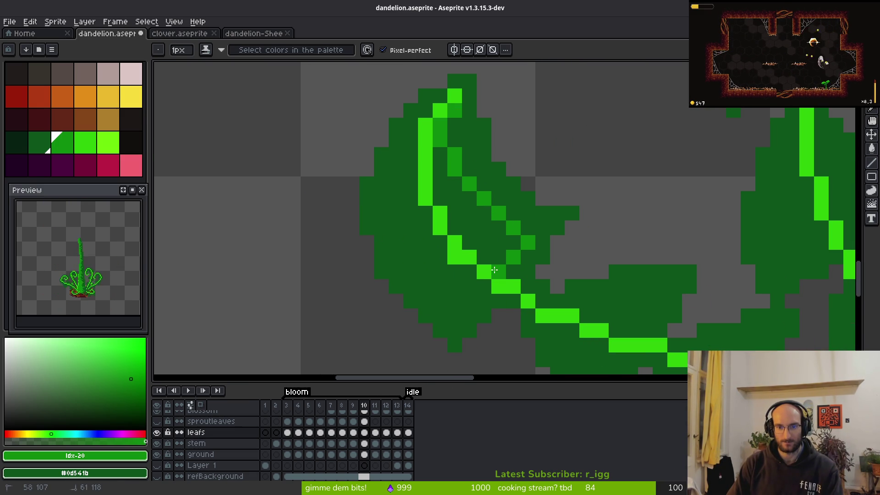
{"action": "mouse_move", "coordinate": [468, 284]}
{"action": "left_mouse_down"}
{"action": "mouse_move", "coordinate": [434, 296]}
{"action": "mouse_move", "coordinate": [381, 211]}
{"action": "mouse_move", "coordinate": [407, 138]}
{"action": "left_mouse_up"}
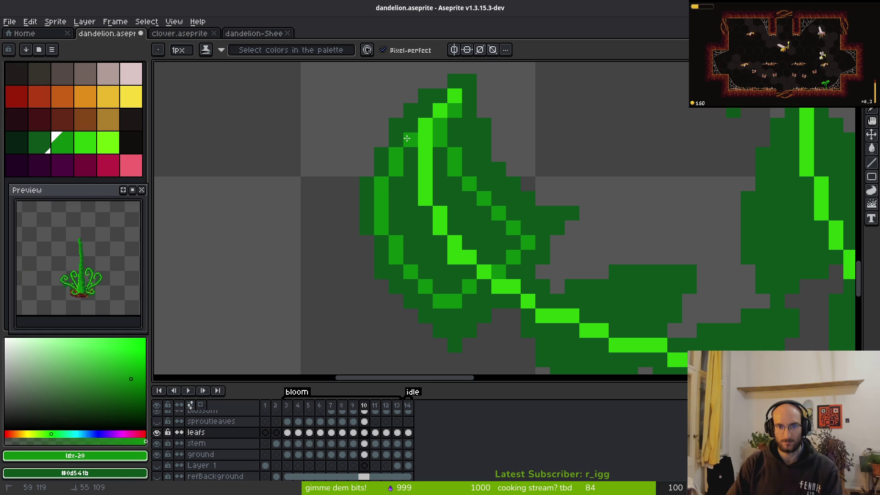
Step: Fill enclosed leaf patches medium green and add medium-green strokes along the leaves
{"action": "key", "text": "g"}
{"action": "left_click", "coordinate": [412, 192]}
{"action": "left_click", "coordinate": [463, 220]}
{"action": "key", "text": "b"}
{"action": "left_click_drag", "start_coordinate": [603, 257], "coordinate": [496, 131]}
{"action": "mouse_move", "coordinate": [372, 187]}
{"action": "left_mouse_down"}
{"action": "mouse_move", "coordinate": [465, 174]}
{"action": "mouse_move", "coordinate": [451, 230]}
{"action": "mouse_move", "coordinate": [387, 241]}
{"action": "mouse_move", "coordinate": [435, 245]}
{"action": "mouse_move", "coordinate": [414, 242]}
{"action": "left_mouse_up"}
{"action": "key", "text": "g"}
{"action": "left_click", "coordinate": [414, 242]}
{"action": "key", "text": "b"}
Step: Add more medium-green strokes and a bucket fill across the middle leaves
{"action": "mouse_move", "coordinate": [558, 294]}
{"action": "left_mouse_down"}
{"action": "mouse_move", "coordinate": [438, 216]}
{"action": "mouse_move", "coordinate": [418, 151]}
{"action": "mouse_move", "coordinate": [477, 151]}
{"action": "mouse_move", "coordinate": [445, 186]}
{"action": "mouse_move", "coordinate": [467, 144]}
{"action": "left_mouse_up"}
{"action": "mouse_move", "coordinate": [457, 182]}
{"action": "left_mouse_down"}
{"action": "mouse_move", "coordinate": [464, 175]}
{"action": "mouse_move", "coordinate": [439, 167]}
{"action": "left_mouse_up"}
{"action": "key", "text": "g"}
{"action": "left_click", "coordinate": [424, 169]}
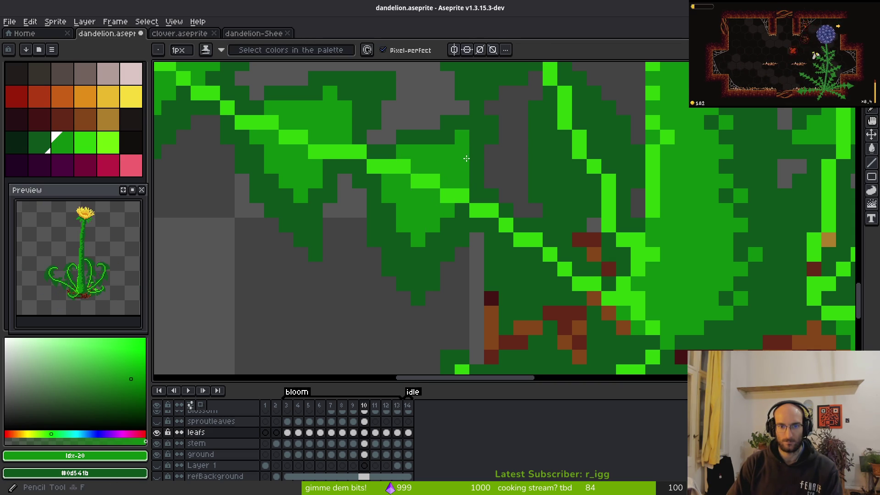
{"action": "key", "text": "b"}
{"action": "left_click_drag", "start_coordinate": [401, 303], "coordinate": [387, 317]}
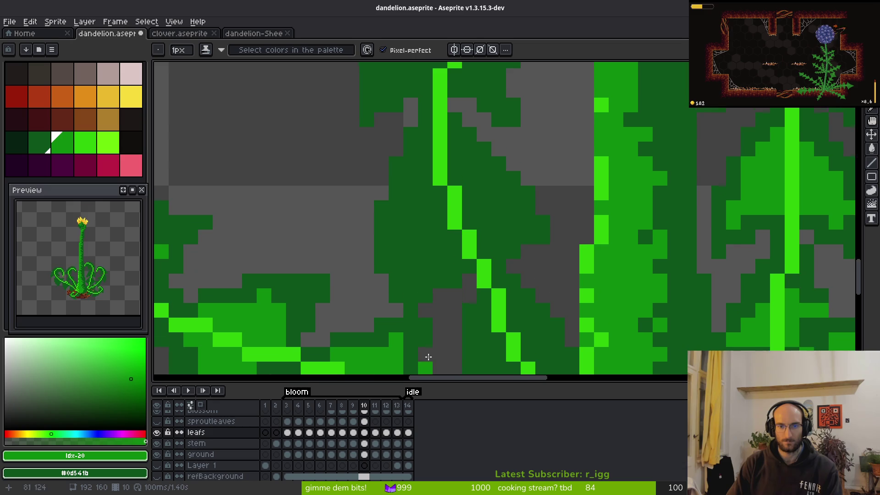
{"action": "scroll", "coordinate": [370, 297], "scroll_direction": "down", "scroll_amount": 4}
{"action": "scroll", "coordinate": [353, 214], "scroll_direction": "up", "scroll_amount": 4}
{"action": "mouse_move", "coordinate": [353, 214]}
{"action": "left_mouse_down"}
{"action": "mouse_move", "coordinate": [328, 229]}
{"action": "mouse_move", "coordinate": [385, 228]}
{"action": "mouse_move", "coordinate": [373, 202]}
{"action": "mouse_move", "coordinate": [415, 207]}
{"action": "left_mouse_up"}
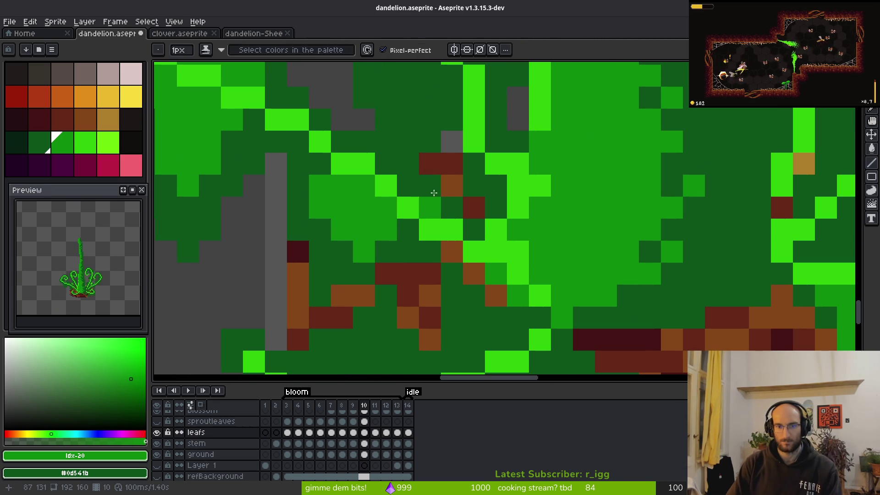
Step: Shade rows of middle and lower leaf cells medium green
{"action": "scroll", "coordinate": [413, 207], "scroll_direction": "down", "scroll_amount": 4}
{"action": "scroll", "coordinate": [357, 177], "scroll_direction": "up", "scroll_amount": 4}
{"action": "scroll", "coordinate": [357, 177], "scroll_direction": "up", "scroll_amount": 1}
{"action": "left_click_drag", "start_coordinate": [361, 186], "coordinate": [487, 183]}
{"action": "mouse_move", "coordinate": [364, 238]}
{"action": "left_mouse_down"}
{"action": "mouse_move", "coordinate": [531, 279]}
{"action": "mouse_move", "coordinate": [483, 269]}
{"action": "mouse_move", "coordinate": [434, 186]}
{"action": "left_mouse_up"}
{"action": "key", "text": "g"}
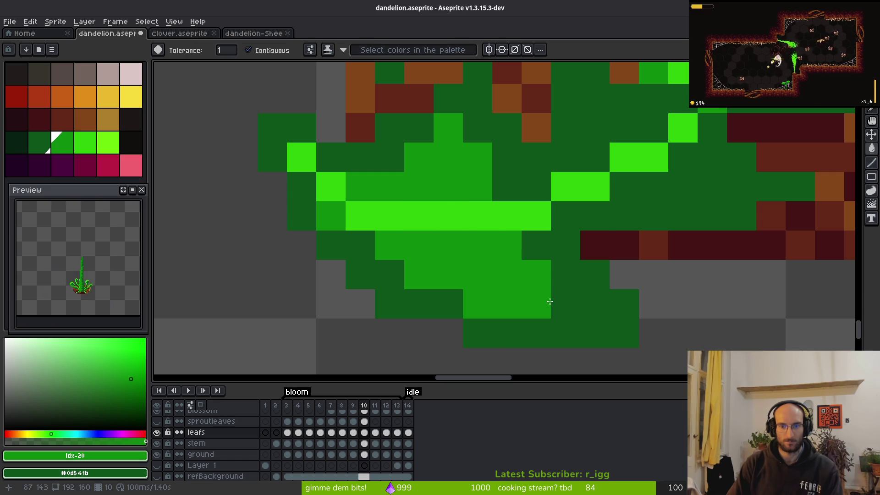
Step: Paint medium-green cells on the lower leaves beside the roots
{"action": "left_click_drag", "start_coordinate": [596, 216], "coordinate": [433, 241]}
{"action": "key", "text": "b"}
{"action": "left_click_drag", "start_coordinate": [432, 188], "coordinate": [456, 154]}
{"action": "left_click", "coordinate": [432, 124]}
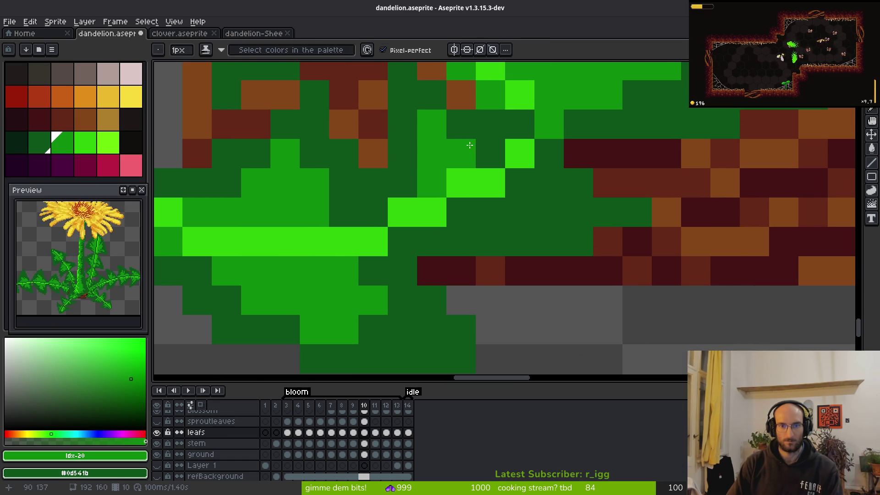
{"action": "left_click_drag", "start_coordinate": [520, 183], "coordinate": [549, 183]}
{"action": "left_click_drag", "start_coordinate": [562, 217], "coordinate": [458, 212]}
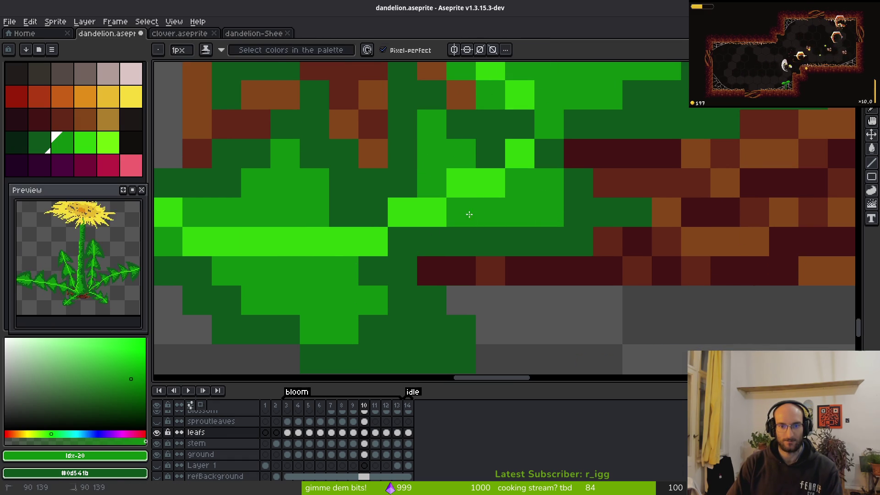
{"action": "scroll", "coordinate": [569, 272], "scroll_direction": "down", "scroll_amount": 7}
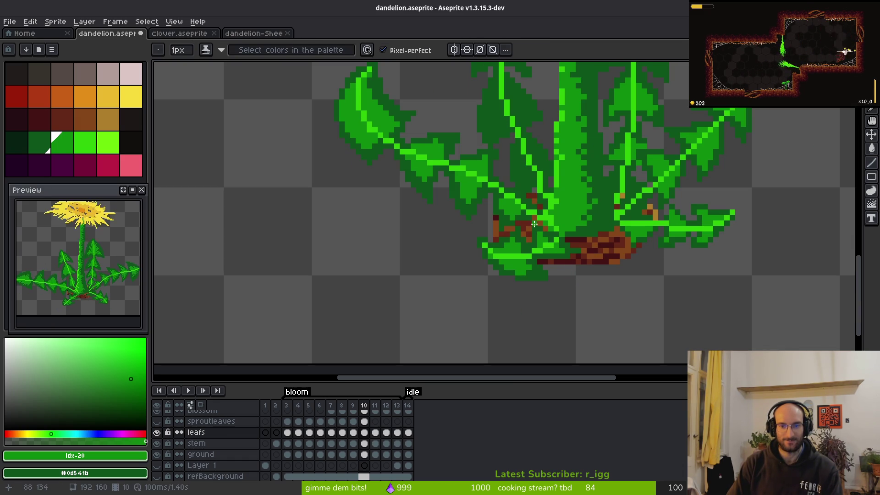
Step: Darken the leaf highlight tip and shade the leaf's upper-left edge and lower cells medium green
{"action": "scroll", "coordinate": [471, 224], "scroll_direction": "down", "scroll_amount": 3}
{"action": "scroll", "coordinate": [505, 220], "scroll_direction": "up", "scroll_amount": 5}
{"action": "scroll", "coordinate": [527, 224], "scroll_direction": "up", "scroll_amount": 1}
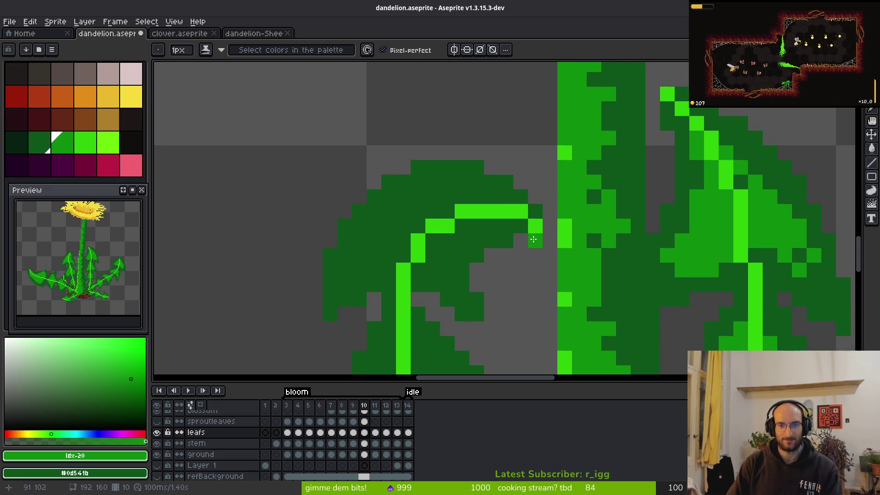
{"action": "left_click", "coordinate": [520, 211]}
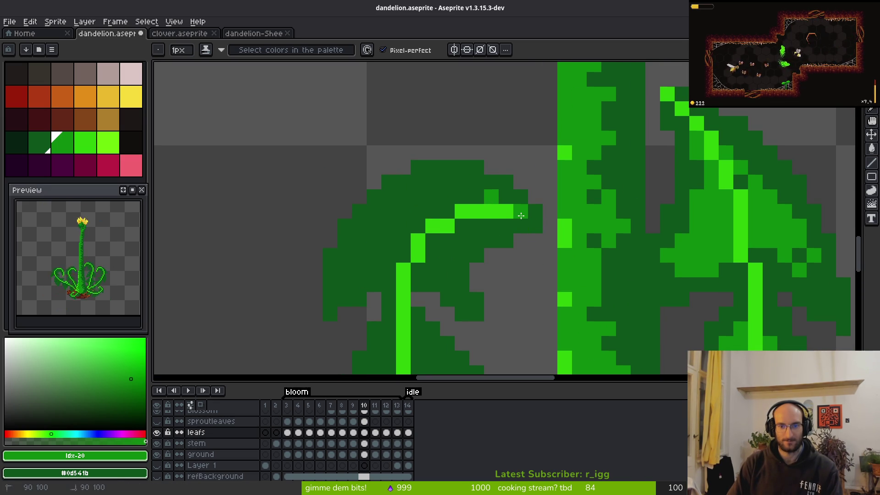
{"action": "mouse_move", "coordinate": [498, 197]}
{"action": "left_mouse_down"}
{"action": "mouse_move", "coordinate": [355, 241]}
{"action": "mouse_move", "coordinate": [344, 263]}
{"action": "mouse_move", "coordinate": [387, 256]}
{"action": "left_mouse_up"}
{"action": "mouse_move", "coordinate": [440, 270]}
{"action": "left_mouse_down"}
{"action": "mouse_move", "coordinate": [449, 273]}
{"action": "mouse_move", "coordinate": [445, 279]}
{"action": "left_mouse_up"}
{"action": "right_click", "coordinate": [462, 271]}
{"action": "left_click", "coordinate": [448, 271]}
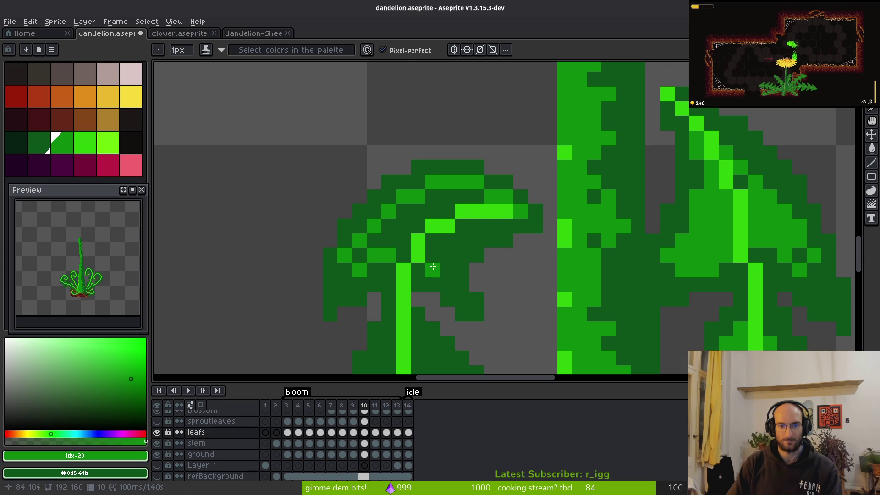
Step: Bucket-fill two dark-green leaf areas medium green, undoing one unwanted fill
{"action": "key", "text": "g"}
{"action": "left_click", "coordinate": [465, 245]}
{"action": "left_click", "coordinate": [418, 209]}
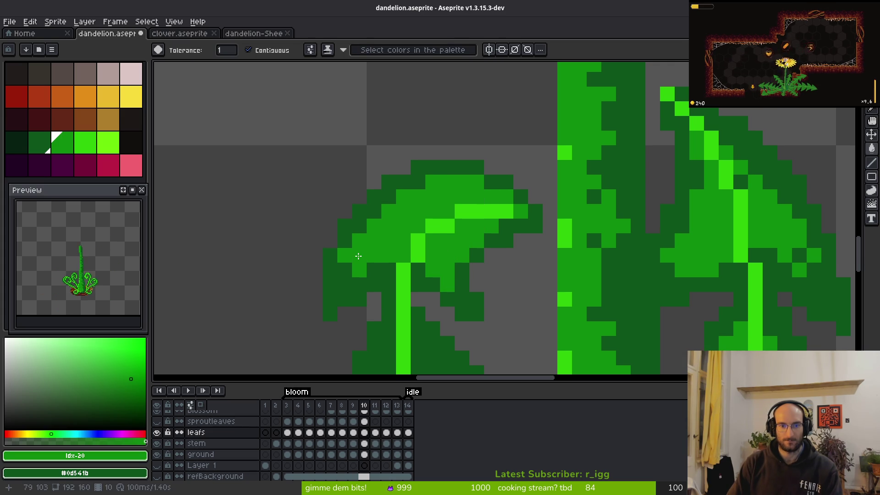
{"action": "left_click", "coordinate": [371, 271]}
{"action": "key", "text": "ctrl+z"}
{"action": "key", "text": "b"}
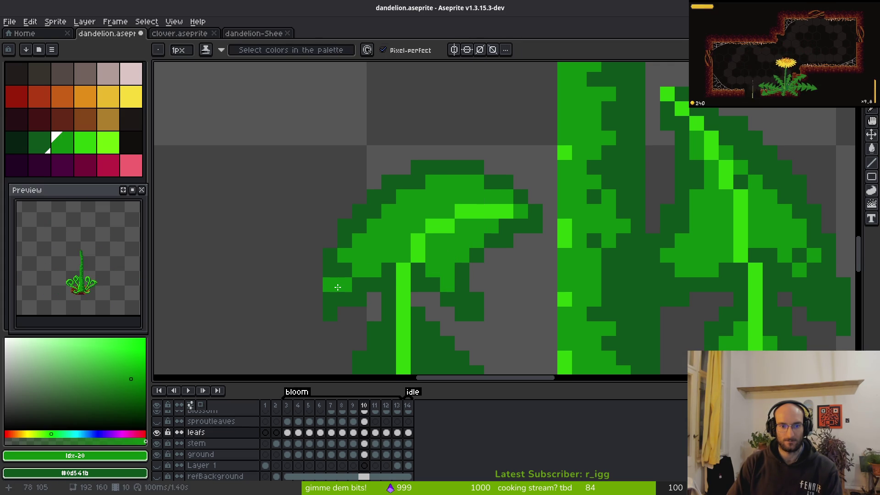
Step: Try medium-green strokes below the leaf and down from the stem, then undo them
{"action": "scroll", "coordinate": [330, 285], "scroll_direction": "up", "scroll_amount": 3}
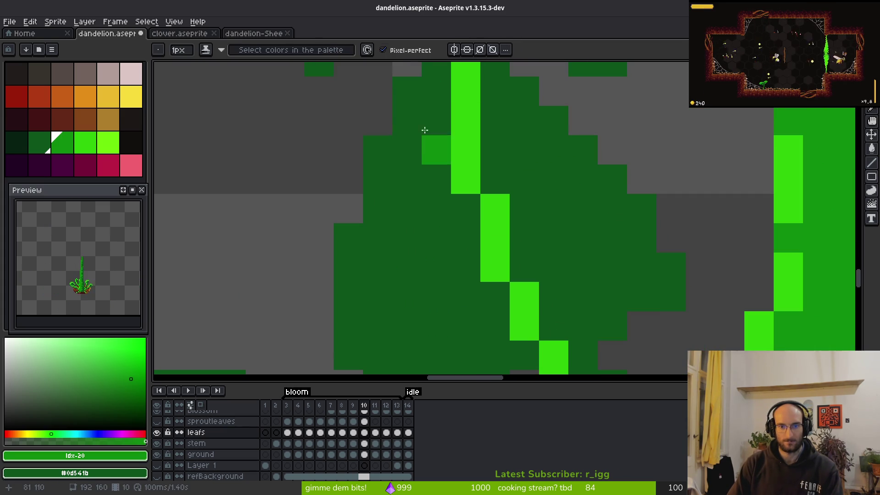
{"action": "scroll", "coordinate": [435, 178], "scroll_direction": "down", "scroll_amount": 3}
{"action": "mouse_move", "coordinate": [420, 215]}
{"action": "left_mouse_down"}
{"action": "mouse_move", "coordinate": [421, 266]}
{"action": "mouse_move", "coordinate": [465, 233]}
{"action": "left_mouse_up"}
{"action": "mouse_move", "coordinate": [465, 145]}
{"action": "left_mouse_down"}
{"action": "mouse_move", "coordinate": [508, 215]}
{"action": "mouse_move", "coordinate": [459, 250]}
{"action": "mouse_move", "coordinate": [477, 182]}
{"action": "mouse_move", "coordinate": [420, 157]}
{"action": "mouse_move", "coordinate": [468, 216]}
{"action": "mouse_move", "coordinate": [382, 184]}
{"action": "mouse_move", "coordinate": [397, 225]}
{"action": "mouse_move", "coordinate": [423, 227]}
{"action": "left_mouse_up"}
{"action": "key", "text": "g"}
{"action": "key", "text": "ctrl+z"}
{"action": "key", "text": "ctrl+z"}
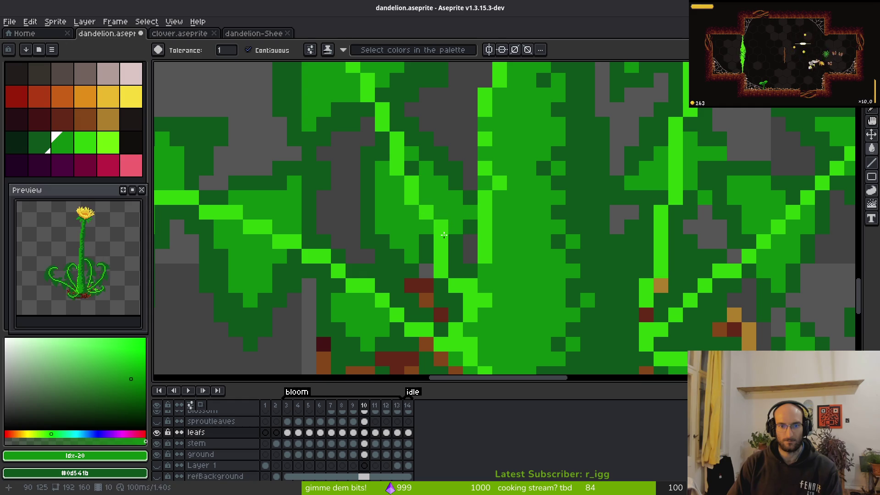
{"action": "key", "text": "b"}
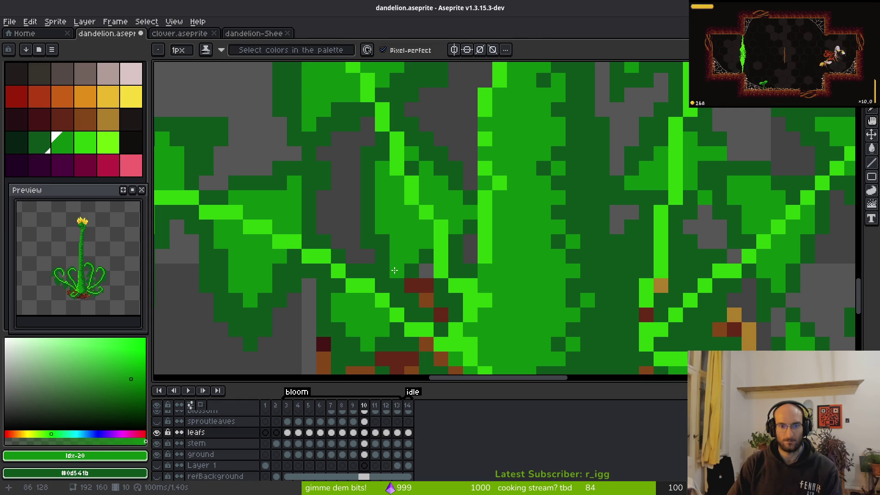
Step: Step back to frame 9 with the eyedropper ready for sampling colours
{"action": "scroll", "coordinate": [393, 242], "scroll_direction": "down", "scroll_amount": 5}
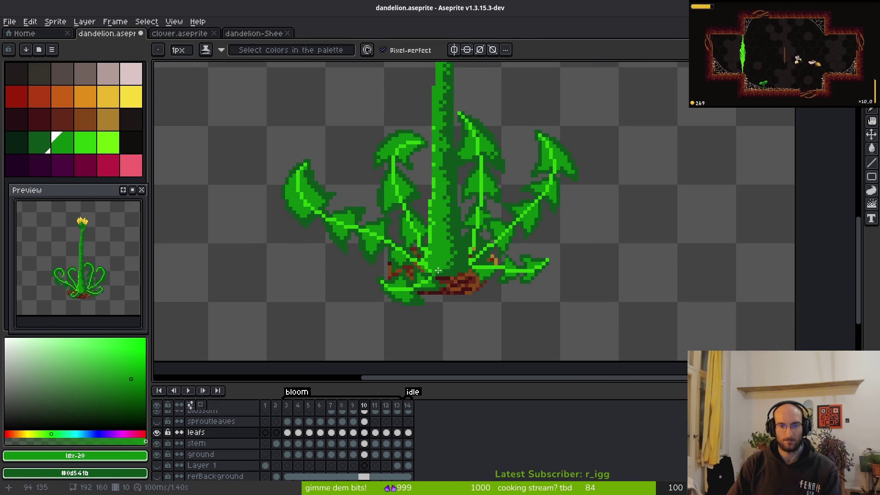
{"action": "key", "text": "i"}
{"action": "scroll", "coordinate": [571, 250], "scroll_direction": "up", "scroll_amount": 3}
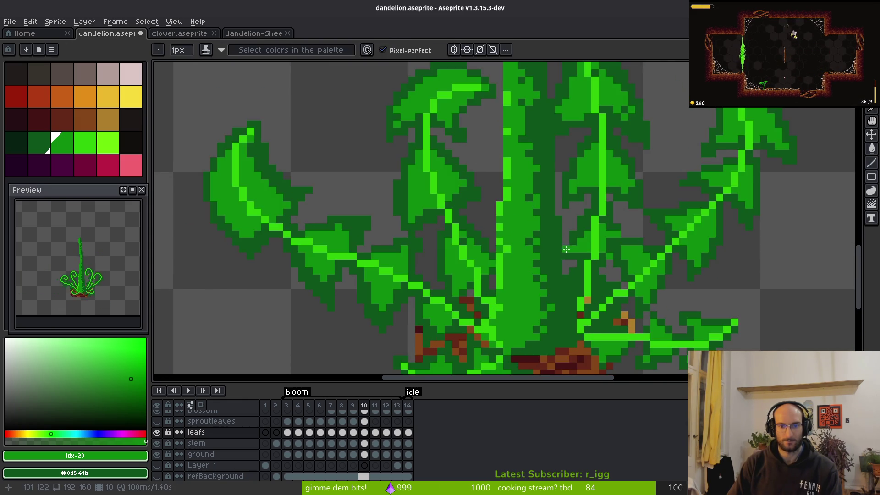
{"action": "scroll", "coordinate": [572, 250], "scroll_direction": "down", "scroll_amount": 4}
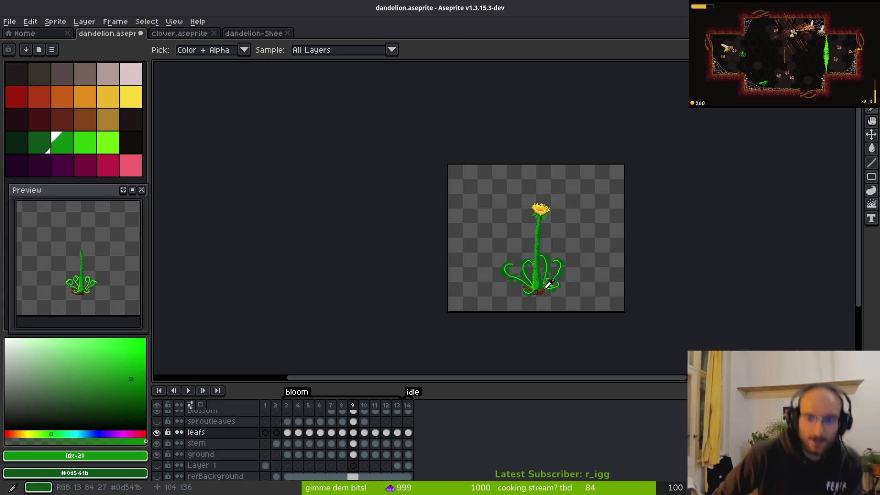
Step: Shade the frame-9 leaf curl medium green along its light-green vein
{"action": "key", "text": "b"}
{"action": "scroll", "coordinate": [598, 270], "scroll_direction": "up", "scroll_amount": 5}
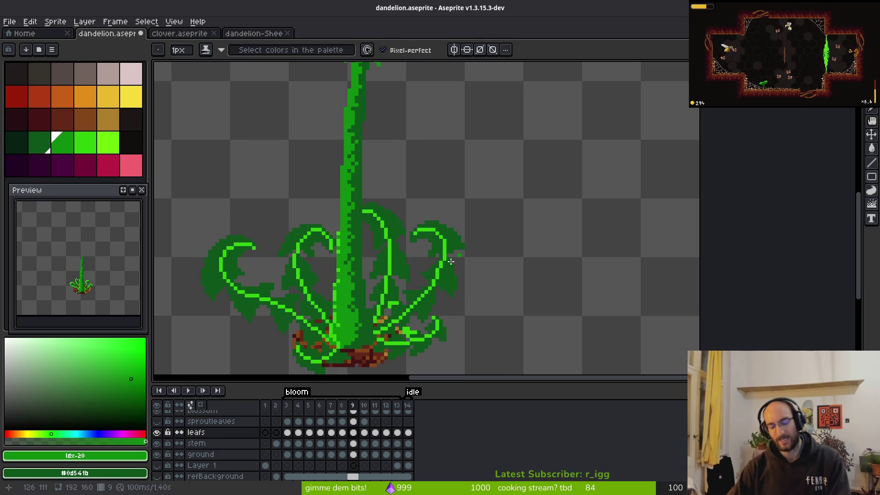
{"action": "scroll", "coordinate": [417, 235], "scroll_direction": "up", "scroll_amount": 4}
{"action": "left_click", "coordinate": [406, 231]}
{"action": "mouse_move", "coordinate": [402, 238]}
{"action": "left_mouse_down"}
{"action": "mouse_move", "coordinate": [456, 226]}
{"action": "mouse_move", "coordinate": [492, 289]}
{"action": "left_mouse_up"}
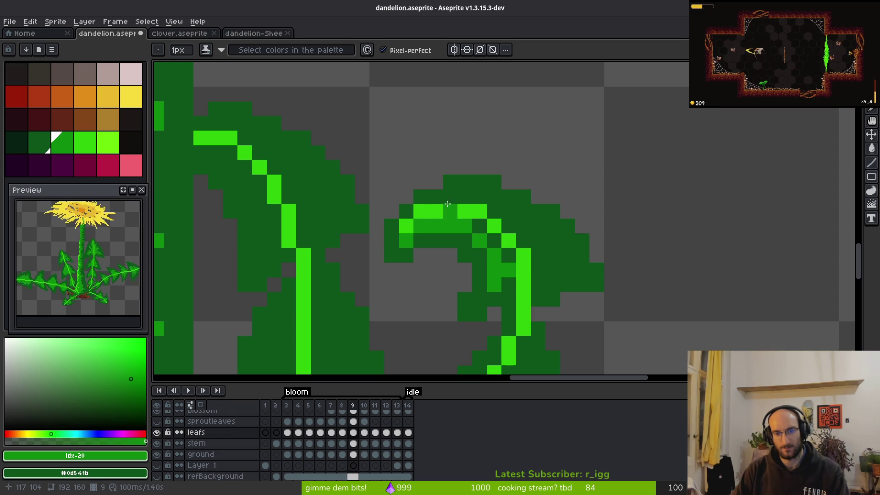
{"action": "left_click_drag", "start_coordinate": [448, 204], "coordinate": [499, 200]}
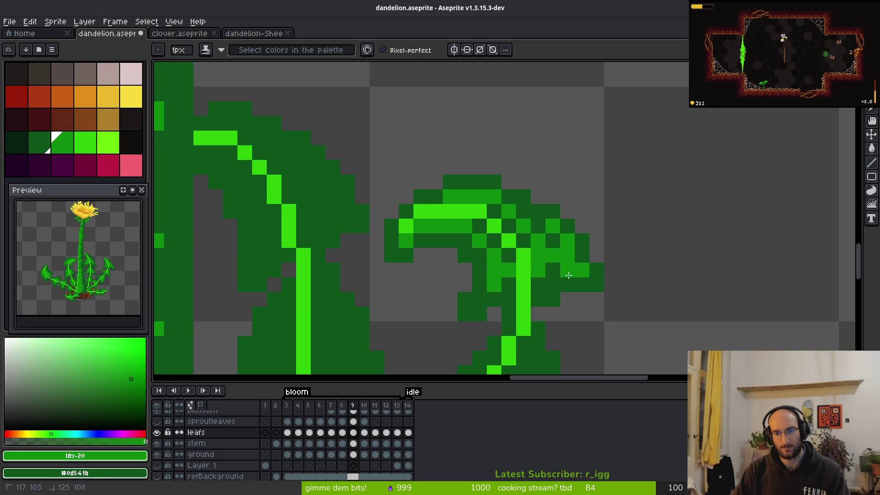
{"action": "left_click_drag", "start_coordinate": [519, 215], "coordinate": [496, 212]}
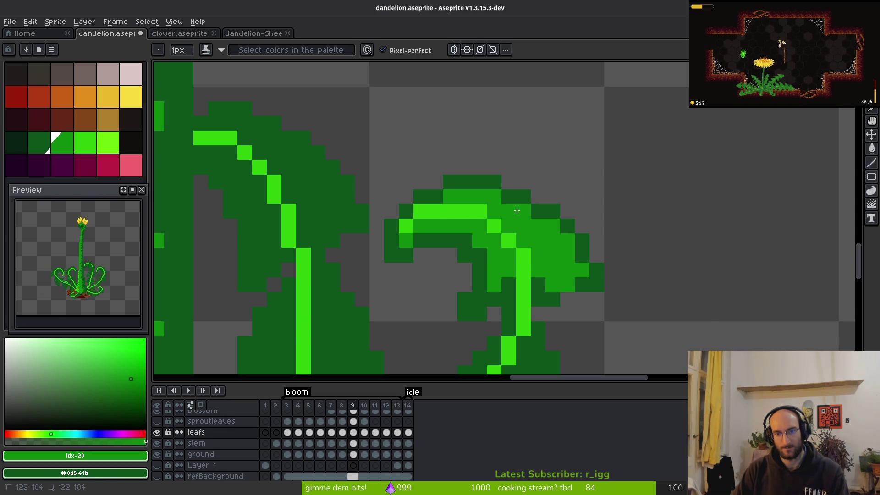
Step: Repaint the right leaf's edge with medium-green lobe shading
{"action": "scroll", "coordinate": [591, 275], "scroll_direction": "down", "scroll_amount": 1}
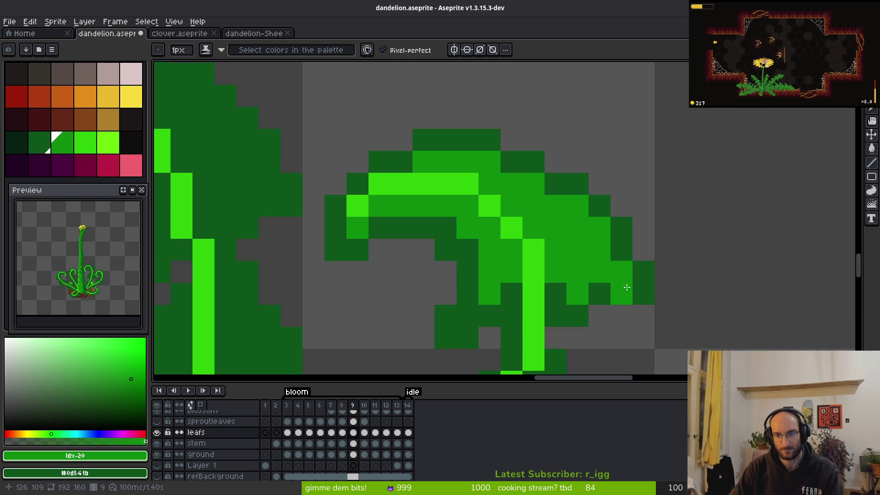
{"action": "scroll", "coordinate": [608, 218], "scroll_direction": "down", "scroll_amount": 3}
{"action": "scroll", "coordinate": [609, 218], "scroll_direction": "up", "scroll_amount": 2}
{"action": "mouse_move", "coordinate": [587, 109]}
{"action": "left_mouse_down"}
{"action": "mouse_move", "coordinate": [599, 190]}
{"action": "mouse_move", "coordinate": [574, 178]}
{"action": "mouse_move", "coordinate": [570, 150]}
{"action": "mouse_move", "coordinate": [587, 117]}
{"action": "mouse_move", "coordinate": [617, 194]}
{"action": "left_mouse_up"}
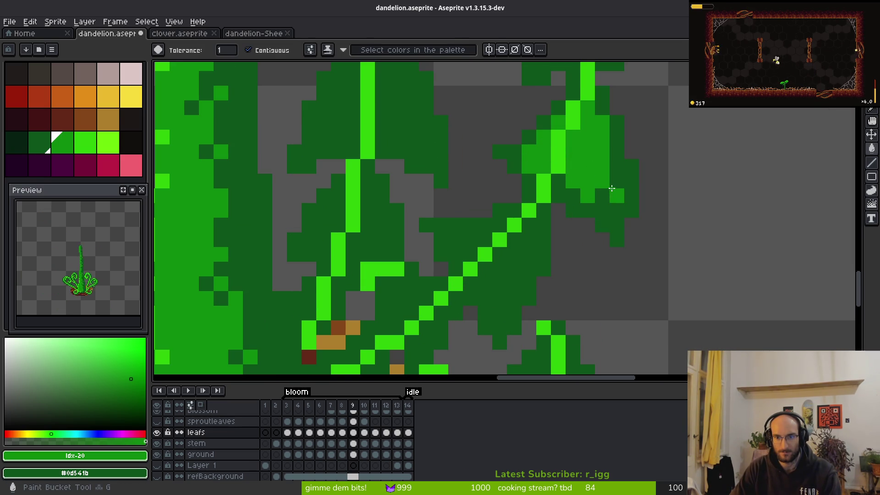
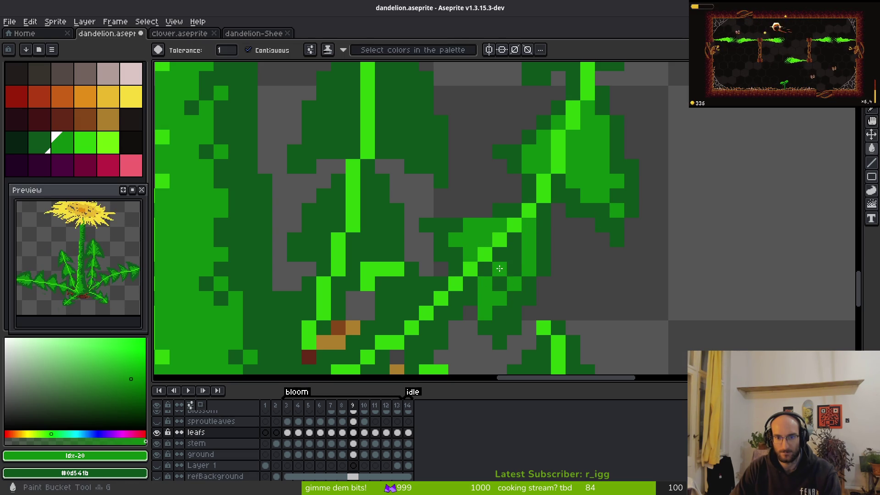
Step: Paint medium-green shading strokes and pixels into the dark areas of the leaf
{"action": "left_click_drag", "start_coordinate": [507, 284], "coordinate": [527, 200]}
{"action": "scroll", "coordinate": [507, 231], "scroll_direction": "up", "scroll_amount": 2}
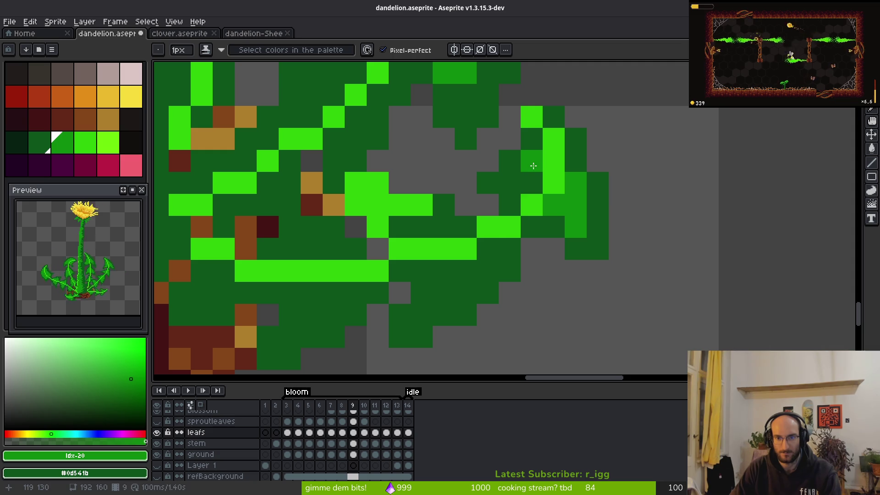
{"action": "left_click_drag", "start_coordinate": [534, 165], "coordinate": [502, 179]}
{"action": "left_click_drag", "start_coordinate": [495, 249], "coordinate": [454, 287]}
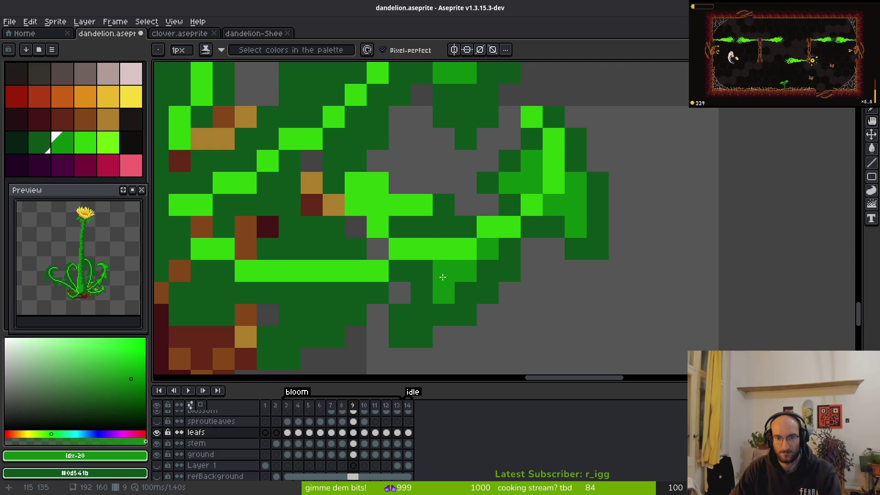
{"action": "left_click_drag", "start_coordinate": [421, 227], "coordinate": [444, 227]}
{"action": "left_click", "coordinate": [466, 293]}
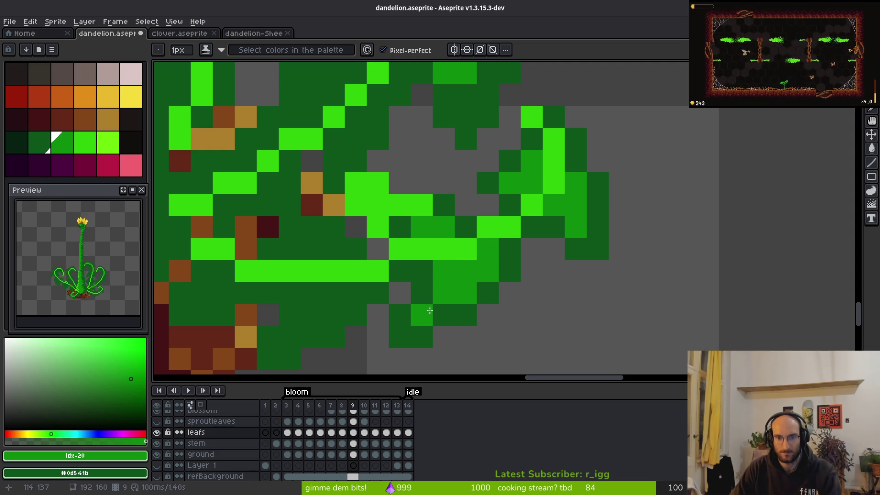
Step: Paint over a stray bright-green run on the upper leaf with dark green
{"action": "scroll", "coordinate": [432, 310], "scroll_direction": "down", "scroll_amount": 4}
{"action": "scroll", "coordinate": [568, 199], "scroll_direction": "up", "scroll_amount": 4}
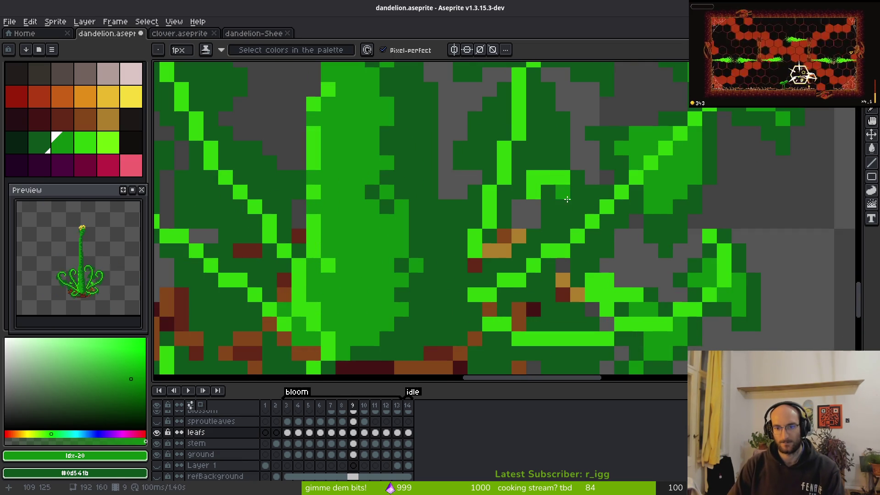
{"action": "scroll", "coordinate": [560, 183], "scroll_direction": "up", "scroll_amount": 1}
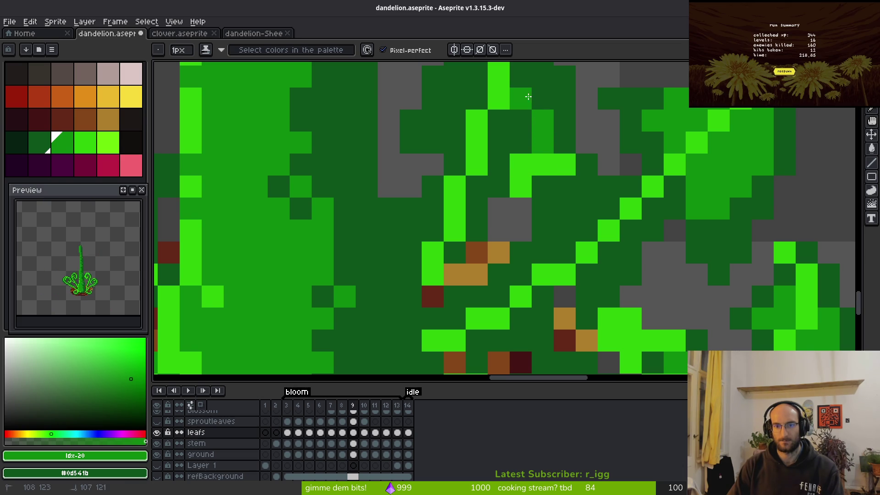
{"action": "left_click_drag", "start_coordinate": [547, 131], "coordinate": [543, 209]}
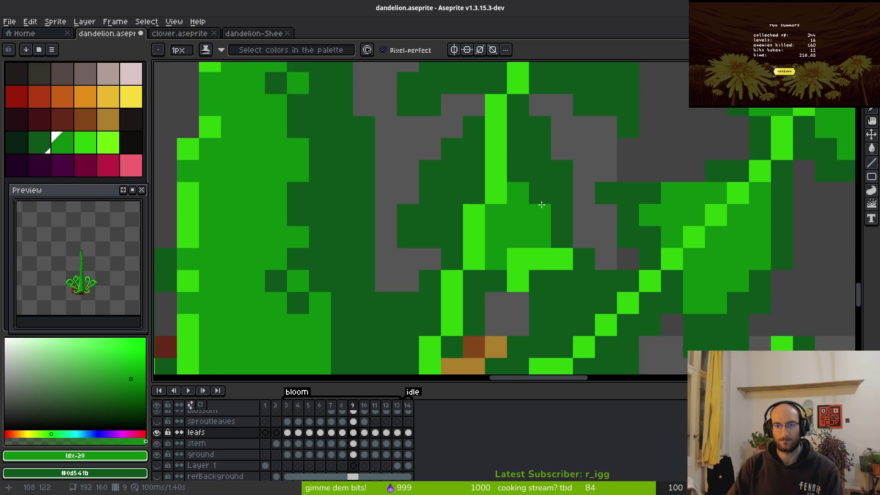
{"action": "left_click_drag", "start_coordinate": [518, 259], "coordinate": [563, 254]}
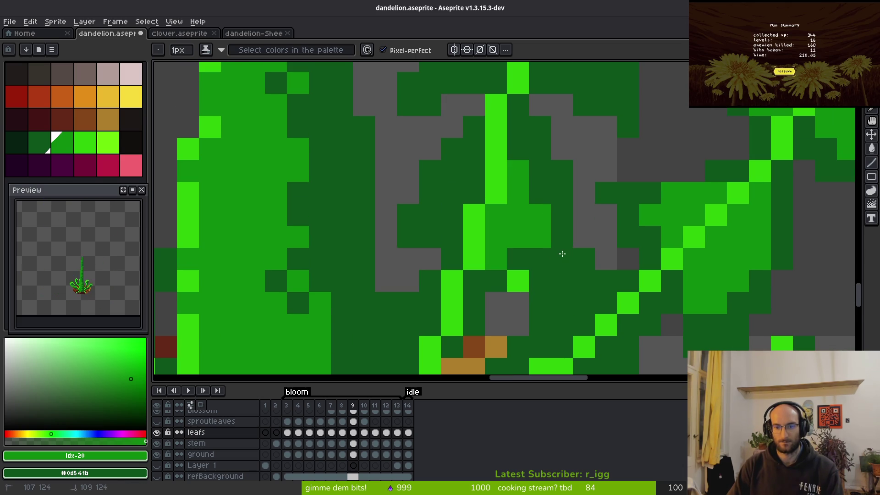
Step: Shade the lower leaf with medium-green pixels and repaint a few cells dark green
{"action": "left_click_drag", "start_coordinate": [566, 197], "coordinate": [547, 112]}
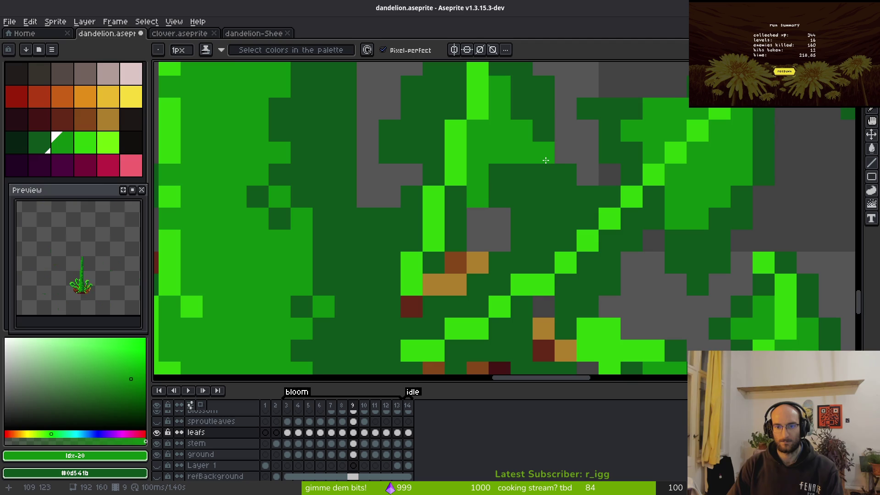
{"action": "scroll", "coordinate": [554, 221], "scroll_direction": "down", "scroll_amount": 1}
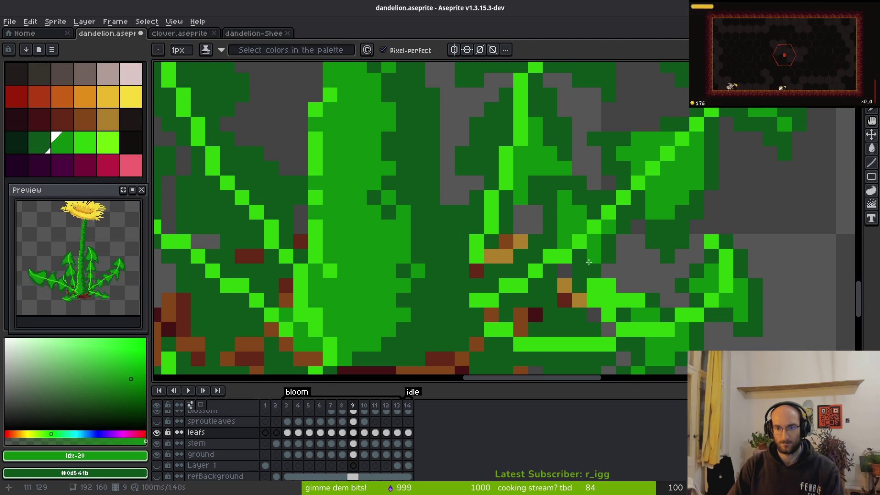
{"action": "scroll", "coordinate": [668, 226], "scroll_direction": "up", "scroll_amount": 2}
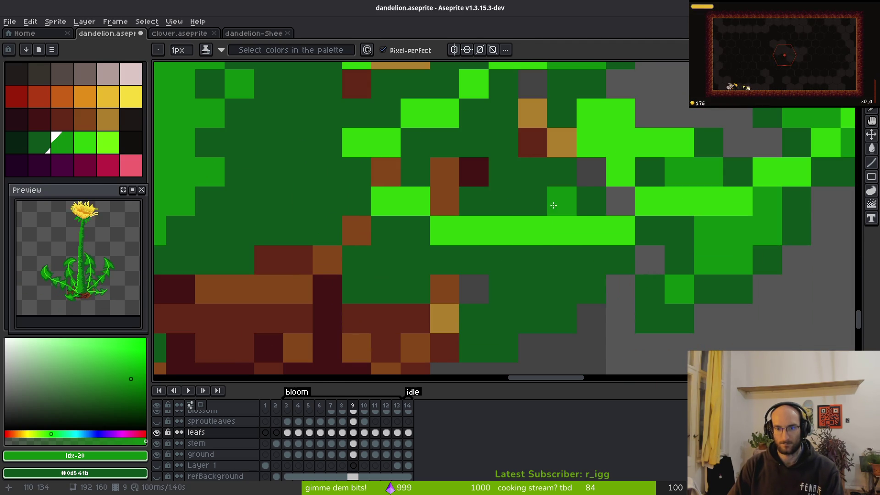
{"action": "left_click_drag", "start_coordinate": [564, 265], "coordinate": [503, 259]}
{"action": "left_click", "coordinate": [387, 259]}
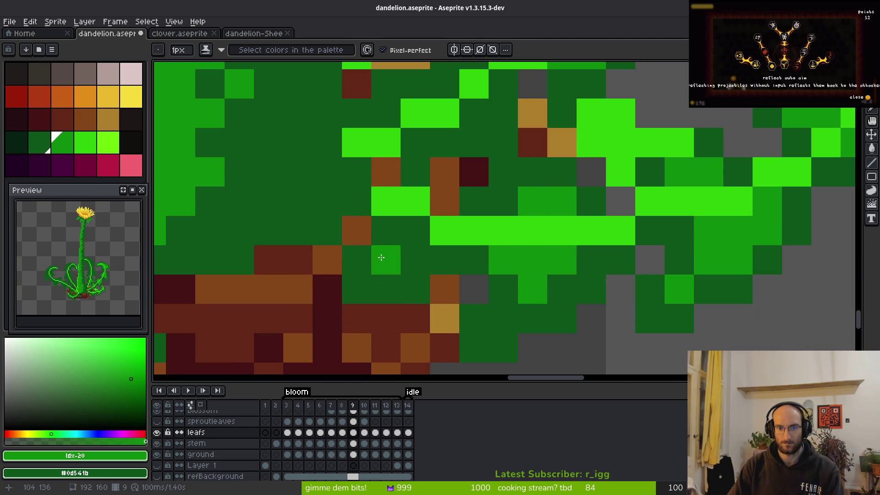
{"action": "left_click", "coordinate": [415, 259]}
{"action": "left_click", "coordinate": [415, 231]}
{"action": "left_click", "coordinate": [475, 231]}
{"action": "left_click_drag", "start_coordinate": [475, 201], "coordinate": [504, 201]}
Step: Add green shading cells and a pixel to the right leaf
{"action": "scroll", "coordinate": [583, 300], "scroll_direction": "down", "scroll_amount": 3}
{"action": "scroll", "coordinate": [764, 270], "scroll_direction": "up", "scroll_amount": 3}
{"action": "left_click_drag", "start_coordinate": [764, 270], "coordinate": [614, 316]}
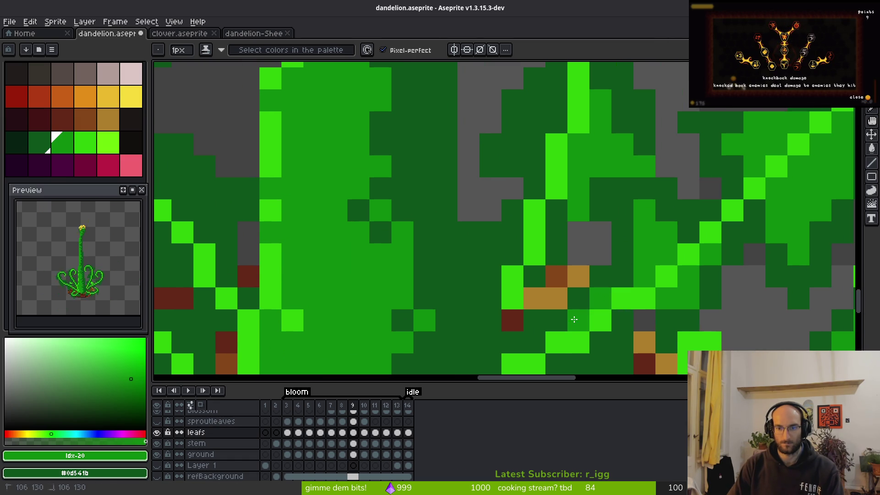
{"action": "left_click_drag", "start_coordinate": [562, 325], "coordinate": [531, 344]}
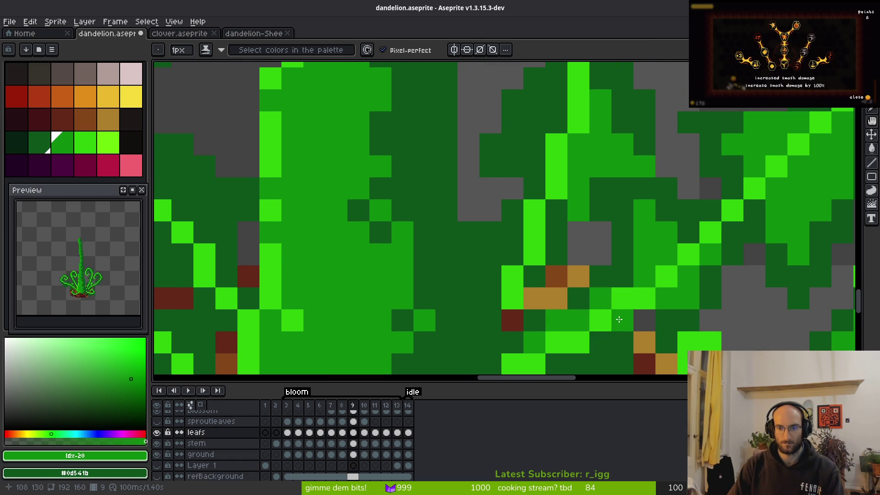
{"action": "left_click", "coordinate": [578, 356]}
Step: Redraw a diagonal medium-green line along the leaf and touch up its tip
{"action": "scroll", "coordinate": [577, 238], "scroll_direction": "down", "scroll_amount": 3}
{"action": "scroll", "coordinate": [592, 186], "scroll_direction": "up", "scroll_amount": 3}
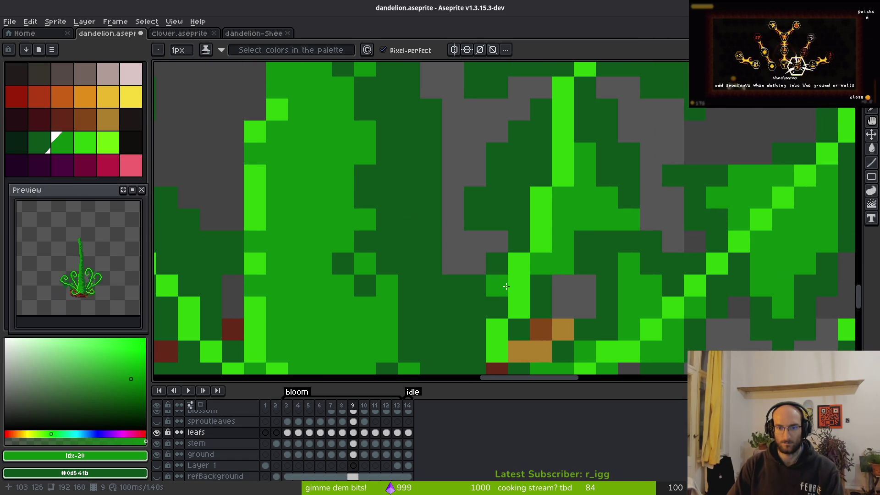
{"action": "left_click_drag", "start_coordinate": [548, 133], "coordinate": [501, 192]}
{"action": "key", "text": "ctrl+z"}
{"action": "mouse_move", "coordinate": [563, 133]}
{"action": "left_mouse_down"}
{"action": "mouse_move", "coordinate": [579, 130]}
{"action": "mouse_move", "coordinate": [600, 177]}
{"action": "left_mouse_up"}
{"action": "left_click_drag", "start_coordinate": [500, 212], "coordinate": [515, 187]}
{"action": "scroll", "coordinate": [522, 206], "scroll_direction": "down", "scroll_amount": 4}
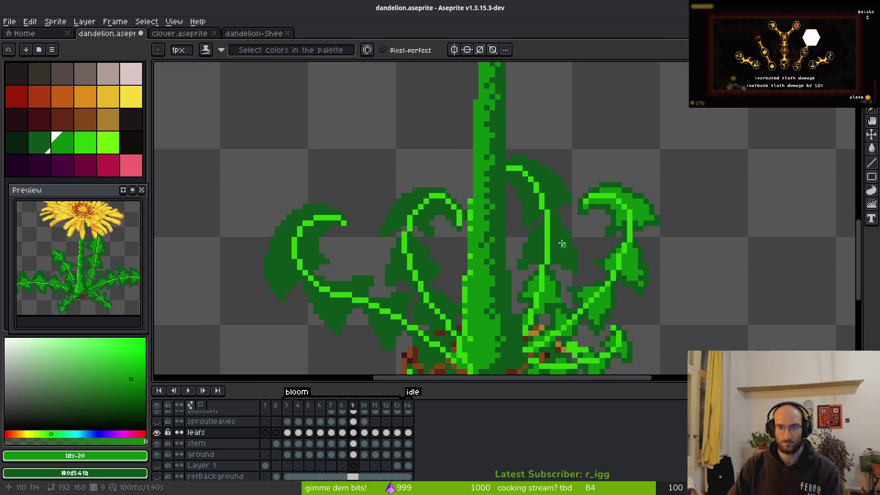
Step: Draw green strokes on the left leaf and a diagonal line out from the stem
{"action": "scroll", "coordinate": [535, 236], "scroll_direction": "up", "scroll_amount": 5}
{"action": "scroll", "coordinate": [456, 138], "scroll_direction": "down", "scroll_amount": 1}
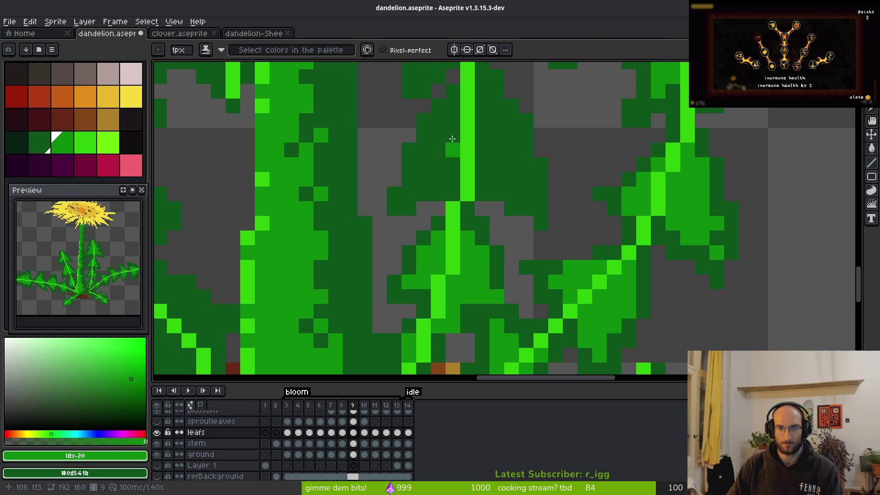
{"action": "left_click_drag", "start_coordinate": [440, 131], "coordinate": [422, 183]}
{"action": "left_click_drag", "start_coordinate": [477, 92], "coordinate": [522, 160]}
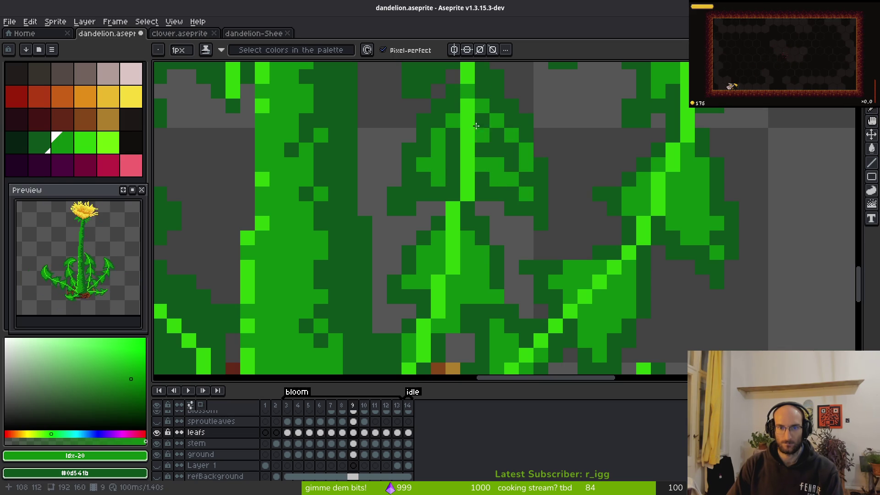
{"action": "left_click", "coordinate": [468, 92]}
Step: Bucket-fill the dark areas on both sides of the stem with mid green #0c8b0c
{"action": "key", "text": "g"}
{"action": "left_click", "coordinate": [481, 140]}
{"action": "left_click", "coordinate": [453, 165]}
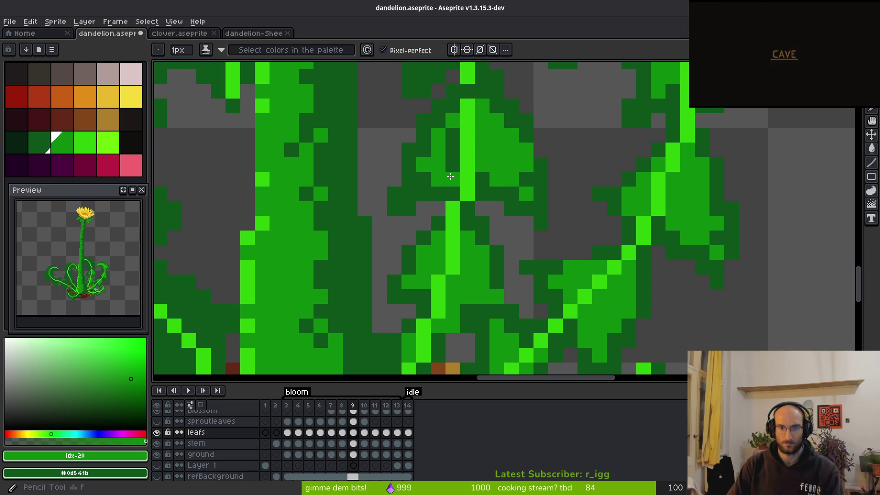
{"action": "left_click", "coordinate": [467, 92]}
{"action": "scroll", "coordinate": [479, 138], "scroll_direction": "up", "scroll_amount": 3}
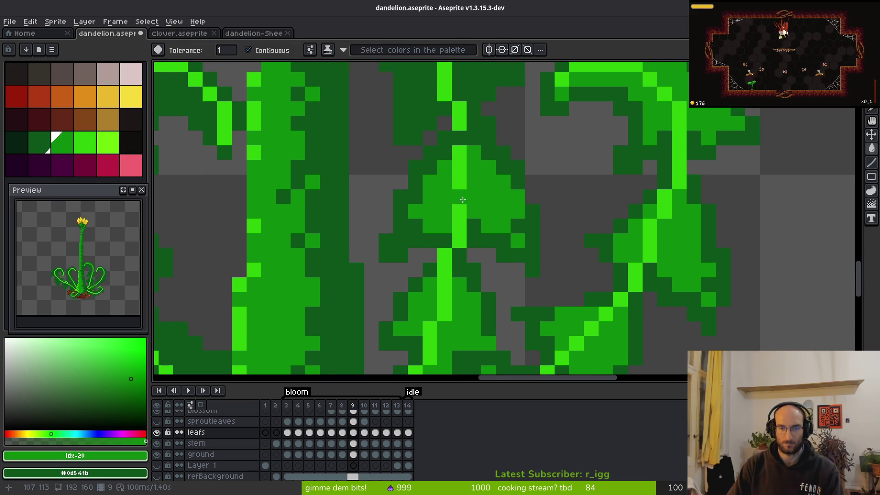
Step: Pencil a light-green pixel, then make the stem-side pixels mid green
{"action": "left_click", "coordinate": [466, 151], "text": "alt"}
{"action": "key", "text": "b"}
{"action": "left_click", "coordinate": [472, 166]}
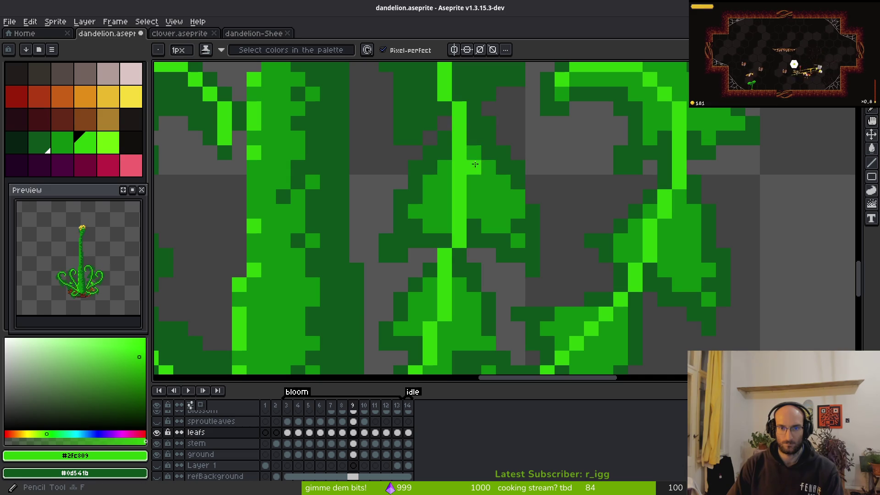
{"action": "left_click", "coordinate": [491, 193], "text": "alt"}
{"action": "left_click", "coordinate": [474, 168]}
{"action": "scroll", "coordinate": [441, 209], "scroll_direction": "up", "scroll_amount": 5}
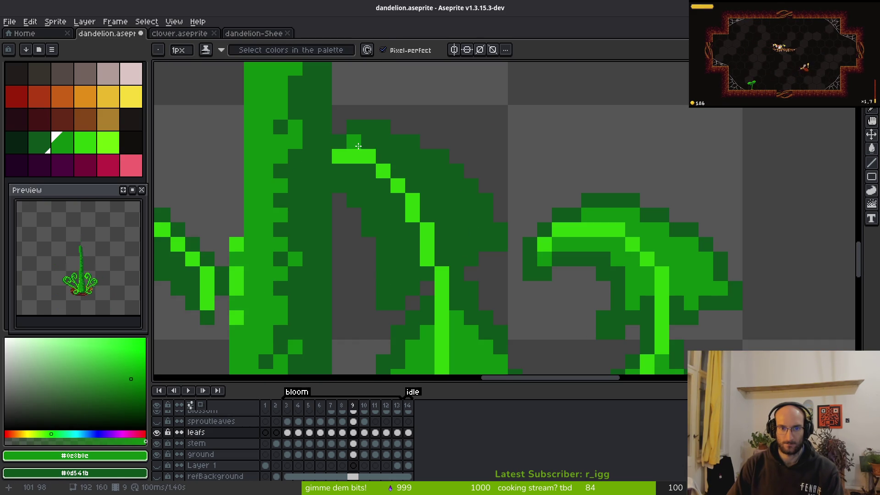
Step: Paint a mid-green diagonal down the upper leaf and fill its dark patches mid green
{"action": "left_click_drag", "start_coordinate": [406, 153], "coordinate": [458, 212]}
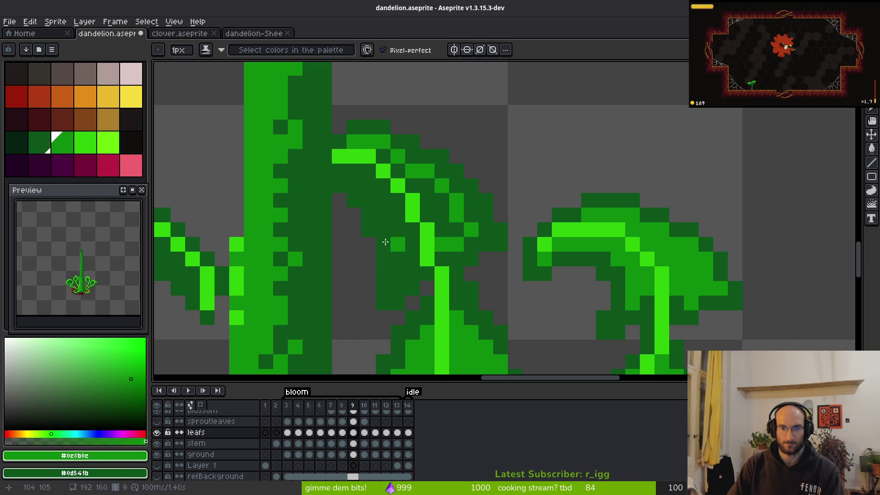
{"action": "left_click_drag", "start_coordinate": [352, 172], "coordinate": [398, 271]}
{"action": "key", "text": "g"}
{"action": "left_click", "coordinate": [412, 216]}
{"action": "left_click", "coordinate": [387, 186]}
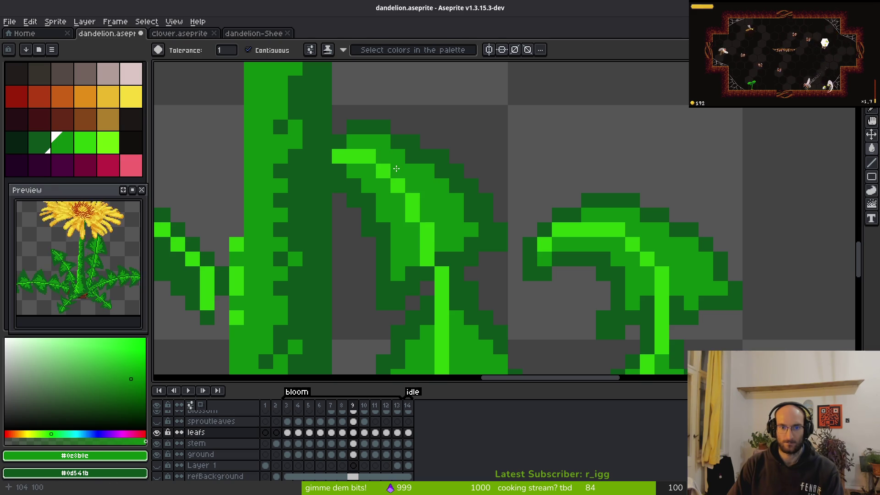
{"action": "key", "text": "b"}
{"action": "scroll", "coordinate": [596, 266], "scroll_direction": "down", "scroll_amount": 3}
{"action": "scroll", "coordinate": [596, 266], "scroll_direction": "down", "scroll_amount": 1}
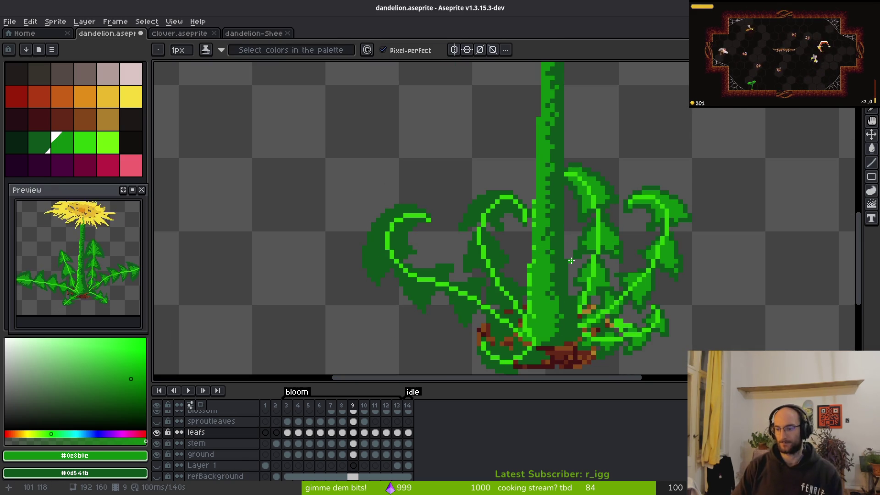
Step: Paint a medium-green diagonal along the leaf and fill two isolated dark pixels
{"action": "scroll", "coordinate": [497, 247], "scroll_direction": "up", "scroll_amount": 3}
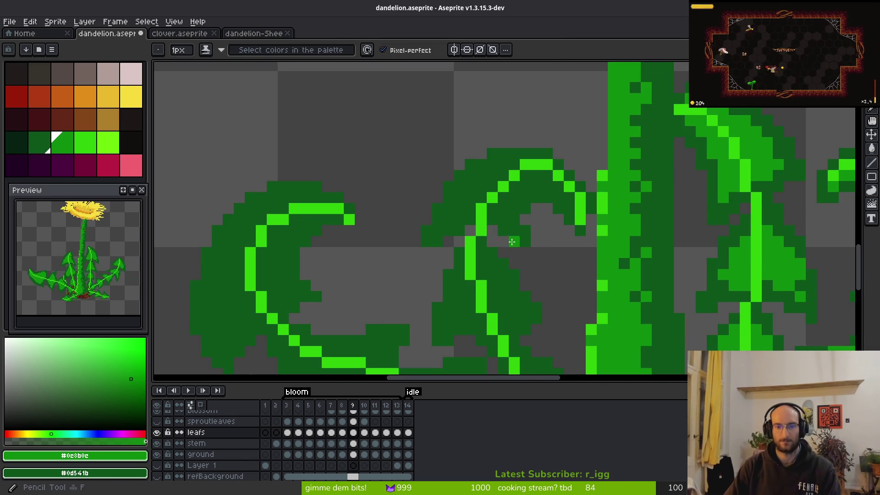
{"action": "mouse_move", "coordinate": [518, 122]}
{"action": "left_mouse_down"}
{"action": "mouse_move", "coordinate": [403, 191]}
{"action": "mouse_move", "coordinate": [413, 216]}
{"action": "mouse_move", "coordinate": [451, 195]}
{"action": "left_mouse_up"}
{"action": "key", "text": "g"}
{"action": "left_click", "coordinate": [471, 172]}
{"action": "left_click", "coordinate": [430, 195]}
{"action": "key", "text": "b"}
Step: Add a medium-green diagonal and a shaded row of pixels on the leaf
{"action": "mouse_move", "coordinate": [628, 216]}
{"action": "left_mouse_down"}
{"action": "mouse_move", "coordinate": [596, 184]}
{"action": "mouse_move", "coordinate": [473, 236]}
{"action": "mouse_move", "coordinate": [486, 217]}
{"action": "left_mouse_up"}
{"action": "left_click_drag", "start_coordinate": [524, 171], "coordinate": [588, 156]}
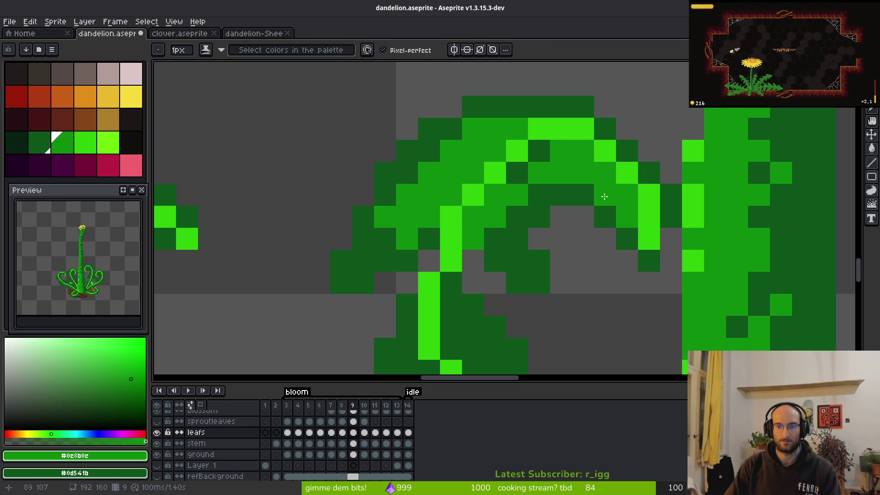
{"action": "scroll", "coordinate": [558, 218], "scroll_direction": "down", "scroll_amount": 3}
{"action": "scroll", "coordinate": [565, 240], "scroll_direction": "up", "scroll_amount": 3}
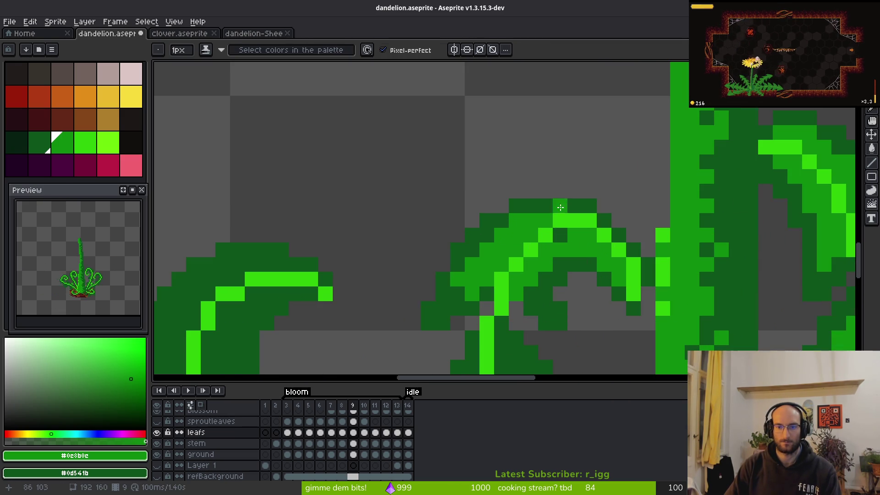
{"action": "scroll", "coordinate": [530, 190], "scroll_direction": "down", "scroll_amount": 3}
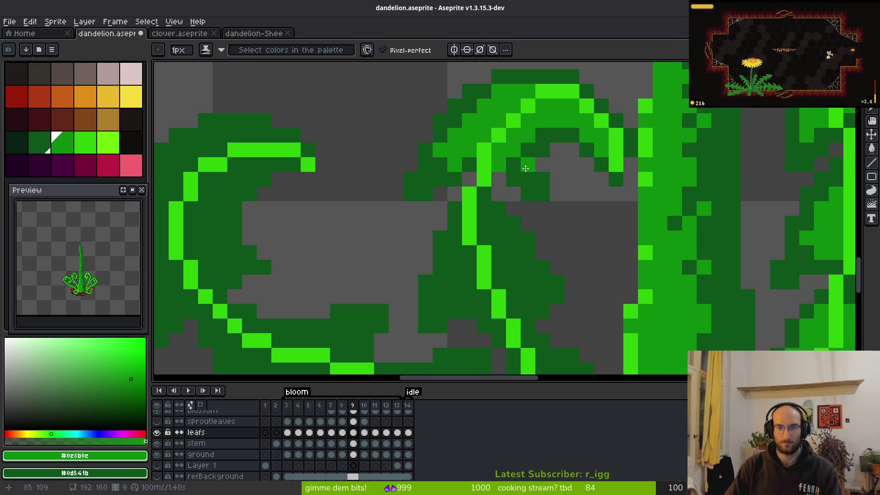
Step: Shade the lower leaf section with a medium-green diagonal, fill, and single pixel
{"action": "mouse_move", "coordinate": [540, 265]}
{"action": "left_mouse_down"}
{"action": "mouse_move", "coordinate": [486, 224]}
{"action": "mouse_move", "coordinate": [530, 273]}
{"action": "left_mouse_up"}
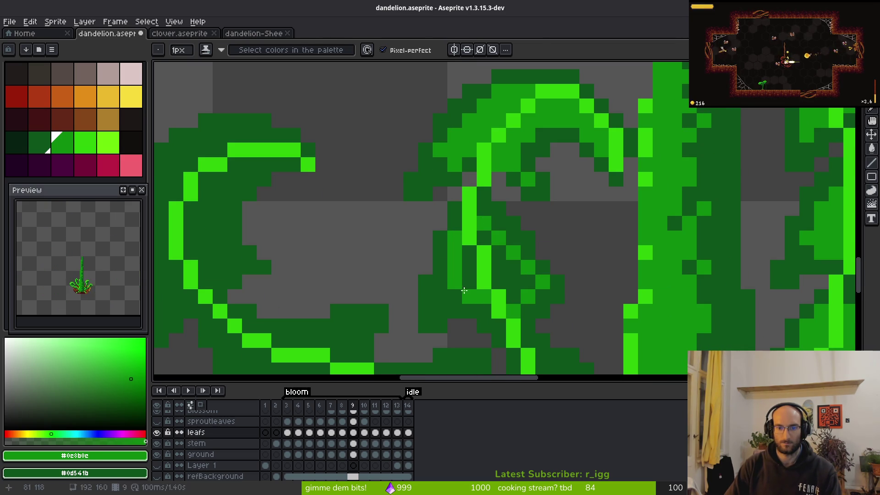
{"action": "key", "text": "g"}
{"action": "left_click", "coordinate": [502, 275]}
{"action": "key", "text": "b"}
{"action": "left_click", "coordinate": [444, 300]}
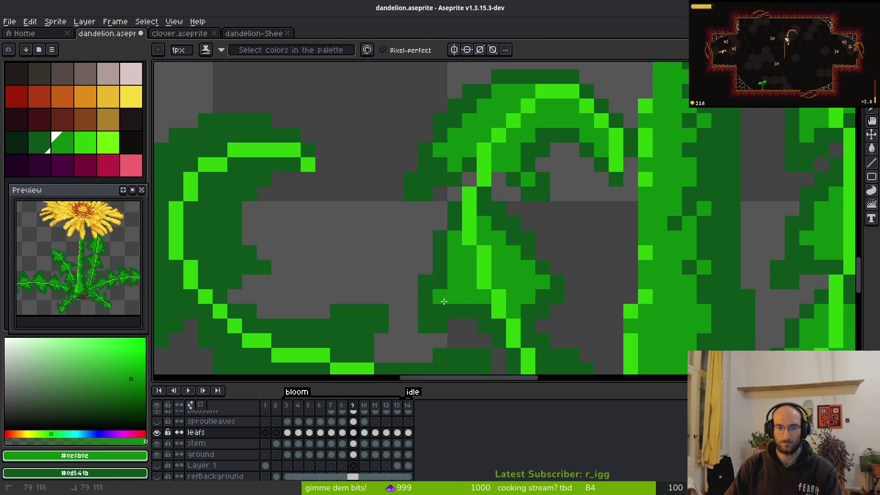
{"action": "scroll", "coordinate": [454, 299], "scroll_direction": "up", "scroll_amount": 1}
{"action": "scroll", "coordinate": [527, 183], "scroll_direction": "up", "scroll_amount": 1}
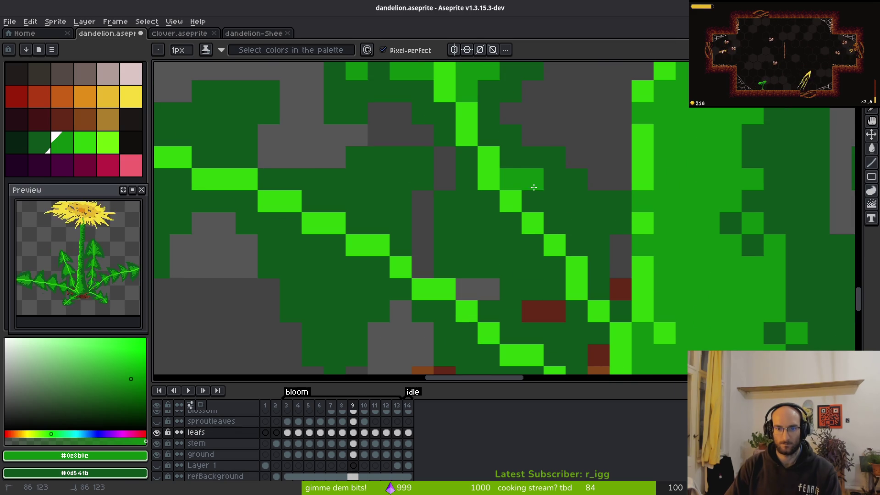
Step: Paint medium-green runs inside the leaf and extend the shading further along it
{"action": "mouse_move", "coordinate": [535, 247]}
{"action": "left_mouse_down"}
{"action": "mouse_move", "coordinate": [468, 240]}
{"action": "mouse_move", "coordinate": [501, 233]}
{"action": "mouse_move", "coordinate": [467, 246]}
{"action": "left_mouse_up"}
{"action": "mouse_move", "coordinate": [324, 201]}
{"action": "left_mouse_down"}
{"action": "mouse_move", "coordinate": [386, 184]}
{"action": "mouse_move", "coordinate": [363, 212]}
{"action": "mouse_move", "coordinate": [531, 134]}
{"action": "mouse_move", "coordinate": [503, 132]}
{"action": "left_mouse_up"}
{"action": "left_click_drag", "start_coordinate": [470, 247], "coordinate": [448, 160]}
{"action": "mouse_move", "coordinate": [493, 192]}
{"action": "left_mouse_down"}
{"action": "mouse_move", "coordinate": [450, 155]}
{"action": "mouse_move", "coordinate": [474, 196]}
{"action": "left_mouse_up"}
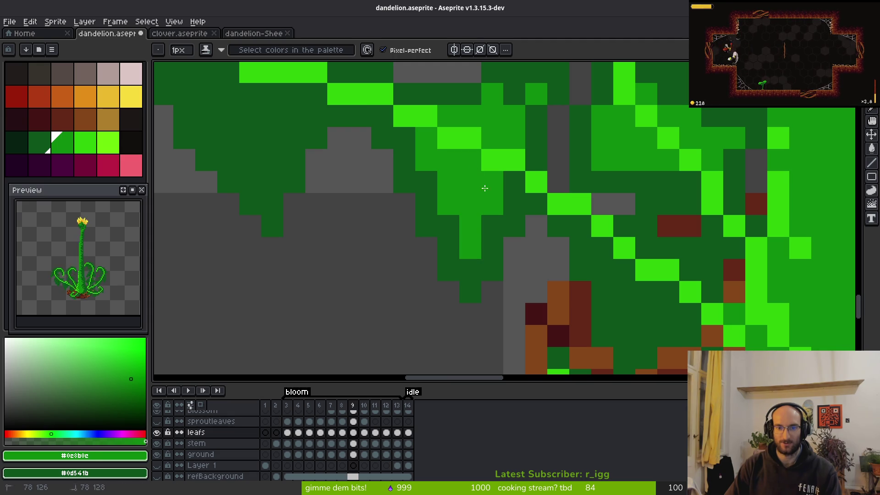
{"action": "scroll", "coordinate": [494, 212], "scroll_direction": "down", "scroll_amount": 5}
{"action": "scroll", "coordinate": [564, 249], "scroll_direction": "up", "scroll_amount": 5}
Step: Repaint single leaf pixels, draw a medium-green diagonal, and fill a leaf region
{"action": "left_click", "coordinate": [432, 208]}
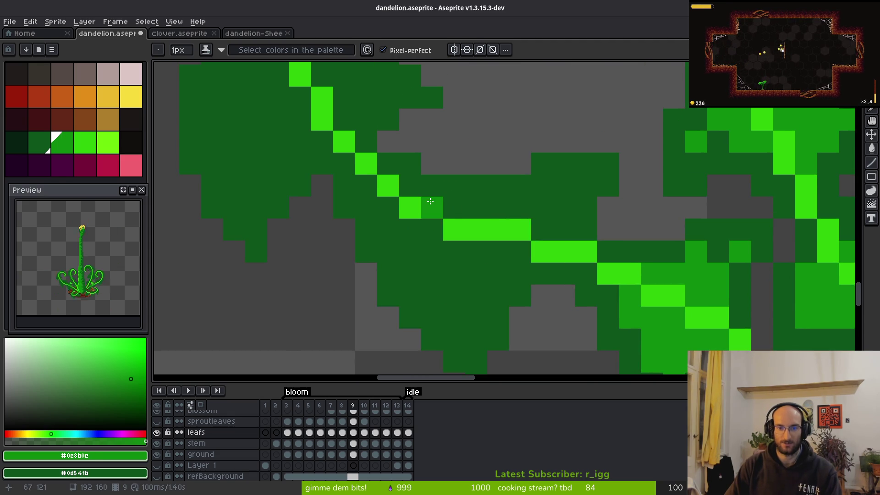
{"action": "left_click", "coordinate": [432, 208]}
{"action": "mouse_move", "coordinate": [440, 202]}
{"action": "left_mouse_down"}
{"action": "mouse_move", "coordinate": [545, 201]}
{"action": "mouse_move", "coordinate": [552, 221]}
{"action": "mouse_move", "coordinate": [564, 192]}
{"action": "left_mouse_up"}
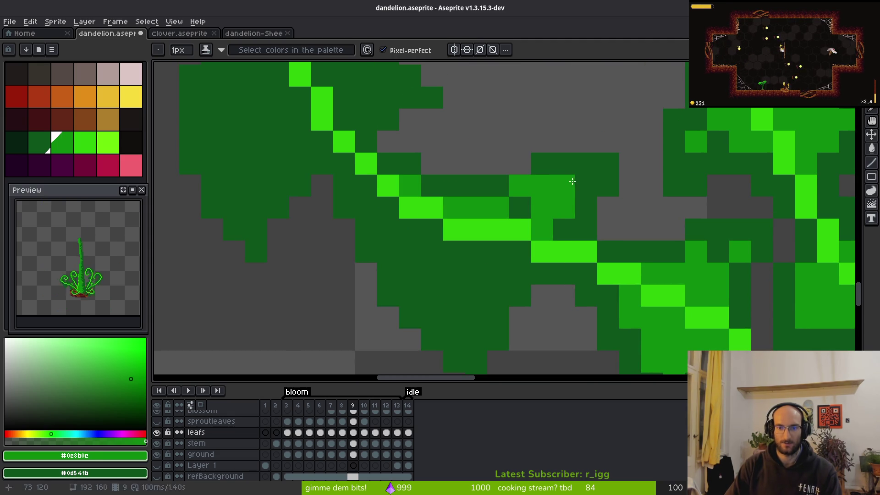
{"action": "left_click", "coordinate": [520, 208]}
{"action": "left_click_drag", "start_coordinate": [366, 186], "coordinate": [482, 295]}
{"action": "key", "text": "g"}
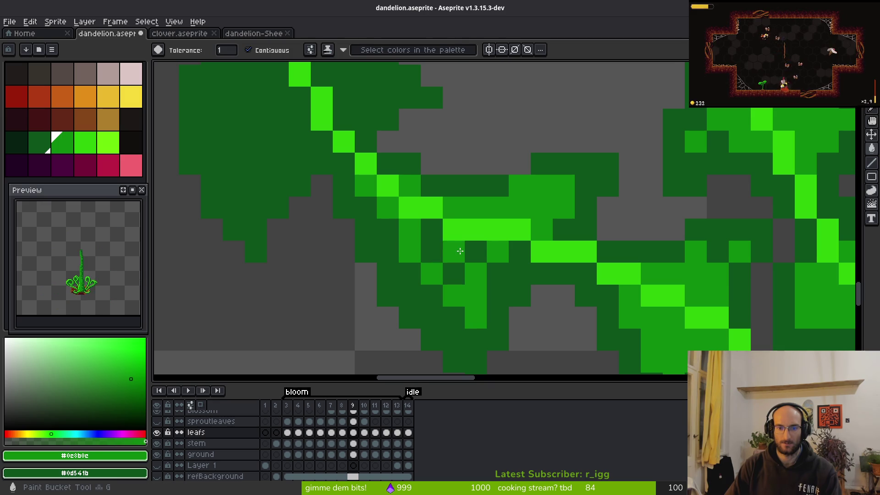
{"action": "left_click", "coordinate": [458, 251]}
Step: Draw medium-green shading down the leaf, along its upper edge, and around a region
{"action": "scroll", "coordinate": [457, 289], "scroll_direction": "down", "scroll_amount": 1}
{"action": "scroll", "coordinate": [457, 290], "scroll_direction": "down", "scroll_amount": 3}
{"action": "scroll", "coordinate": [504, 206], "scroll_direction": "up", "scroll_amount": 3}
{"action": "key", "text": "b"}
{"action": "scroll", "coordinate": [635, 160], "scroll_direction": "up", "scroll_amount": 1}
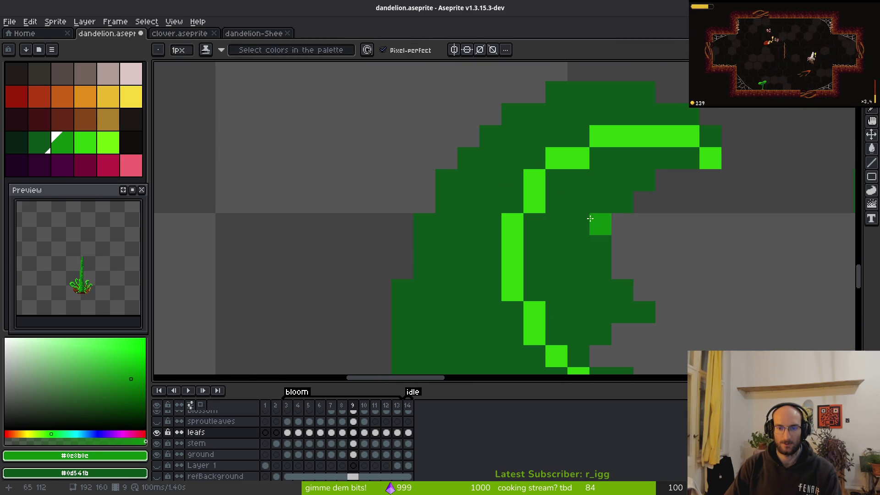
{"action": "left_click_drag", "start_coordinate": [635, 160], "coordinate": [582, 286]}
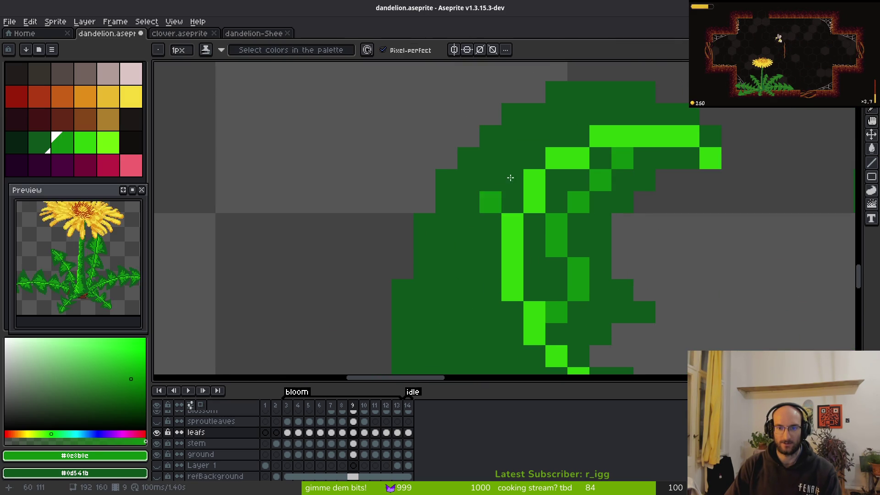
{"action": "mouse_move", "coordinate": [642, 117]}
{"action": "left_mouse_down"}
{"action": "mouse_move", "coordinate": [509, 153]}
{"action": "mouse_move", "coordinate": [490, 258]}
{"action": "mouse_move", "coordinate": [483, 153]}
{"action": "left_mouse_up"}
{"action": "mouse_move", "coordinate": [461, 158]}
{"action": "left_mouse_down"}
{"action": "mouse_move", "coordinate": [461, 208]}
{"action": "mouse_move", "coordinate": [527, 274]}
{"action": "left_mouse_up"}
Step: Bucket-fill three outlined leaf regions with medium green
{"action": "key", "text": "g"}
{"action": "left_click", "coordinate": [550, 193]}
{"action": "left_click", "coordinate": [566, 177]}
{"action": "left_click", "coordinate": [561, 91]}
{"action": "left_click", "coordinate": [561, 91]}
{"action": "scroll", "coordinate": [561, 90], "scroll_direction": "down", "scroll_amount": 2}
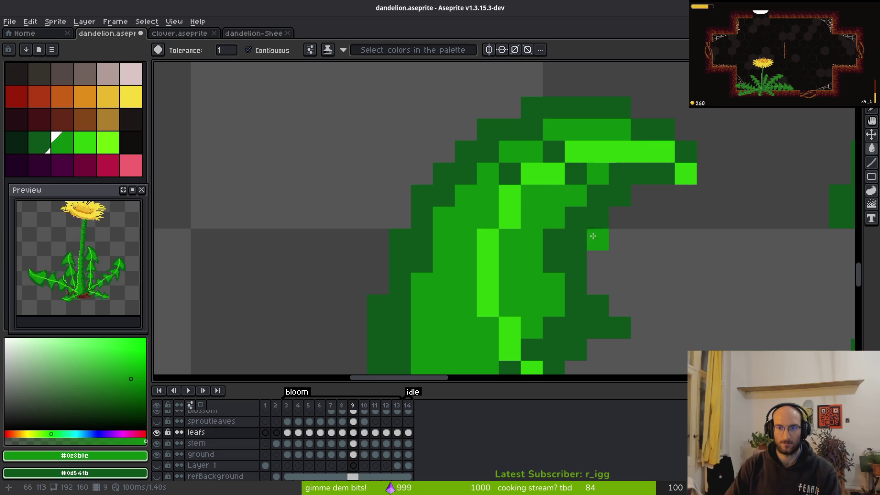
{"action": "scroll", "coordinate": [535, 211], "scroll_direction": "down", "scroll_amount": 2}
{"action": "key", "text": "f"}
{"action": "scroll", "coordinate": [504, 266], "scroll_direction": "down", "scroll_amount": 2}
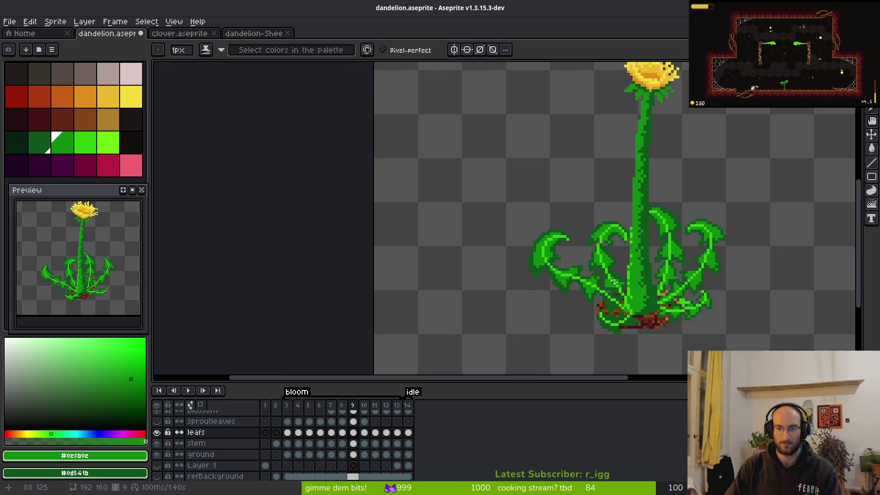
Step: On frame 8, paint medium-green cells beside the bright diagonal on the leaf
{"action": "key", "text": "Left"}
{"action": "scroll", "coordinate": [477, 223], "scroll_direction": "up", "scroll_amount": 3}
{"action": "scroll", "coordinate": [599, 155], "scroll_direction": "up", "scroll_amount": 4}
{"action": "mouse_move", "coordinate": [602, 172]}
{"action": "left_mouse_down"}
{"action": "mouse_move", "coordinate": [601, 238]}
{"action": "mouse_move", "coordinate": [580, 194]}
{"action": "left_mouse_up"}
{"action": "left_click", "coordinate": [579, 238]}
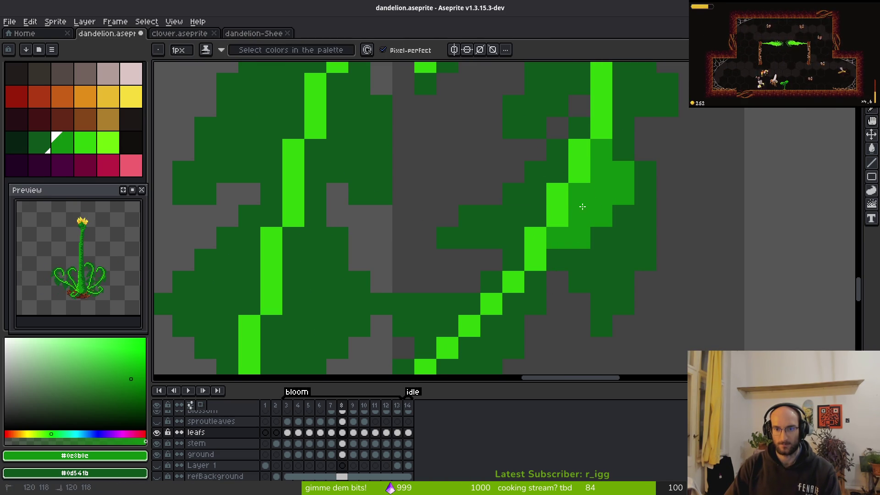
{"action": "scroll", "coordinate": [610, 266], "scroll_direction": "down", "scroll_amount": 5}
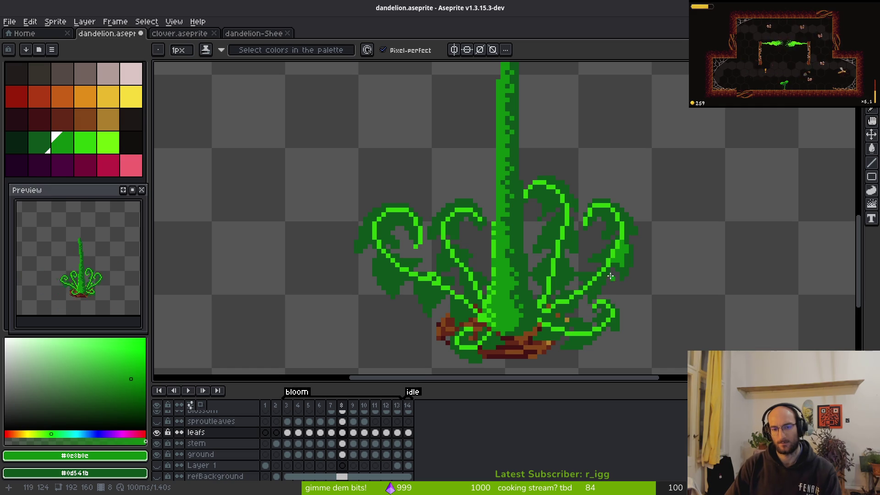
Step: Replace the dark green #0d541b with medium green #0c8b0c using Replace Color
{"action": "key", "text": "alt"}
{"action": "left_click", "coordinate": [605, 253]}
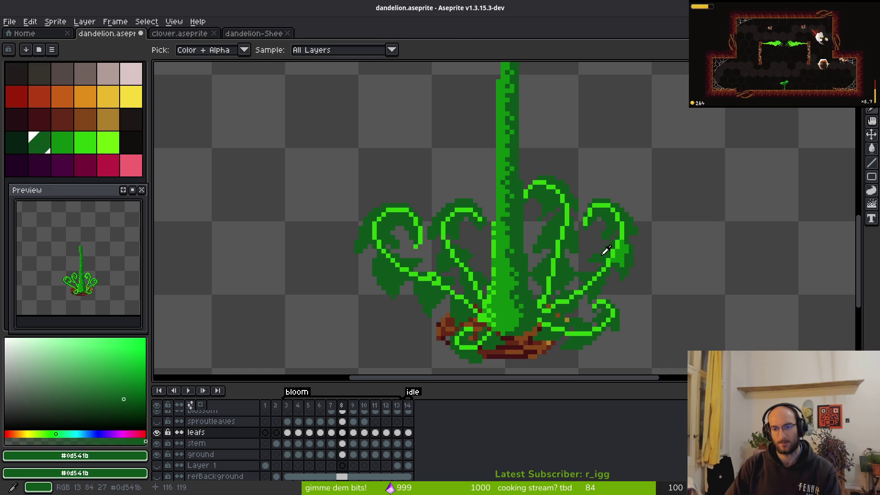
{"action": "right_click", "coordinate": [622, 253]}
{"action": "key", "text": "shift+r"}
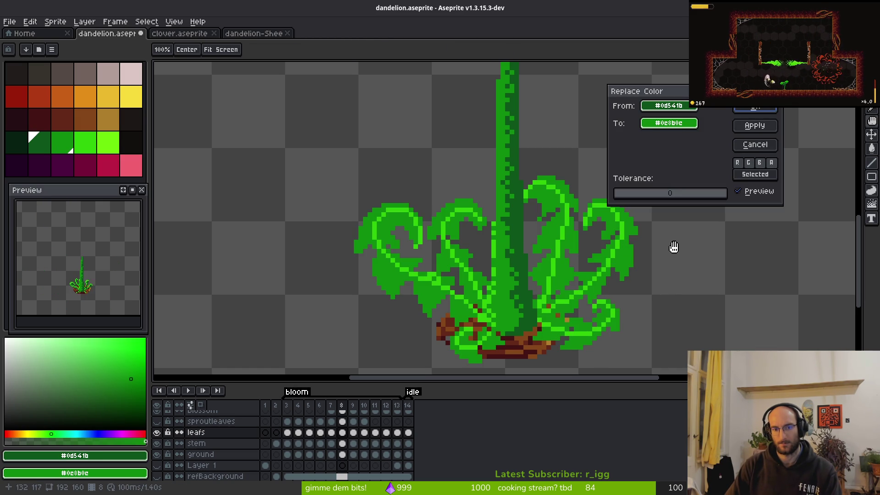
{"action": "left_click", "coordinate": [752, 110]}
{"action": "scroll", "coordinate": [639, 231], "scroll_direction": "up", "scroll_amount": 4}
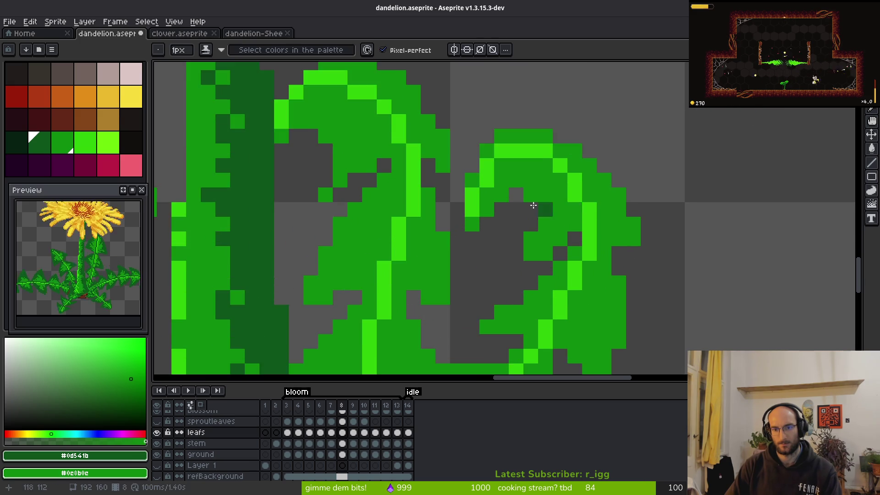
Step: Add dark-green shadow pixels along the leaf's right edge and a shadow line inside it
{"action": "scroll", "coordinate": [546, 210], "scroll_direction": "up", "scroll_amount": 2}
{"action": "left_click", "coordinate": [442, 234]}
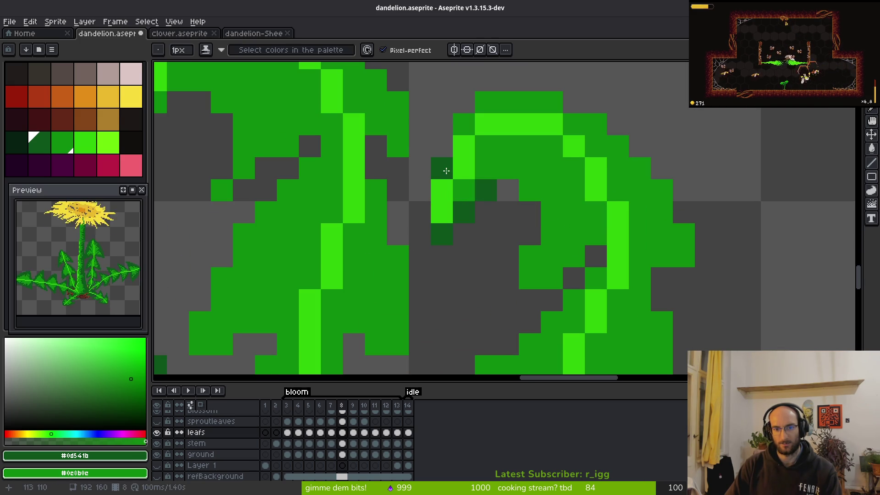
{"action": "left_click", "coordinate": [464, 124]}
{"action": "left_click", "coordinate": [508, 102]}
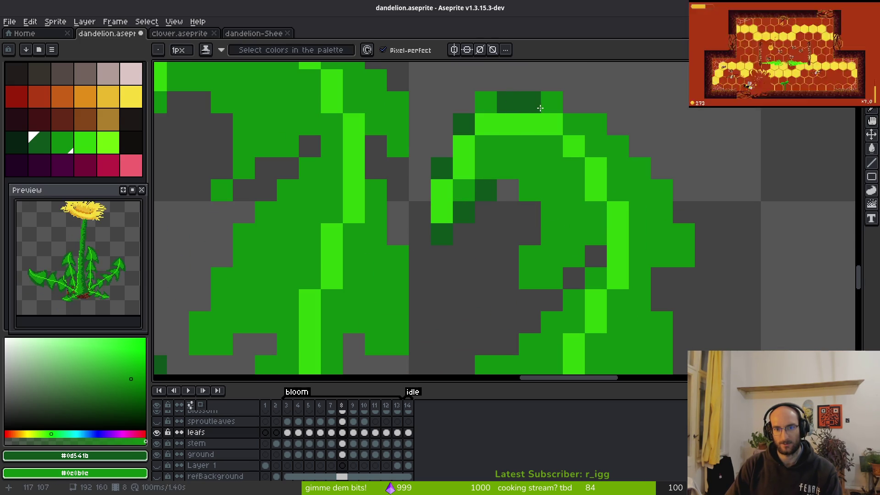
{"action": "left_click", "coordinate": [596, 123]}
{"action": "left_click", "coordinate": [618, 146]}
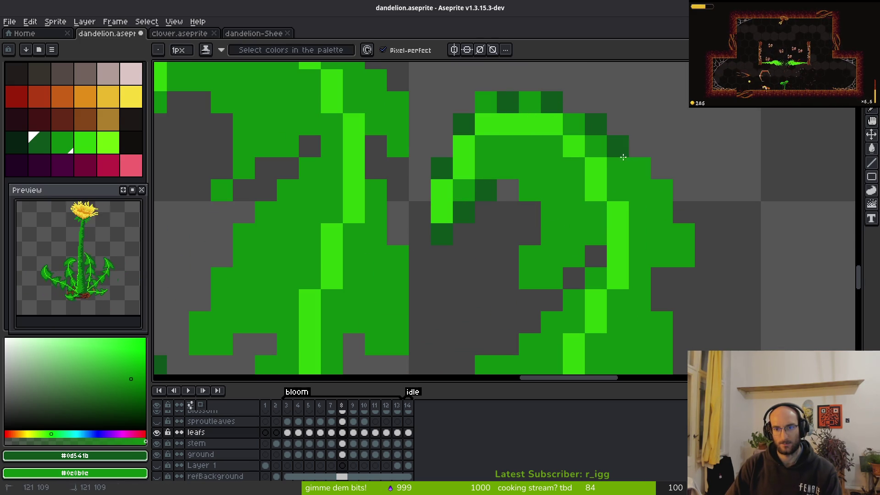
{"action": "left_click", "coordinate": [641, 168]}
{"action": "left_click", "coordinate": [640, 190]}
{"action": "left_click", "coordinate": [684, 234]}
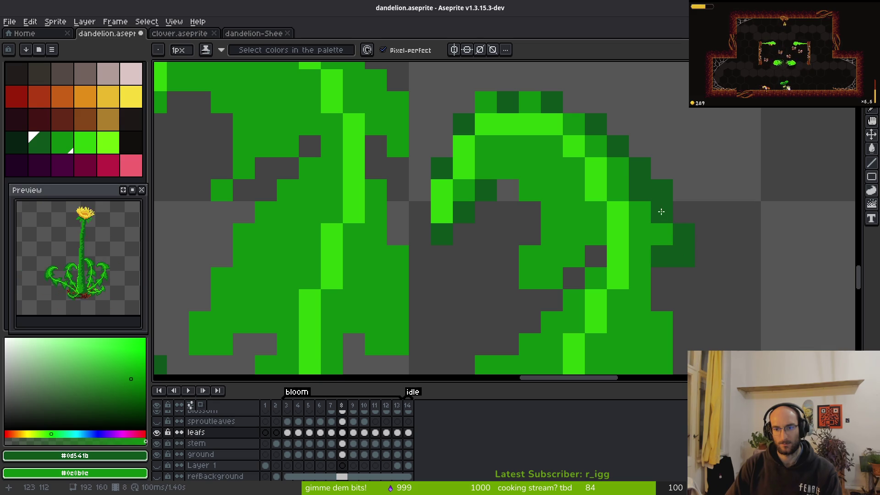
{"action": "left_click_drag", "start_coordinate": [508, 168], "coordinate": [550, 252]}
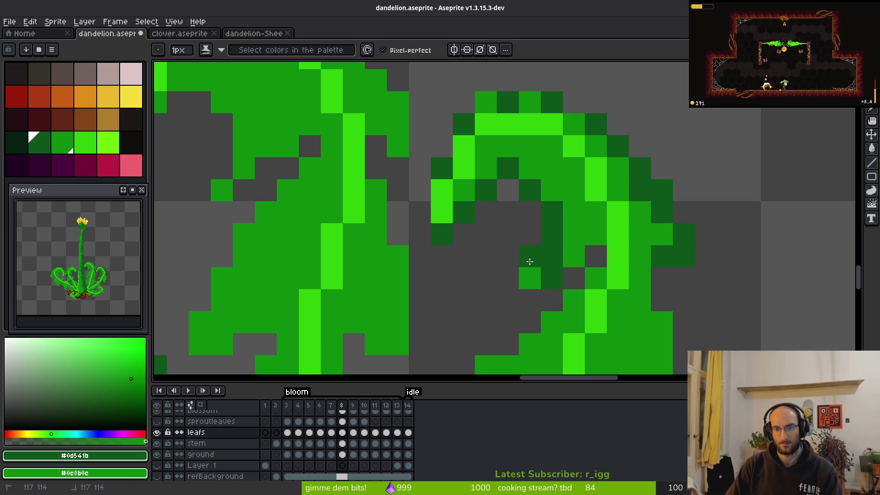
Step: Eyedrop medium green #0c8b0c from a leaf and shade the curled leaf tip with it
{"action": "scroll", "coordinate": [698, 310], "scroll_direction": "down", "scroll_amount": 5}
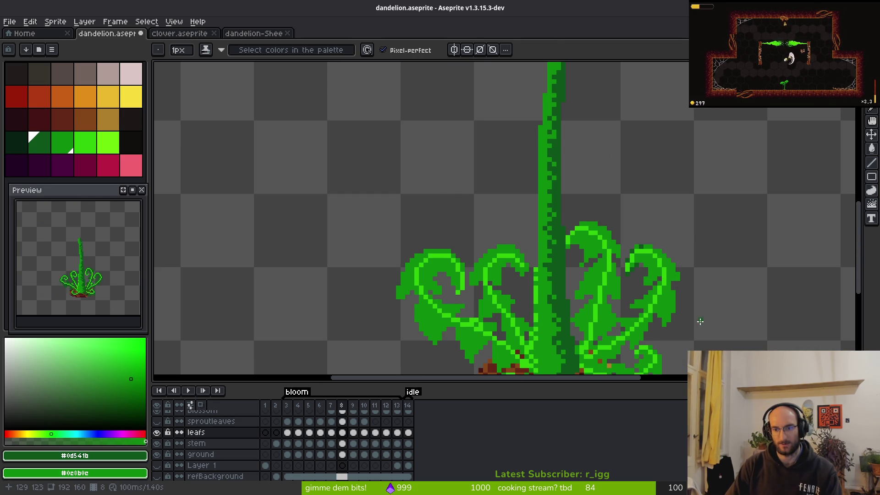
{"action": "scroll", "coordinate": [575, 222], "scroll_direction": "down", "scroll_amount": 1}
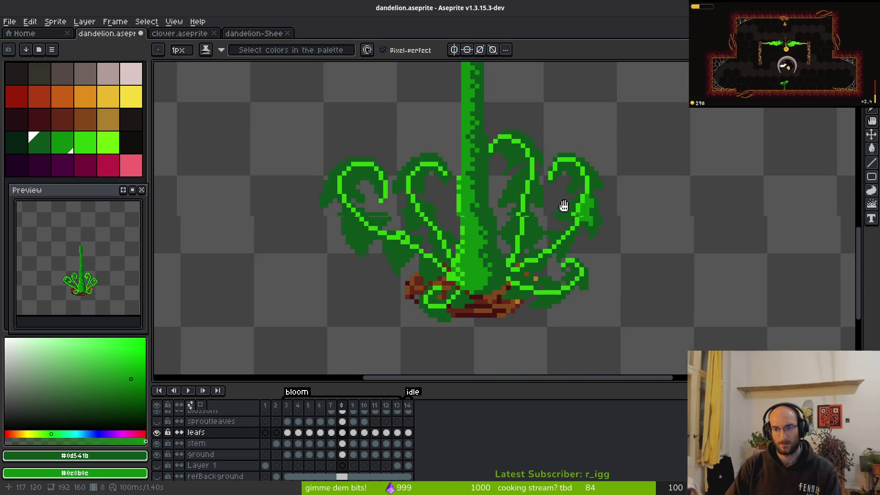
{"action": "scroll", "coordinate": [582, 197], "scroll_direction": "up", "scroll_amount": 4}
{"action": "left_click", "coordinate": [575, 189], "text": "alt"}
{"action": "left_click_drag", "start_coordinate": [567, 189], "coordinate": [547, 195]}
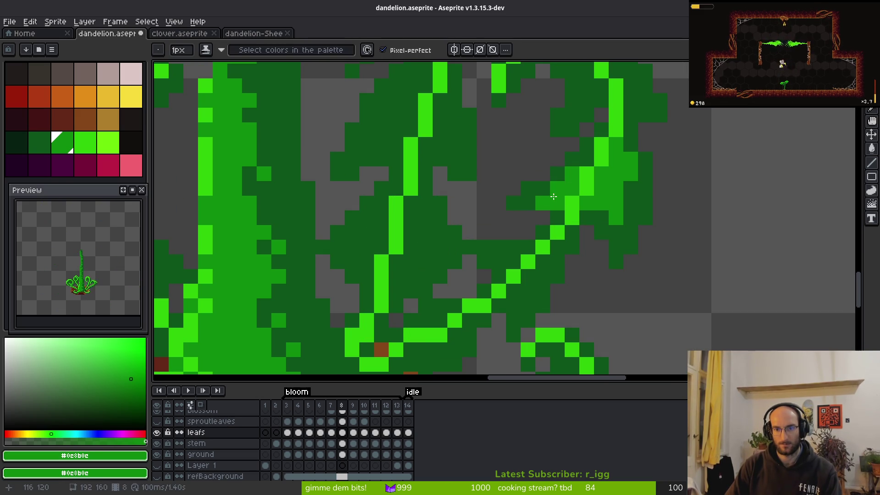
{"action": "scroll", "coordinate": [596, 239], "scroll_direction": "down", "scroll_amount": 2}
{"action": "scroll", "coordinate": [621, 244], "scroll_direction": "up", "scroll_amount": 3}
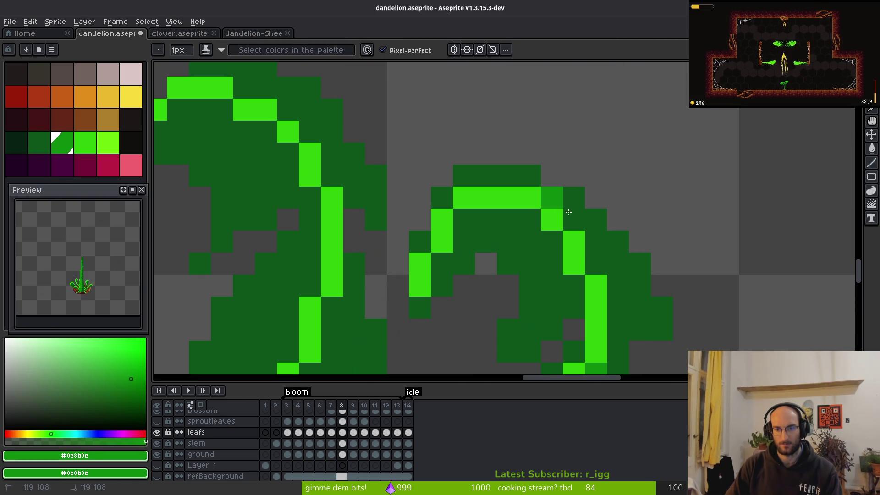
{"action": "left_click", "coordinate": [596, 263]}
{"action": "left_click_drag", "start_coordinate": [640, 308], "coordinate": [615, 303]}
{"action": "mouse_move", "coordinate": [573, 285]}
{"action": "left_mouse_down"}
{"action": "mouse_move", "coordinate": [542, 306]}
{"action": "mouse_move", "coordinate": [468, 232]}
{"action": "mouse_move", "coordinate": [533, 238]}
{"action": "mouse_move", "coordinate": [552, 269]}
{"action": "left_mouse_up"}
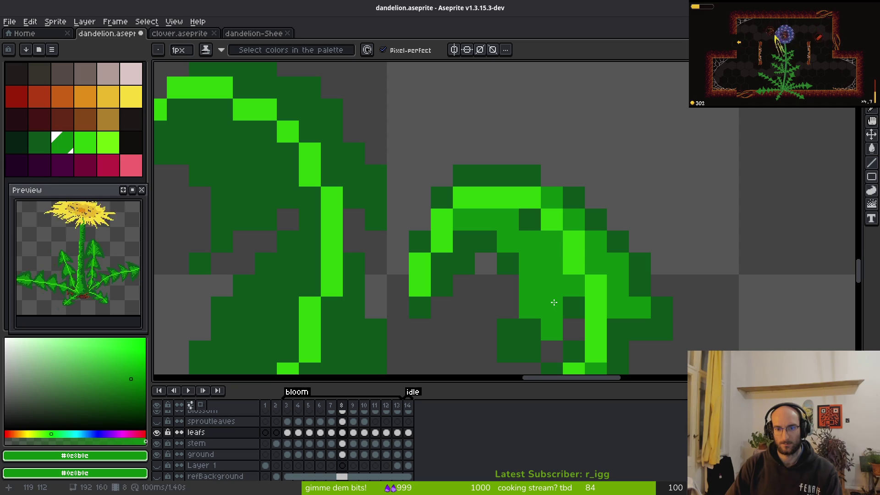
Step: Restore stray leaf pixels to dark green #0d541b and add two more medium-green pixels
{"action": "right_click", "coordinate": [573, 307], "text": "alt"}
{"action": "right_click", "coordinate": [552, 330]}
{"action": "right_click", "coordinate": [530, 308]}
{"action": "left_click", "coordinate": [530, 330]}
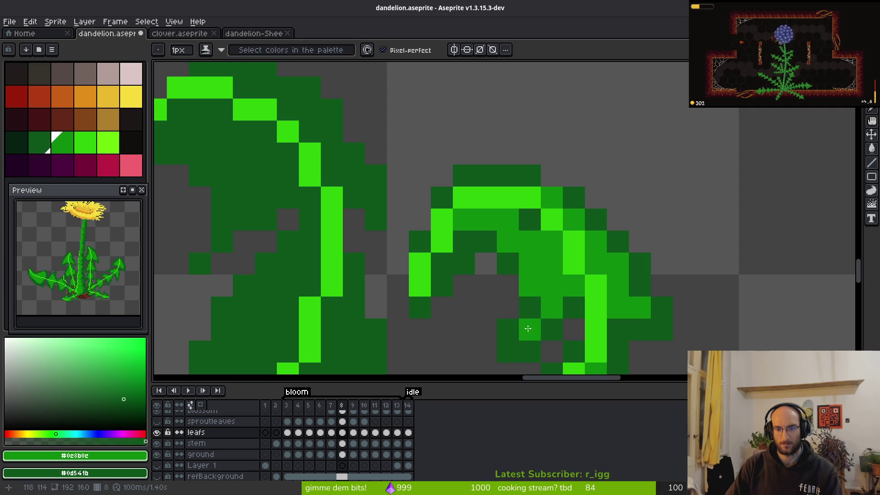
{"action": "left_click", "coordinate": [442, 220]}
{"action": "scroll", "coordinate": [526, 287], "scroll_direction": "down", "scroll_amount": 3}
{"action": "scroll", "coordinate": [549, 290], "scroll_direction": "up", "scroll_amount": 2}
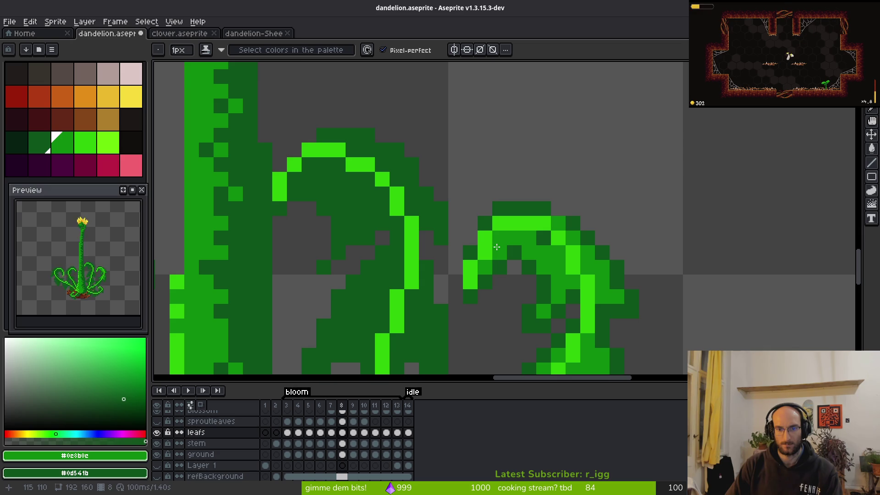
Step: Shade mid green down the leaf column and beside the bright vein
{"action": "scroll", "coordinate": [520, 271], "scroll_direction": "down", "scroll_amount": 3}
{"action": "scroll", "coordinate": [519, 271], "scroll_direction": "up", "scroll_amount": 5}
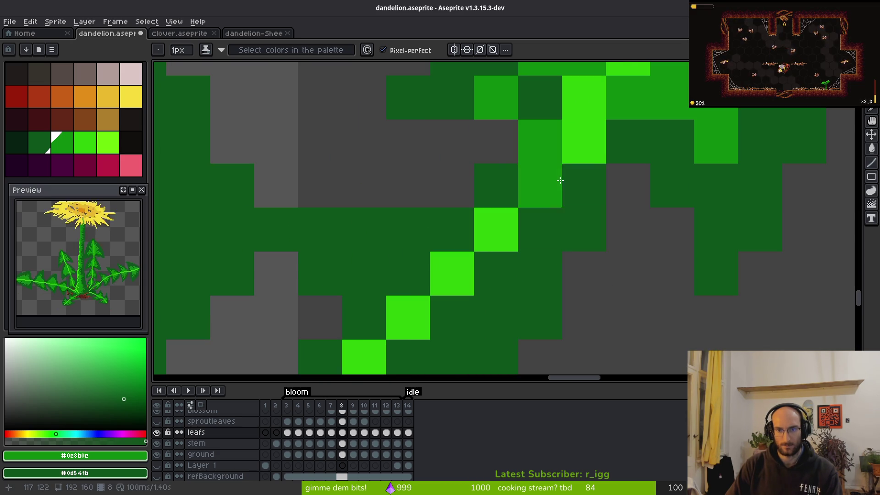
{"action": "mouse_move", "coordinate": [540, 188]}
{"action": "left_mouse_down"}
{"action": "mouse_move", "coordinate": [530, 277]}
{"action": "mouse_move", "coordinate": [536, 321]}
{"action": "left_mouse_up"}
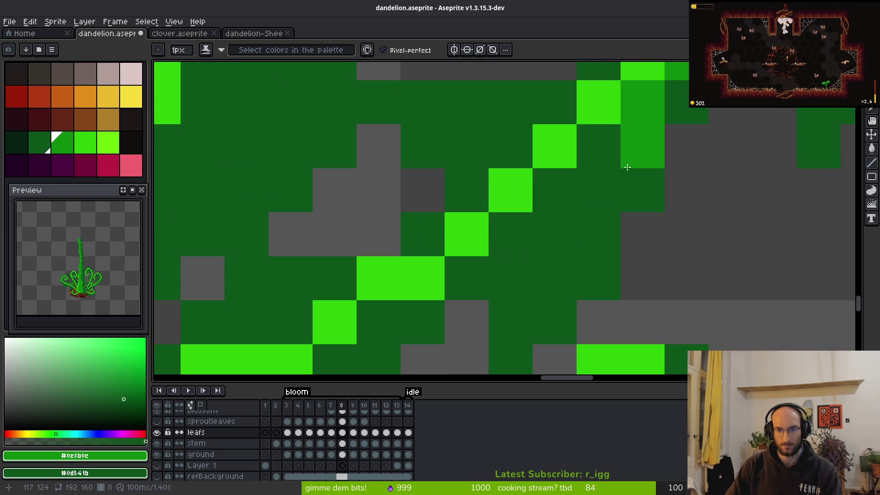
{"action": "mouse_move", "coordinate": [579, 218]}
{"action": "left_mouse_down"}
{"action": "mouse_move", "coordinate": [521, 232]}
{"action": "mouse_move", "coordinate": [558, 292]}
{"action": "left_mouse_up"}
{"action": "mouse_move", "coordinate": [472, 330]}
{"action": "left_mouse_down"}
{"action": "mouse_move", "coordinate": [528, 331]}
{"action": "mouse_move", "coordinate": [543, 211]}
{"action": "left_mouse_up"}
{"action": "left_click", "coordinate": [516, 257]}
{"action": "scroll", "coordinate": [545, 170], "scroll_direction": "down", "scroll_amount": 2}
{"action": "scroll", "coordinate": [527, 333], "scroll_direction": "up", "scroll_amount": 1}
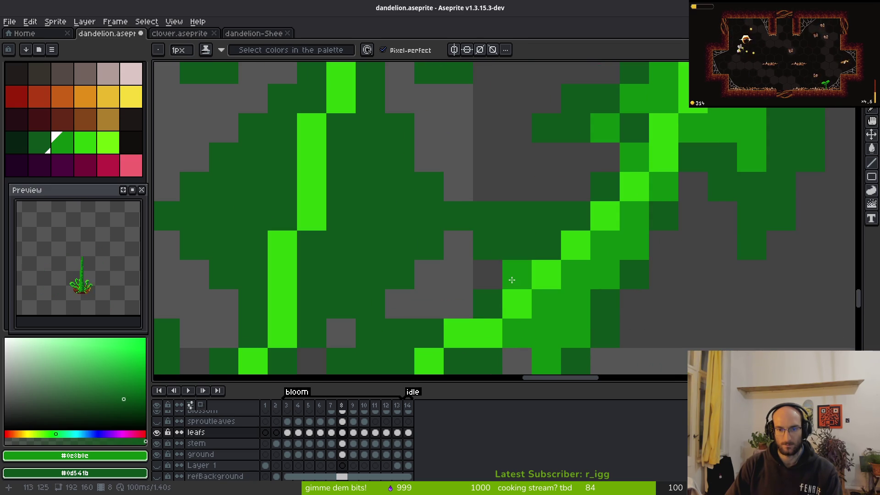
{"action": "left_click_drag", "start_coordinate": [563, 227], "coordinate": [518, 233]}
{"action": "scroll", "coordinate": [494, 225], "scroll_direction": "down", "scroll_amount": 3}
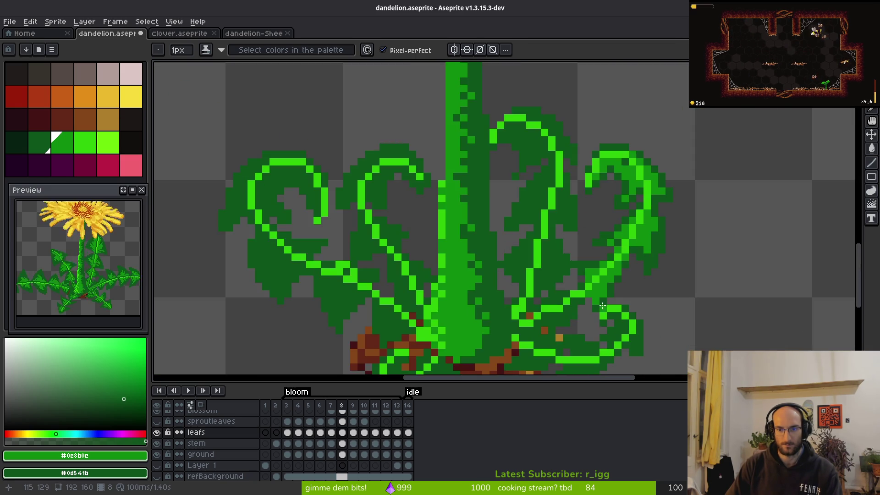
{"action": "scroll", "coordinate": [581, 267], "scroll_direction": "up", "scroll_amount": 2}
{"action": "scroll", "coordinate": [638, 283], "scroll_direction": "down", "scroll_amount": 2}
{"action": "scroll", "coordinate": [557, 266], "scroll_direction": "up", "scroll_amount": 3}
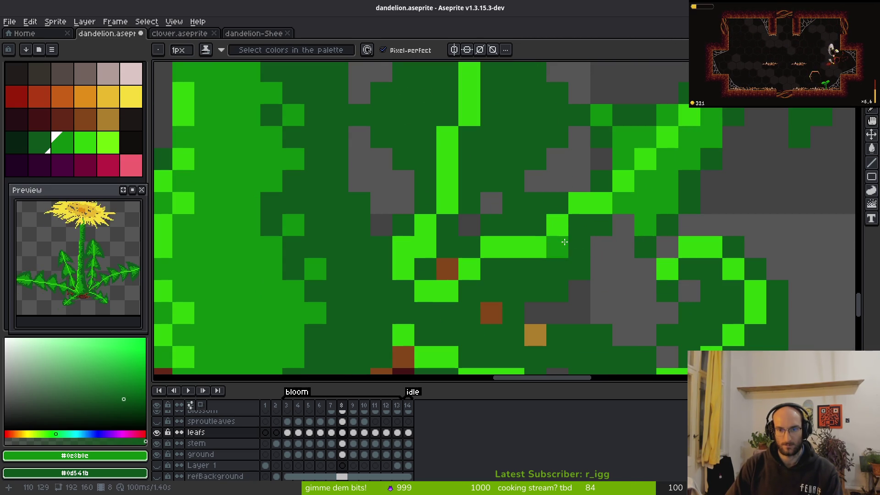
Step: Eyedrop bright green #2fc809 for two highlight pixels, then touch up nearby pixels in mid and dark green
{"action": "left_click", "coordinate": [491, 248], "text": "alt"}
{"action": "left_click", "coordinate": [492, 269]}
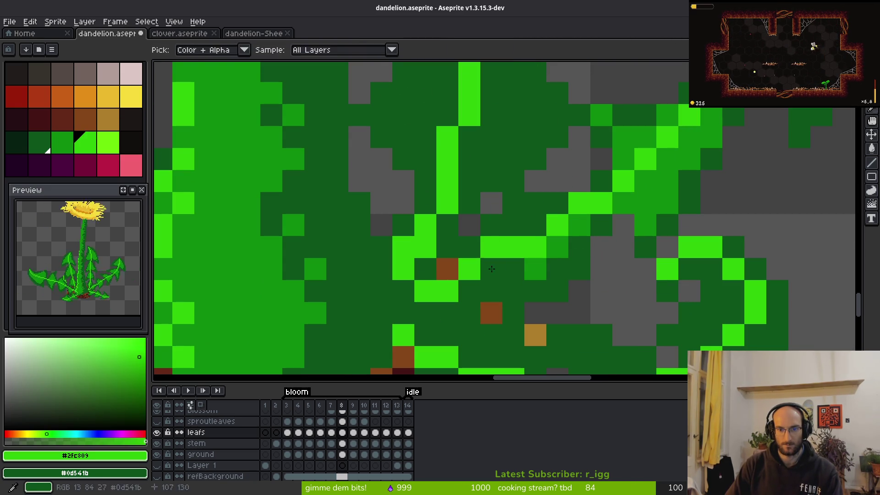
{"action": "left_click", "coordinate": [493, 231]}
{"action": "left_click", "coordinate": [536, 269], "text": "alt"}
{"action": "left_click", "coordinate": [491, 247]}
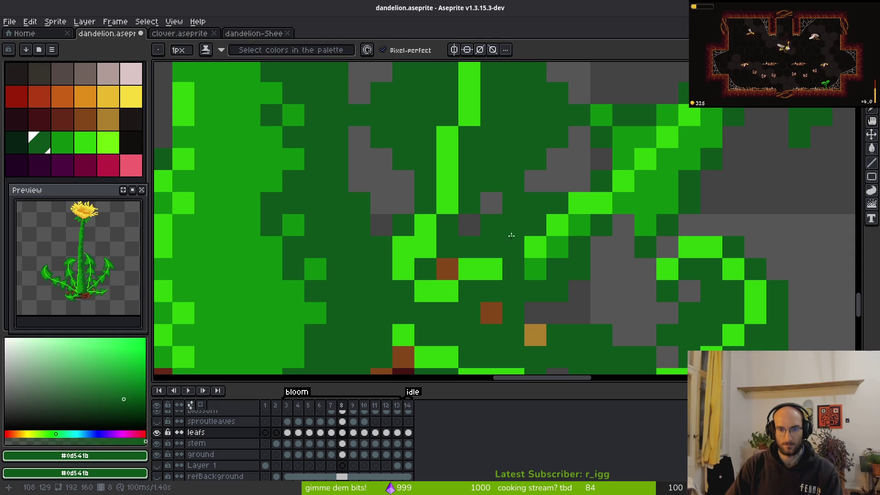
{"action": "left_click", "coordinate": [514, 270]}
{"action": "right_click", "coordinate": [514, 225]}
{"action": "left_click", "coordinate": [536, 226]}
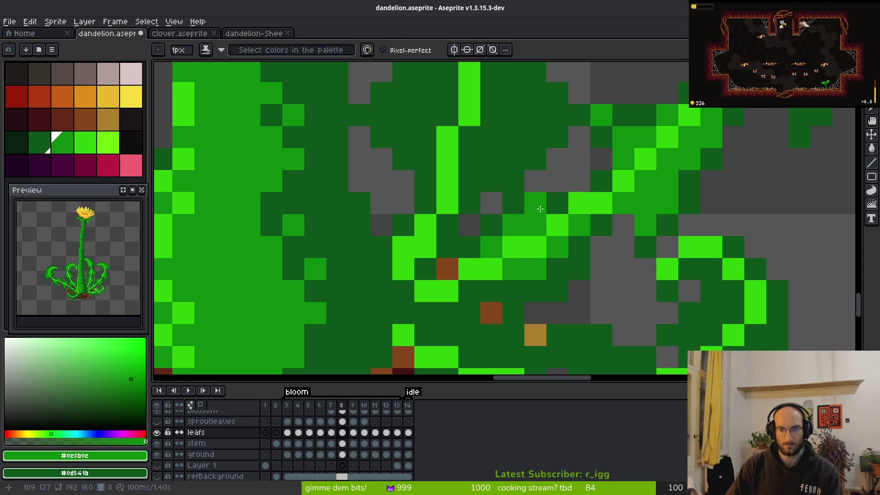
Step: Add curved mid-green strokes down the leaf, undoing a bad diagonal, and bucket-fill a small patch
{"action": "left_click_drag", "start_coordinate": [514, 229], "coordinate": [509, 349]}
{"action": "mouse_move", "coordinate": [477, 235]}
{"action": "left_mouse_down"}
{"action": "mouse_move", "coordinate": [424, 296]}
{"action": "mouse_move", "coordinate": [470, 255]}
{"action": "mouse_move", "coordinate": [463, 229]}
{"action": "mouse_move", "coordinate": [509, 108]}
{"action": "left_mouse_up"}
{"action": "key", "text": "ctrl+z"}
{"action": "key", "text": "ctrl+z"}
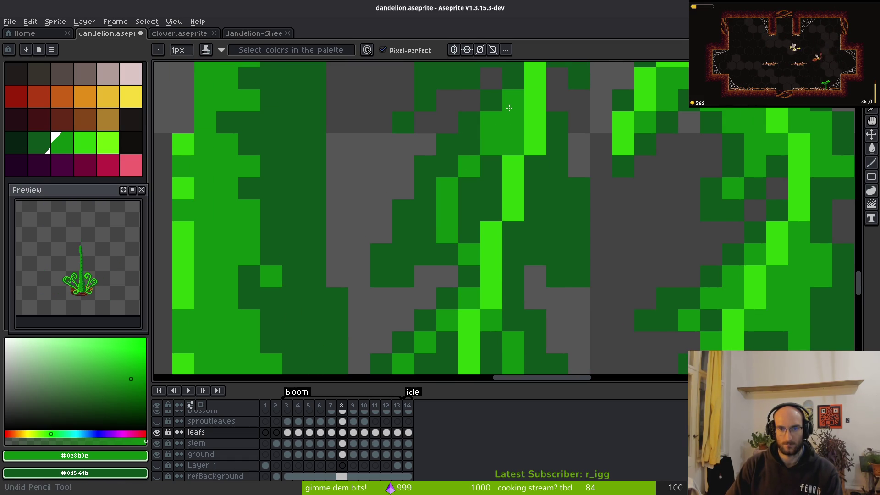
{"action": "mouse_move", "coordinate": [536, 161]}
{"action": "left_mouse_down"}
{"action": "mouse_move", "coordinate": [580, 234]}
{"action": "mouse_move", "coordinate": [522, 236]}
{"action": "left_mouse_up"}
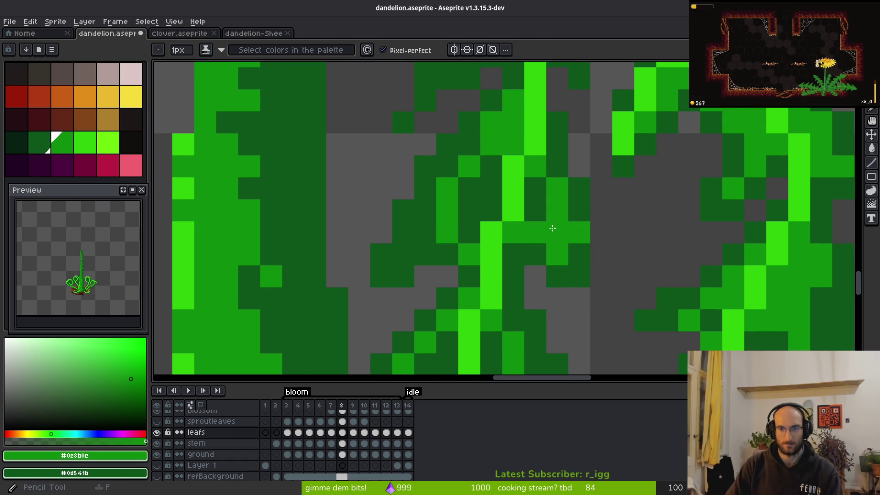
{"action": "key", "text": "g"}
{"action": "left_click", "coordinate": [478, 190]}
{"action": "left_click", "coordinate": [481, 211]}
{"action": "key", "text": "b"}
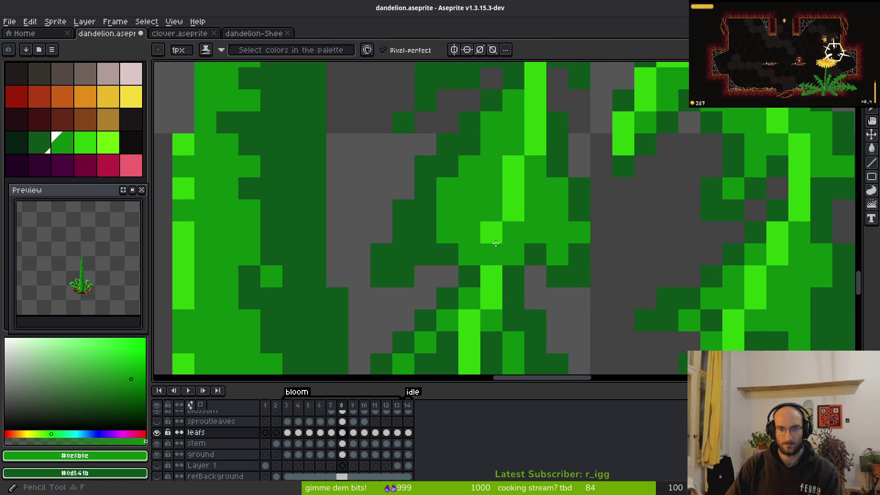
Step: Repaint rows of pixels in the inner curl of the leaf right of the stem mid green
{"action": "scroll", "coordinate": [418, 345], "scroll_direction": "up", "scroll_amount": 3}
{"action": "scroll", "coordinate": [467, 234], "scroll_direction": "up", "scroll_amount": 2}
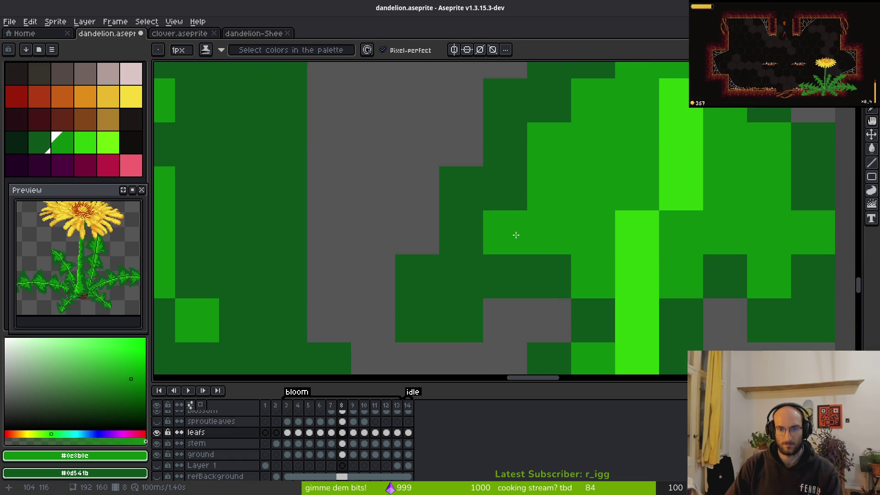
{"action": "scroll", "coordinate": [516, 235], "scroll_direction": "down", "scroll_amount": 2}
{"action": "scroll", "coordinate": [544, 205], "scroll_direction": "up", "scroll_amount": 1}
{"action": "scroll", "coordinate": [457, 284], "scroll_direction": "down", "scroll_amount": 1}
{"action": "scroll", "coordinate": [466, 266], "scroll_direction": "up", "scroll_amount": 1}
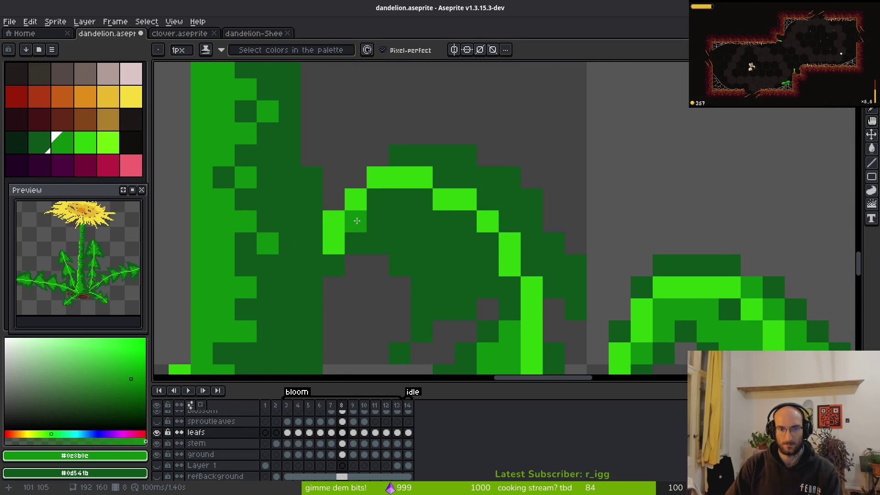
{"action": "left_click_drag", "start_coordinate": [357, 220], "coordinate": [430, 201]}
{"action": "left_click_drag", "start_coordinate": [445, 266], "coordinate": [486, 265]}
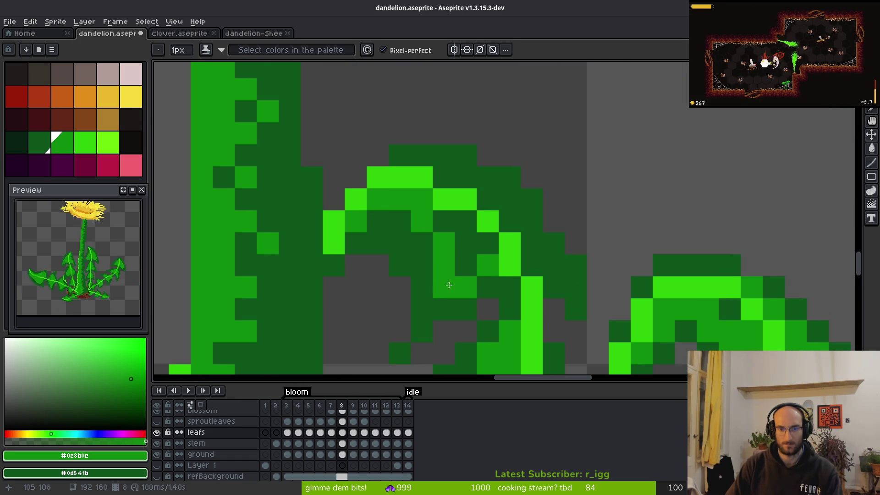
{"action": "left_click_drag", "start_coordinate": [470, 179], "coordinate": [448, 177]}
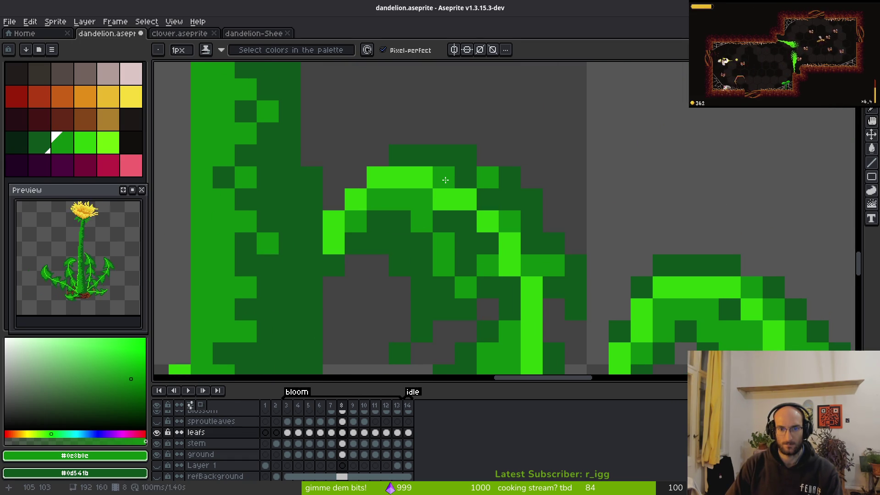
{"action": "left_click", "coordinate": [397, 225]}
{"action": "left_click_drag", "start_coordinate": [451, 247], "coordinate": [532, 243]}
Step: Turn one more leaf pixel bright green as a highlight
{"action": "scroll", "coordinate": [486, 220], "scroll_direction": "down", "scroll_amount": 3}
{"action": "scroll", "coordinate": [494, 224], "scroll_direction": "up", "scroll_amount": 3}
{"action": "scroll", "coordinate": [464, 255], "scroll_direction": "down", "scroll_amount": 2}
{"action": "scroll", "coordinate": [462, 245], "scroll_direction": "down", "scroll_amount": 3}
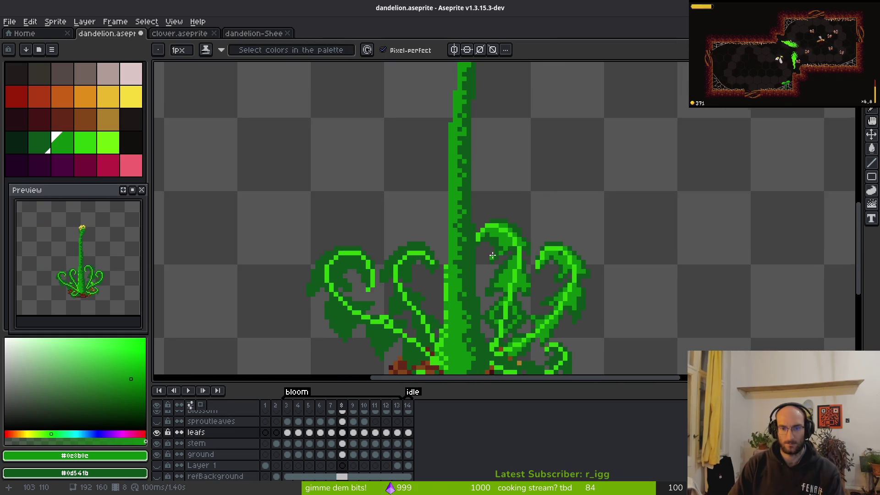
{"action": "scroll", "coordinate": [484, 222], "scroll_direction": "up", "scroll_amount": 3}
{"action": "left_click", "coordinate": [453, 182]}
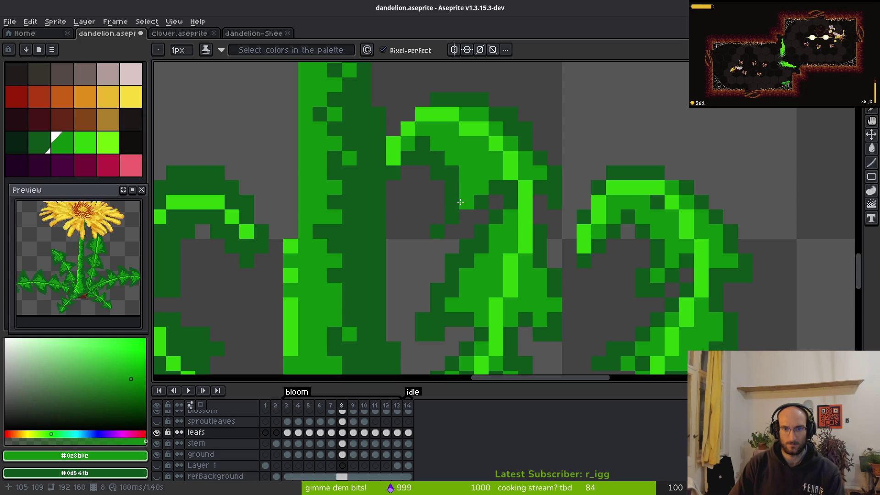
{"action": "scroll", "coordinate": [461, 201], "scroll_direction": "down", "scroll_amount": 5}
{"action": "scroll", "coordinate": [466, 199], "scroll_direction": "up", "scroll_amount": 5}
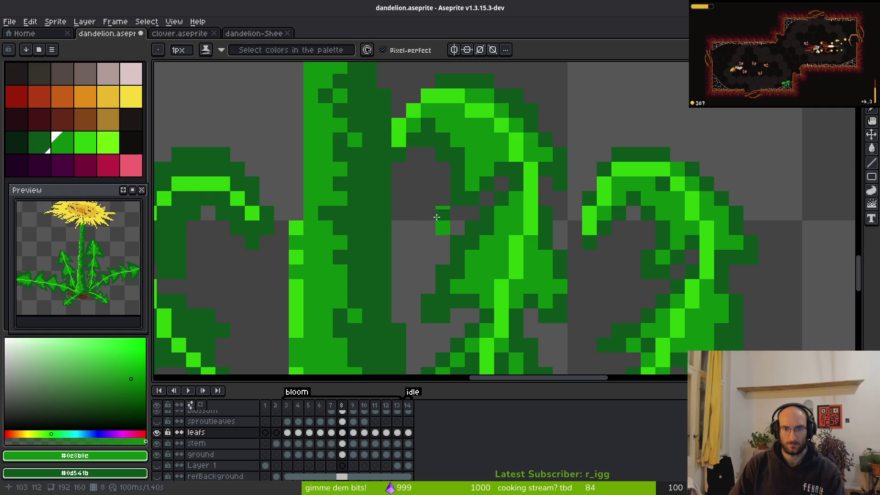
{"action": "scroll", "coordinate": [456, 228], "scroll_direction": "down", "scroll_amount": 3}
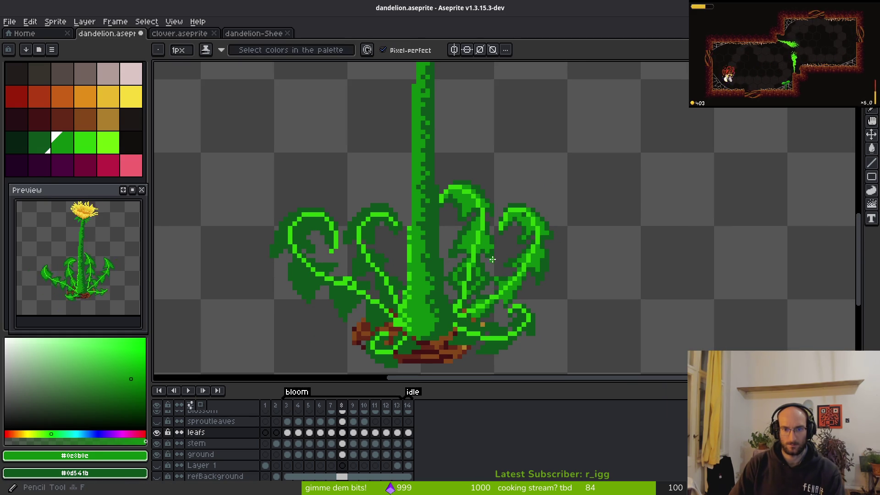
Step: Lighten a short column of leaf pixels with the Pencil
{"action": "scroll", "coordinate": [492, 259], "scroll_direction": "up", "scroll_amount": 5}
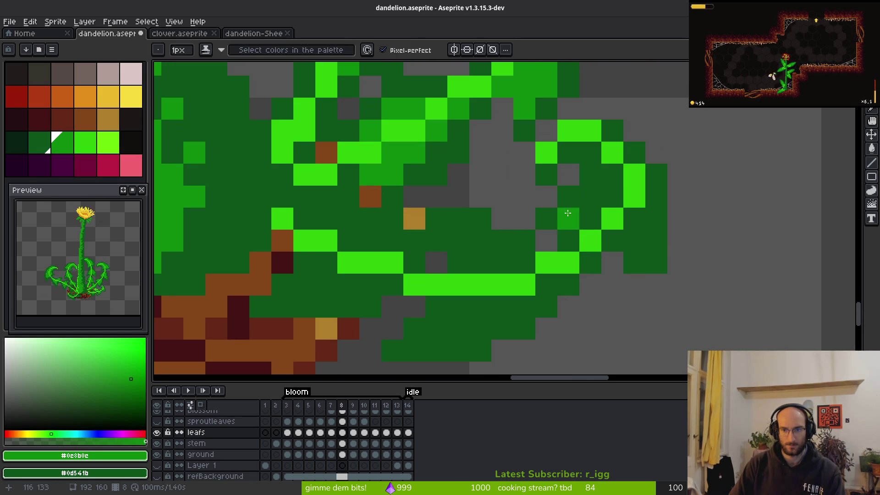
{"action": "left_click_drag", "start_coordinate": [591, 226], "coordinate": [593, 195]}
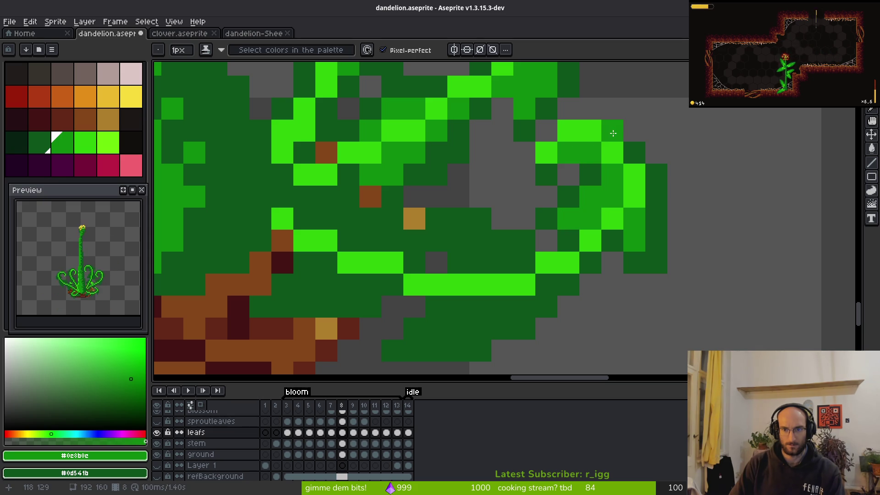
{"action": "scroll", "coordinate": [613, 133], "scroll_direction": "down", "scroll_amount": 4}
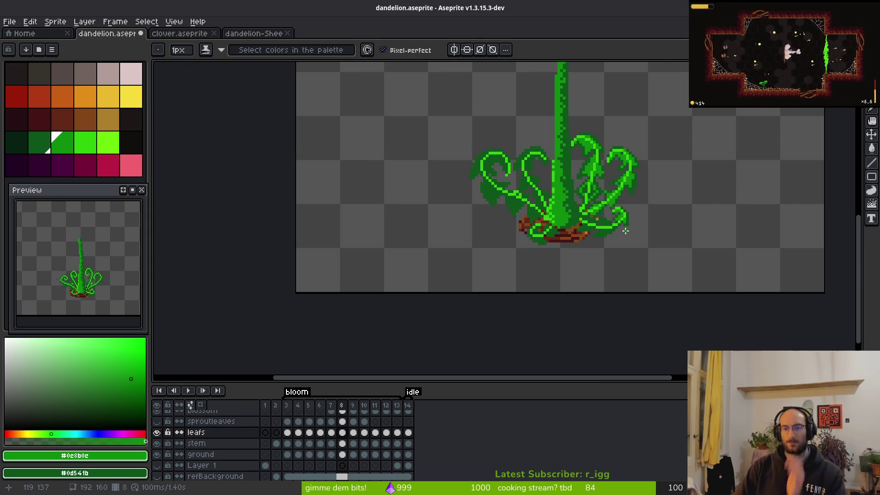
{"action": "scroll", "coordinate": [592, 212], "scroll_direction": "up", "scroll_amount": 5}
Step: Bucket-fill two small dark leaf patches bright green
{"action": "key", "text": "g"}
{"action": "left_click", "coordinate": [532, 194]}
{"action": "left_click", "coordinate": [565, 195]}
{"action": "key", "text": "b"}
{"action": "scroll", "coordinate": [564, 194], "scroll_direction": "down", "scroll_amount": 3}
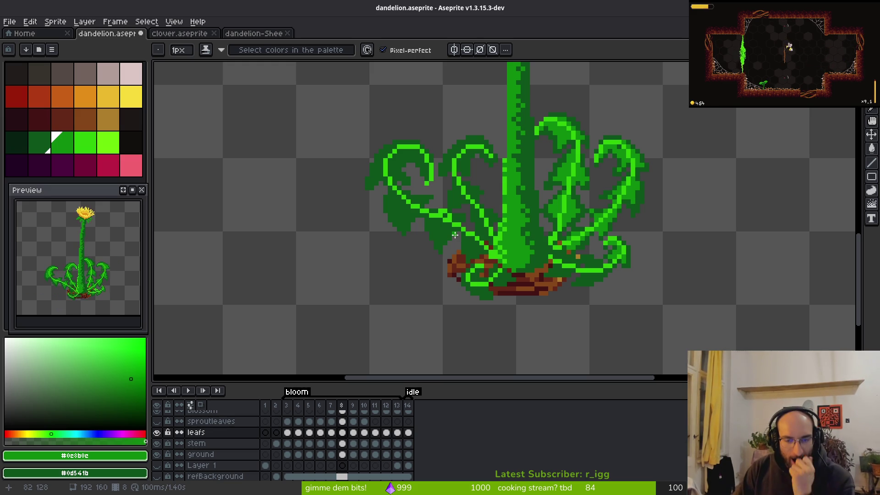
{"action": "scroll", "coordinate": [441, 217], "scroll_direction": "up", "scroll_amount": 5}
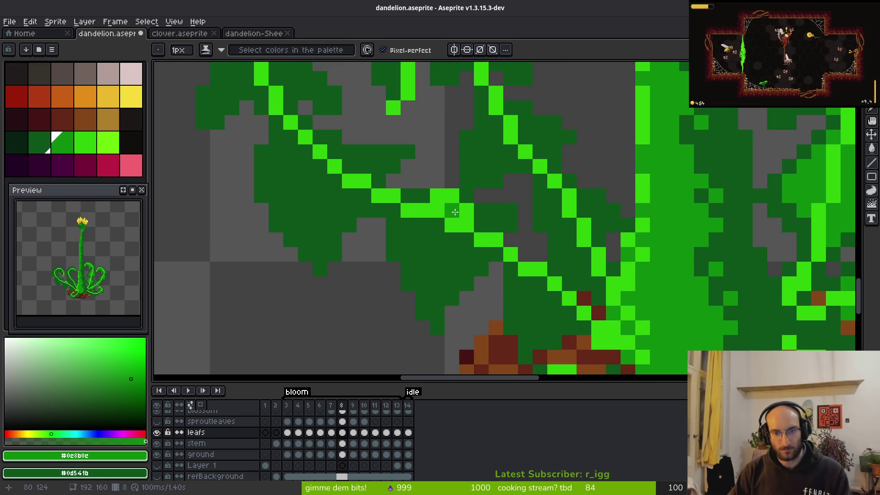
Step: Repaint several dark leaf pixels medium green with the Pencil
{"action": "scroll", "coordinate": [454, 212], "scroll_direction": "up", "scroll_amount": 2}
{"action": "mouse_move", "coordinate": [448, 199]}
{"action": "left_mouse_down"}
{"action": "mouse_move", "coordinate": [408, 196]}
{"action": "mouse_move", "coordinate": [413, 184]}
{"action": "left_mouse_up"}
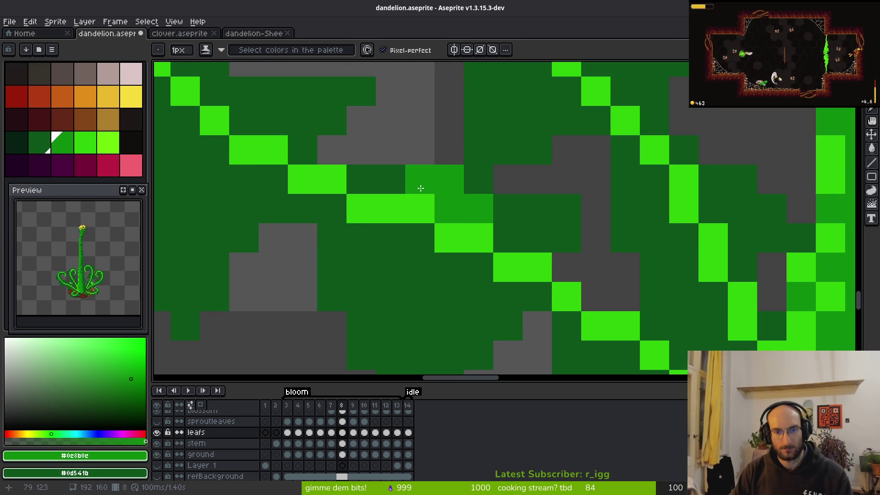
{"action": "left_click", "coordinate": [515, 226]}
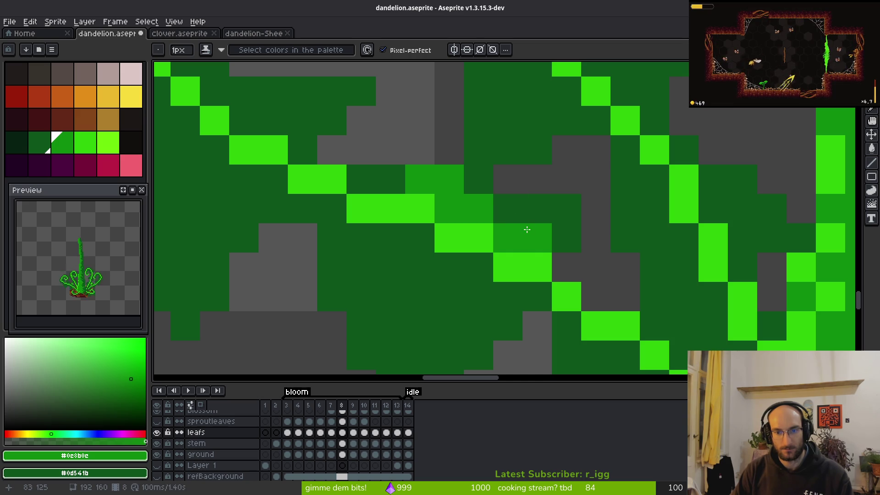
{"action": "scroll", "coordinate": [531, 228], "scroll_direction": "down", "scroll_amount": 2}
{"action": "left_click_drag", "start_coordinate": [392, 225], "coordinate": [507, 251]}
Step: Bucket-fill a dark leaf area medium green and paint a medium-green strip across the leaf
{"action": "key", "text": "g"}
{"action": "left_click", "coordinate": [452, 234]}
{"action": "scroll", "coordinate": [409, 202], "scroll_direction": "left", "scroll_amount": 4}
{"action": "key", "text": "b"}
{"action": "mouse_move", "coordinate": [344, 110]}
{"action": "left_mouse_down"}
{"action": "mouse_move", "coordinate": [373, 122]}
{"action": "mouse_move", "coordinate": [401, 306]}
{"action": "mouse_move", "coordinate": [487, 228]}
{"action": "left_mouse_up"}
{"action": "mouse_move", "coordinate": [490, 140]}
{"action": "left_mouse_down"}
{"action": "mouse_move", "coordinate": [458, 128]}
{"action": "mouse_move", "coordinate": [517, 146]}
{"action": "mouse_move", "coordinate": [512, 170]}
{"action": "mouse_move", "coordinate": [515, 142]}
{"action": "mouse_move", "coordinate": [515, 177]}
{"action": "left_mouse_up"}
Step: Fill another leaf area medium green and shade across the upper leaf
{"action": "key", "text": "g"}
{"action": "left_click", "coordinate": [413, 220]}
{"action": "scroll", "coordinate": [468, 288], "scroll_direction": "down", "scroll_amount": 3}
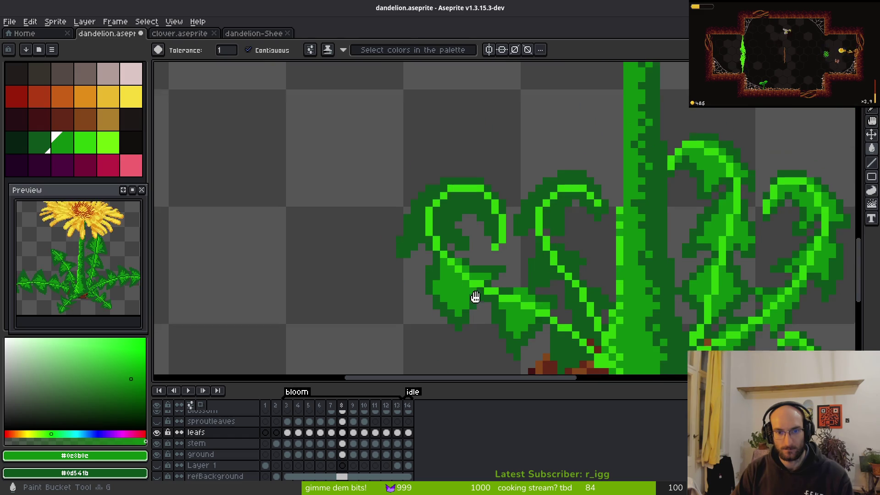
{"action": "scroll", "coordinate": [468, 288], "scroll_direction": "up", "scroll_amount": 3}
{"action": "key", "text": "b"}
{"action": "left_click_drag", "start_coordinate": [633, 218], "coordinate": [633, 248]}
{"action": "mouse_move", "coordinate": [606, 187]}
{"action": "left_mouse_down"}
{"action": "mouse_move", "coordinate": [570, 155]}
{"action": "mouse_move", "coordinate": [419, 191]}
{"action": "mouse_move", "coordinate": [399, 275]}
{"action": "mouse_move", "coordinate": [277, 321]}
{"action": "mouse_move", "coordinate": [314, 277]}
{"action": "mouse_move", "coordinate": [361, 149]}
{"action": "mouse_move", "coordinate": [417, 95]}
{"action": "mouse_move", "coordinate": [410, 128]}
{"action": "mouse_move", "coordinate": [471, 136]}
{"action": "left_mouse_up"}
Step: Fill two more leaf regions medium green and recolour two leftover dark pixels
{"action": "key", "text": "g"}
{"action": "left_click", "coordinate": [472, 136]}
{"action": "left_click", "coordinate": [385, 194]}
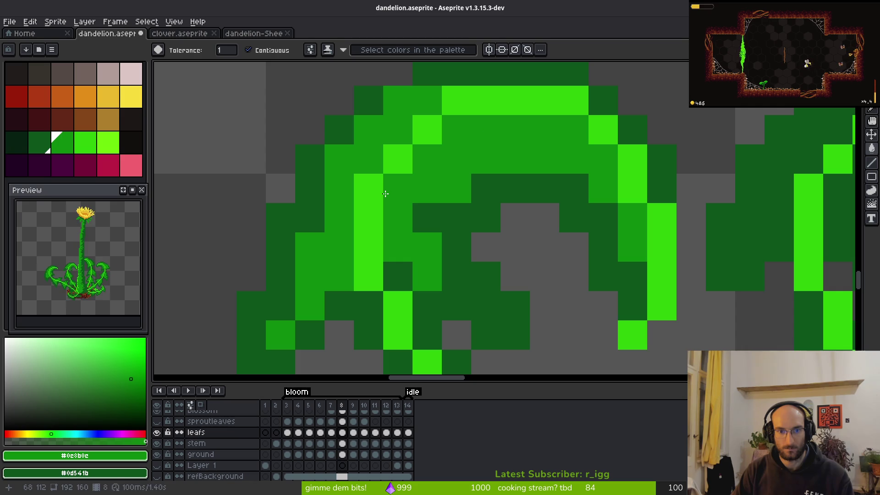
{"action": "key", "text": "b"}
{"action": "left_click", "coordinate": [431, 198]}
{"action": "left_click", "coordinate": [464, 284]}
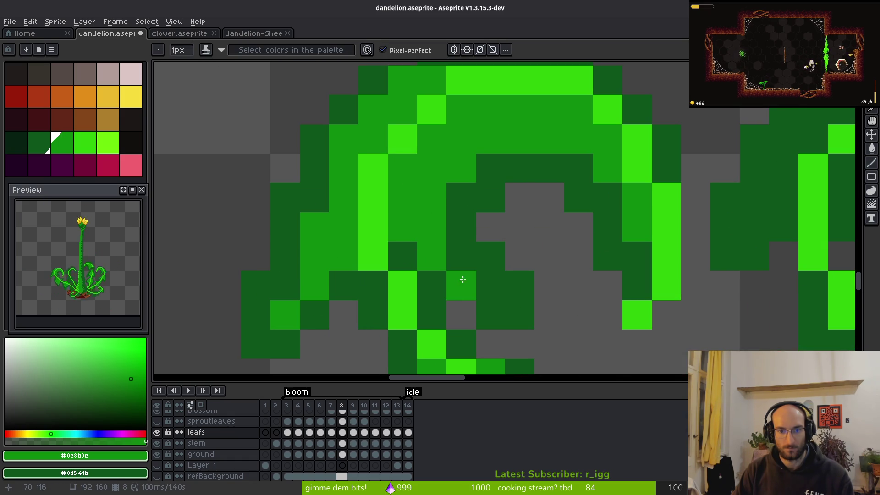
{"action": "scroll", "coordinate": [487, 256], "scroll_direction": "down", "scroll_amount": 3}
{"action": "scroll", "coordinate": [500, 280], "scroll_direction": "down", "scroll_amount": 1}
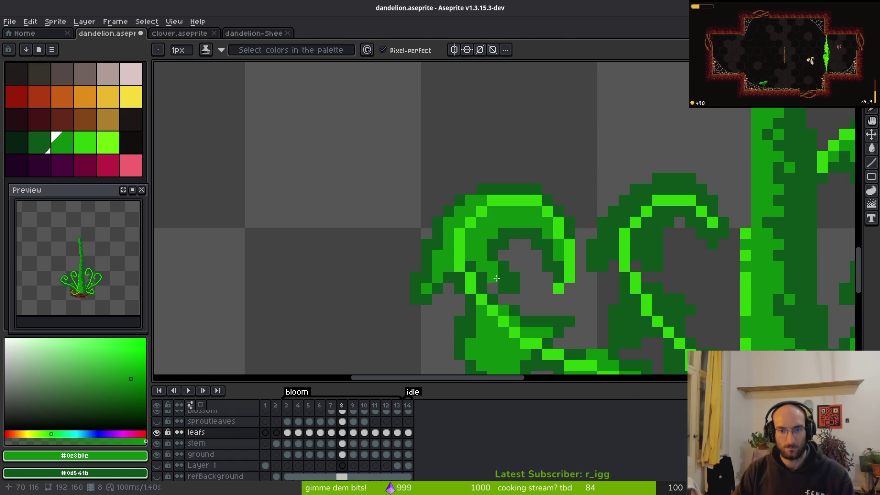
{"action": "scroll", "coordinate": [476, 265], "scroll_direction": "down", "scroll_amount": 3}
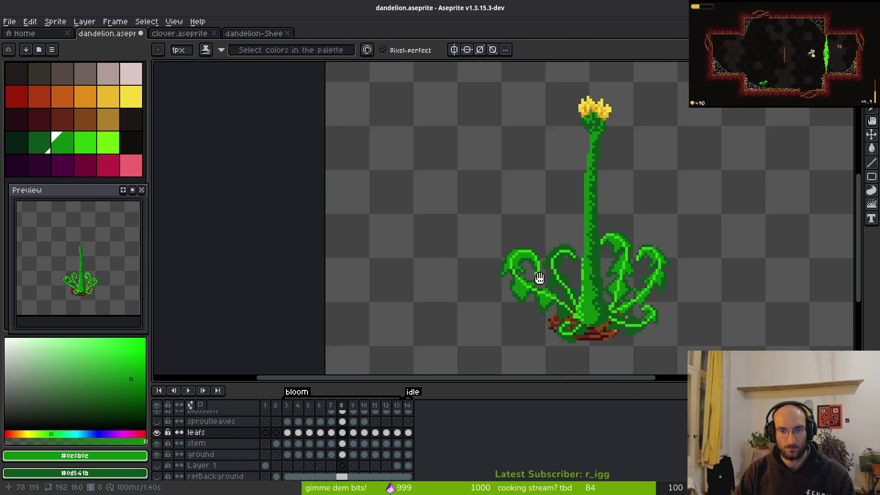
Step: Repaint dark leaf pixels and a row near the stem base medium green
{"action": "scroll", "coordinate": [477, 259], "scroll_direction": "up", "scroll_amount": 6}
{"action": "mouse_move", "coordinate": [465, 203]}
{"action": "left_mouse_down"}
{"action": "mouse_move", "coordinate": [436, 252]}
{"action": "mouse_move", "coordinate": [470, 233]}
{"action": "mouse_move", "coordinate": [521, 167]}
{"action": "mouse_move", "coordinate": [500, 142]}
{"action": "mouse_move", "coordinate": [564, 208]}
{"action": "mouse_move", "coordinate": [591, 222]}
{"action": "left_mouse_up"}
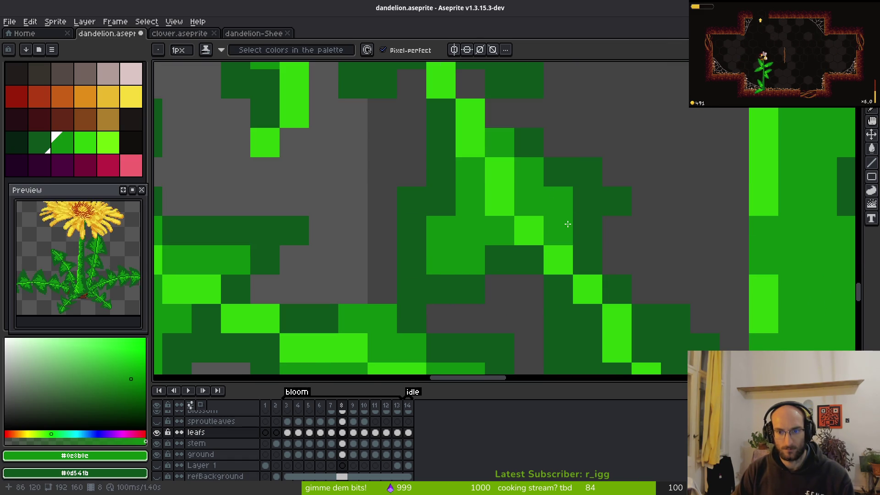
{"action": "scroll", "coordinate": [573, 220], "scroll_direction": "down", "scroll_amount": 3}
{"action": "scroll", "coordinate": [602, 155], "scroll_direction": "up", "scroll_amount": 3}
{"action": "mouse_move", "coordinate": [602, 155]}
{"action": "left_mouse_down"}
{"action": "mouse_move", "coordinate": [637, 192]}
{"action": "mouse_move", "coordinate": [526, 157]}
{"action": "mouse_move", "coordinate": [495, 180]}
{"action": "mouse_move", "coordinate": [536, 164]}
{"action": "left_mouse_up"}
{"action": "mouse_move", "coordinate": [491, 221]}
{"action": "left_mouse_down"}
{"action": "mouse_move", "coordinate": [480, 226]}
{"action": "mouse_move", "coordinate": [453, 212]}
{"action": "mouse_move", "coordinate": [509, 287]}
{"action": "mouse_move", "coordinate": [498, 266]}
{"action": "left_mouse_up"}
{"action": "mouse_move", "coordinate": [392, 259]}
{"action": "left_mouse_down"}
{"action": "mouse_move", "coordinate": [367, 261]}
{"action": "mouse_move", "coordinate": [425, 169]}
{"action": "mouse_move", "coordinate": [536, 98]}
{"action": "mouse_move", "coordinate": [640, 131]}
{"action": "mouse_move", "coordinate": [556, 92]}
{"action": "mouse_move", "coordinate": [579, 73]}
{"action": "mouse_move", "coordinate": [591, 96]}
{"action": "mouse_move", "coordinate": [582, 86]}
{"action": "mouse_move", "coordinate": [604, 94]}
{"action": "mouse_move", "coordinate": [489, 104]}
{"action": "mouse_move", "coordinate": [483, 142]}
{"action": "left_mouse_up"}
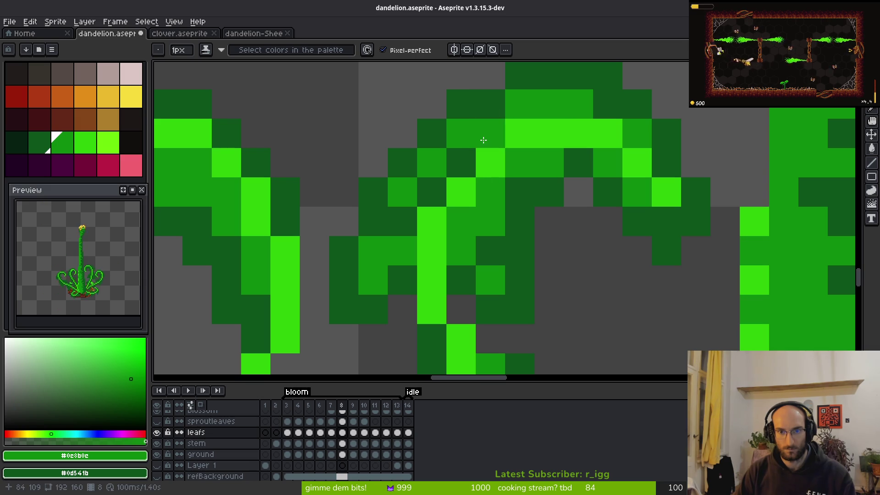
Step: Refine the leaf shading by recolouring cells in mid and dark greens along the veins
{"action": "mouse_move", "coordinate": [424, 194]}
{"action": "left_mouse_down"}
{"action": "mouse_move", "coordinate": [385, 222]}
{"action": "mouse_move", "coordinate": [396, 222]}
{"action": "left_mouse_up"}
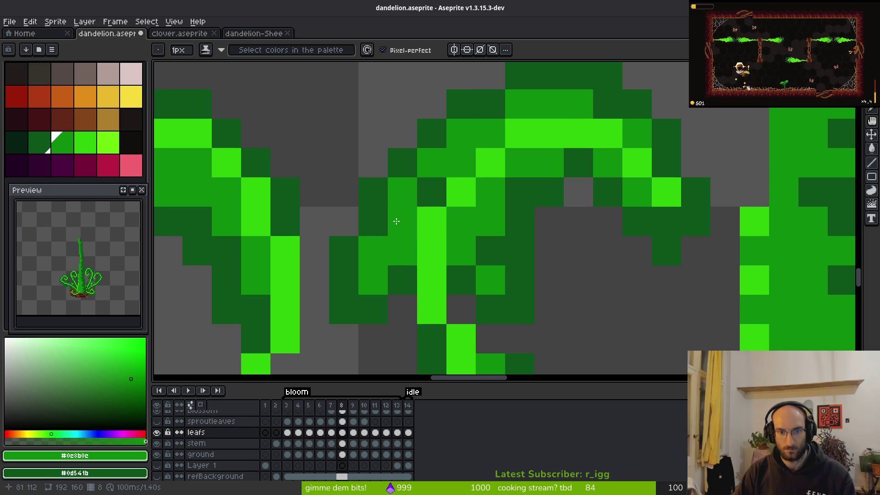
{"action": "scroll", "coordinate": [366, 299], "scroll_direction": "down", "scroll_amount": 5}
{"action": "scroll", "coordinate": [560, 252], "scroll_direction": "up", "scroll_amount": 5}
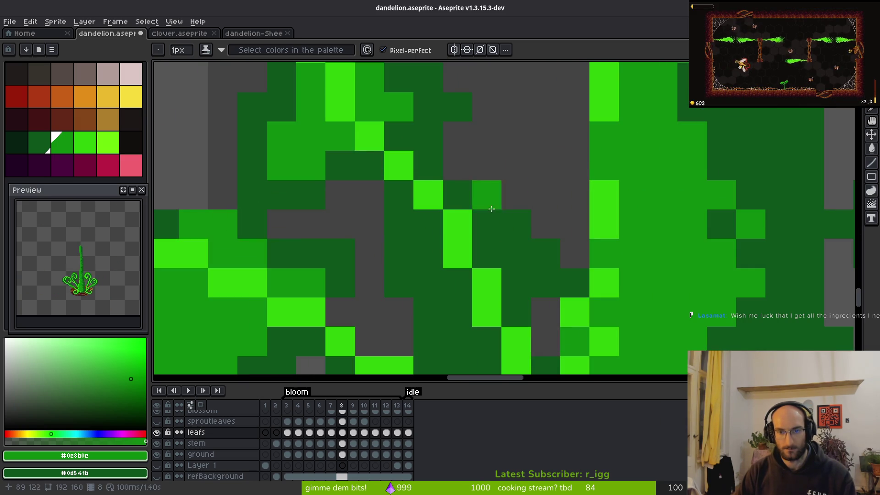
{"action": "mouse_move", "coordinate": [396, 147]}
{"action": "left_mouse_down"}
{"action": "mouse_move", "coordinate": [421, 171]}
{"action": "mouse_move", "coordinate": [425, 221]}
{"action": "mouse_move", "coordinate": [399, 195]}
{"action": "mouse_move", "coordinate": [489, 249]}
{"action": "mouse_move", "coordinate": [511, 279]}
{"action": "left_mouse_up"}
{"action": "mouse_move", "coordinate": [426, 265]}
{"action": "left_mouse_down"}
{"action": "mouse_move", "coordinate": [441, 284]}
{"action": "mouse_move", "coordinate": [451, 191]}
{"action": "left_mouse_up"}
{"action": "mouse_move", "coordinate": [438, 252]}
{"action": "left_mouse_down"}
{"action": "mouse_move", "coordinate": [456, 274]}
{"action": "mouse_move", "coordinate": [517, 178]}
{"action": "left_mouse_up"}
{"action": "left_click", "coordinate": [488, 237]}
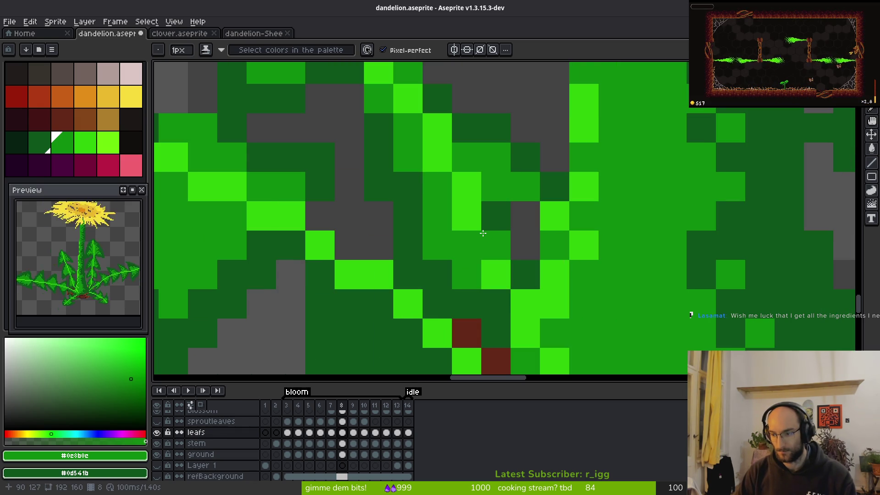
{"action": "mouse_move", "coordinate": [483, 233]}
{"action": "left_mouse_down"}
{"action": "mouse_move", "coordinate": [493, 216]}
{"action": "mouse_move", "coordinate": [501, 323]}
{"action": "left_mouse_up"}
{"action": "scroll", "coordinate": [501, 323], "scroll_direction": "down", "scroll_amount": 5}
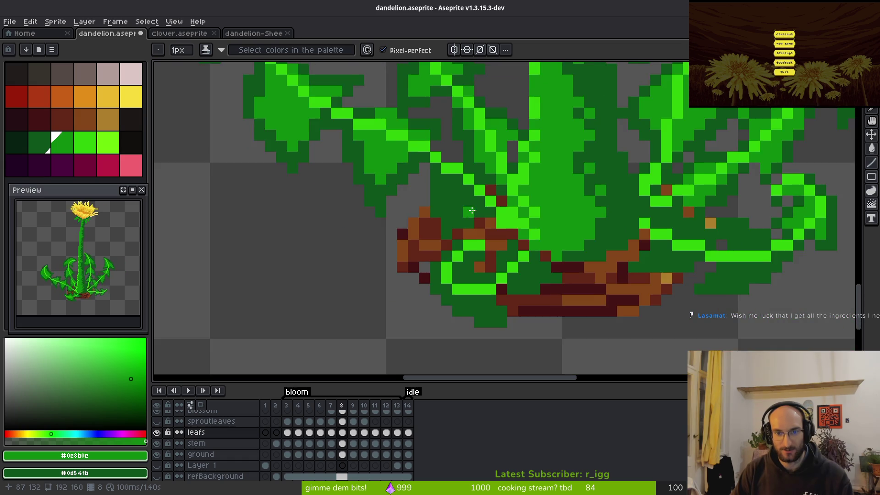
Step: Paint several leaf pixels near the dandelion's base medium green
{"action": "scroll", "coordinate": [476, 234], "scroll_direction": "up", "scroll_amount": 4}
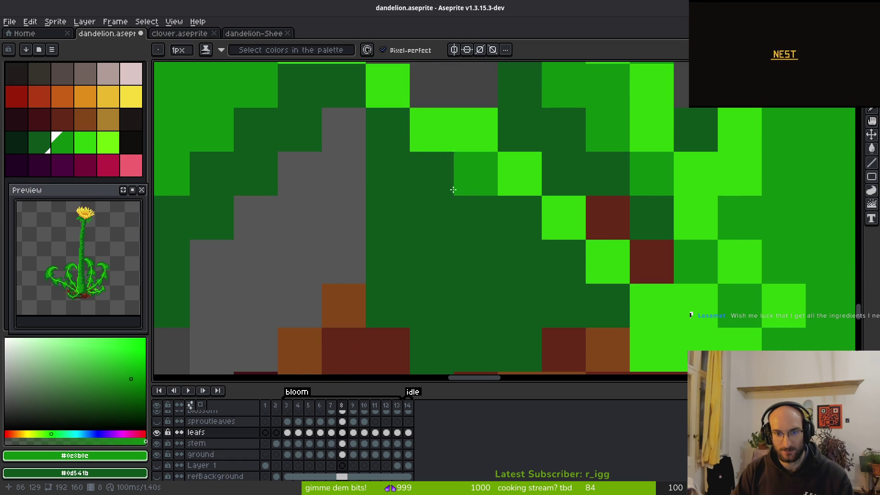
{"action": "left_click", "coordinate": [456, 165]}
{"action": "mouse_move", "coordinate": [491, 238]}
{"action": "left_mouse_down"}
{"action": "mouse_move", "coordinate": [478, 192]}
{"action": "mouse_move", "coordinate": [508, 186]}
{"action": "mouse_move", "coordinate": [542, 213]}
{"action": "mouse_move", "coordinate": [421, 222]}
{"action": "left_mouse_up"}
{"action": "mouse_move", "coordinate": [456, 277]}
{"action": "left_mouse_down"}
{"action": "mouse_move", "coordinate": [426, 266]}
{"action": "mouse_move", "coordinate": [458, 285]}
{"action": "left_mouse_up"}
Step: Repaint a stretch of pixels where the leaves meet the soil dark green
{"action": "scroll", "coordinate": [457, 286], "scroll_direction": "down", "scroll_amount": 3}
{"action": "scroll", "coordinate": [472, 220], "scroll_direction": "up", "scroll_amount": 3}
{"action": "mouse_move", "coordinate": [504, 238]}
{"action": "left_mouse_down"}
{"action": "mouse_move", "coordinate": [439, 157]}
{"action": "mouse_move", "coordinate": [459, 213]}
{"action": "mouse_move", "coordinate": [509, 195]}
{"action": "mouse_move", "coordinate": [445, 235]}
{"action": "mouse_move", "coordinate": [433, 156]}
{"action": "left_mouse_up"}
{"action": "scroll", "coordinate": [476, 168], "scroll_direction": "down", "scroll_amount": 3}
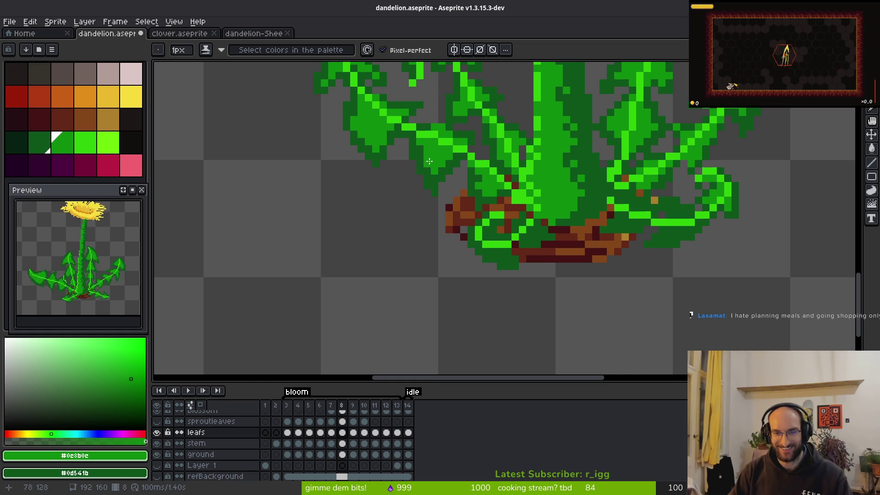
{"action": "scroll", "coordinate": [521, 210], "scroll_direction": "up", "scroll_amount": 3}
{"action": "scroll", "coordinate": [522, 197], "scroll_direction": "down", "scroll_amount": 3}
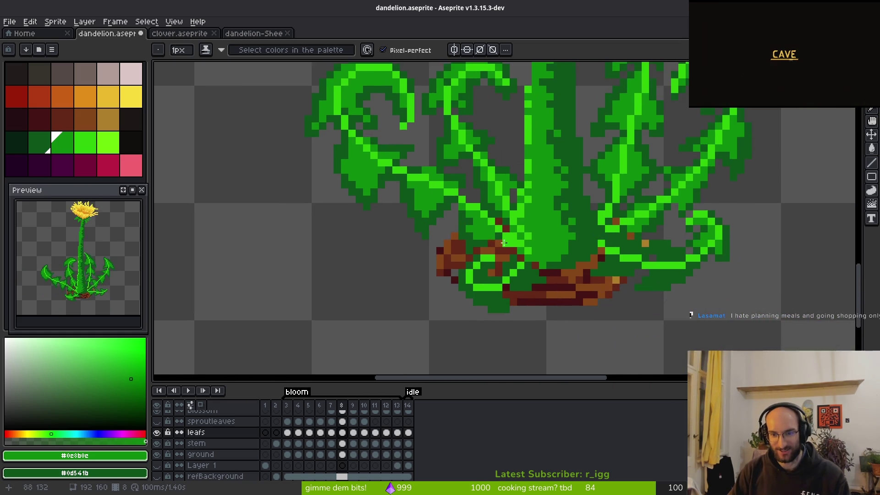
{"action": "scroll", "coordinate": [474, 174], "scroll_direction": "up", "scroll_amount": 4}
Step: Fill more medium-green pixels along the leaf around the bright veins
{"action": "mouse_move", "coordinate": [461, 188]}
{"action": "left_mouse_down"}
{"action": "mouse_move", "coordinate": [452, 215]}
{"action": "mouse_move", "coordinate": [431, 223]}
{"action": "mouse_move", "coordinate": [454, 257]}
{"action": "mouse_move", "coordinate": [473, 248]}
{"action": "left_mouse_up"}
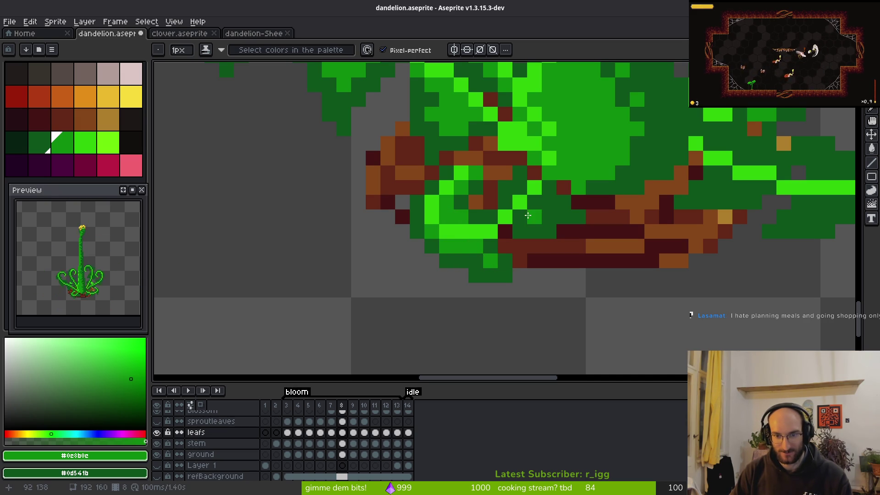
{"action": "left_click_drag", "start_coordinate": [539, 210], "coordinate": [518, 190]}
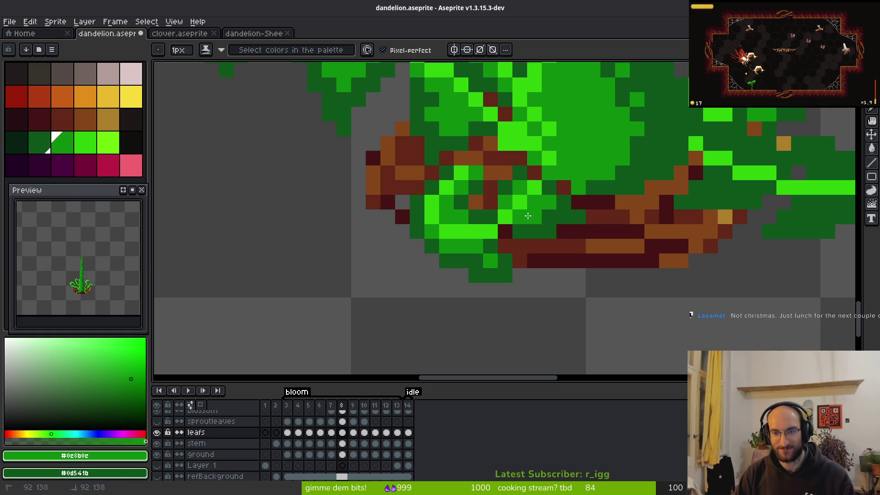
{"action": "scroll", "coordinate": [528, 216], "scroll_direction": "down", "scroll_amount": 5}
{"action": "scroll", "coordinate": [530, 213], "scroll_direction": "up", "scroll_amount": 8}
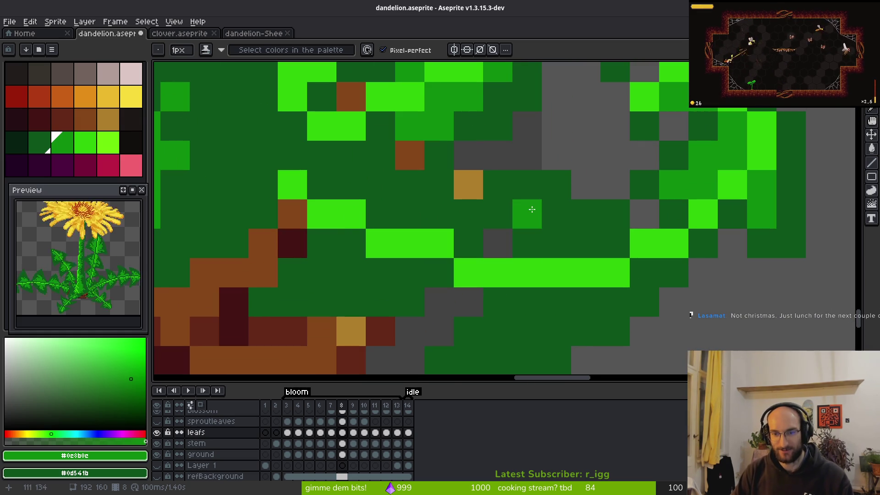
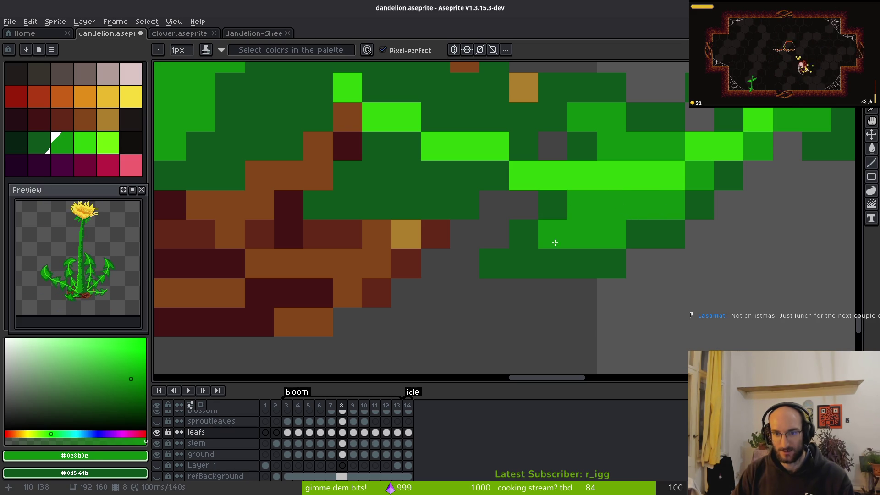
Step: Paint three medium-green shading strokes along the inner curves of frame 8's curled leaves
{"action": "left_click_drag", "start_coordinate": [587, 199], "coordinate": [592, 314]}
{"action": "mouse_move", "coordinate": [439, 219]}
{"action": "left_mouse_down"}
{"action": "mouse_move", "coordinate": [385, 204]}
{"action": "mouse_move", "coordinate": [443, 227]}
{"action": "mouse_move", "coordinate": [474, 213]}
{"action": "left_mouse_up"}
{"action": "mouse_move", "coordinate": [396, 275]}
{"action": "left_mouse_down"}
{"action": "mouse_move", "coordinate": [417, 290]}
{"action": "mouse_move", "coordinate": [444, 291]}
{"action": "mouse_move", "coordinate": [365, 311]}
{"action": "mouse_move", "coordinate": [376, 301]}
{"action": "left_mouse_up"}
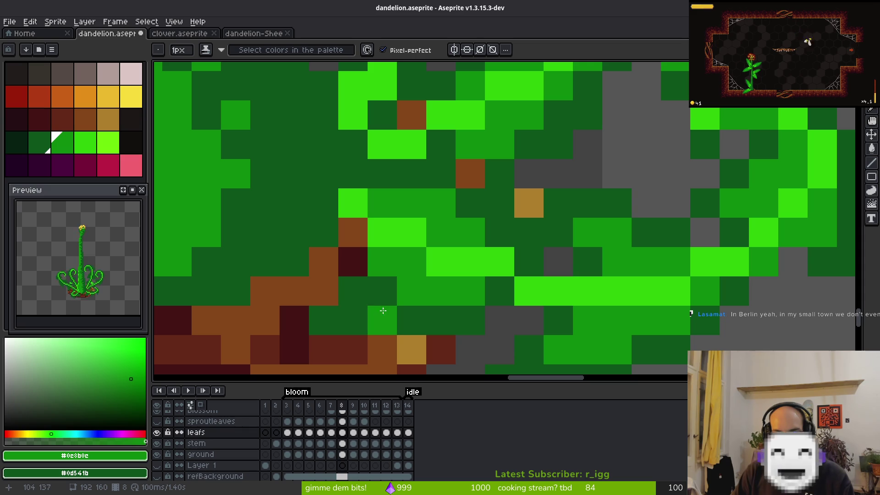
Step: Zoom out to check the sprite, then step back to the previous frame
{"action": "scroll", "coordinate": [380, 298], "scroll_direction": "down", "scroll_amount": 5}
{"action": "scroll", "coordinate": [385, 294], "scroll_direction": "up", "scroll_amount": 5}
{"action": "scroll", "coordinate": [418, 291], "scroll_direction": "down", "scroll_amount": 5}
{"action": "key", "text": "Left"}
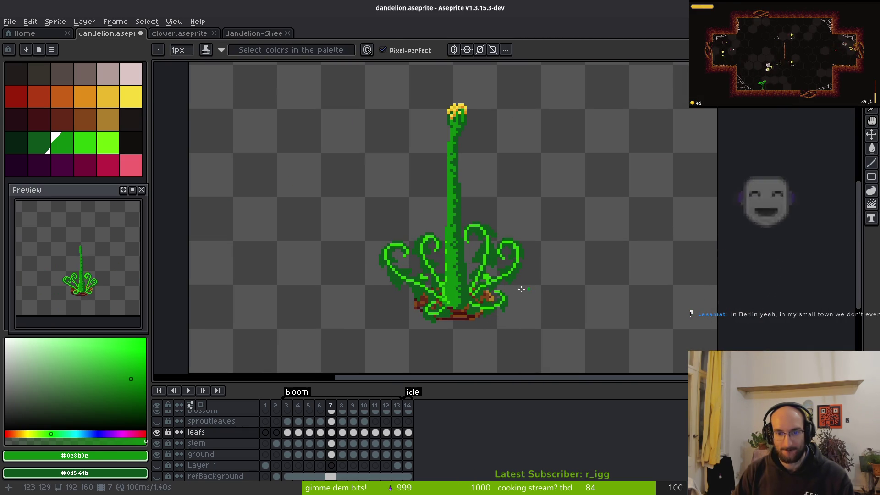
Step: Flip between frames 4, 7, 4 and 3 to compare leaf growth, zooming in
{"action": "key", "text": "Left"}
{"action": "key", "text": "Left"}
{"action": "key", "text": "Left"}
{"action": "key", "text": "Right"}
{"action": "key", "text": "Right"}
{"action": "key", "text": "Right"}
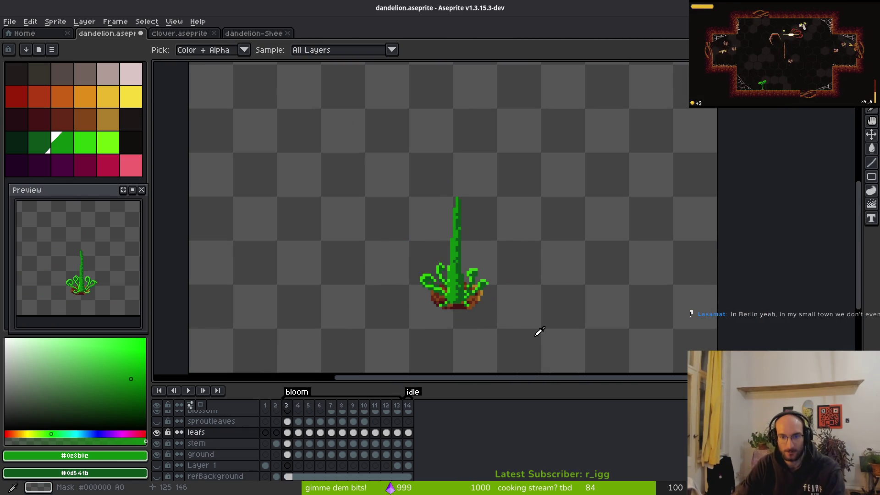
{"action": "key", "text": "Left"}
{"action": "key", "text": "Left"}
{"action": "key", "text": "Left"}
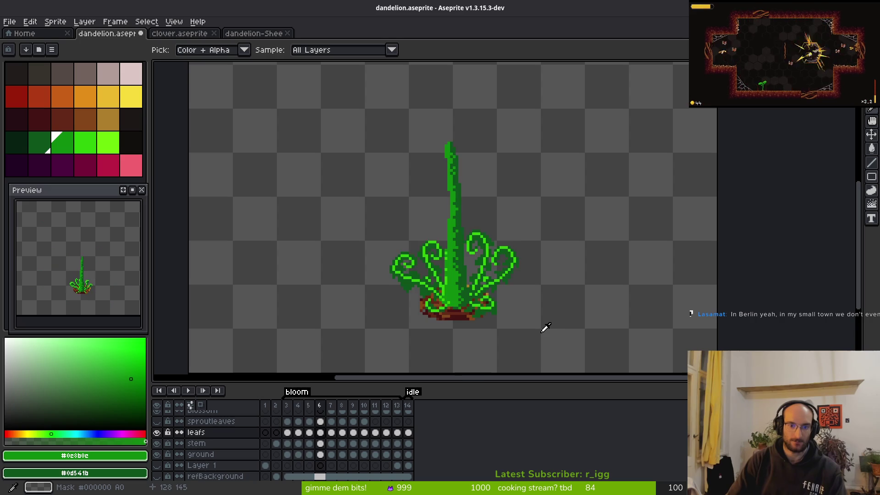
{"action": "key", "text": "Left"}
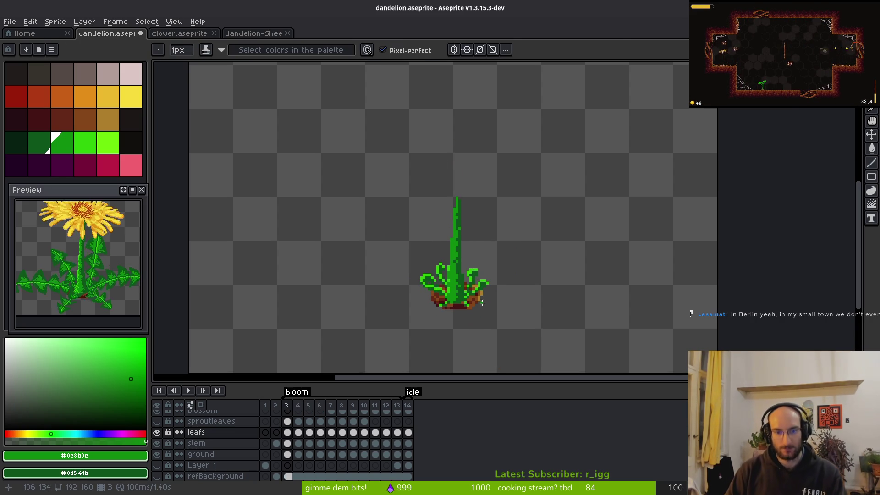
{"action": "scroll", "coordinate": [480, 304], "scroll_direction": "up", "scroll_amount": 1}
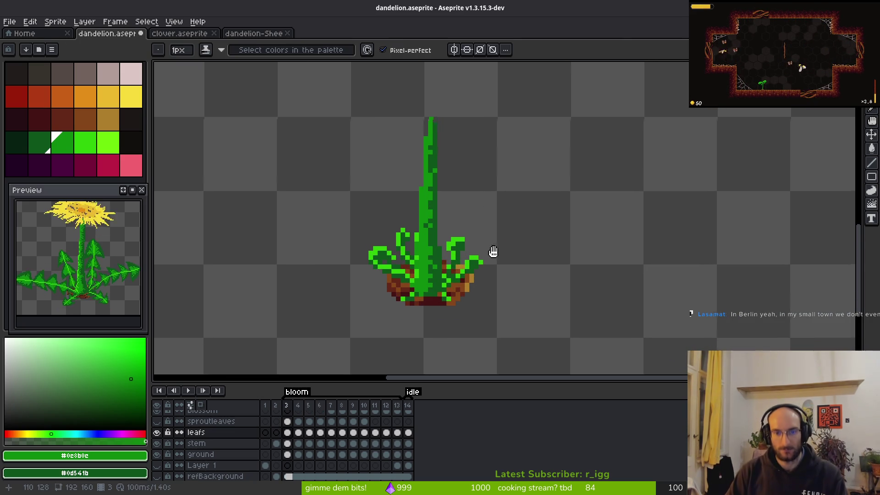
{"action": "scroll", "coordinate": [493, 237], "scroll_direction": "up", "scroll_amount": 1}
Step: Advance through frame 6 to frame 7 and shade a few leaf pixels mid-green
{"action": "key", "text": "Right"}
{"action": "key", "text": "Right"}
{"action": "key", "text": "Right"}
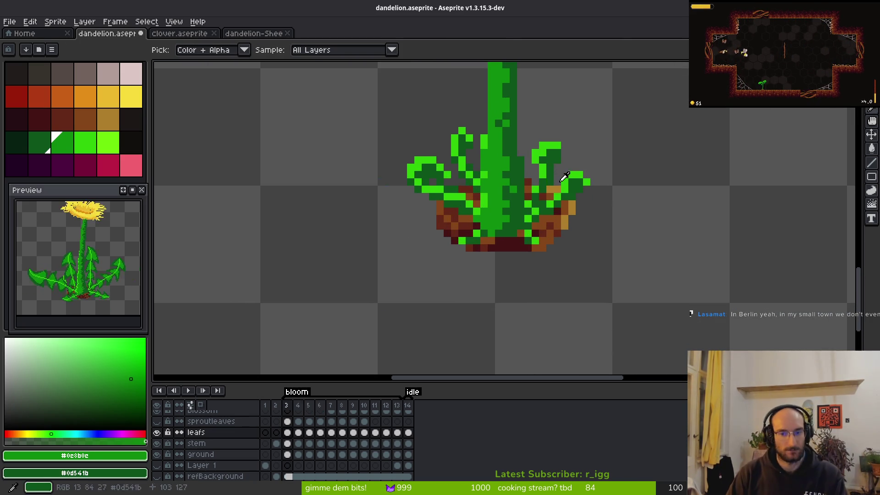
{"action": "left_click_drag", "start_coordinate": [532, 177], "coordinate": [542, 239]}
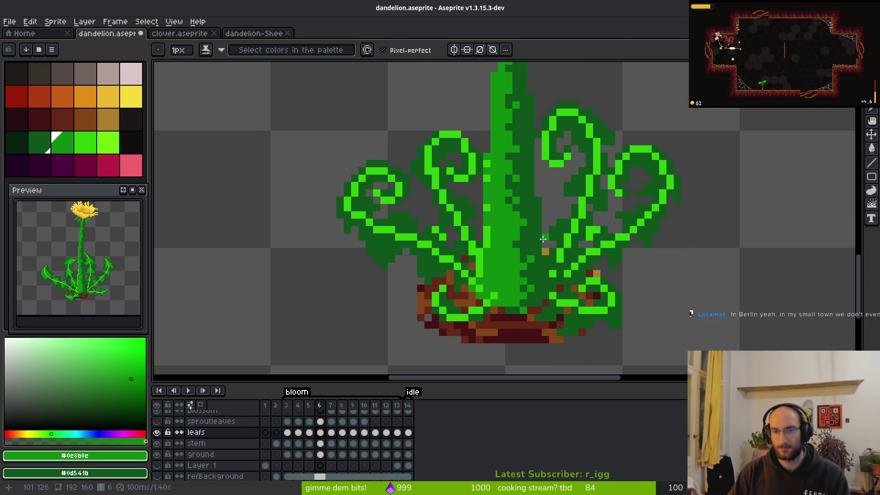
{"action": "key", "text": "Right"}
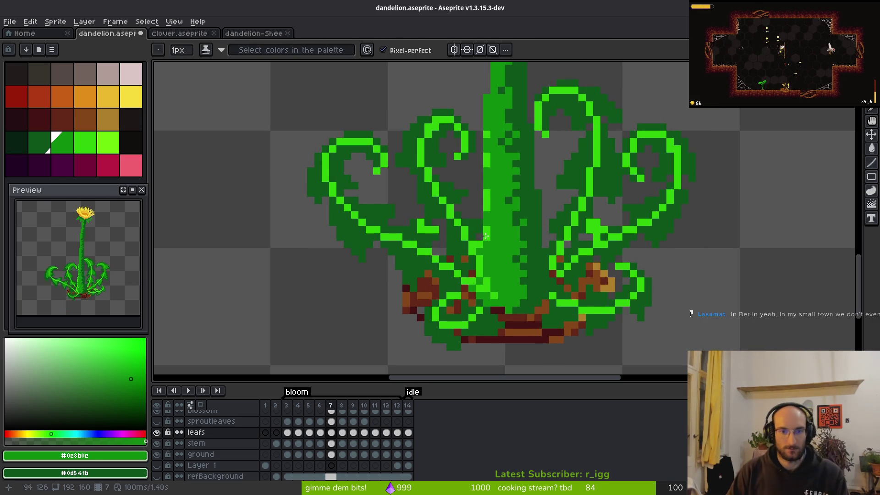
{"action": "scroll", "coordinate": [349, 215], "scroll_direction": "up", "scroll_amount": 4}
{"action": "left_click_drag", "start_coordinate": [392, 212], "coordinate": [433, 232]}
Step: Paint two leaf pixels and a diagonal run along the leaf in medium green
{"action": "left_click", "coordinate": [442, 220]}
{"action": "left_click", "coordinate": [310, 183]}
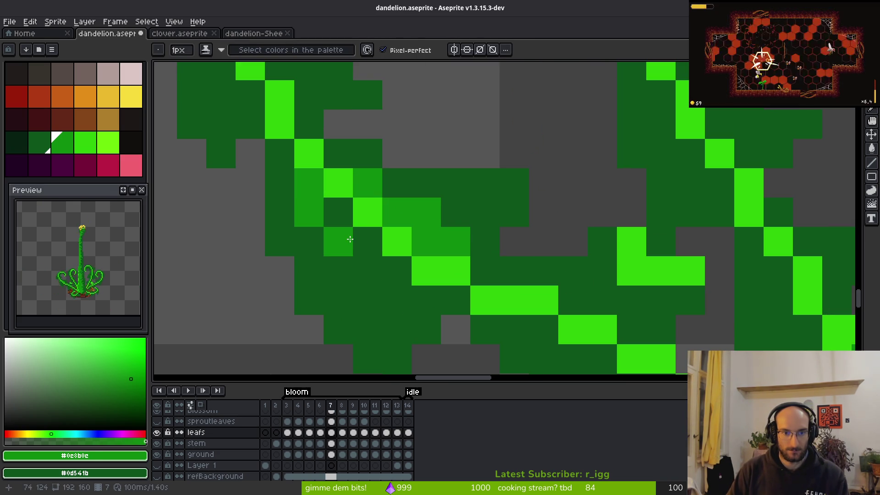
{"action": "mouse_move", "coordinate": [320, 232]}
{"action": "left_mouse_down"}
{"action": "mouse_move", "coordinate": [315, 247]}
{"action": "mouse_move", "coordinate": [368, 297]}
{"action": "mouse_move", "coordinate": [377, 273]}
{"action": "mouse_move", "coordinate": [369, 243]}
{"action": "mouse_move", "coordinate": [391, 320]}
{"action": "left_mouse_up"}
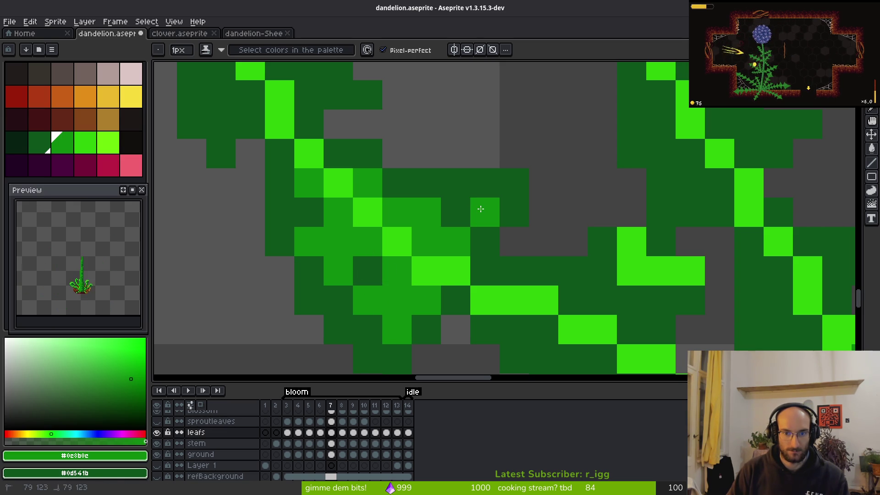
{"action": "scroll", "coordinate": [461, 216], "scroll_direction": "down", "scroll_amount": 5}
{"action": "scroll", "coordinate": [595, 324], "scroll_direction": "up", "scroll_amount": 5}
Step: On the lower leaves, paint pixels medium green and darken two bright-green pixels to dark green
{"action": "left_click_drag", "start_coordinate": [594, 324], "coordinate": [421, 130]}
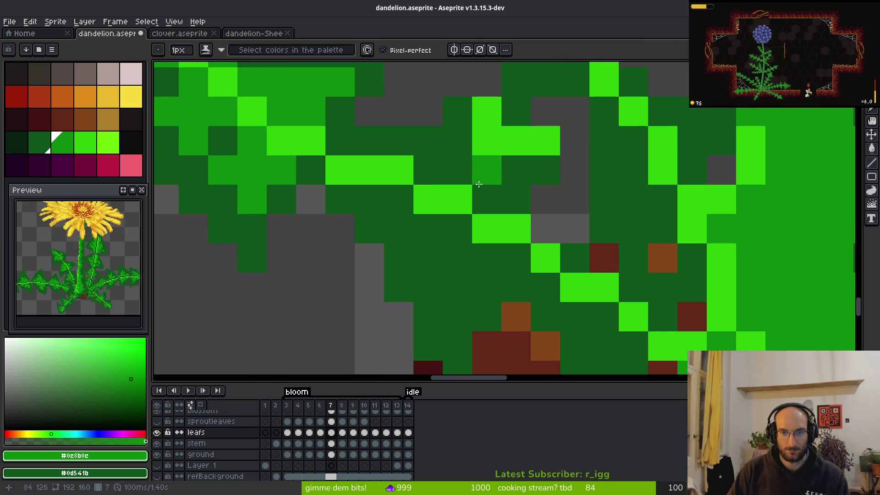
{"action": "mouse_move", "coordinate": [480, 131]}
{"action": "left_mouse_down"}
{"action": "mouse_move", "coordinate": [515, 140]}
{"action": "mouse_move", "coordinate": [487, 165]}
{"action": "left_mouse_up"}
{"action": "left_click", "coordinate": [458, 141]}
{"action": "right_click", "coordinate": [546, 141]}
{"action": "right_click", "coordinate": [487, 111]}
{"action": "scroll", "coordinate": [480, 103], "scroll_direction": "down", "scroll_amount": 4}
{"action": "scroll", "coordinate": [491, 183], "scroll_direction": "up", "scroll_amount": 3}
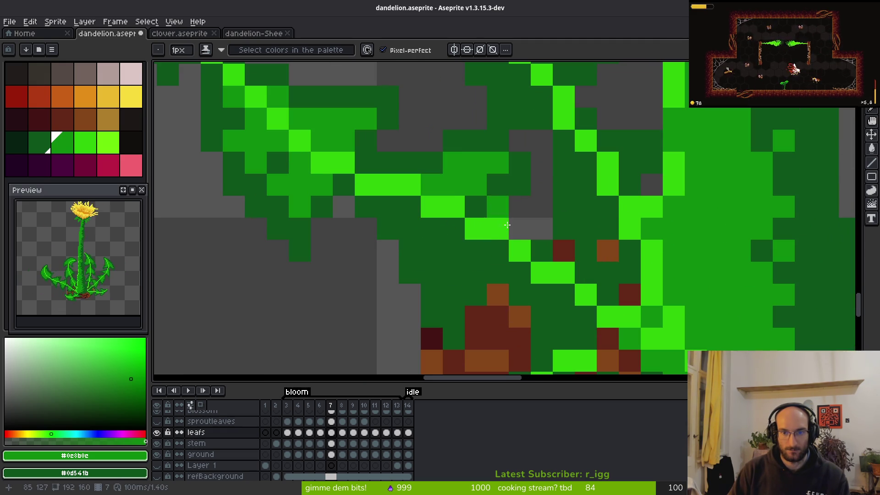
Step: Add more medium-green shading strokes on the leaf, reverting one pixel to dark green
{"action": "mouse_move", "coordinate": [410, 206]}
{"action": "left_mouse_down"}
{"action": "mouse_move", "coordinate": [432, 256]}
{"action": "mouse_move", "coordinate": [473, 255]}
{"action": "left_mouse_up"}
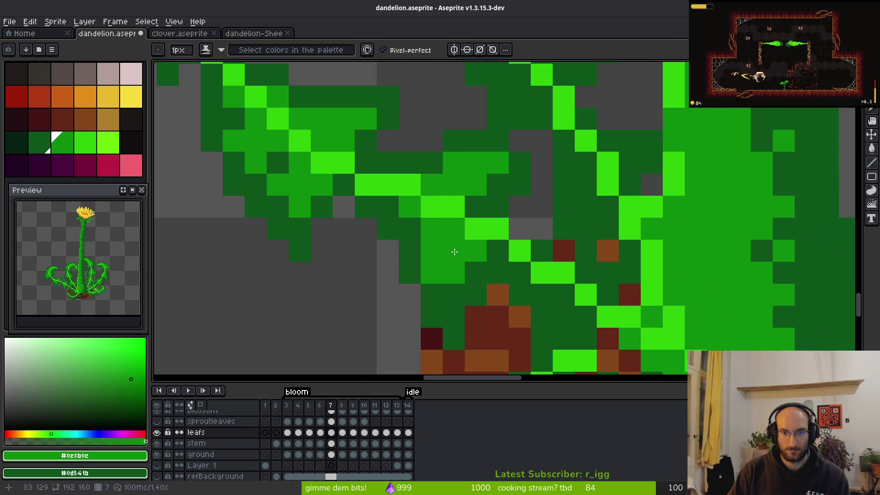
{"action": "scroll", "coordinate": [456, 230], "scroll_direction": "down", "scroll_amount": 3}
{"action": "scroll", "coordinate": [527, 250], "scroll_direction": "up", "scroll_amount": 4}
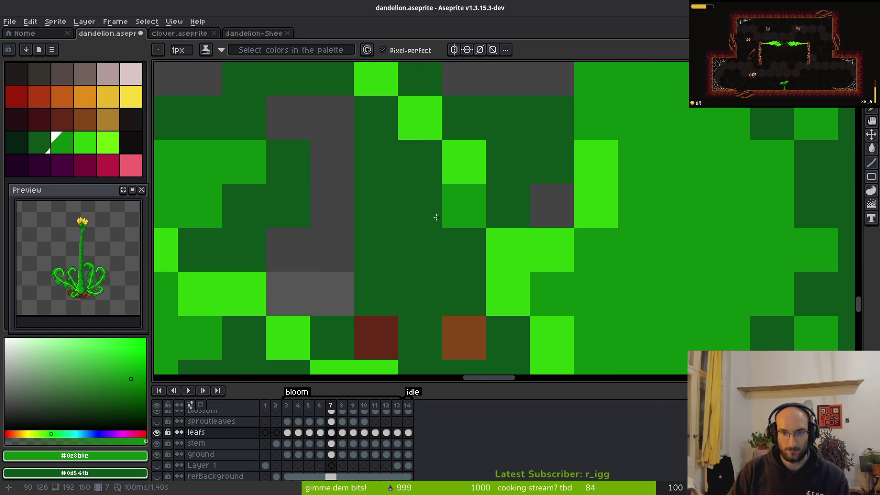
{"action": "left_click_drag", "start_coordinate": [432, 198], "coordinate": [452, 246]}
{"action": "mouse_move", "coordinate": [508, 118]}
{"action": "left_mouse_down"}
{"action": "mouse_move", "coordinate": [490, 136]}
{"action": "mouse_move", "coordinate": [517, 179]}
{"action": "left_mouse_up"}
{"action": "left_click", "coordinate": [396, 283]}
{"action": "right_click", "coordinate": [419, 246]}
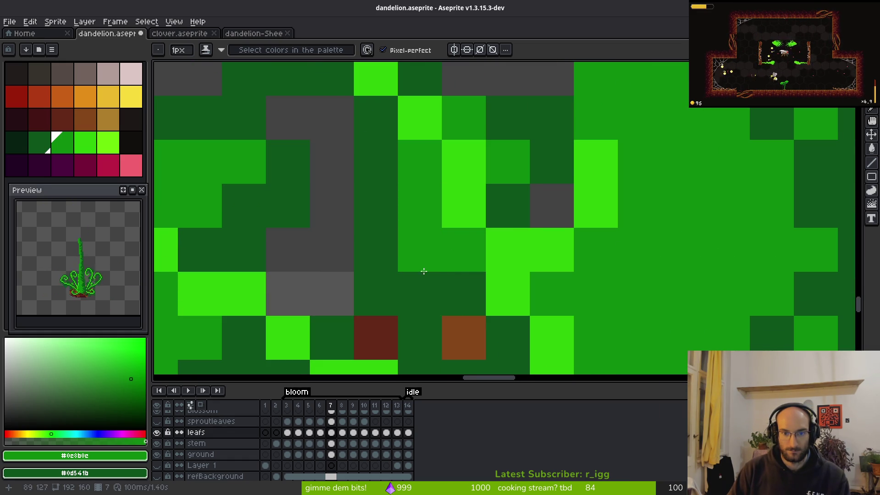
Step: Repaint a cluster of six leaf pixels in medium green
{"action": "scroll", "coordinate": [421, 229], "scroll_direction": "down", "scroll_amount": 5}
{"action": "scroll", "coordinate": [412, 239], "scroll_direction": "up", "scroll_amount": 4}
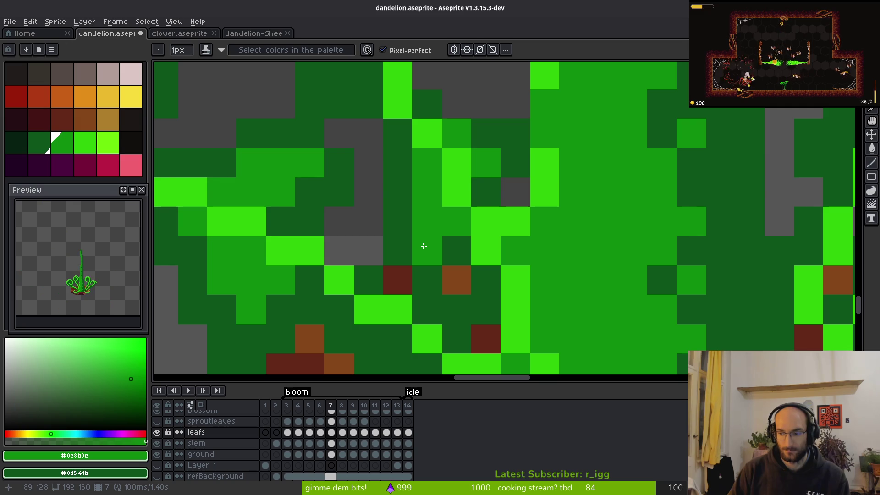
{"action": "scroll", "coordinate": [431, 238], "scroll_direction": "down", "scroll_amount": 1}
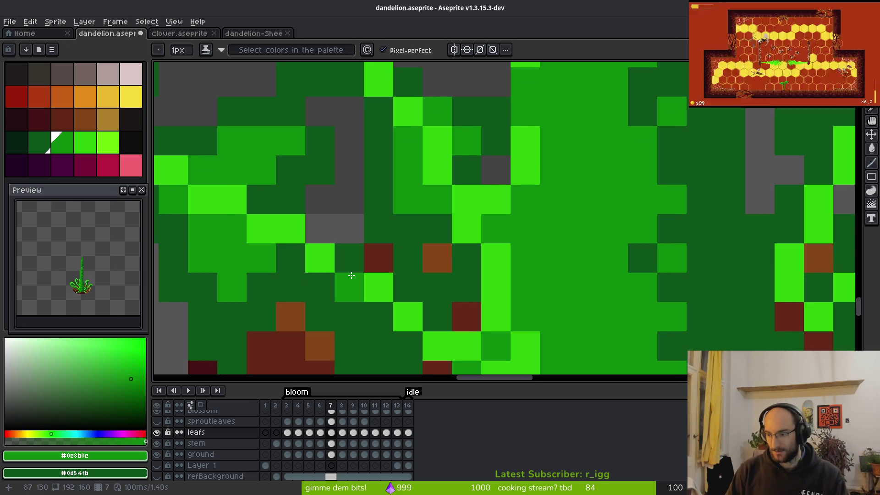
{"action": "scroll", "coordinate": [413, 206], "scroll_direction": "down", "scroll_amount": 3}
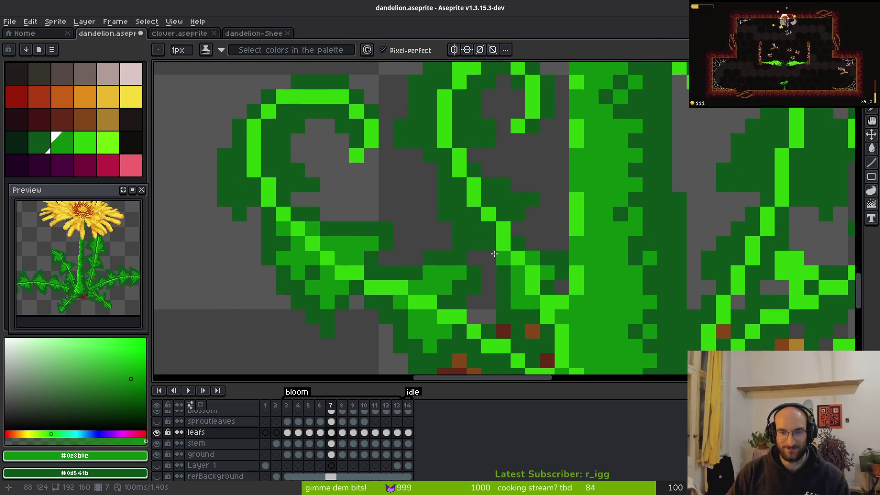
{"action": "scroll", "coordinate": [503, 265], "scroll_direction": "up", "scroll_amount": 2}
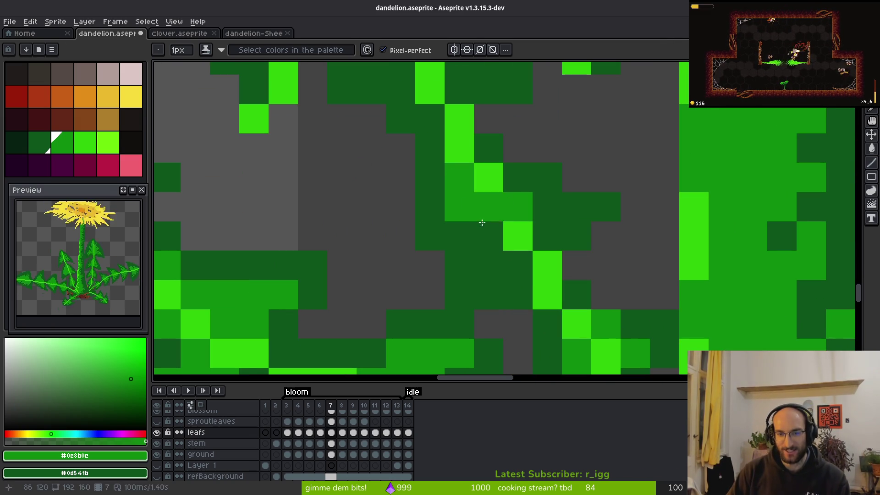
{"action": "left_click", "coordinate": [488, 236]}
{"action": "left_click", "coordinate": [548, 237]}
{"action": "left_click", "coordinate": [546, 267]}
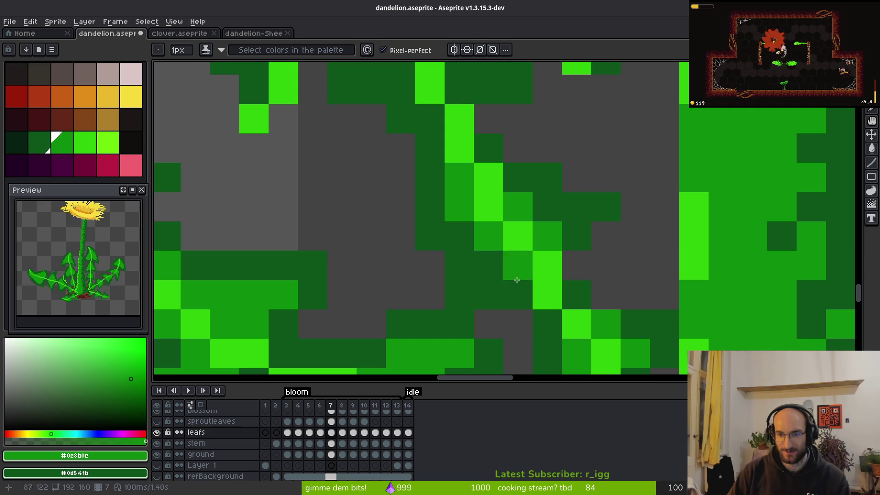
{"action": "left_click", "coordinate": [489, 265]}
{"action": "left_click", "coordinate": [518, 265]}
{"action": "left_click", "coordinate": [459, 236]}
Step: Shade three pixels of the leaf curl medium green and repaint a nearby pixel
{"action": "scroll", "coordinate": [429, 235], "scroll_direction": "up", "scroll_amount": 2}
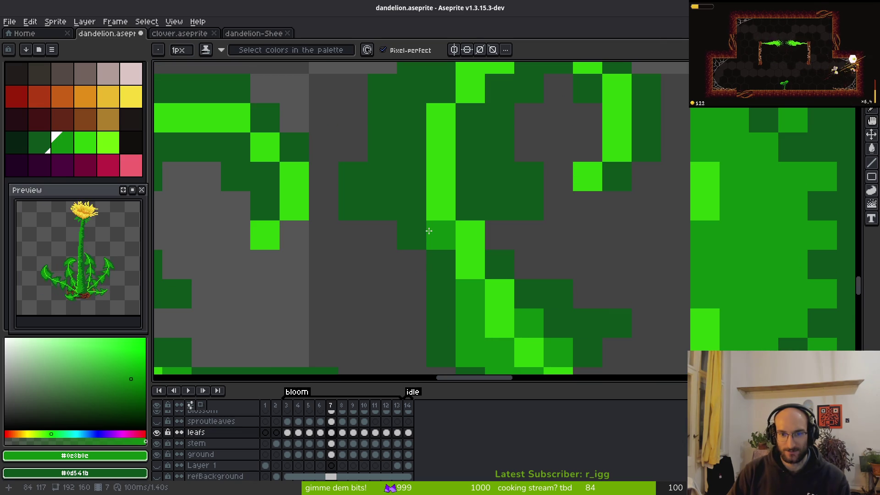
{"action": "left_click", "coordinate": [419, 202]}
{"action": "left_click", "coordinate": [412, 179]}
{"action": "left_click", "coordinate": [389, 185]}
{"action": "left_click_drag", "start_coordinate": [470, 188], "coordinate": [470, 118]}
{"action": "left_click", "coordinate": [500, 177]}
Step: Repaint and touch up six more leaf pixels in green
{"action": "scroll", "coordinate": [500, 177], "scroll_direction": "up", "scroll_amount": 4}
{"action": "left_click", "coordinate": [459, 280]}
{"action": "left_click", "coordinate": [459, 250]}
{"action": "left_click", "coordinate": [517, 250]}
{"action": "left_click", "coordinate": [520, 265]}
{"action": "left_click", "coordinate": [549, 250]}
{"action": "left_click", "coordinate": [509, 221]}
Step: Darken one leaf pixel to dark green and paint neighbouring pixels medium green
{"action": "scroll", "coordinate": [507, 239], "scroll_direction": "down", "scroll_amount": 3}
{"action": "scroll", "coordinate": [514, 273], "scroll_direction": "up", "scroll_amount": 2}
{"action": "left_click", "coordinate": [514, 273]}
{"action": "right_click", "coordinate": [514, 272]}
{"action": "left_click", "coordinate": [489, 236]}
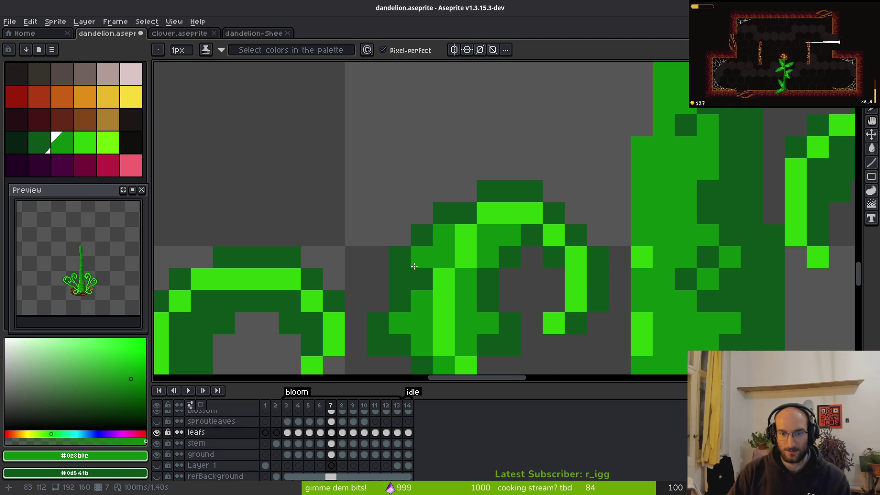
{"action": "left_click", "coordinate": [417, 276]}
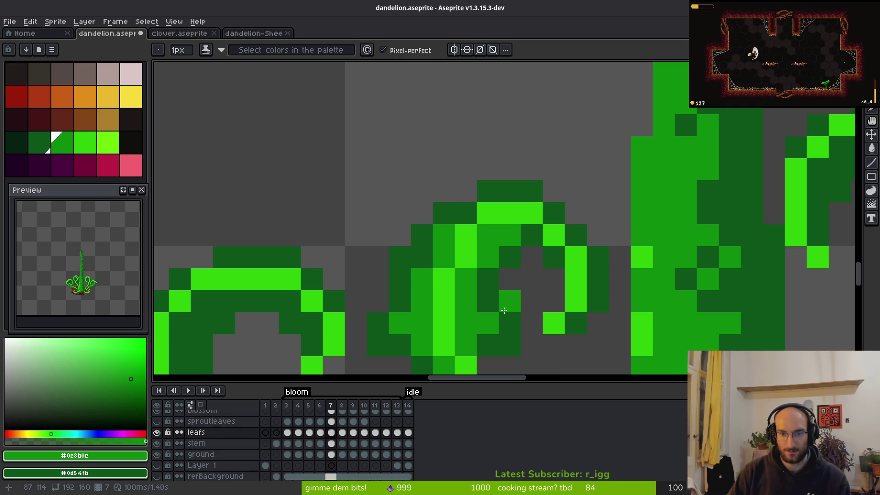
Step: Shade three pixels down the leaf curl's lower edge in medium green
{"action": "scroll", "coordinate": [509, 313], "scroll_direction": "down", "scroll_amount": 5}
{"action": "scroll", "coordinate": [504, 275], "scroll_direction": "up", "scroll_amount": 3}
{"action": "scroll", "coordinate": [505, 275], "scroll_direction": "down", "scroll_amount": 3}
{"action": "scroll", "coordinate": [532, 277], "scroll_direction": "up", "scroll_amount": 5}
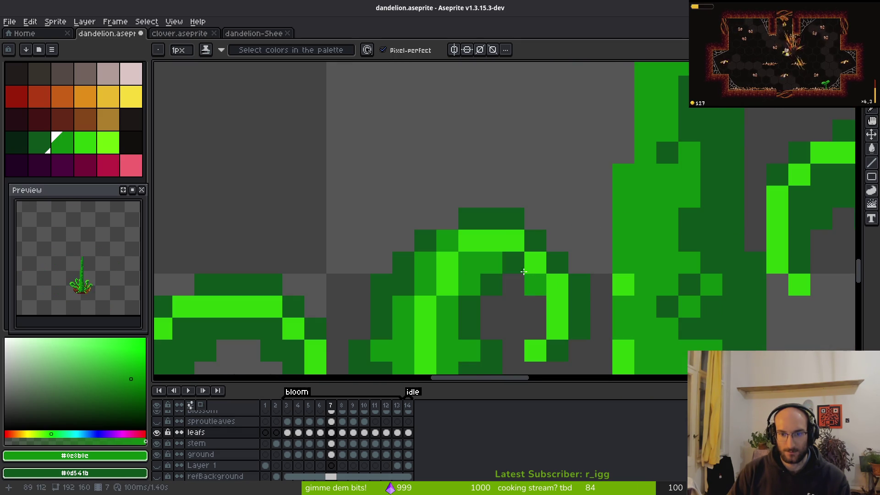
{"action": "left_click", "coordinate": [554, 268]}
{"action": "left_click", "coordinate": [536, 285]}
{"action": "left_click", "coordinate": [578, 331]}
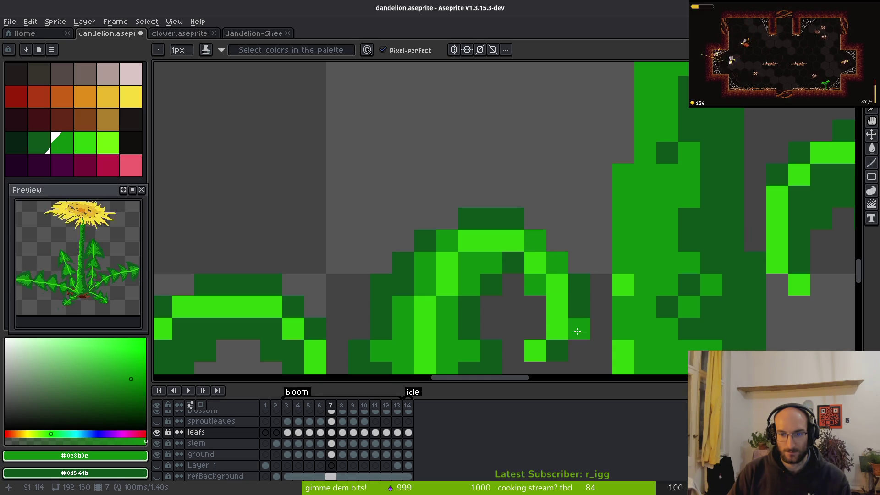
{"action": "scroll", "coordinate": [614, 339], "scroll_direction": "down", "scroll_amount": 5}
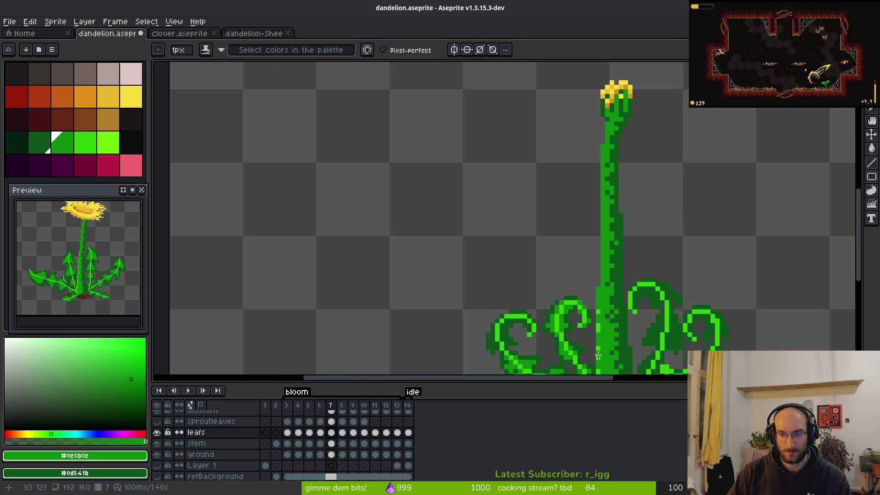
Step: On the upper leaf curls, paint a column of green shading and one bright-green pixel
{"action": "scroll", "coordinate": [599, 355], "scroll_direction": "up", "scroll_amount": 4}
{"action": "scroll", "coordinate": [577, 243], "scroll_direction": "down", "scroll_amount": 4}
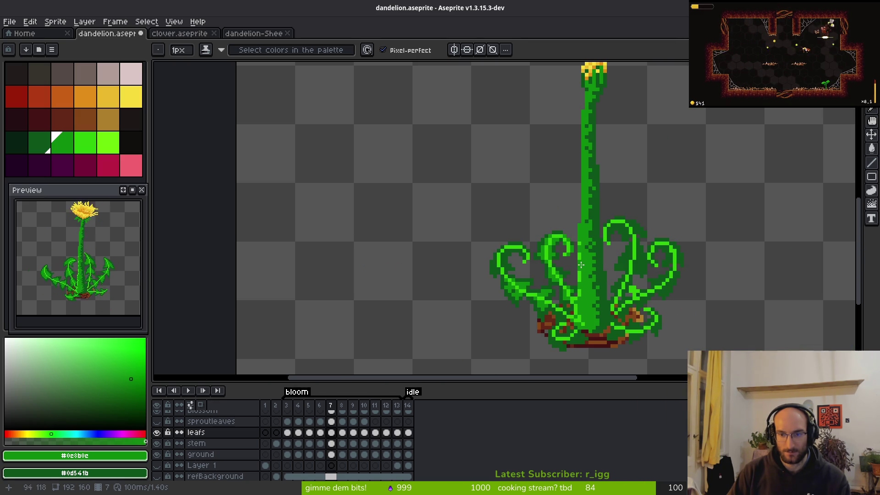
{"action": "scroll", "coordinate": [561, 267], "scroll_direction": "up", "scroll_amount": 4}
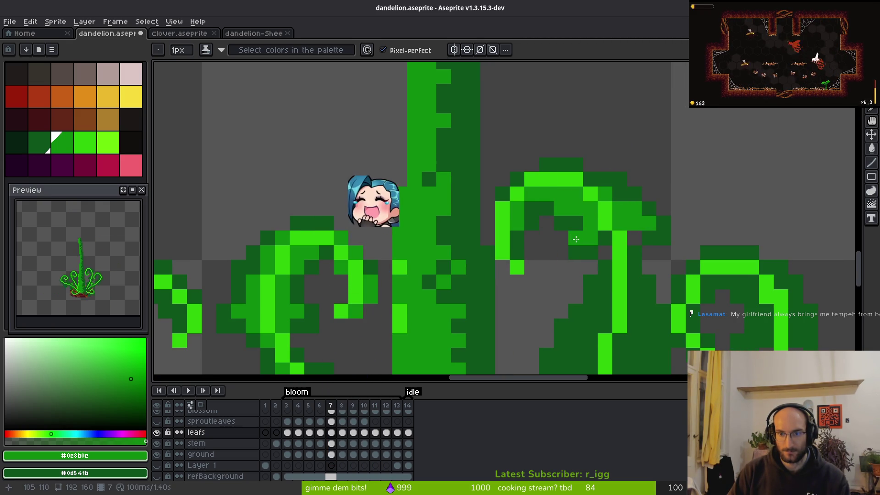
{"action": "left_click_drag", "start_coordinate": [641, 288], "coordinate": [541, 183]}
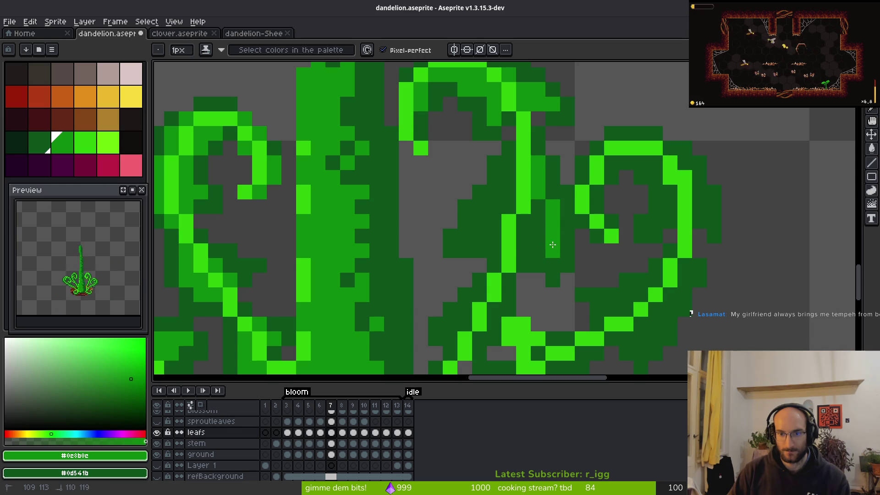
{"action": "left_click_drag", "start_coordinate": [506, 167], "coordinate": [488, 212]}
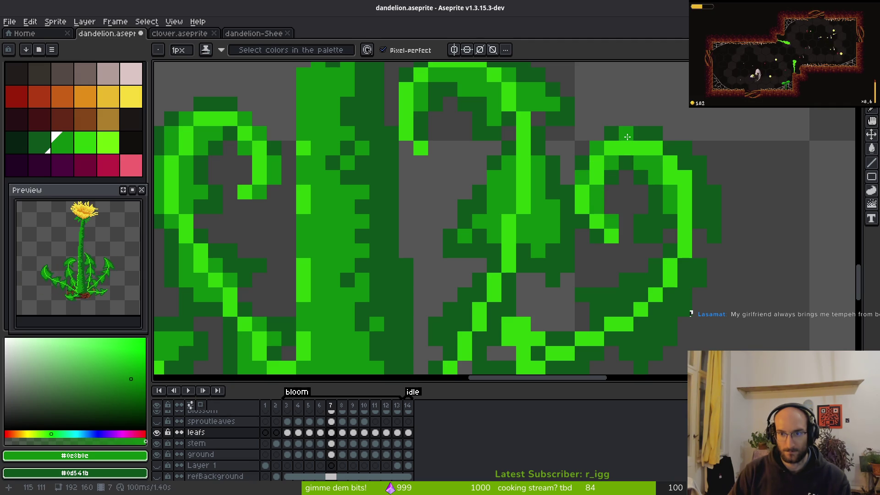
{"action": "left_click_drag", "start_coordinate": [668, 147], "coordinate": [685, 163]}
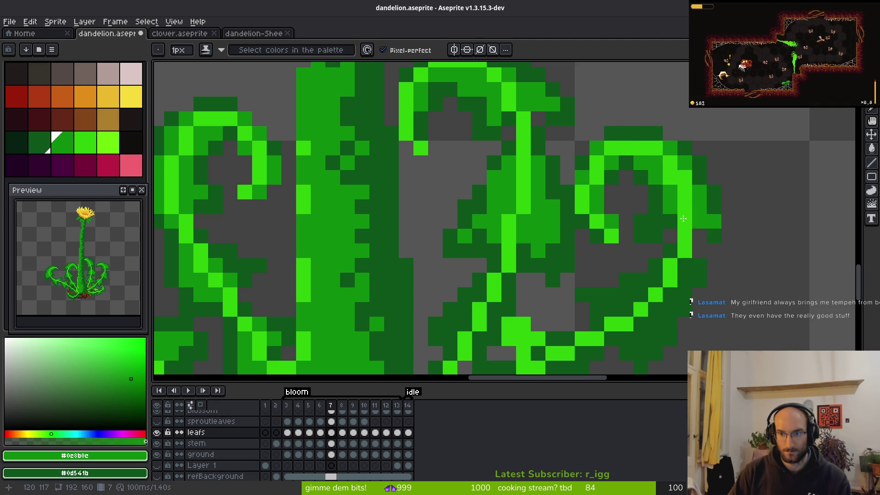
Step: Retouch the right curled leaf's shading, repainting pixels down its curve in dark and bright green
{"action": "scroll", "coordinate": [659, 189], "scroll_direction": "down", "scroll_amount": 4}
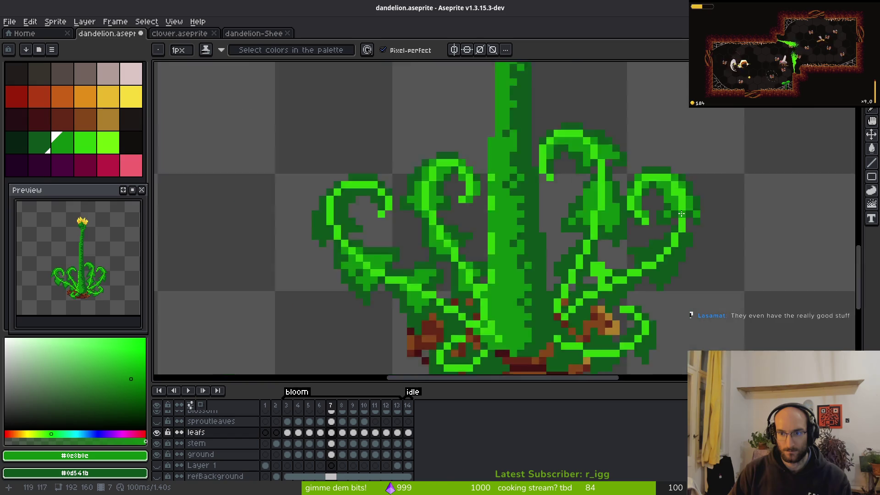
{"action": "scroll", "coordinate": [658, 170], "scroll_direction": "up", "scroll_amount": 4}
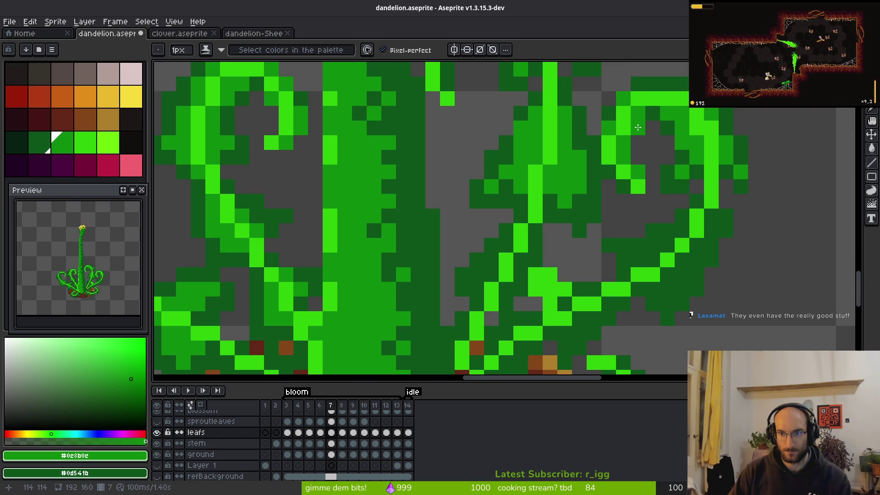
{"action": "scroll", "coordinate": [665, 175], "scroll_direction": "right", "scroll_amount": 3}
{"action": "scroll", "coordinate": [555, 230], "scroll_direction": "up", "scroll_amount": 1}
{"action": "mouse_move", "coordinate": [553, 224]}
{"action": "left_mouse_down"}
{"action": "mouse_move", "coordinate": [531, 257]}
{"action": "mouse_move", "coordinate": [470, 285]}
{"action": "left_mouse_up"}
{"action": "left_click", "coordinate": [493, 304]}
{"action": "left_click", "coordinate": [553, 267]}
{"action": "left_click", "coordinate": [575, 257]}
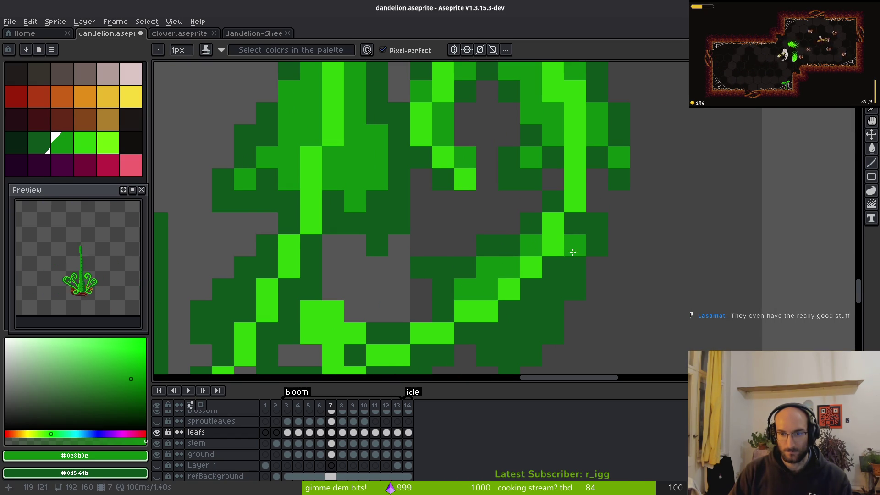
{"action": "left_click", "coordinate": [553, 289]}
{"action": "left_click_drag", "start_coordinate": [553, 267], "coordinate": [557, 266]}
{"action": "scroll", "coordinate": [557, 266], "scroll_direction": "down", "scroll_amount": 2}
{"action": "mouse_move", "coordinate": [574, 195]}
{"action": "left_mouse_down"}
{"action": "mouse_move", "coordinate": [535, 252]}
{"action": "mouse_move", "coordinate": [527, 233]}
{"action": "mouse_move", "coordinate": [480, 212]}
{"action": "left_mouse_up"}
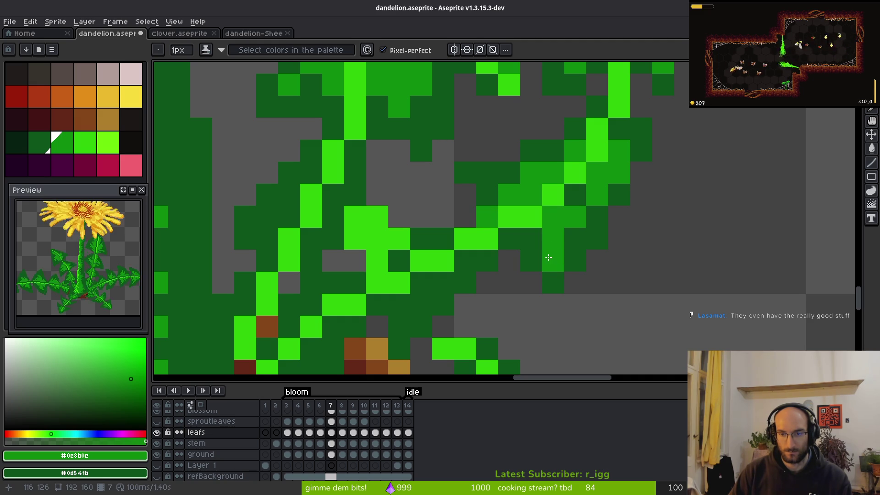
{"action": "scroll", "coordinate": [617, 251], "scroll_direction": "down", "scroll_amount": 3}
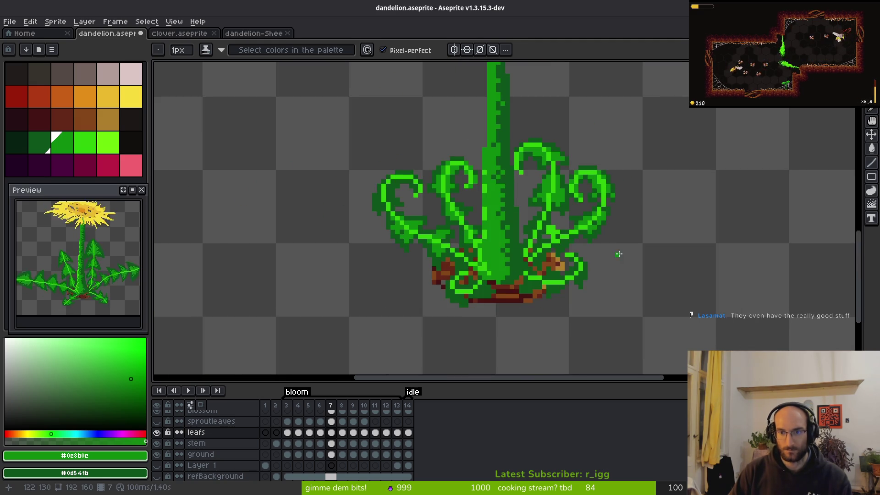
Step: Shade two leaf pixels and a diagonal medium green, then darken shading across the leaf
{"action": "scroll", "coordinate": [606, 239], "scroll_direction": "up", "scroll_amount": 2}
{"action": "scroll", "coordinate": [606, 239], "scroll_direction": "up", "scroll_amount": 1}
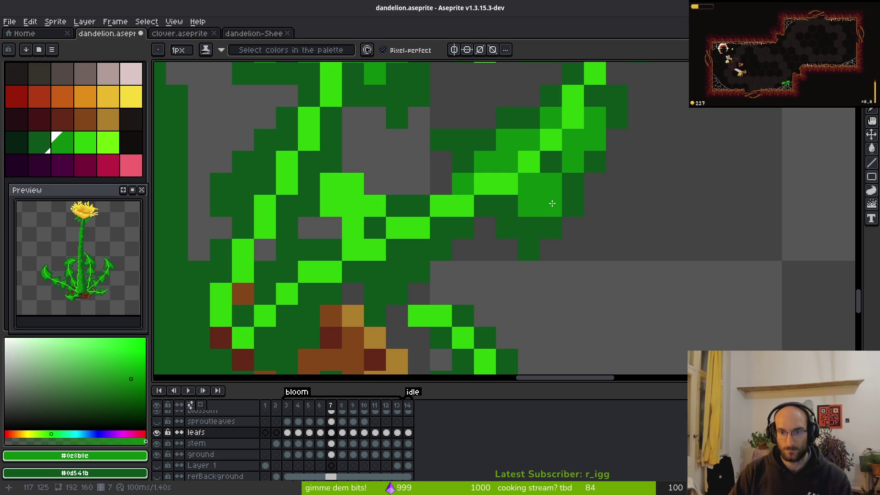
{"action": "scroll", "coordinate": [555, 202], "scroll_direction": "down", "scroll_amount": 1}
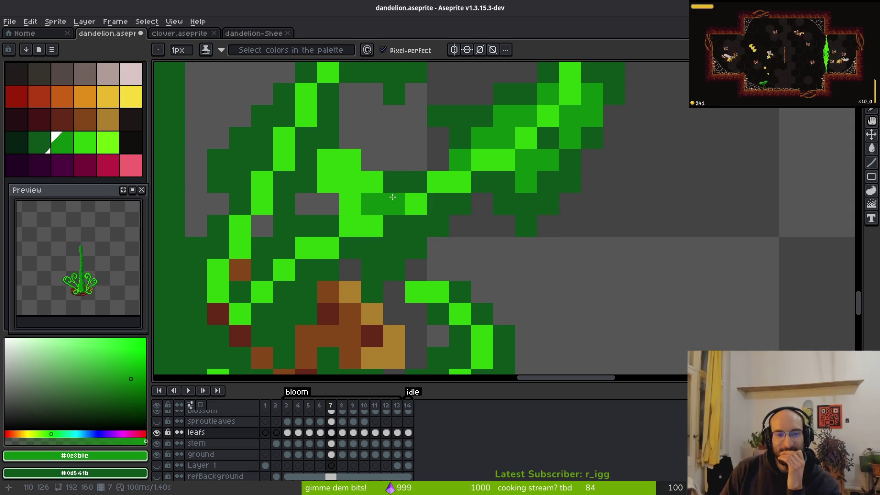
{"action": "scroll", "coordinate": [396, 193], "scroll_direction": "left", "scroll_amount": 3}
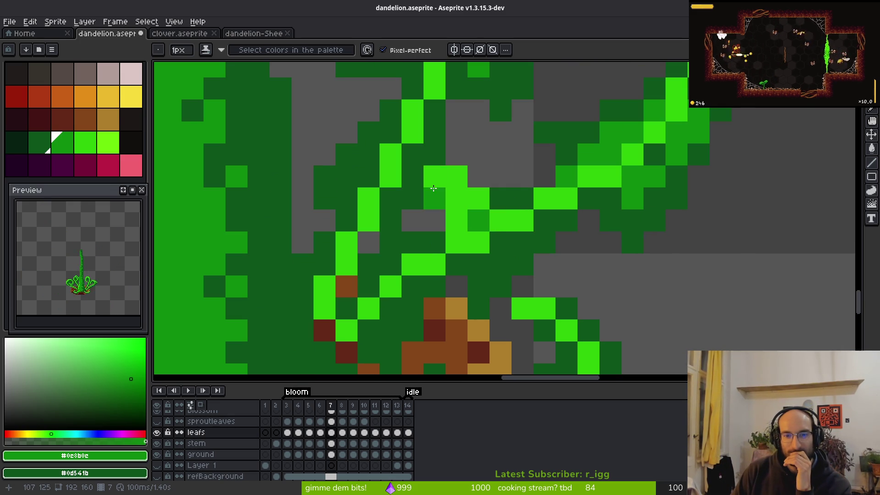
{"action": "left_click", "coordinate": [414, 177]}
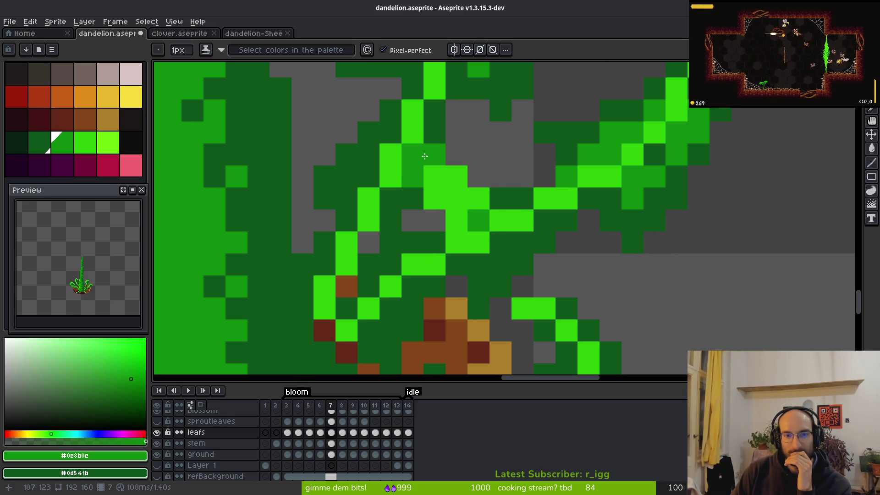
{"action": "left_click", "coordinate": [390, 199]}
{"action": "left_click_drag", "start_coordinate": [437, 121], "coordinate": [363, 161]}
{"action": "mouse_move", "coordinate": [398, 209]}
{"action": "left_mouse_down"}
{"action": "mouse_move", "coordinate": [454, 215]}
{"action": "mouse_move", "coordinate": [435, 188]}
{"action": "mouse_move", "coordinate": [457, 188]}
{"action": "mouse_move", "coordinate": [471, 197]}
{"action": "mouse_move", "coordinate": [458, 220]}
{"action": "mouse_move", "coordinate": [460, 203]}
{"action": "mouse_move", "coordinate": [509, 234]}
{"action": "mouse_move", "coordinate": [545, 219]}
{"action": "left_mouse_up"}
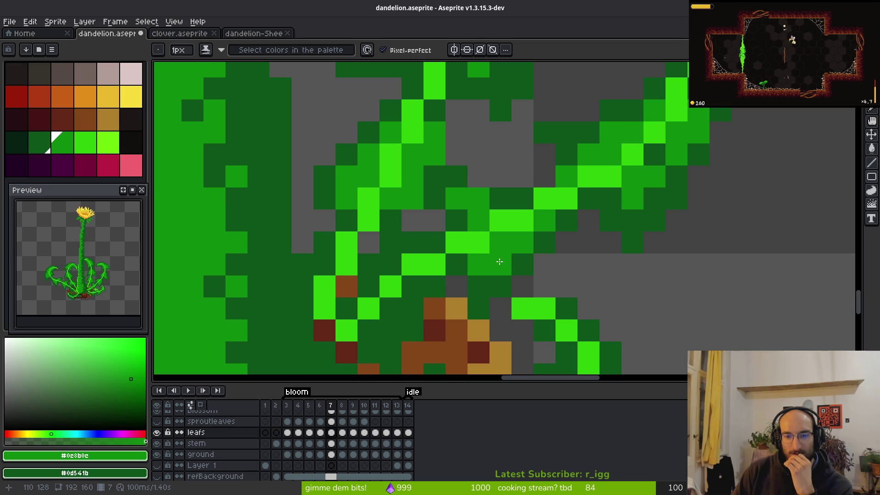
Step: Repaint the greens along the leaf edge near the soil
{"action": "scroll", "coordinate": [525, 252], "scroll_direction": "down", "scroll_amount": 1}
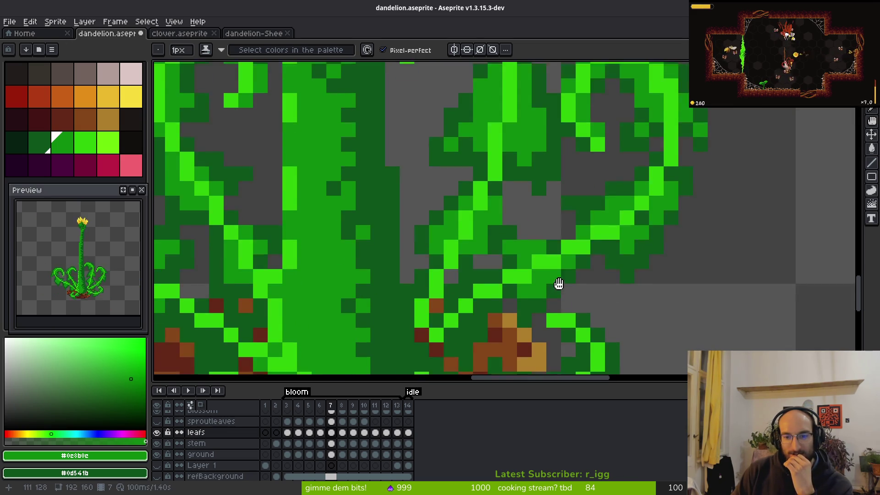
{"action": "scroll", "coordinate": [496, 181], "scroll_direction": "up", "scroll_amount": 1}
{"action": "scroll", "coordinate": [499, 170], "scroll_direction": "down", "scroll_amount": 8}
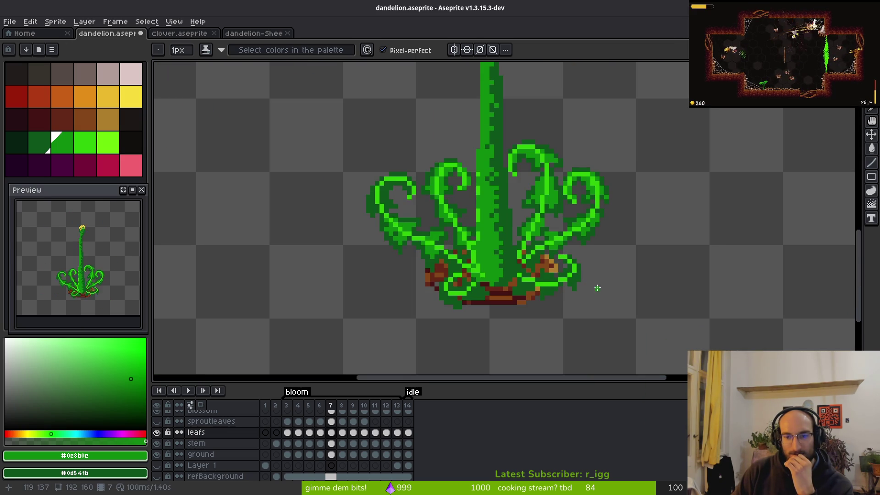
{"action": "scroll", "coordinate": [539, 207], "scroll_direction": "up", "scroll_amount": 7}
{"action": "scroll", "coordinate": [605, 243], "scroll_direction": "down", "scroll_amount": 5}
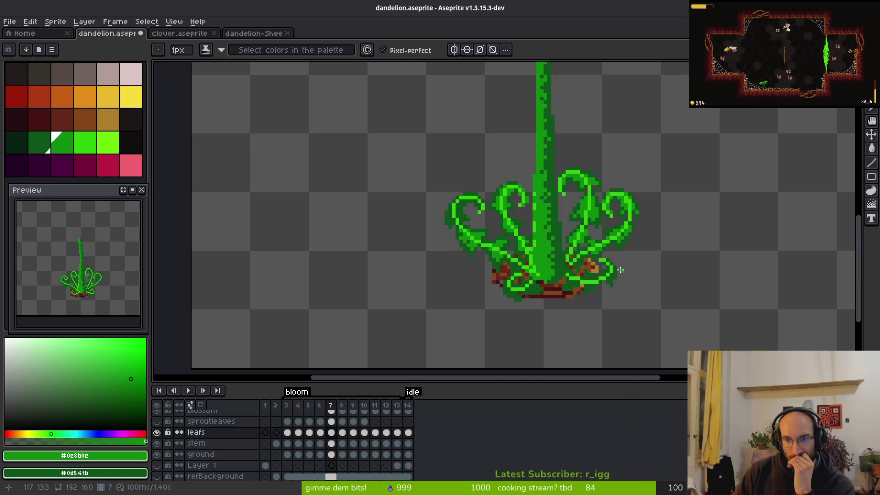
{"action": "scroll", "coordinate": [620, 270], "scroll_direction": "up", "scroll_amount": 3}
{"action": "scroll", "coordinate": [626, 252], "scroll_direction": "down", "scroll_amount": 3}
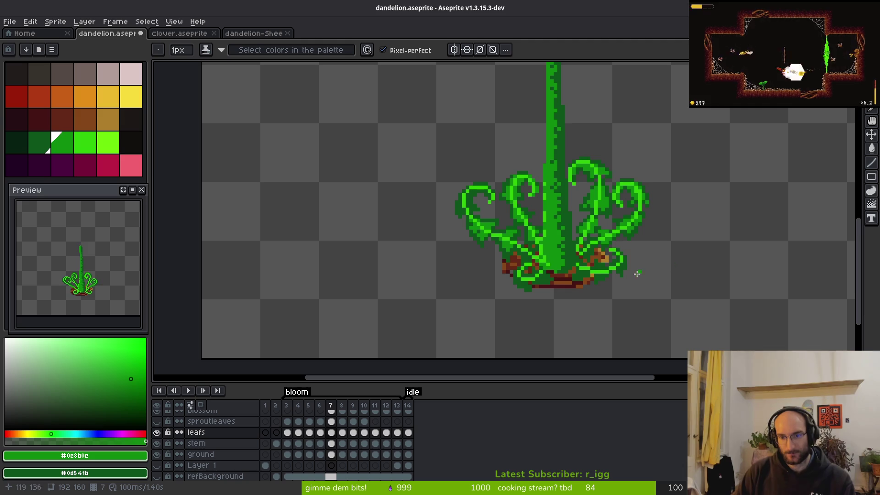
{"action": "scroll", "coordinate": [625, 254], "scroll_direction": "up", "scroll_amount": 6}
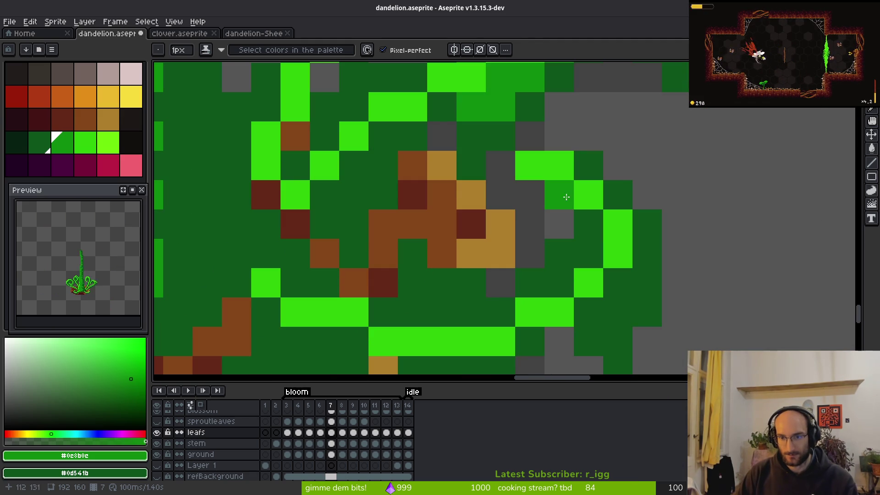
{"action": "mouse_move", "coordinate": [605, 210]}
{"action": "left_mouse_down"}
{"action": "mouse_move", "coordinate": [558, 287]}
{"action": "mouse_move", "coordinate": [581, 270]}
{"action": "left_mouse_up"}
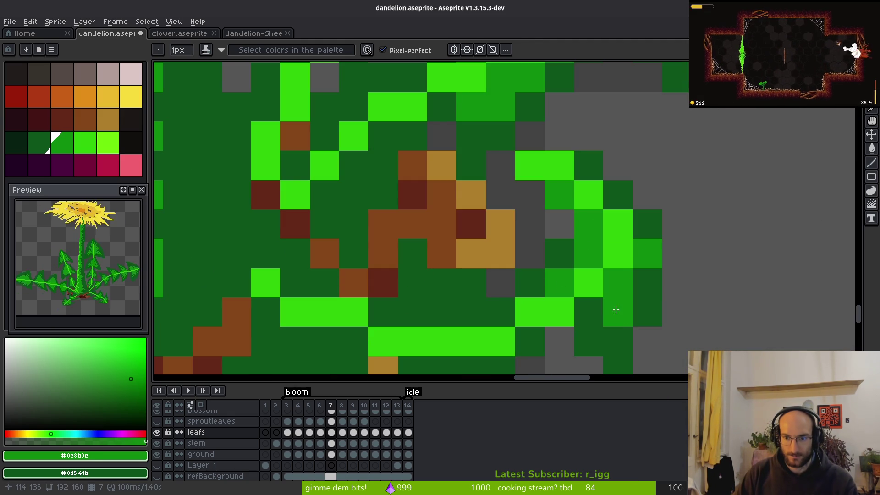
Step: Extend medium-green shading along the leaf bases, lightening a dark pixel
{"action": "scroll", "coordinate": [642, 323], "scroll_direction": "down", "scroll_amount": 5}
{"action": "scroll", "coordinate": [642, 323], "scroll_direction": "up", "scroll_amount": 5}
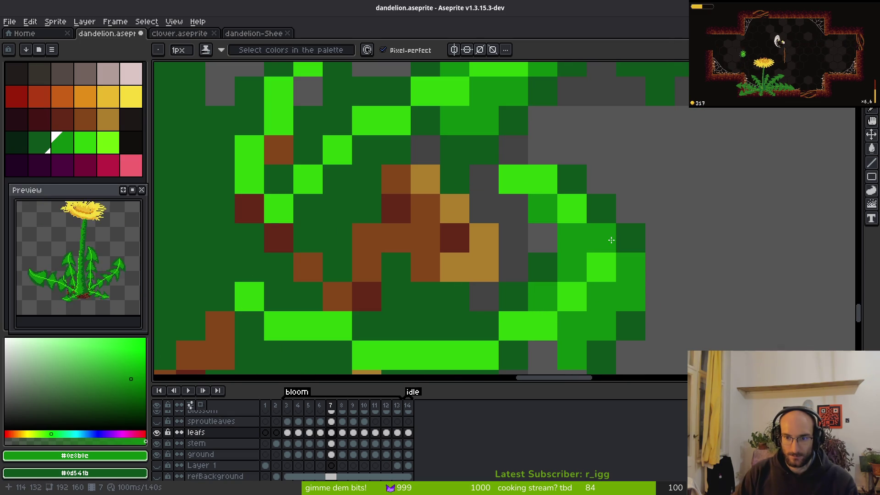
{"action": "scroll", "coordinate": [628, 350], "scroll_direction": "down", "scroll_amount": 5}
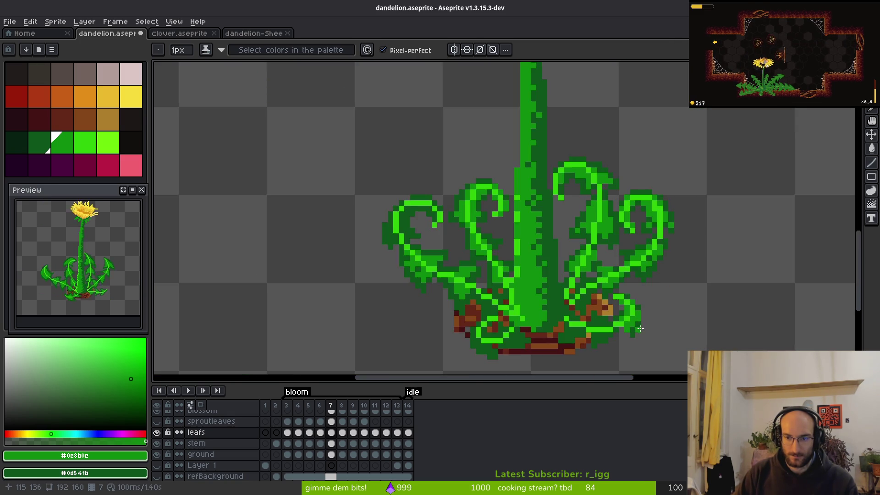
{"action": "scroll", "coordinate": [693, 199], "scroll_direction": "up", "scroll_amount": 5}
{"action": "left_click", "coordinate": [671, 176]}
{"action": "left_click_drag", "start_coordinate": [642, 235], "coordinate": [599, 240]}
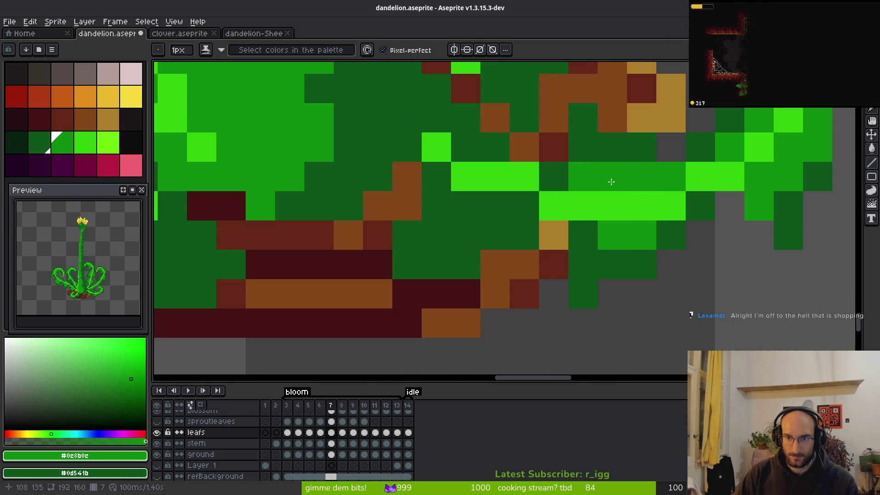
{"action": "scroll", "coordinate": [671, 234], "scroll_direction": "down", "scroll_amount": 5}
{"action": "scroll", "coordinate": [671, 234], "scroll_direction": "up", "scroll_amount": 5}
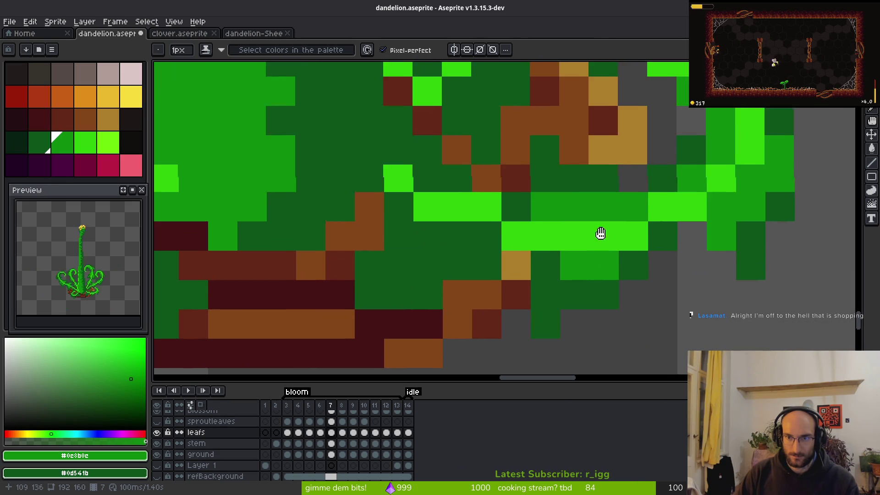
{"action": "left_click", "coordinate": [543, 295]}
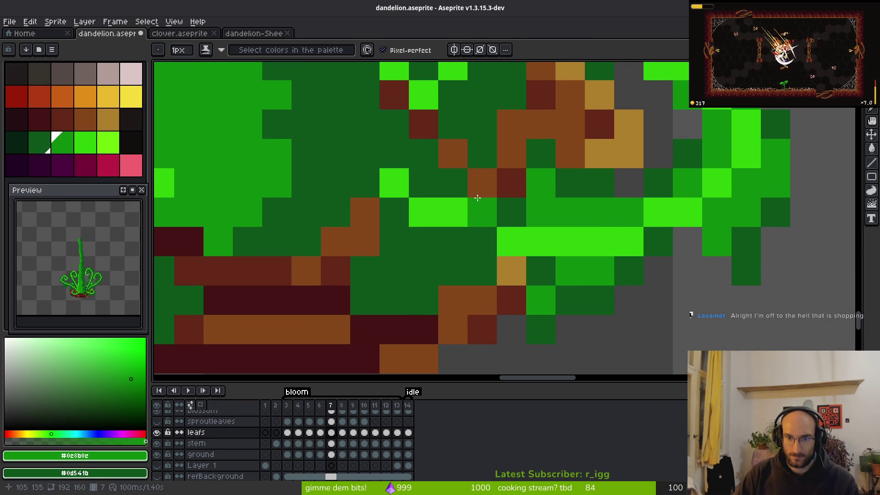
{"action": "left_click_drag", "start_coordinate": [410, 275], "coordinate": [385, 289]}
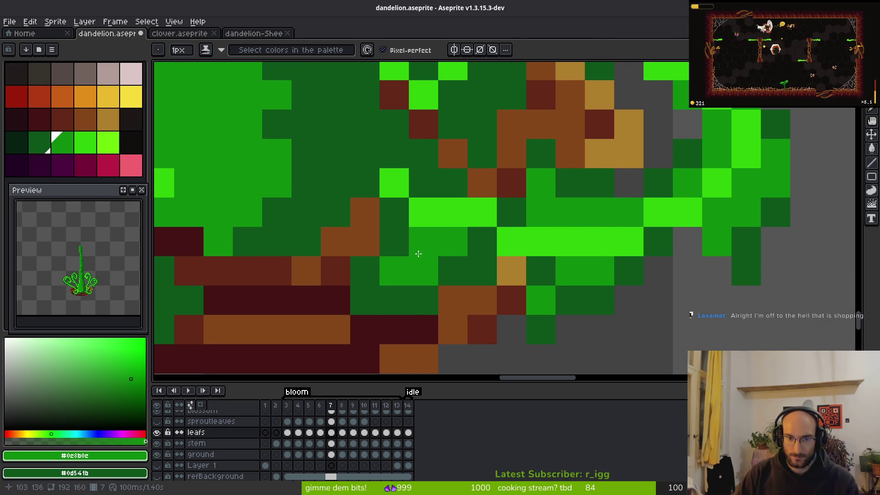
Step: Lighten the dark-green area with medium green and add dark-green pixels at the leaf base
{"action": "scroll", "coordinate": [433, 307], "scroll_direction": "down", "scroll_amount": 5}
{"action": "scroll", "coordinate": [410, 252], "scroll_direction": "up", "scroll_amount": 5}
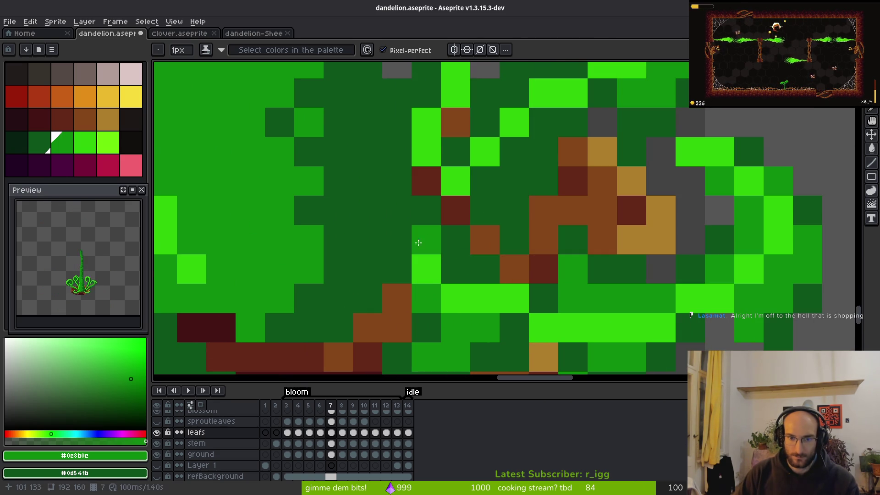
{"action": "mouse_move", "coordinate": [486, 181]}
{"action": "left_mouse_down"}
{"action": "mouse_move", "coordinate": [507, 169]}
{"action": "mouse_move", "coordinate": [540, 118]}
{"action": "mouse_move", "coordinate": [504, 183]}
{"action": "mouse_move", "coordinate": [525, 172]}
{"action": "mouse_move", "coordinate": [506, 258]}
{"action": "left_mouse_up"}
{"action": "right_click", "coordinate": [466, 267]}
{"action": "left_click_drag", "start_coordinate": [496, 178], "coordinate": [466, 207]}
{"action": "right_click", "coordinate": [522, 150]}
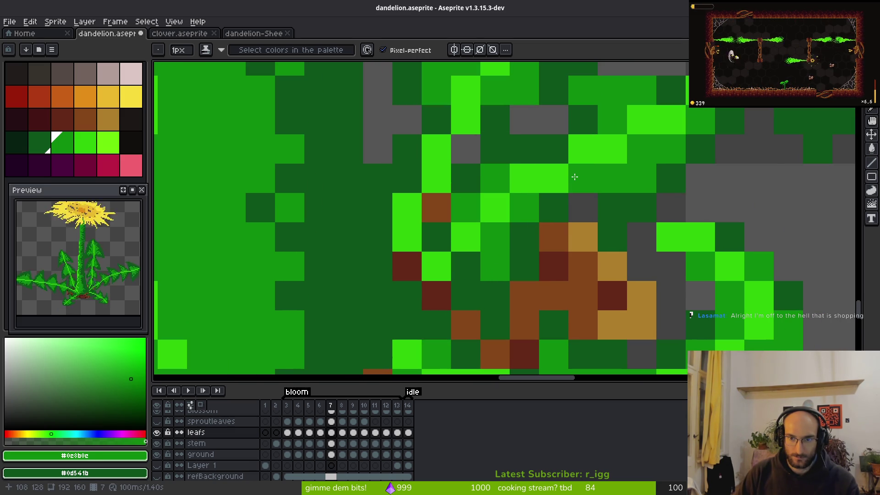
Step: Turn a dark leaf pixel mid green and brighten a leaf pixel beside the stem
{"action": "scroll", "coordinate": [579, 179], "scroll_direction": "down", "scroll_amount": 5}
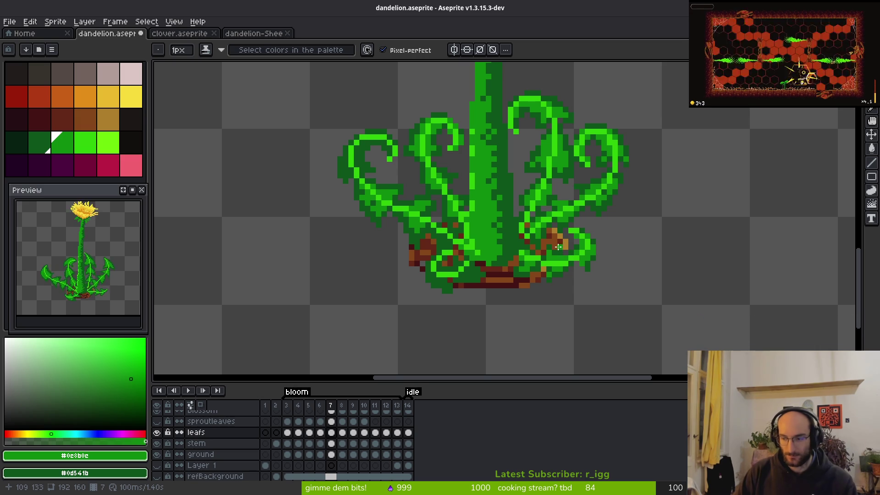
{"action": "scroll", "coordinate": [551, 254], "scroll_direction": "right", "scroll_amount": 2}
{"action": "scroll", "coordinate": [550, 255], "scroll_direction": "down", "scroll_amount": 1}
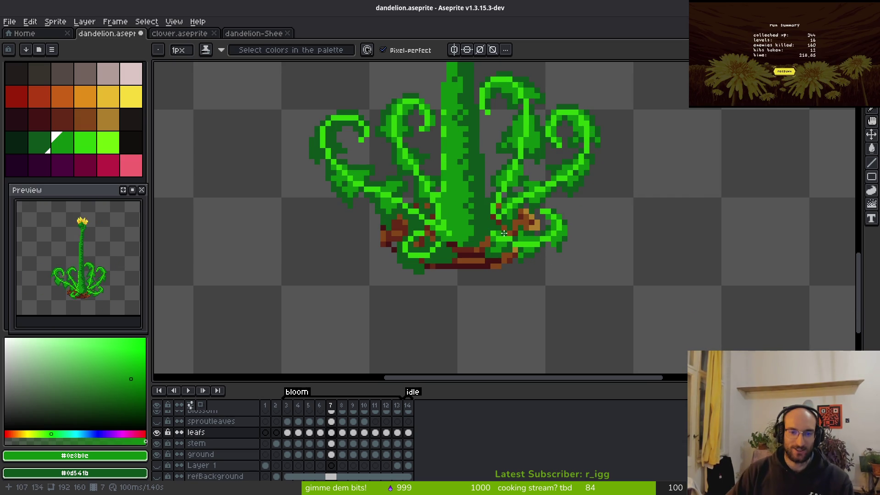
{"action": "scroll", "coordinate": [402, 224], "scroll_direction": "up", "scroll_amount": 3}
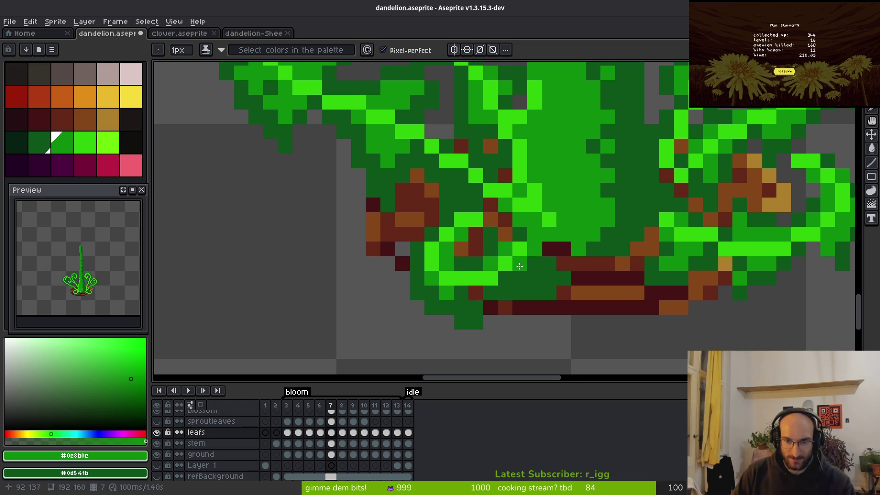
{"action": "left_click", "coordinate": [533, 287]}
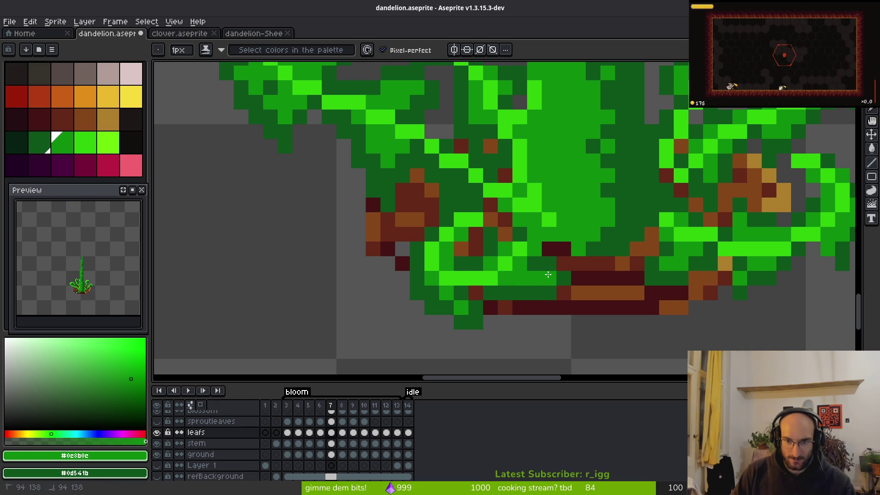
{"action": "scroll", "coordinate": [459, 222], "scroll_direction": "down", "scroll_amount": 3}
{"action": "scroll", "coordinate": [458, 221], "scroll_direction": "up", "scroll_amount": 3}
{"action": "left_click_drag", "start_coordinate": [459, 220], "coordinate": [485, 278]}
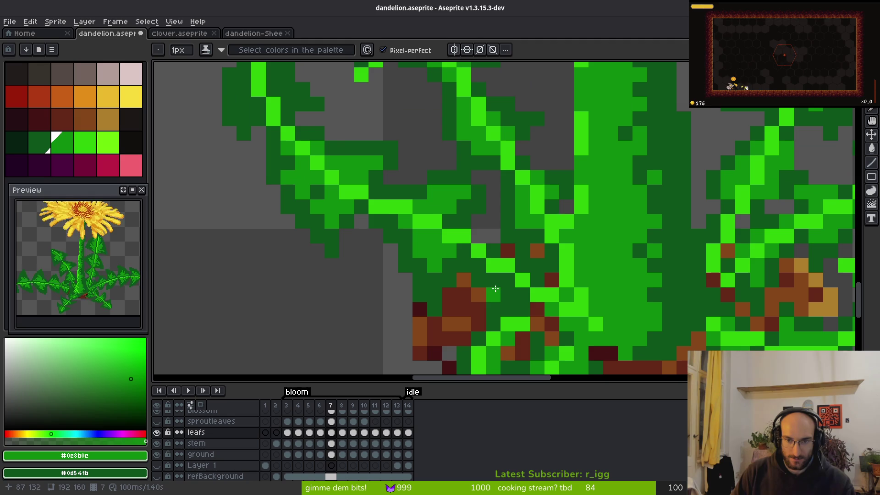
{"action": "left_click", "coordinate": [501, 284]}
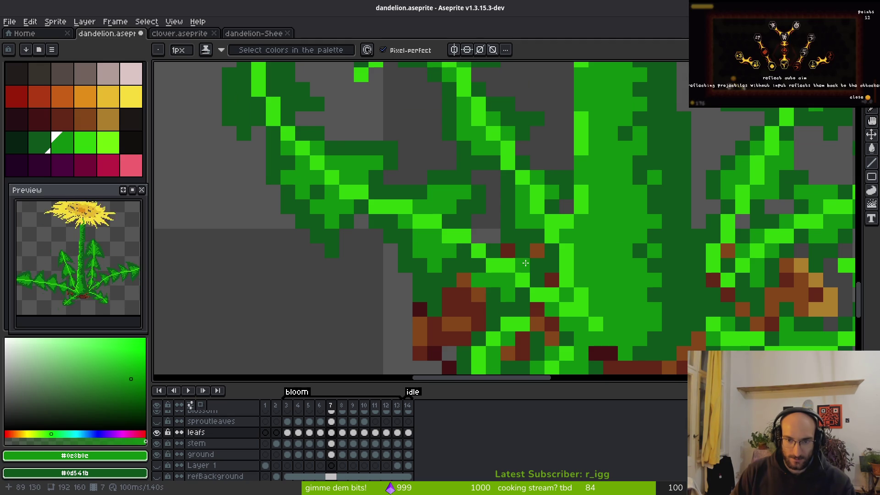
{"action": "scroll", "coordinate": [448, 227], "scroll_direction": "down", "scroll_amount": 3}
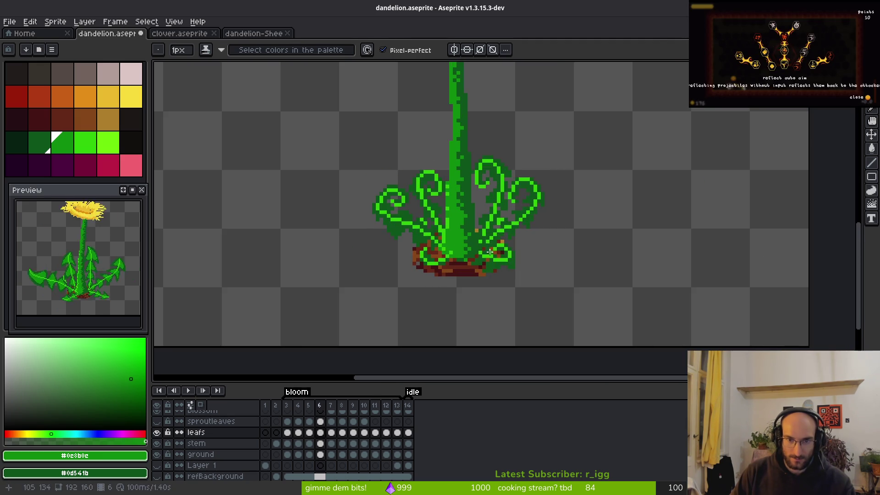
Step: Paint mid-green shading down the leaf curls and into single leaf pixels on frame 7
{"action": "key", "text": "alt"}
{"action": "scroll", "coordinate": [522, 295], "scroll_direction": "up", "scroll_amount": 5}
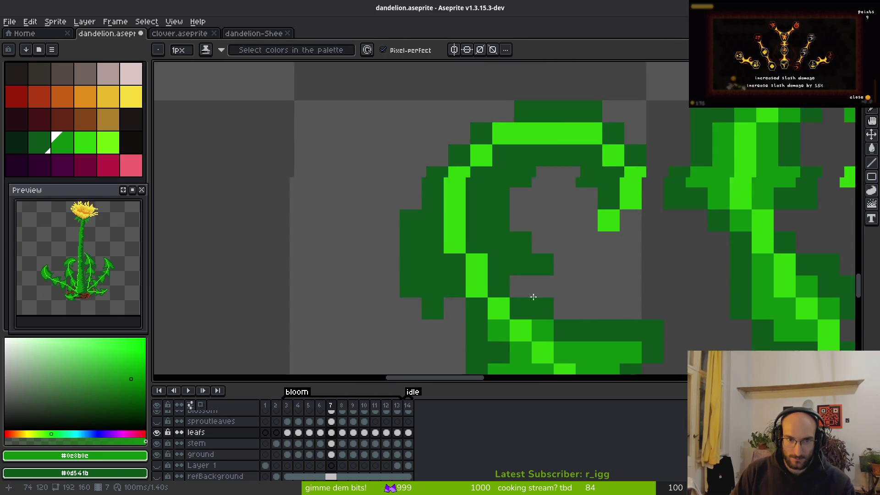
{"action": "mouse_move", "coordinate": [470, 163]}
{"action": "left_mouse_down"}
{"action": "mouse_move", "coordinate": [458, 222]}
{"action": "mouse_move", "coordinate": [550, 261]}
{"action": "left_mouse_up"}
{"action": "mouse_move", "coordinate": [422, 261]}
{"action": "left_mouse_down"}
{"action": "mouse_move", "coordinate": [385, 255]}
{"action": "mouse_move", "coordinate": [374, 292]}
{"action": "left_mouse_up"}
{"action": "left_click", "coordinate": [381, 200]}
{"action": "left_click", "coordinate": [348, 266]}
Step: Restore two leaf pixels to dark green and brighten the curl's inner edge mid-green
{"action": "right_click", "coordinate": [348, 265]}
{"action": "right_click", "coordinate": [372, 271]}
{"action": "left_click", "coordinate": [348, 263]}
{"action": "scroll", "coordinate": [348, 263], "scroll_direction": "down", "scroll_amount": 4}
{"action": "scroll", "coordinate": [418, 274], "scroll_direction": "up", "scroll_amount": 3}
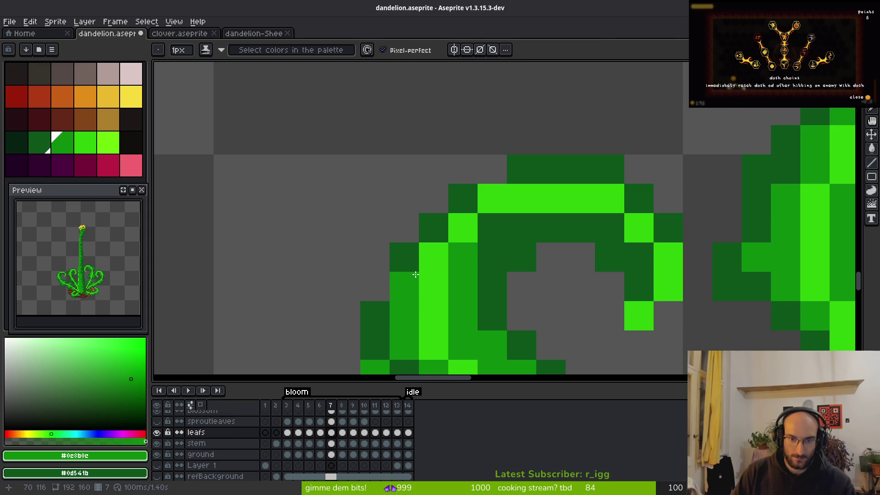
{"action": "left_click_drag", "start_coordinate": [449, 223], "coordinate": [492, 249]}
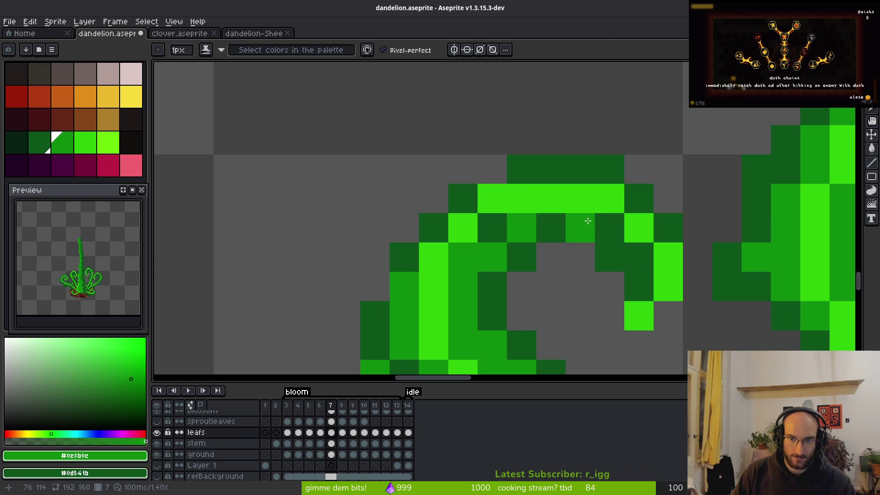
Step: Add mid-green pixels inside the dark curl and along its top, undoing one stray pixel
{"action": "left_click", "coordinate": [609, 228]}
{"action": "left_click", "coordinate": [640, 257]}
{"action": "left_click", "coordinate": [640, 207]}
{"action": "left_click", "coordinate": [551, 169]}
{"action": "left_click", "coordinate": [580, 169]}
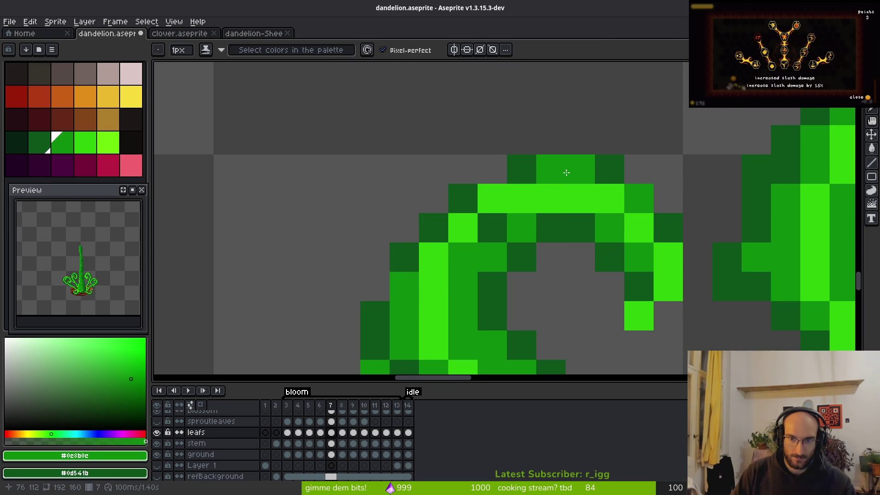
{"action": "left_click", "coordinate": [463, 228]}
{"action": "key", "text": "ctrl+z"}
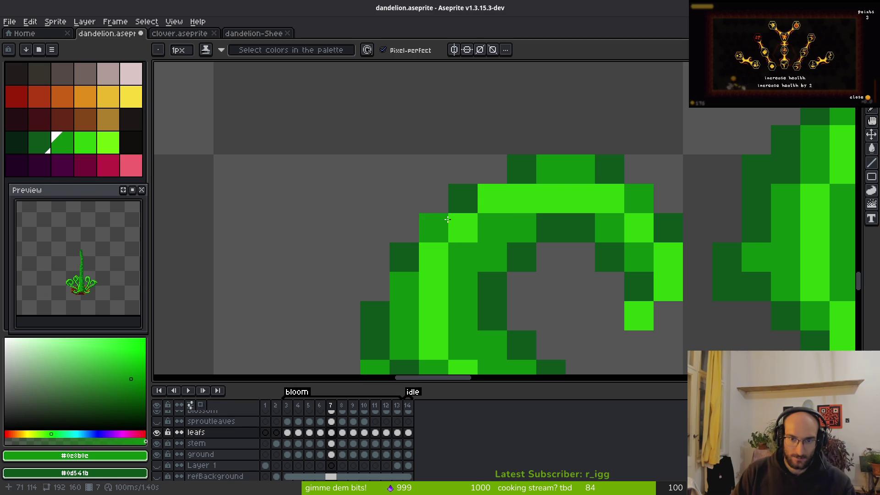
{"action": "scroll", "coordinate": [477, 220], "scroll_direction": "down", "scroll_amount": 5}
{"action": "scroll", "coordinate": [509, 266], "scroll_direction": "down", "scroll_amount": 3}
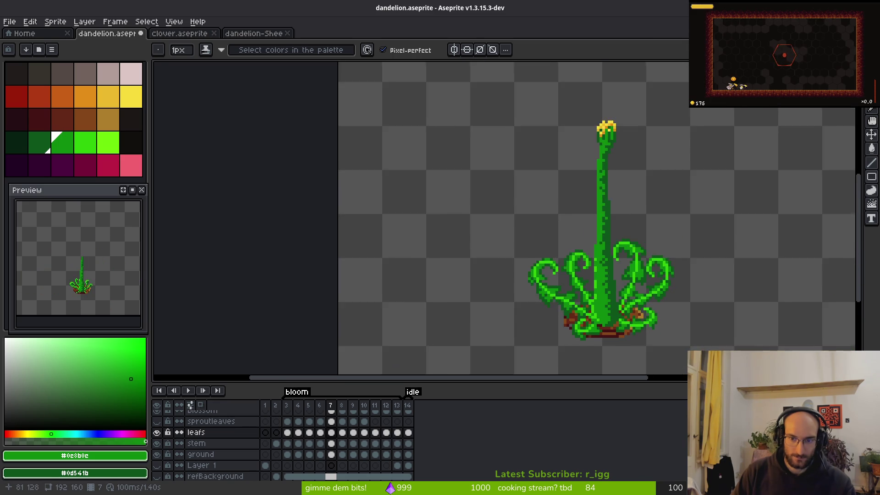
{"action": "scroll", "coordinate": [446, 196], "scroll_direction": "up", "scroll_amount": 3}
{"action": "scroll", "coordinate": [446, 196], "scroll_direction": "down", "scroll_amount": 3}
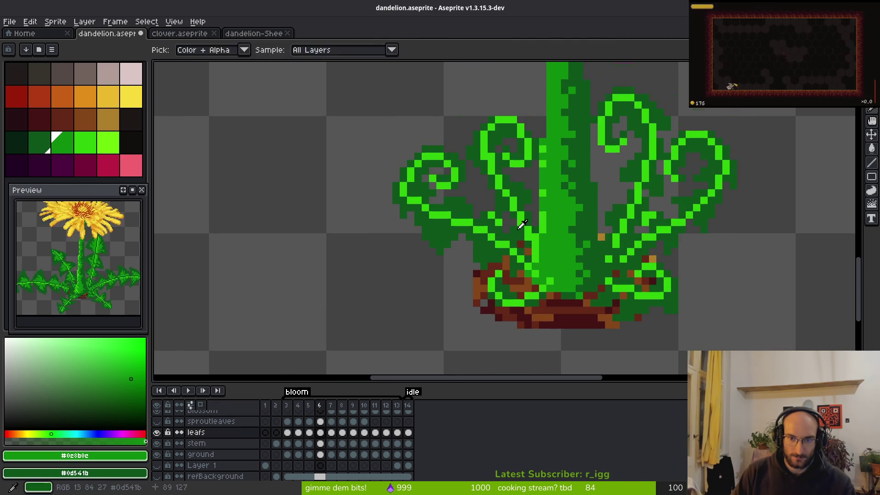
Step: Shade along the leaf and into the left leaf's curl with mid-green pixels
{"action": "scroll", "coordinate": [362, 205], "scroll_direction": "up", "scroll_amount": 4}
{"action": "mouse_move", "coordinate": [362, 206]}
{"action": "left_mouse_down"}
{"action": "mouse_move", "coordinate": [407, 210]}
{"action": "mouse_move", "coordinate": [399, 212]}
{"action": "mouse_move", "coordinate": [397, 252]}
{"action": "mouse_move", "coordinate": [444, 205]}
{"action": "left_mouse_up"}
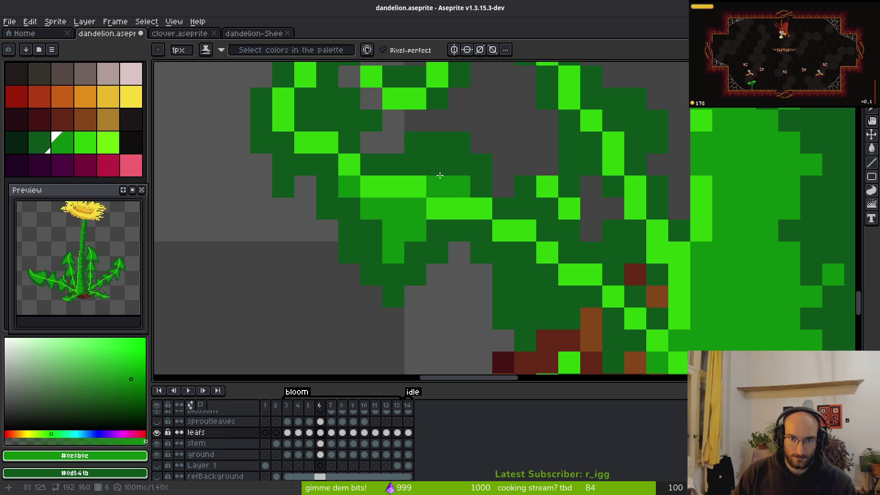
{"action": "mouse_move", "coordinate": [371, 185]}
{"action": "left_mouse_down"}
{"action": "mouse_move", "coordinate": [461, 285]}
{"action": "mouse_move", "coordinate": [415, 275]}
{"action": "mouse_move", "coordinate": [395, 231]}
{"action": "mouse_move", "coordinate": [441, 148]}
{"action": "mouse_move", "coordinate": [518, 148]}
{"action": "left_mouse_up"}
{"action": "left_click", "coordinate": [459, 144]}
{"action": "left_click", "coordinate": [505, 191]}
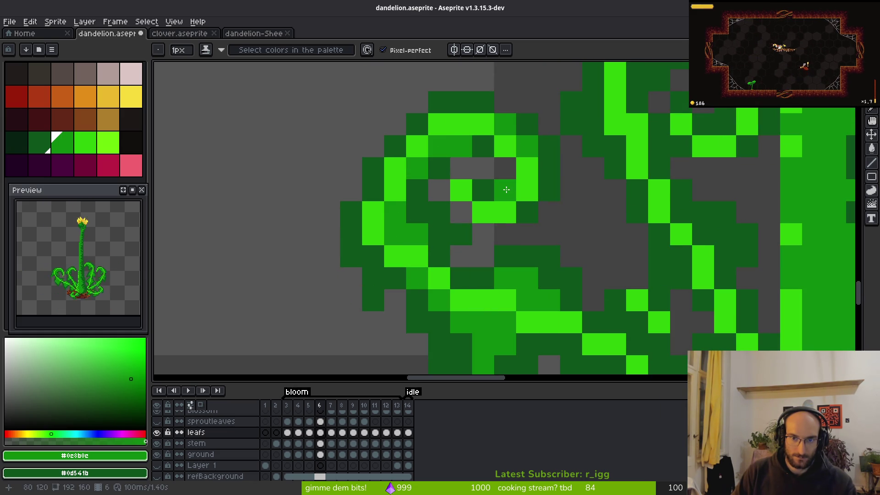
{"action": "left_click", "coordinate": [416, 212]}
{"action": "left_click", "coordinate": [435, 251]}
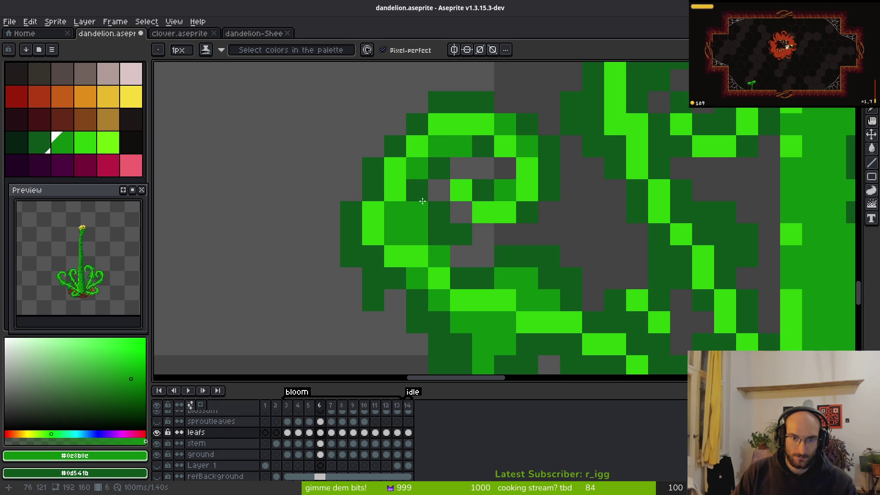
{"action": "left_click", "coordinate": [377, 195]}
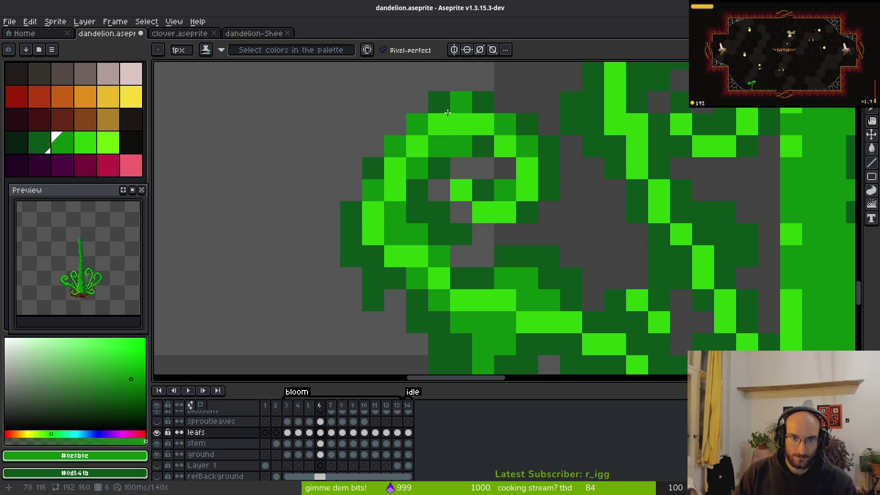
{"action": "scroll", "coordinate": [482, 198], "scroll_direction": "down", "scroll_amount": 5}
{"action": "scroll", "coordinate": [460, 231], "scroll_direction": "up", "scroll_amount": 1}
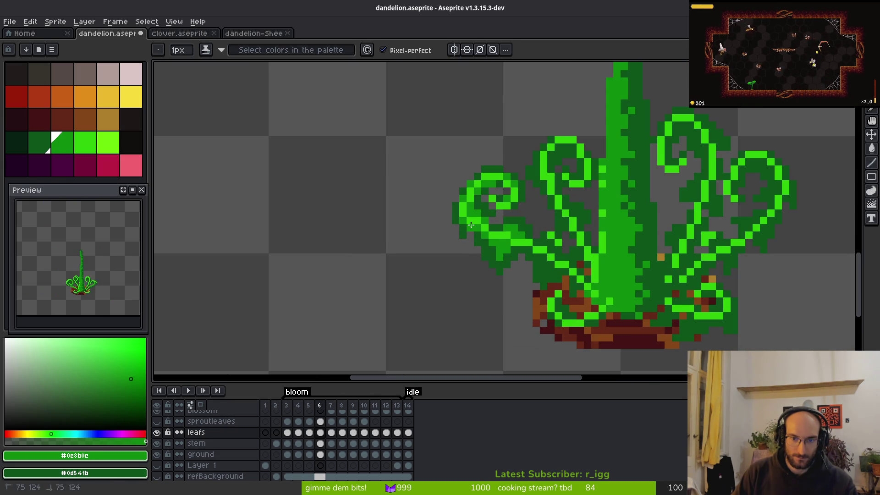
{"action": "scroll", "coordinate": [542, 269], "scroll_direction": "up", "scroll_amount": 3}
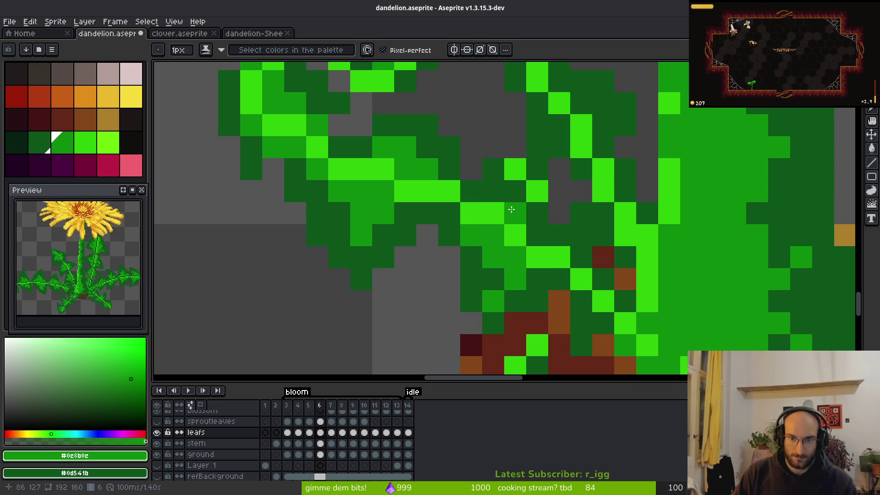
Step: Recolour a further cluster of curled-leaf pixels mid-green for shading
{"action": "left_click", "coordinate": [515, 170]}
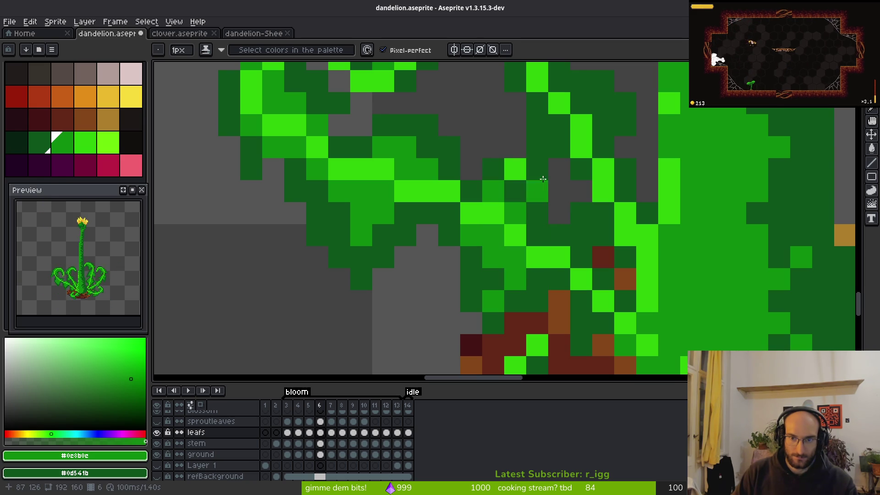
{"action": "left_click", "coordinate": [556, 127]}
{"action": "left_click", "coordinate": [538, 103]}
{"action": "left_click", "coordinate": [515, 169]}
{"action": "left_click", "coordinate": [538, 191]}
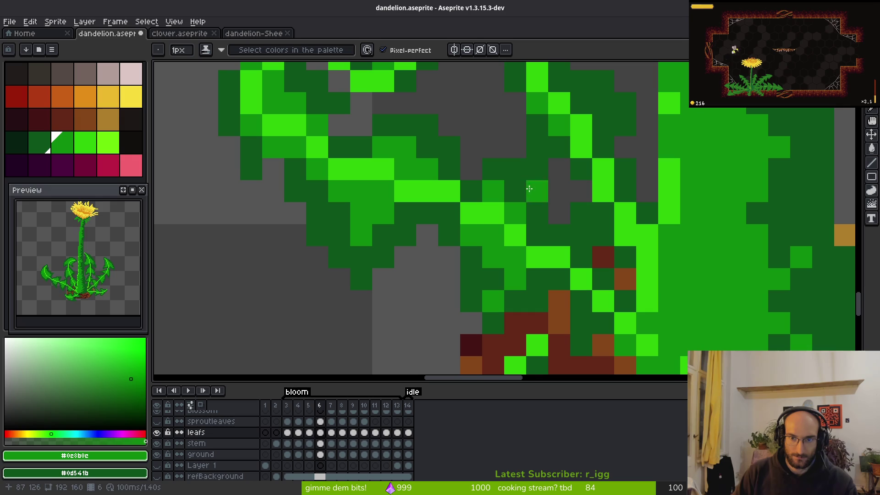
{"action": "left_click", "coordinate": [525, 190]}
{"action": "left_click", "coordinate": [538, 191]}
{"action": "left_click", "coordinate": [559, 257]}
{"action": "scroll", "coordinate": [560, 252], "scroll_direction": "down", "scroll_amount": 8}
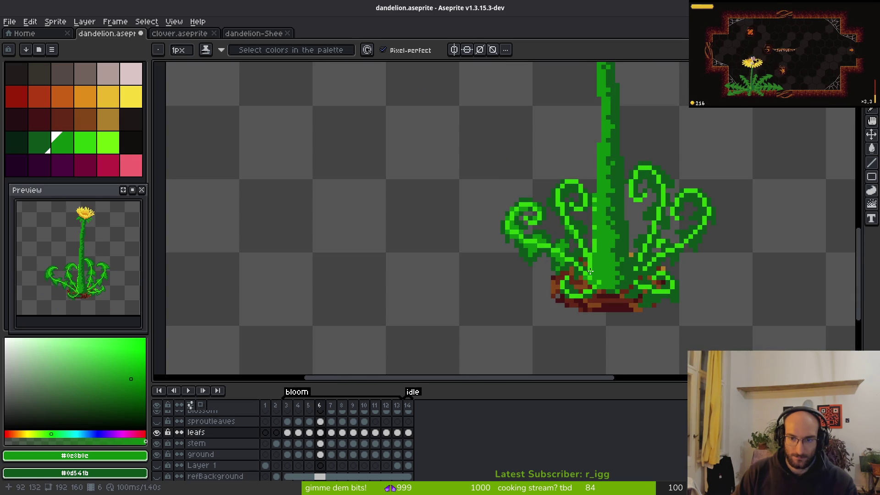
Step: Turn bright leaf pixels mid-green and undo a mistaken curl pixel
{"action": "scroll", "coordinate": [584, 262], "scroll_direction": "up", "scroll_amount": 7}
{"action": "scroll", "coordinate": [551, 235], "scroll_direction": "up", "scroll_amount": 1}
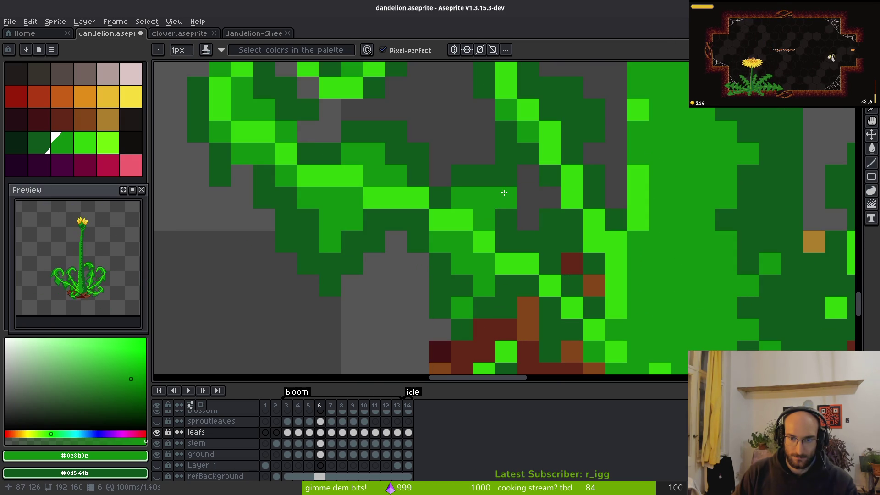
{"action": "scroll", "coordinate": [553, 240], "scroll_direction": "down", "scroll_amount": 5}
{"action": "scroll", "coordinate": [511, 266], "scroll_direction": "up", "scroll_amount": 3}
{"action": "scroll", "coordinate": [512, 266], "scroll_direction": "up", "scroll_amount": 2}
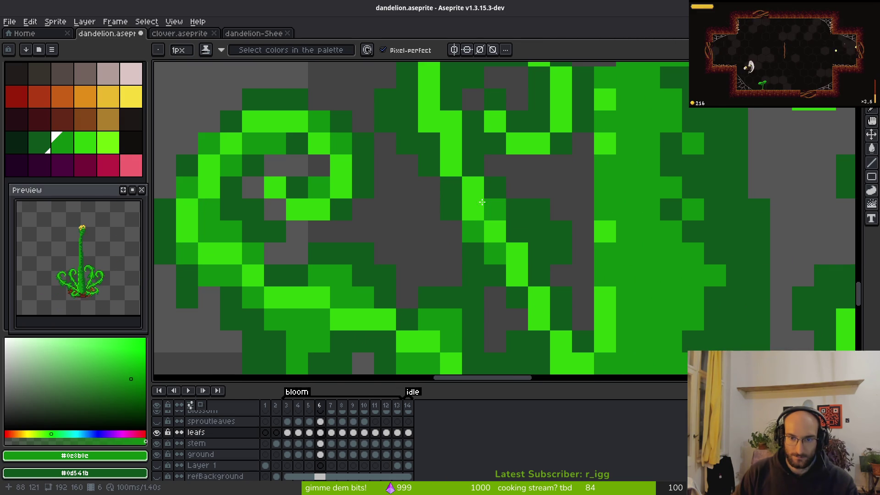
{"action": "left_click_drag", "start_coordinate": [478, 299], "coordinate": [481, 308]}
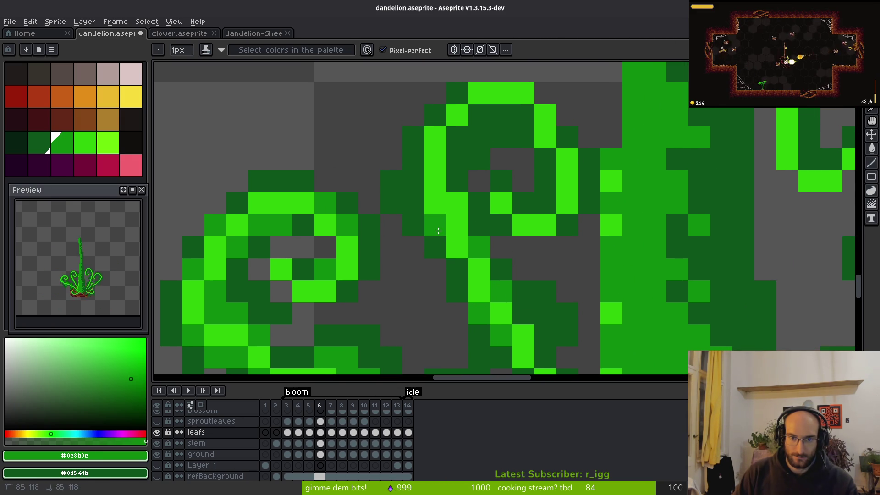
{"action": "left_click", "coordinate": [434, 202]}
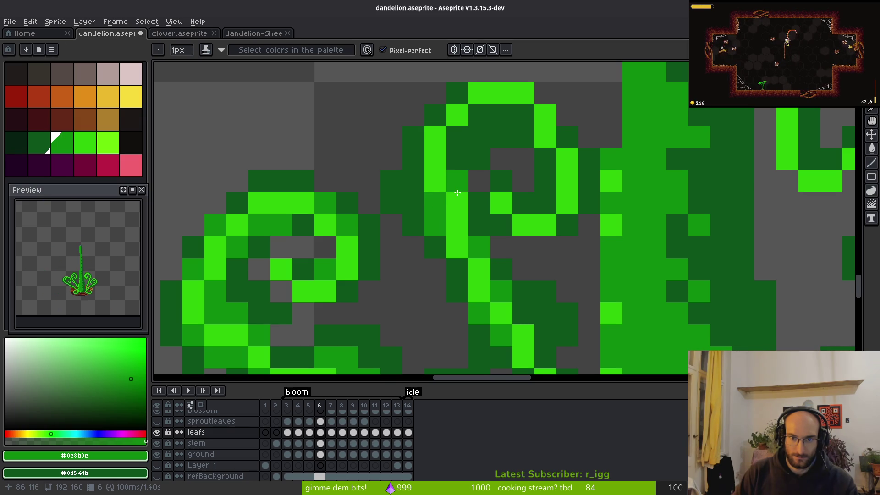
{"action": "left_click", "coordinate": [533, 205]}
{"action": "key", "text": "ctrl+z"}
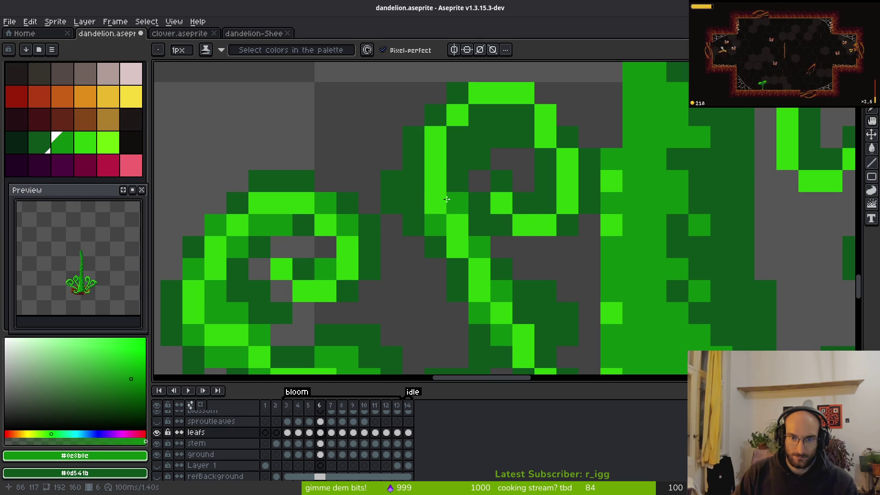
Step: Shade the curl's top, a diagonal run and its outer edge mid-green
{"action": "left_click", "coordinate": [458, 159]}
{"action": "left_click_drag", "start_coordinate": [498, 116], "coordinate": [519, 112]}
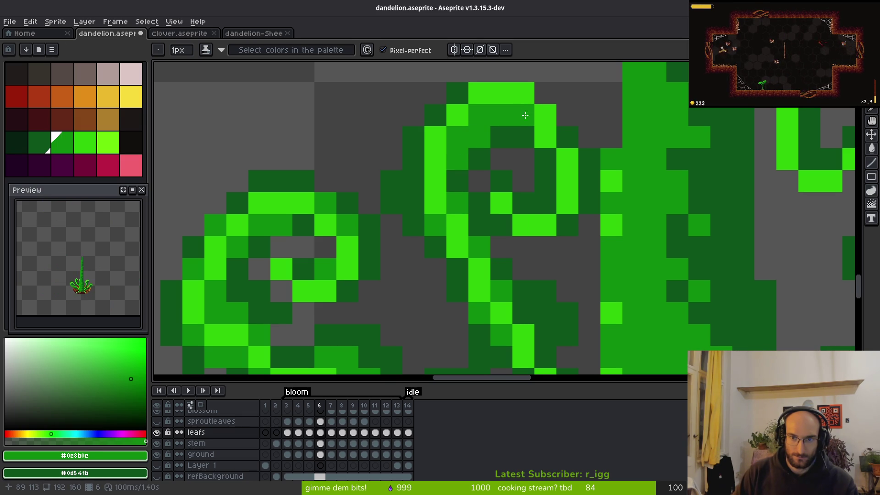
{"action": "left_click", "coordinate": [558, 136]}
{"action": "left_click", "coordinate": [580, 205]}
{"action": "left_click_drag", "start_coordinate": [569, 225], "coordinate": [548, 184]}
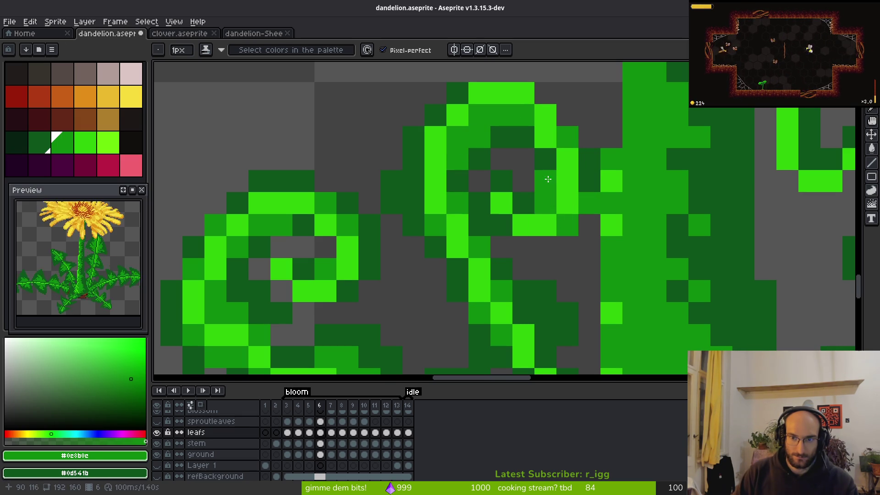
{"action": "left_click_drag", "start_coordinate": [414, 181], "coordinate": [414, 203]}
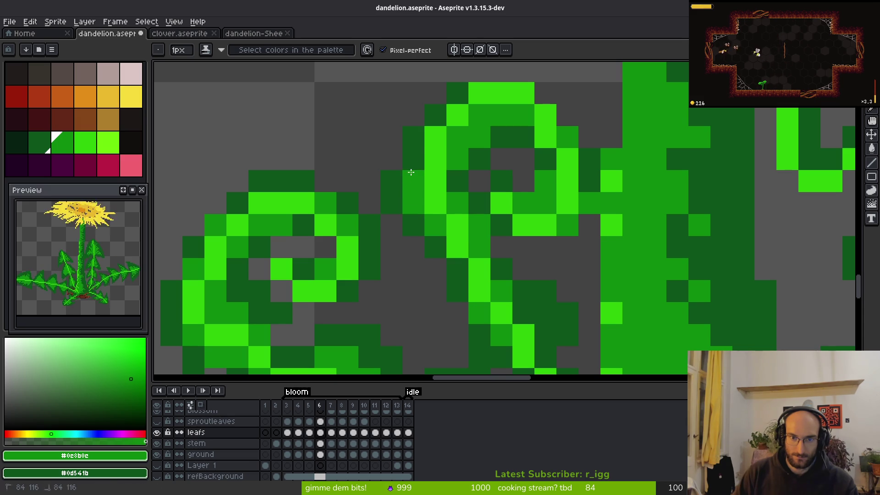
Step: Correct leaf pixels beside the stem, restoring two to dark green and adding one mid-green
{"action": "scroll", "coordinate": [458, 225], "scroll_direction": "down", "scroll_amount": 5}
{"action": "scroll", "coordinate": [459, 219], "scroll_direction": "up", "scroll_amount": 5}
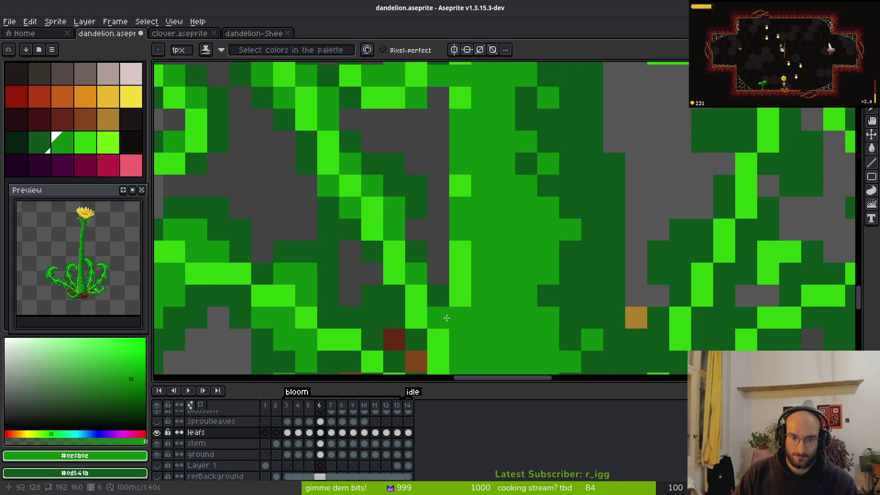
{"action": "scroll", "coordinate": [451, 311], "scroll_direction": "down", "scroll_amount": 5}
{"action": "scroll", "coordinate": [456, 307], "scroll_direction": "up", "scroll_amount": 3}
{"action": "scroll", "coordinate": [459, 305], "scroll_direction": "down", "scroll_amount": 3}
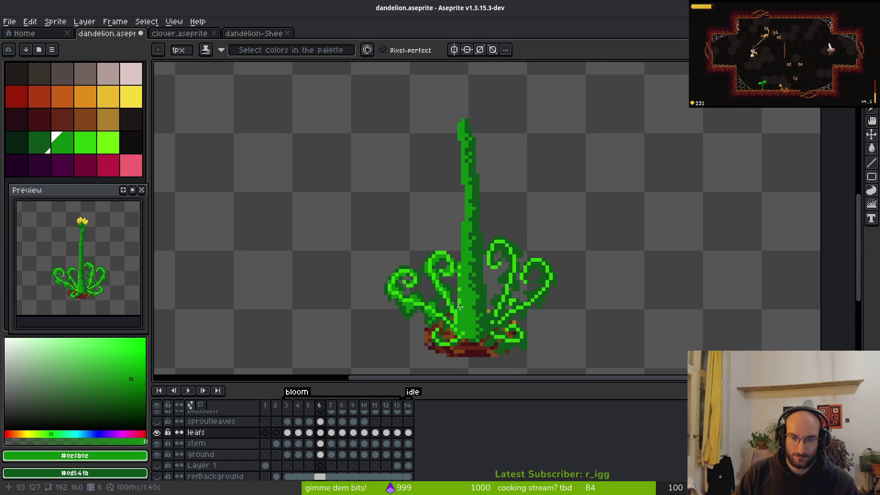
{"action": "left_click_drag", "start_coordinate": [459, 305], "coordinate": [435, 270]}
{"action": "scroll", "coordinate": [472, 232], "scroll_direction": "up", "scroll_amount": 2}
{"action": "scroll", "coordinate": [476, 175], "scroll_direction": "up", "scroll_amount": 3}
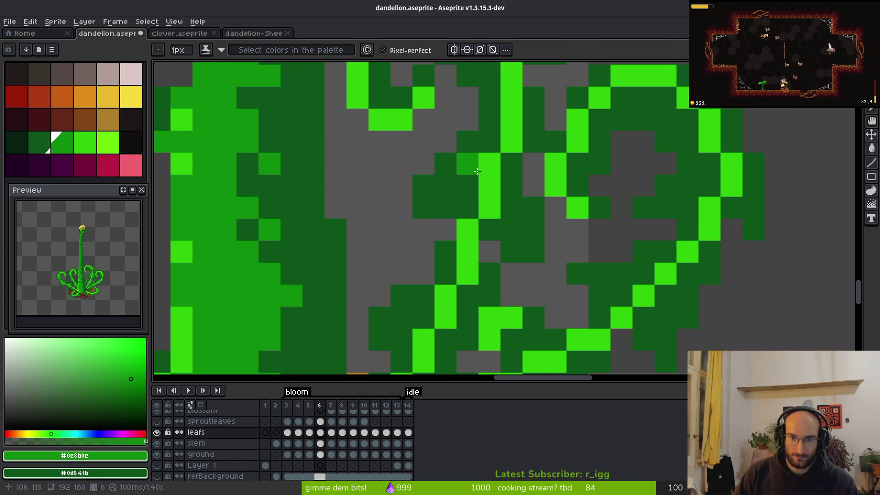
{"action": "right_click", "coordinate": [464, 202]}
{"action": "left_click", "coordinate": [522, 226]}
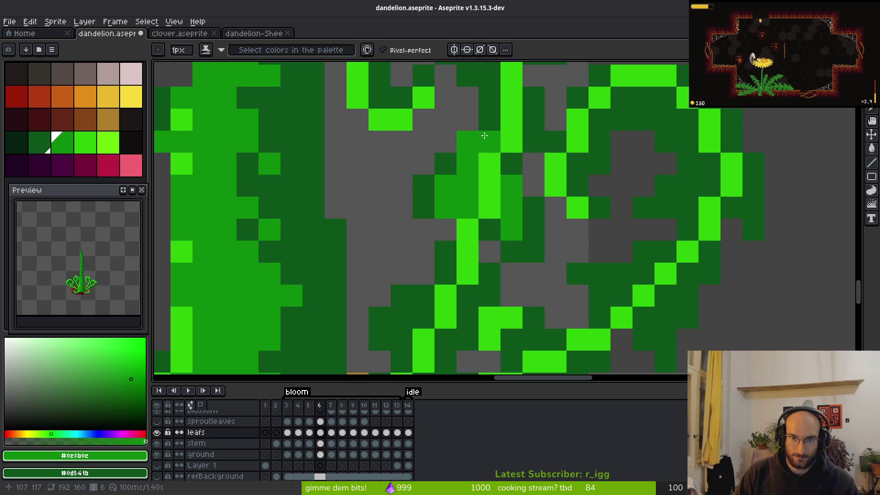
{"action": "left_click_drag", "start_coordinate": [493, 118], "coordinate": [518, 235]}
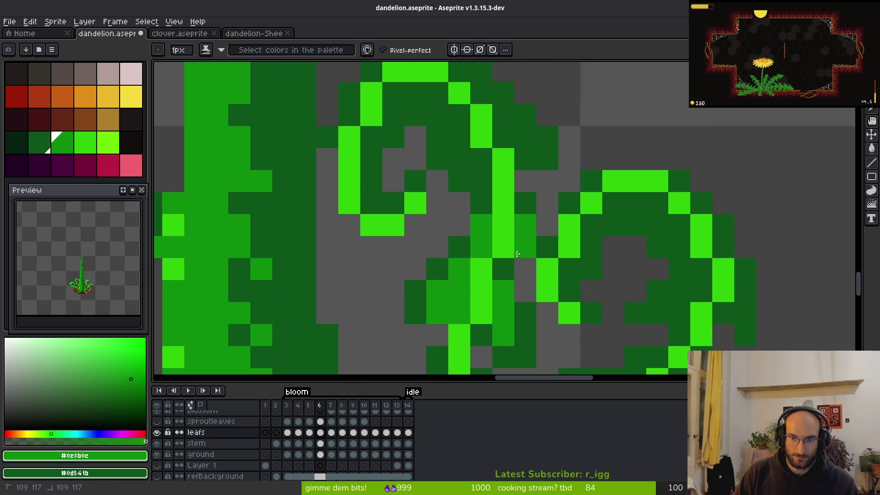
{"action": "right_click", "coordinate": [526, 227]}
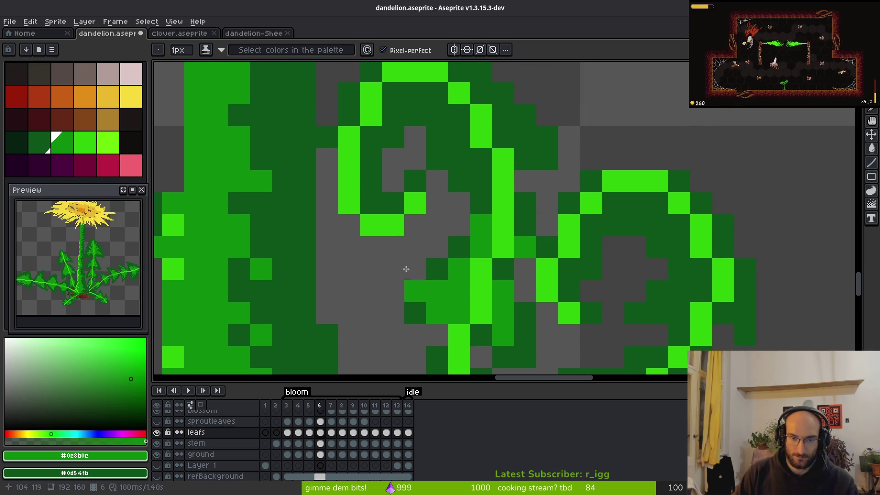
{"action": "left_click_drag", "start_coordinate": [371, 204], "coordinate": [412, 347]}
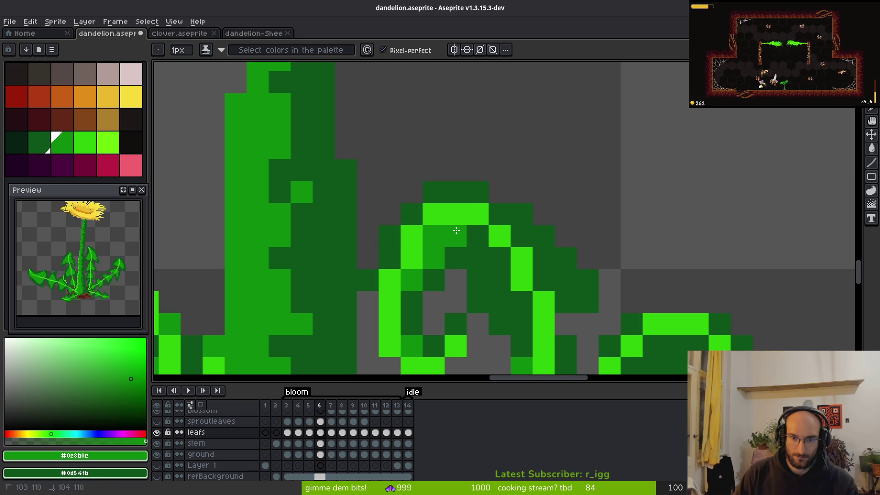